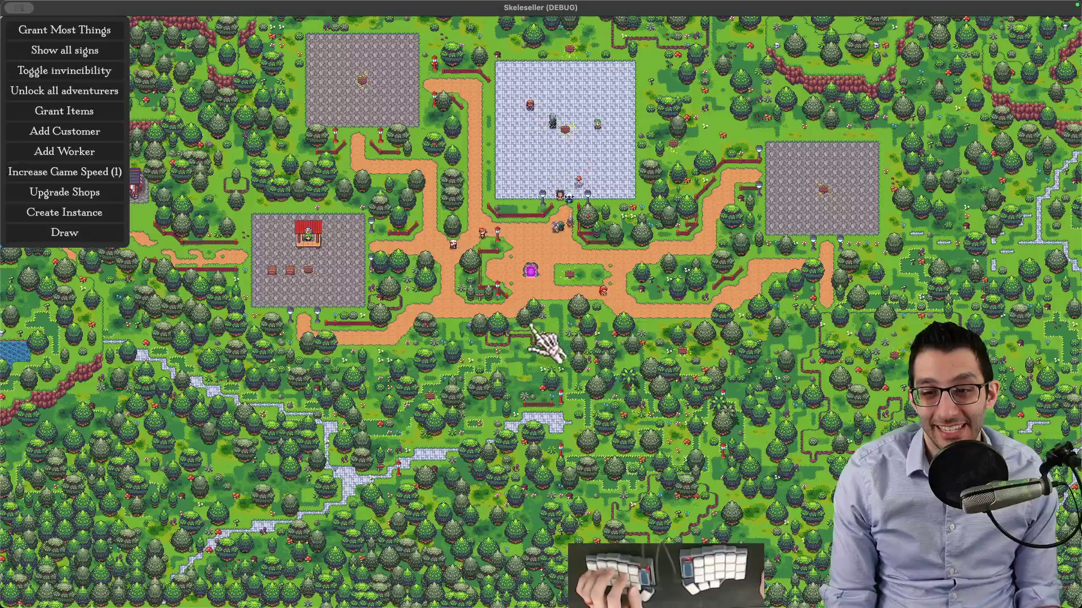
Pan the game map over the forest, shops and warehouse, ending centred on the portal plaza
{"action": "scroll", "coordinate": [530, 328], "scroll_direction": "up", "scroll_amount": 3}
{"action": "scroll", "coordinate": [517, 330], "scroll_direction": "up", "scroll_amount": 2}
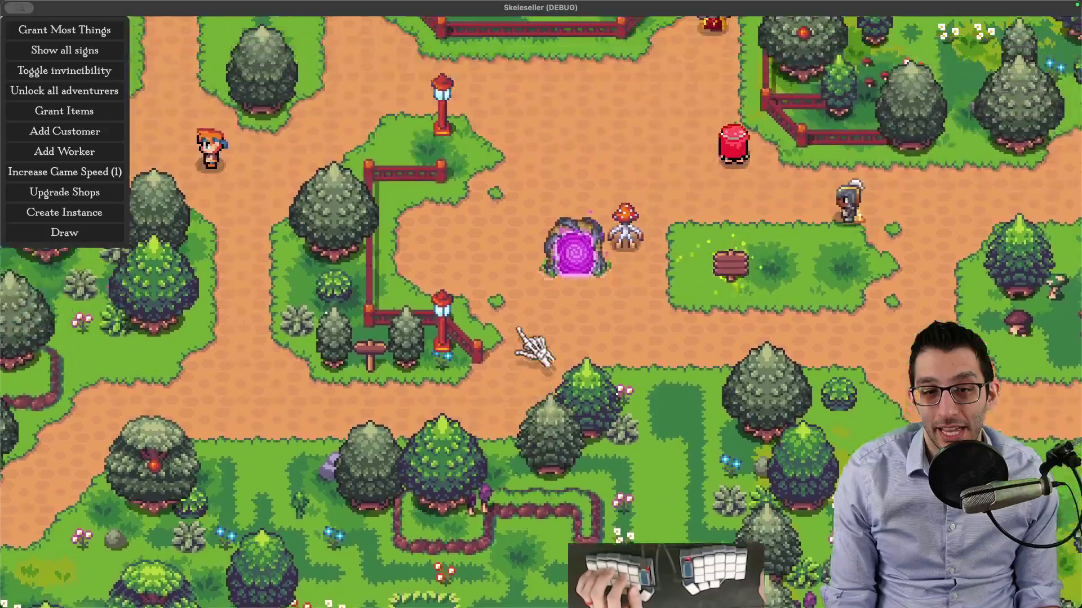
{"action": "scroll", "coordinate": [532, 347], "scroll_direction": "down", "scroll_amount": 2}
{"action": "key", "text": "s"}
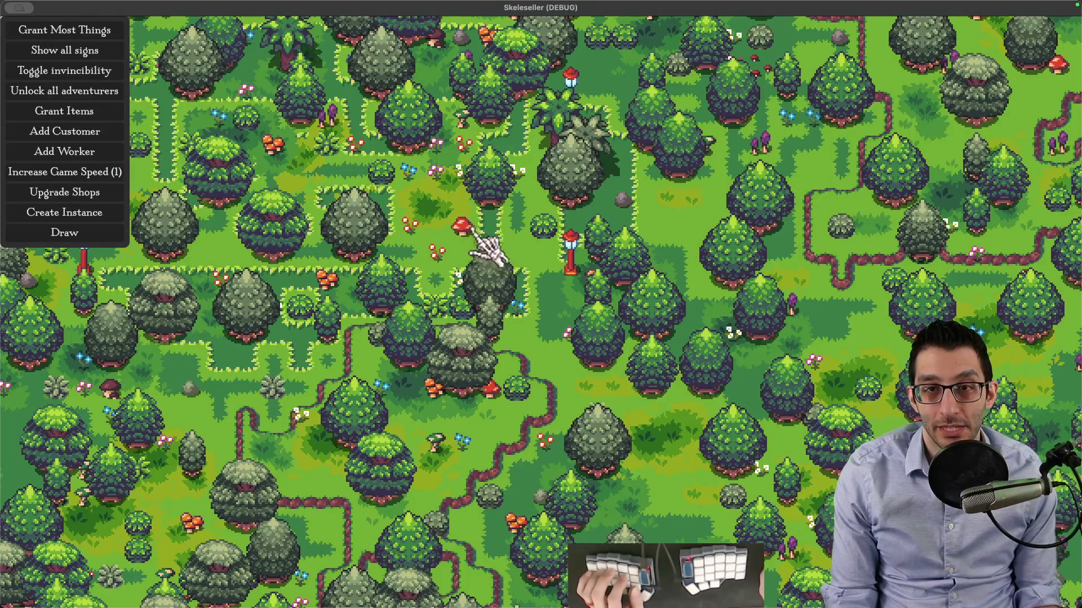
{"action": "scroll", "coordinate": [458, 236], "scroll_direction": "down", "scroll_amount": 2}
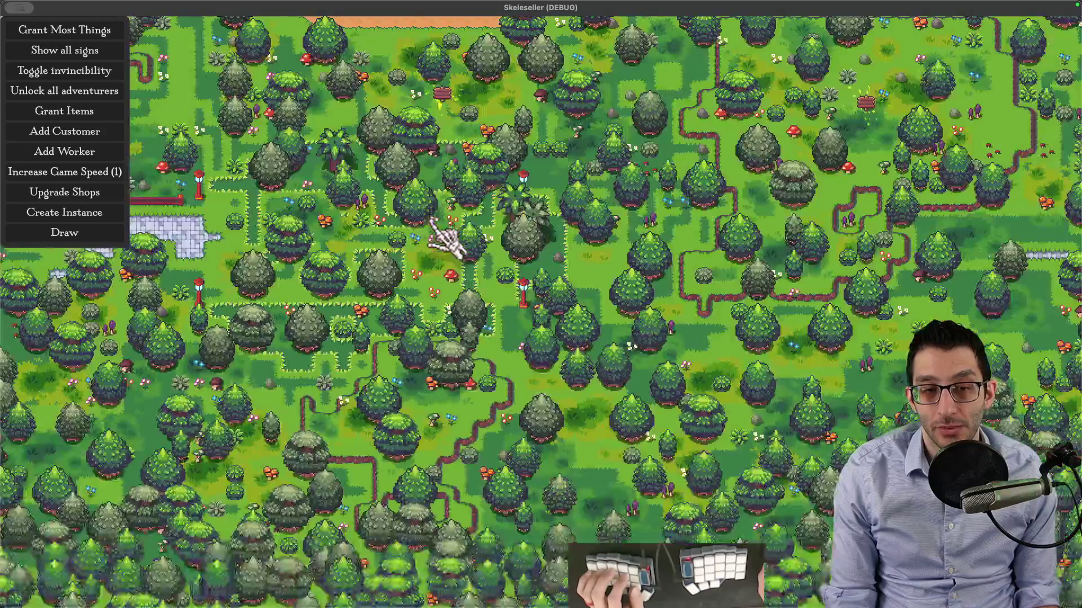
{"action": "key", "text": "w"}
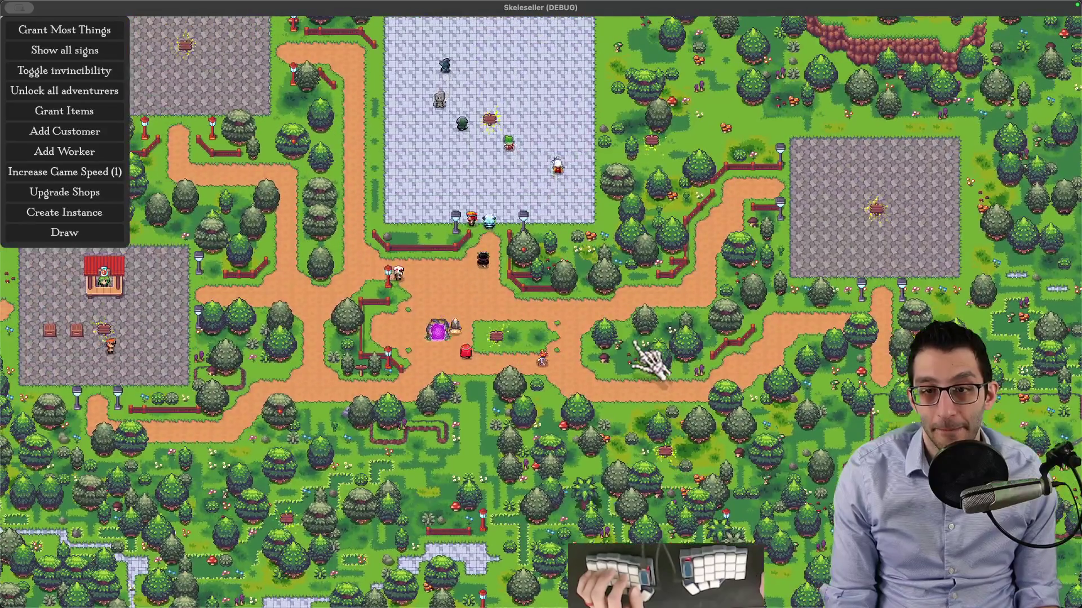
{"action": "left_click_drag", "start_coordinate": [637, 344], "coordinate": [766, 231]}
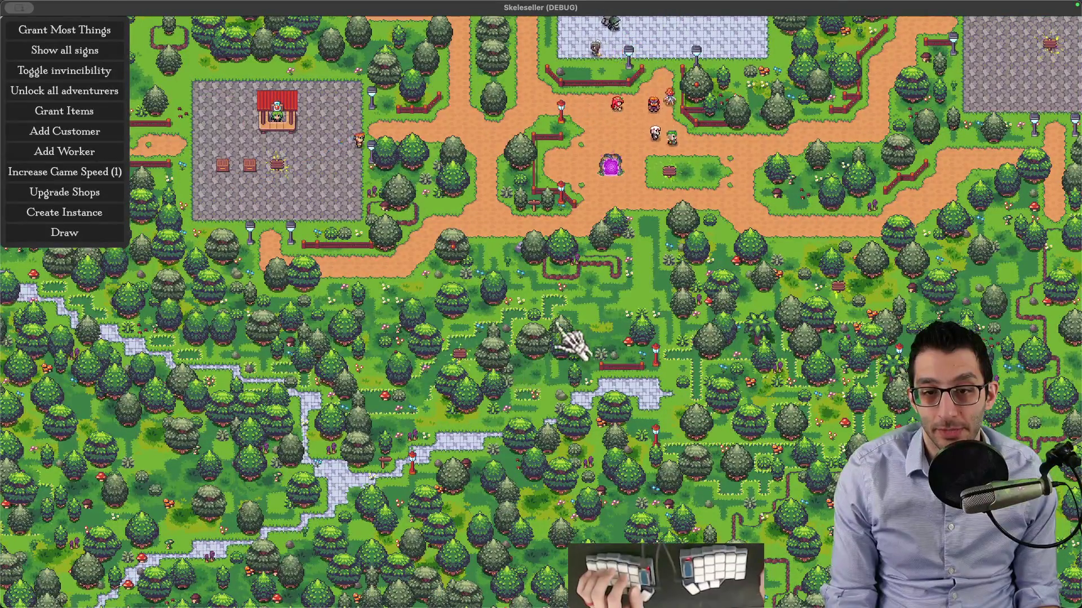
{"action": "mouse_move", "coordinate": [716, 316]}
{"action": "left_mouse_down"}
{"action": "mouse_move", "coordinate": [493, 312]}
{"action": "mouse_move", "coordinate": [404, 363]}
{"action": "left_mouse_up"}
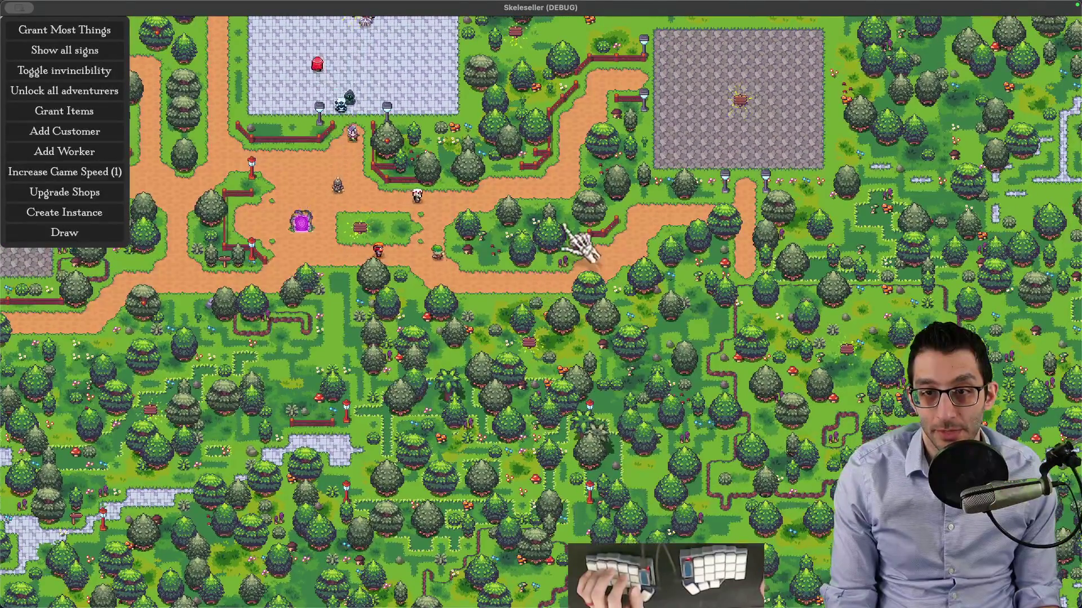
{"action": "left_click_drag", "start_coordinate": [580, 242], "coordinate": [569, 374]}
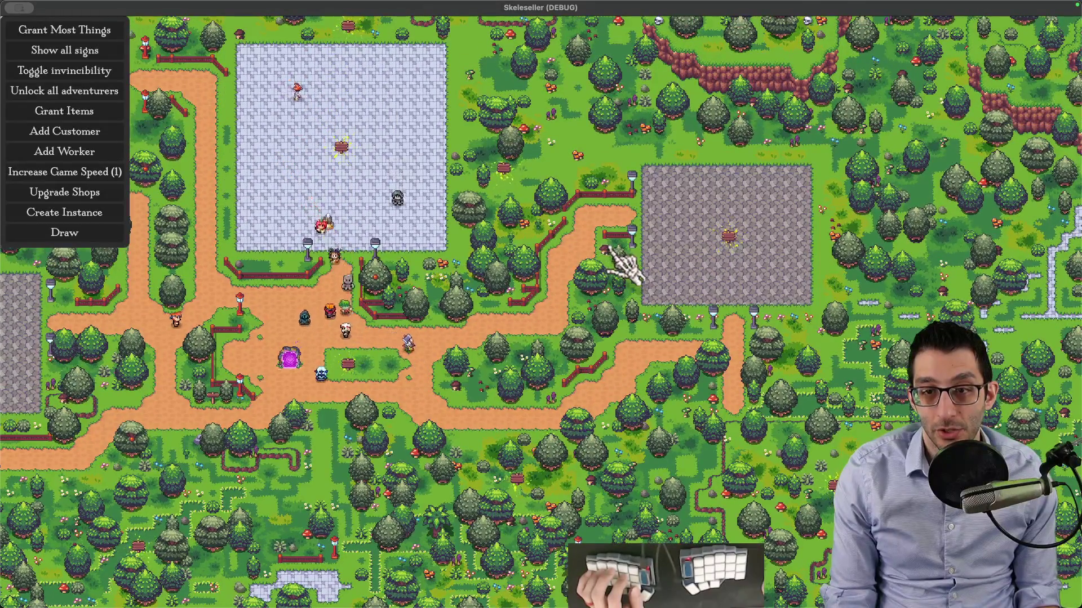
{"action": "left_click_drag", "start_coordinate": [574, 300], "coordinate": [743, 338]}
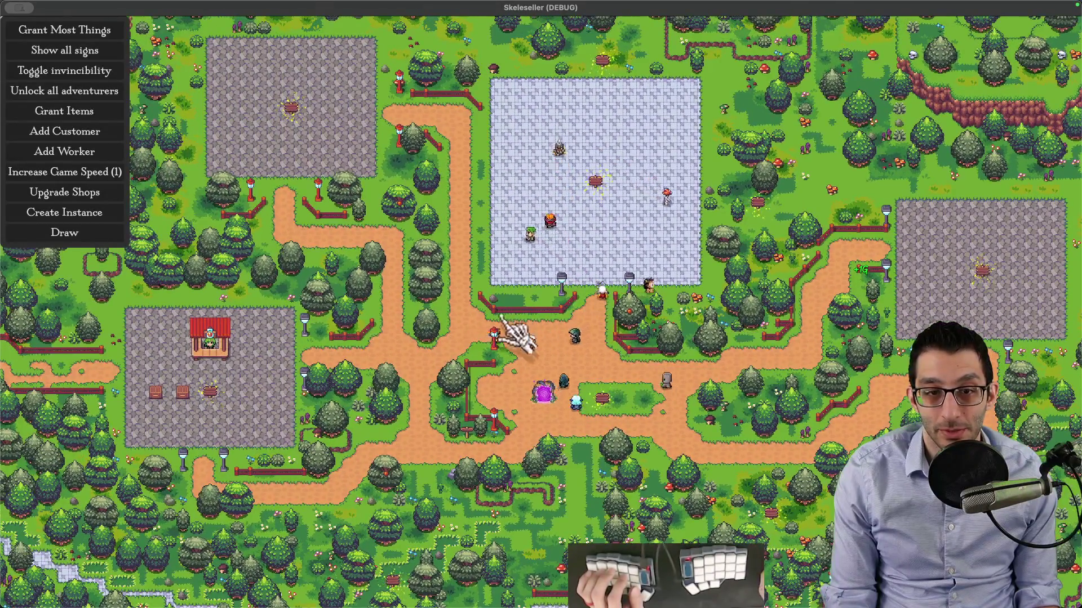
{"action": "left_click_drag", "start_coordinate": [519, 338], "coordinate": [556, 370]}
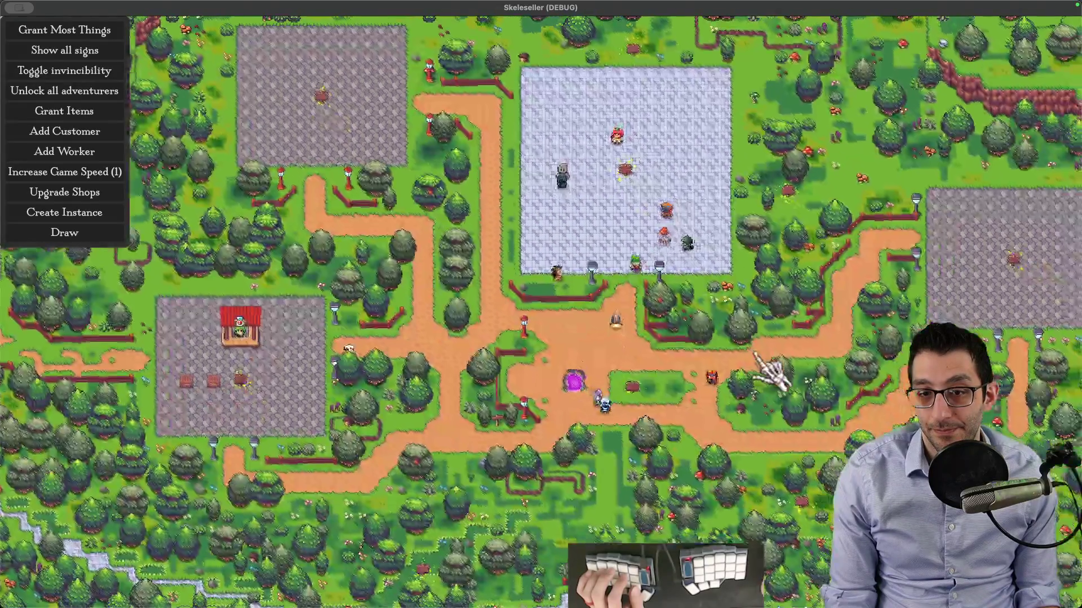
In Chrome, open merged pull request #1247 'Complete miscellaneous TODO items' in the Skeleseller repo
{"action": "key", "text": "super+Tab"}
{"action": "key", "text": "ctrl+shift+Tab"}
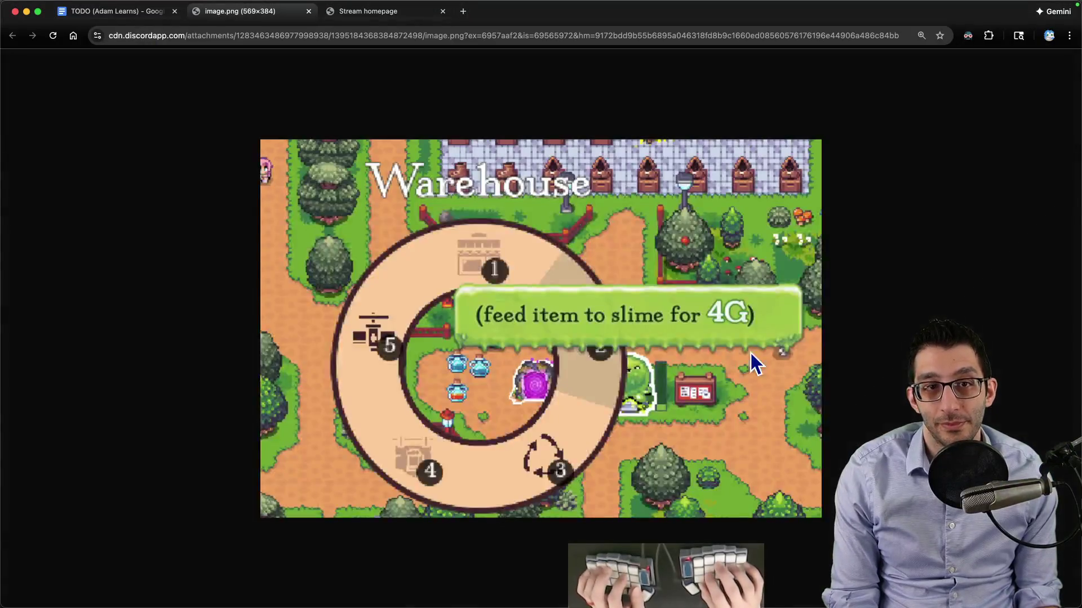
{"action": "key", "text": "ctrl+Tab"}
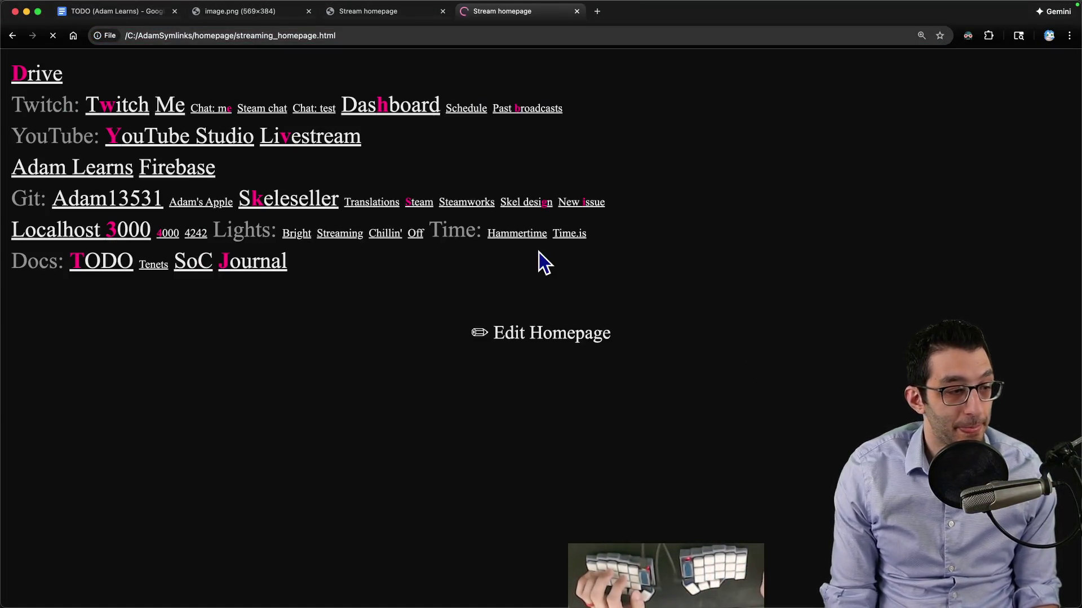
{"action": "key", "text": "s"}
{"action": "left_click", "coordinate": [211, 101]}
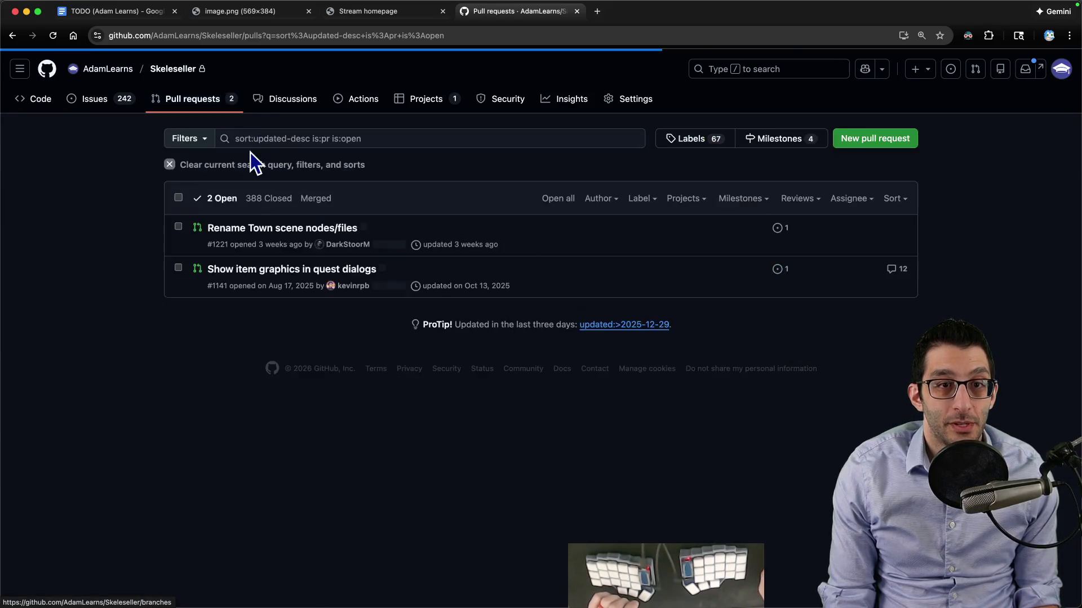
{"action": "left_click", "coordinate": [311, 204]}
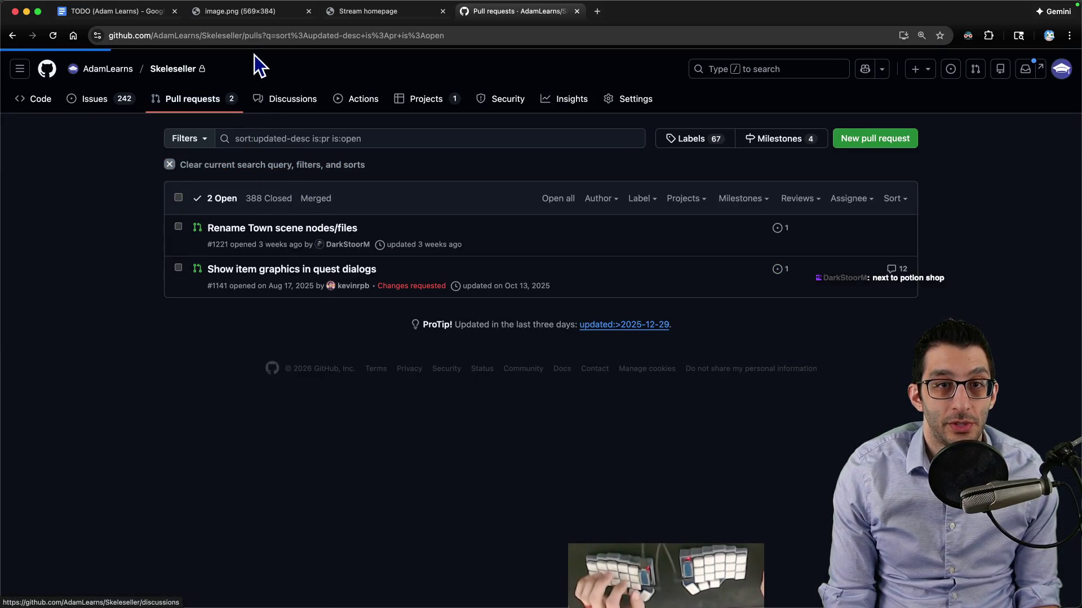
{"action": "left_click", "coordinate": [284, 241]}
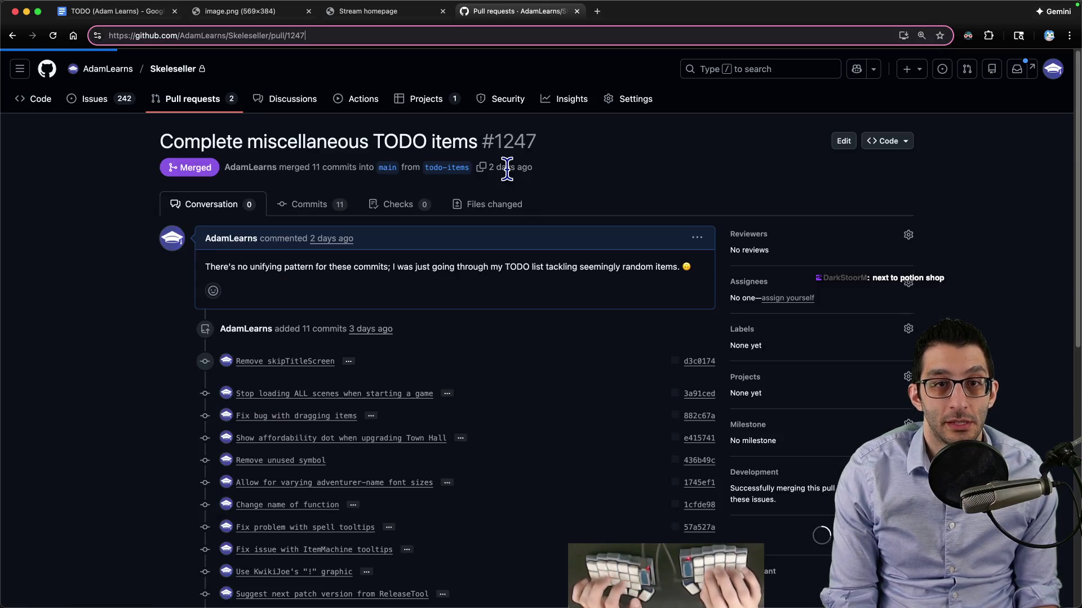
Load pull request 1097 from a pasted address, then bring the game back to front
{"action": "key", "text": "super+l"}
{"action": "type", "text": "https://github.com/AdamLearns/Skeleseller/pull/1097"}
{"action": "key", "text": "Return"}
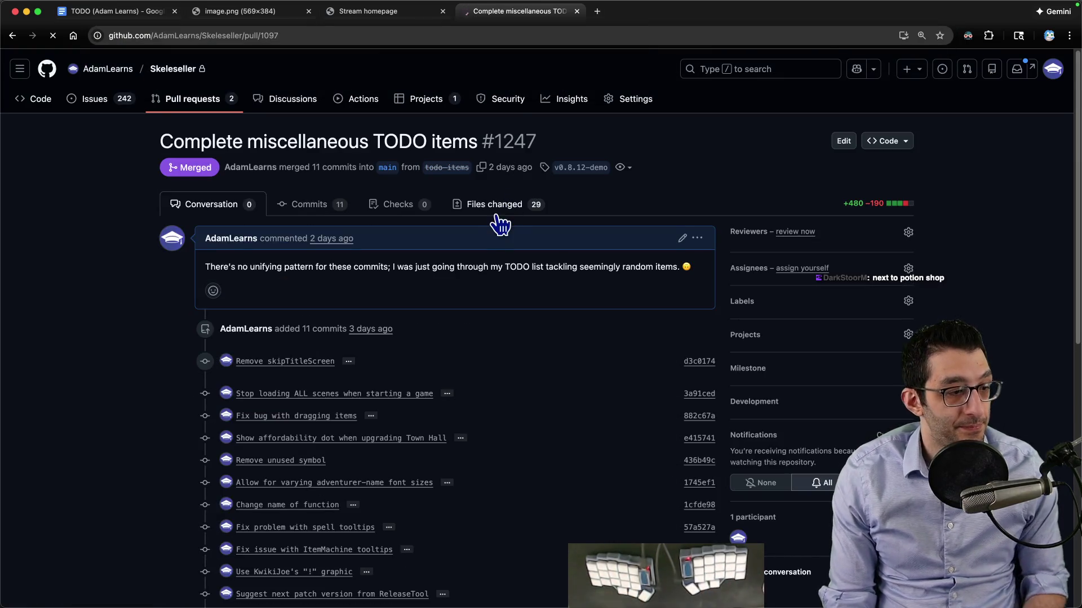
{"action": "mouse_move", "coordinate": [681, 597]}
{"action": "left_click", "coordinate": [681, 572]}
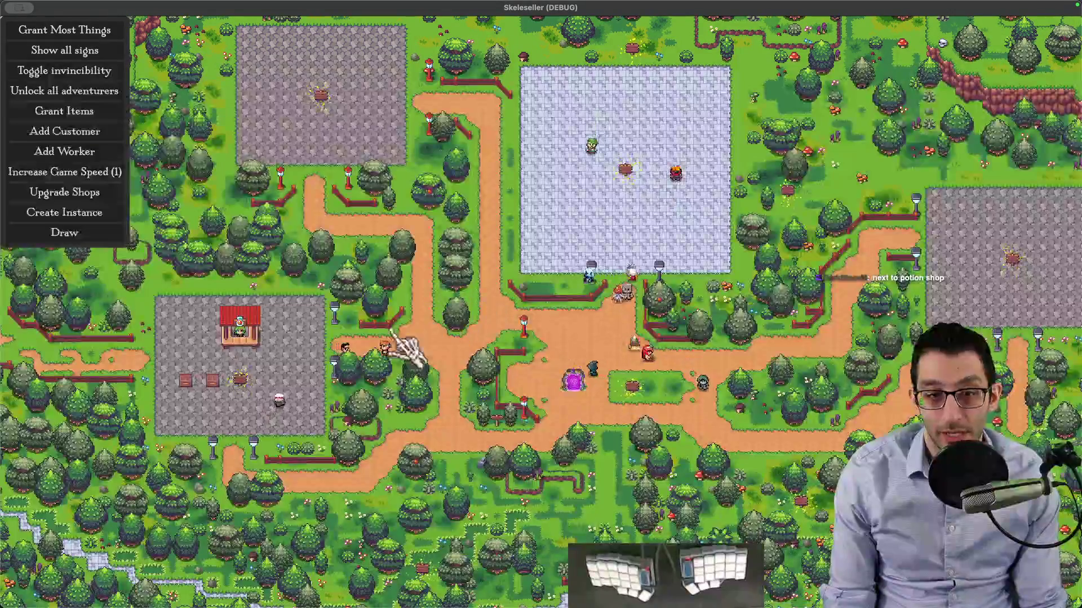
{"action": "scroll", "coordinate": [406, 349], "scroll_direction": "up", "scroll_amount": 4}
{"action": "scroll", "coordinate": [604, 246], "scroll_direction": "up", "scroll_amount": 2}
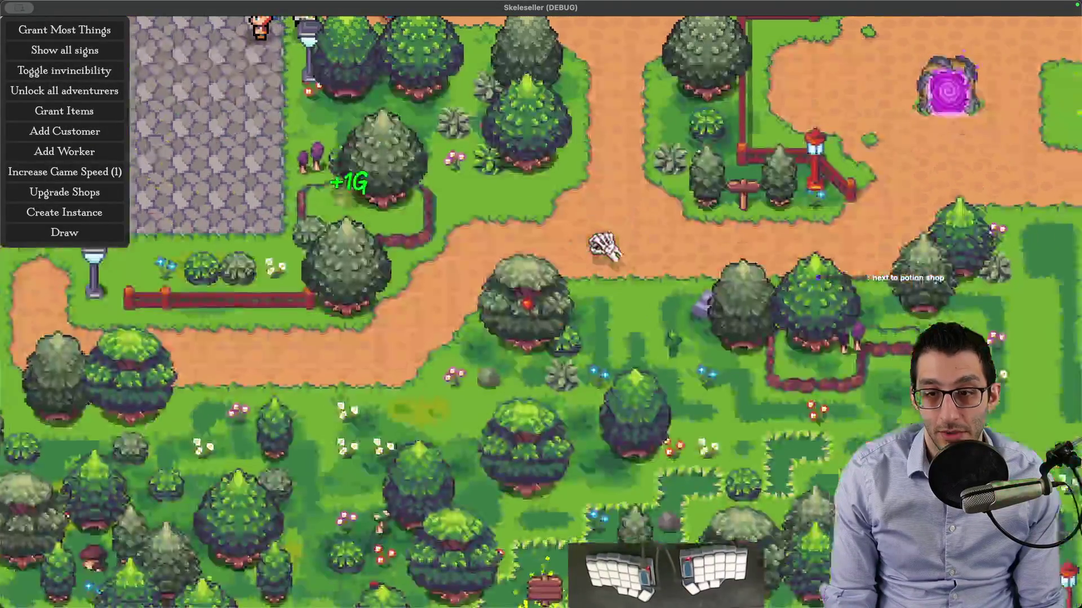
{"action": "scroll", "coordinate": [603, 246], "scroll_direction": "down", "scroll_amount": 5}
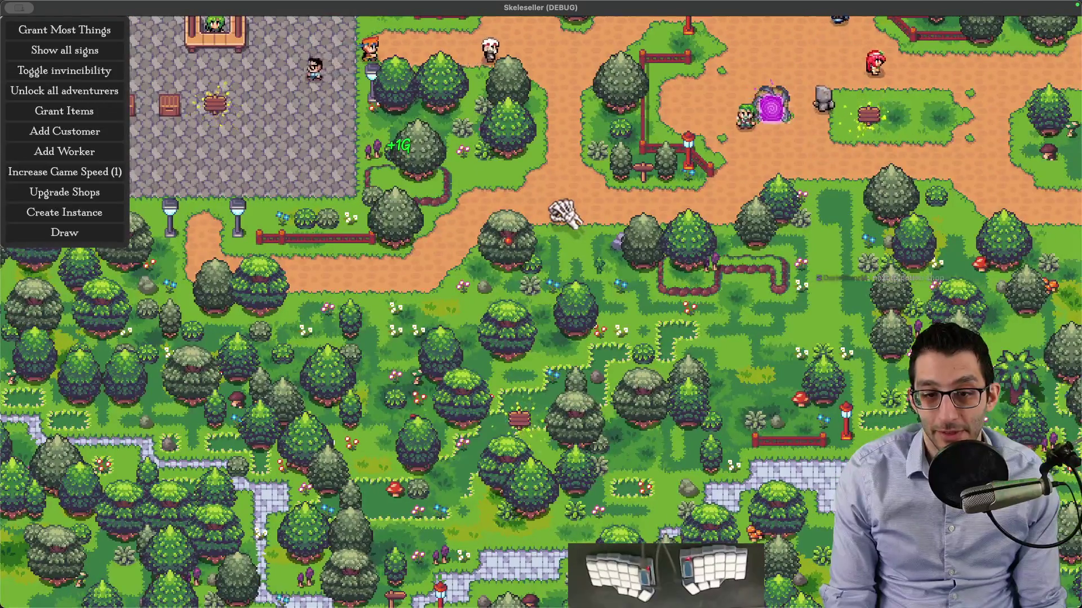
{"action": "key", "text": "Down"}
{"action": "key", "text": "Right"}
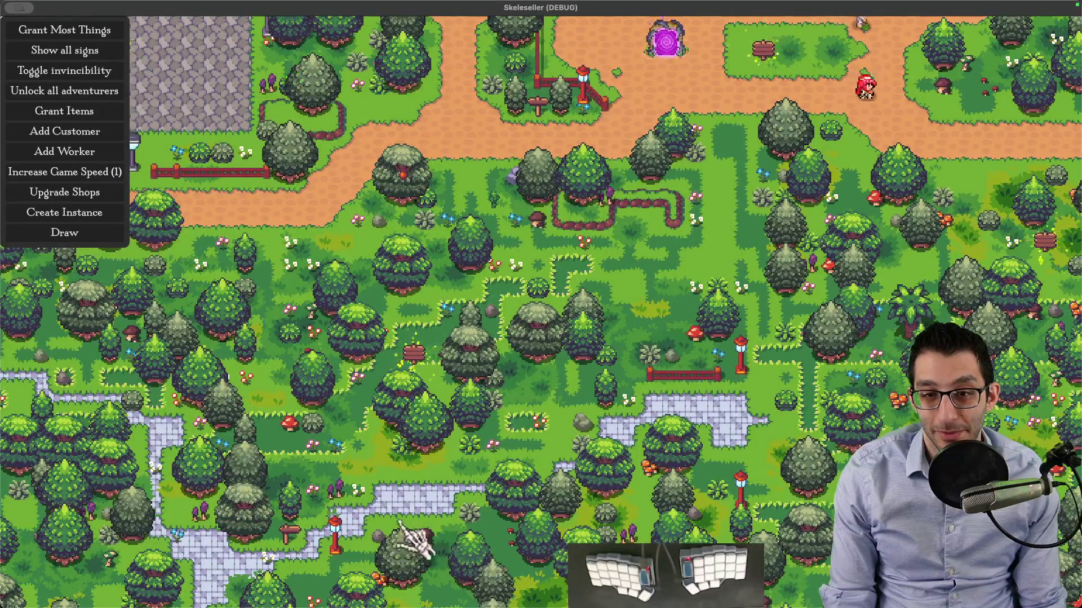
{"action": "key", "text": "Up"}
{"action": "key", "text": "Left"}
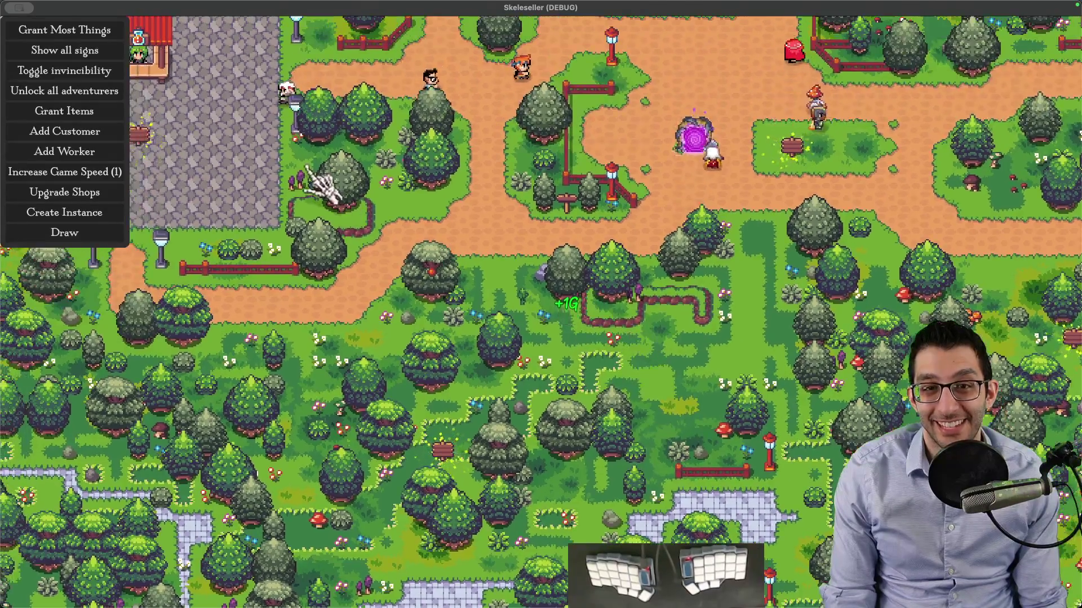
{"action": "key", "text": "Up"}
{"action": "key", "text": "Right"}
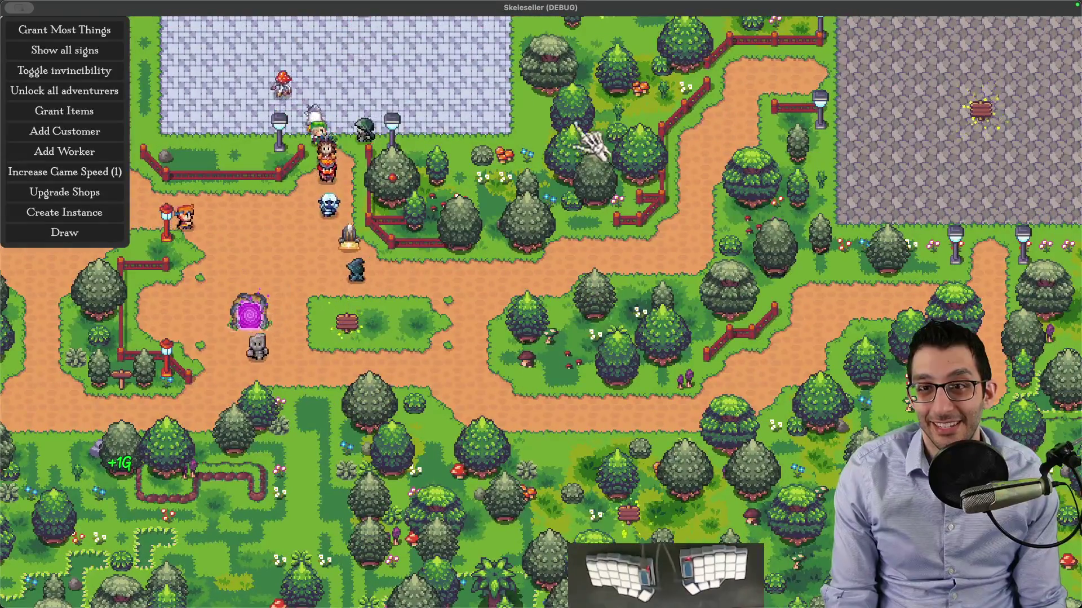
{"action": "key", "text": "Down"}
{"action": "key", "text": "Left"}
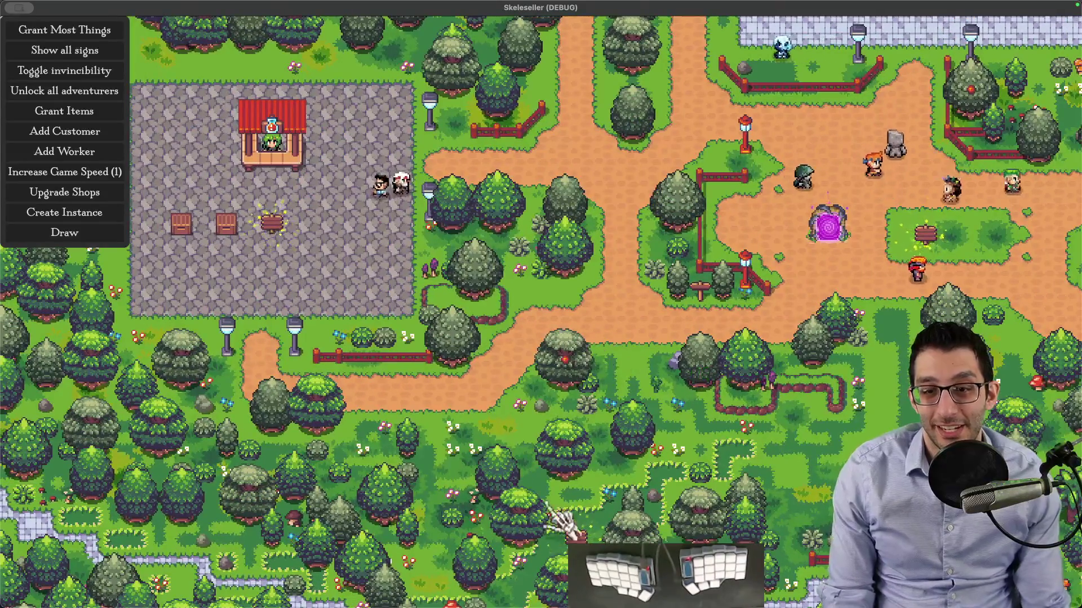
{"action": "scroll", "coordinate": [586, 519], "scroll_direction": "down", "scroll_amount": 3}
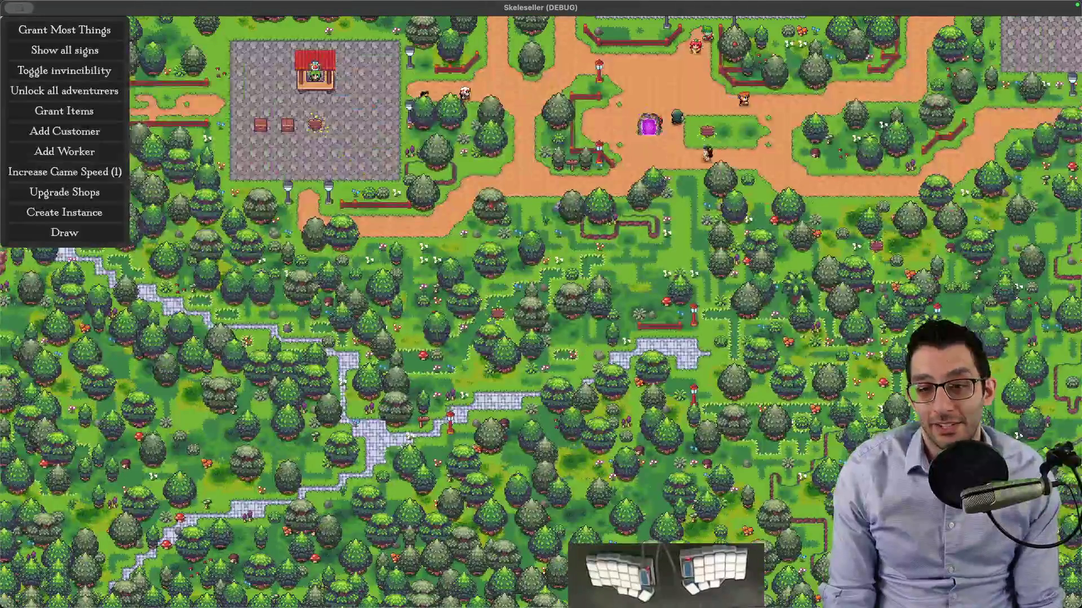
Go from the Characters folder up to Assets/World and open its atlas.png in the image editor
{"action": "left_click", "coordinate": [163, 580]}
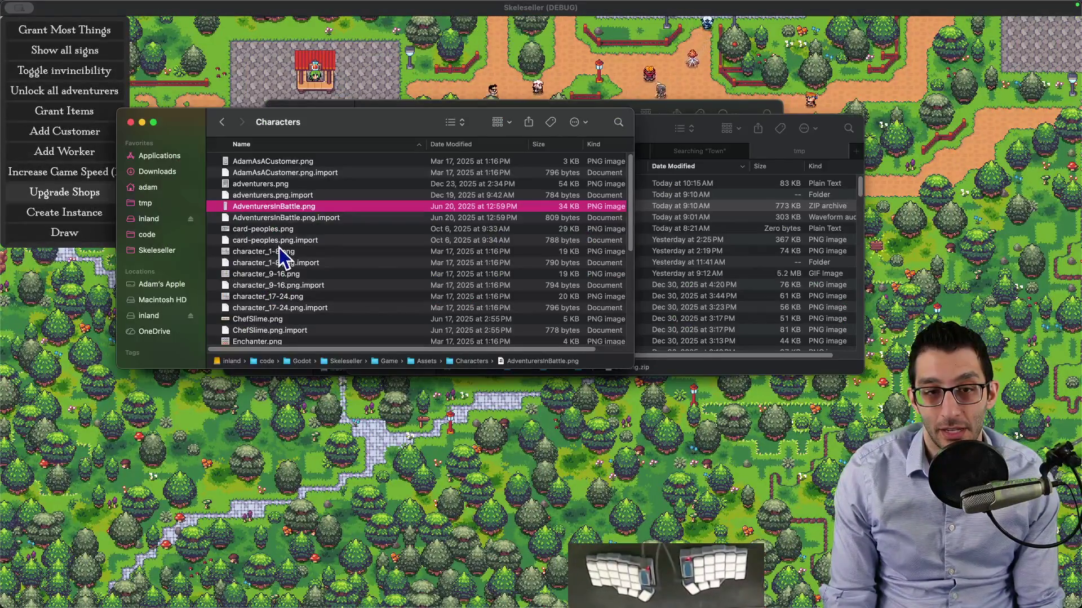
{"action": "scroll", "coordinate": [315, 276], "scroll_direction": "down", "scroll_amount": 10}
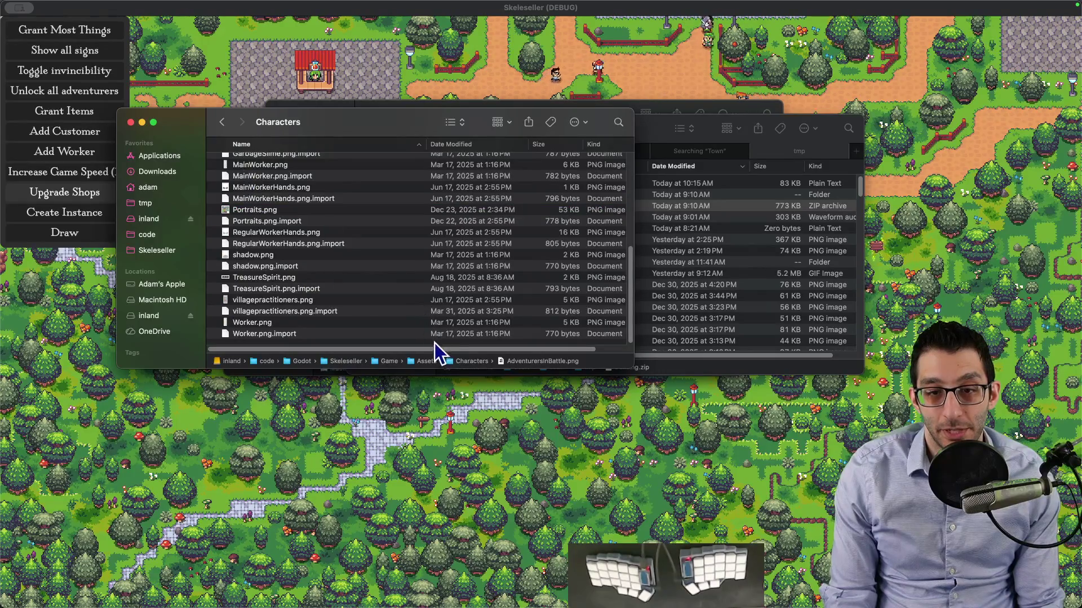
{"action": "double_click", "coordinate": [429, 361]}
{"action": "double_click", "coordinate": [244, 333]}
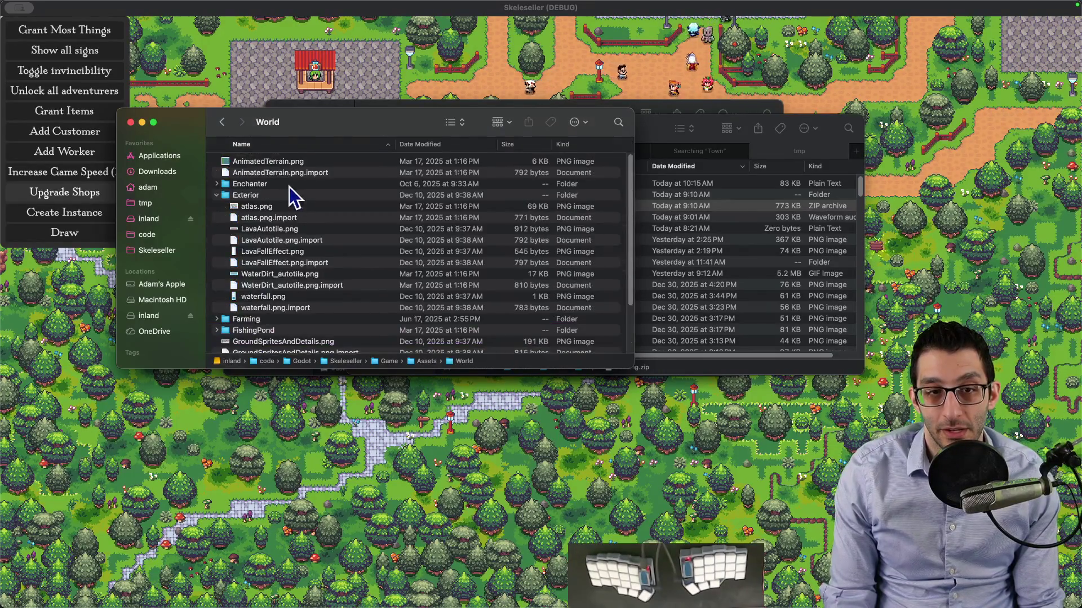
{"action": "double_click", "coordinate": [261, 209]}
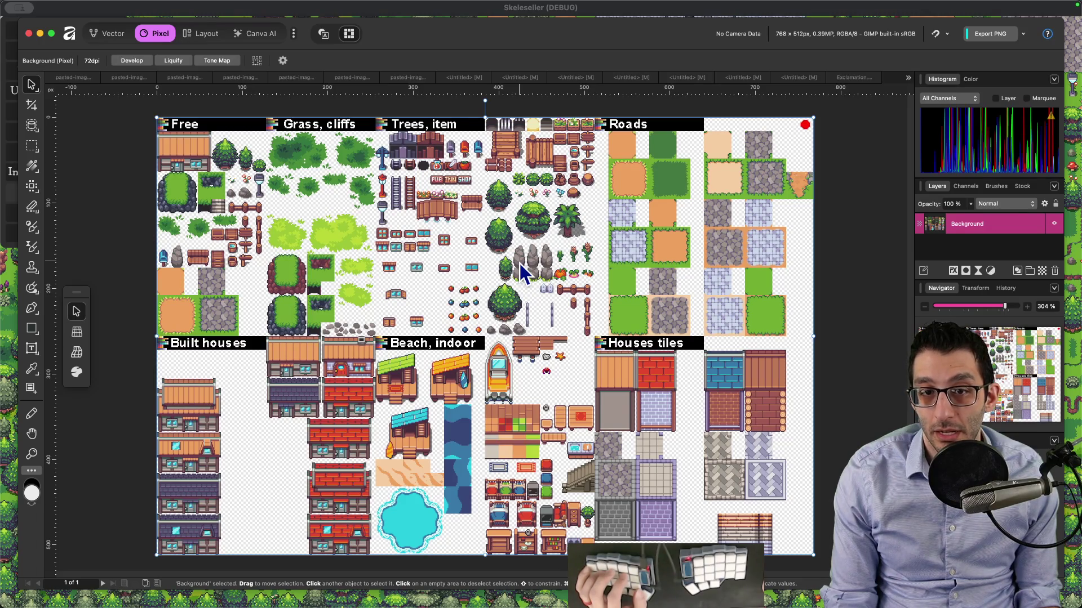
Expand the Farming folder in Finder and open its atlas.png in Affinity
{"action": "key", "text": "super+Tab"}
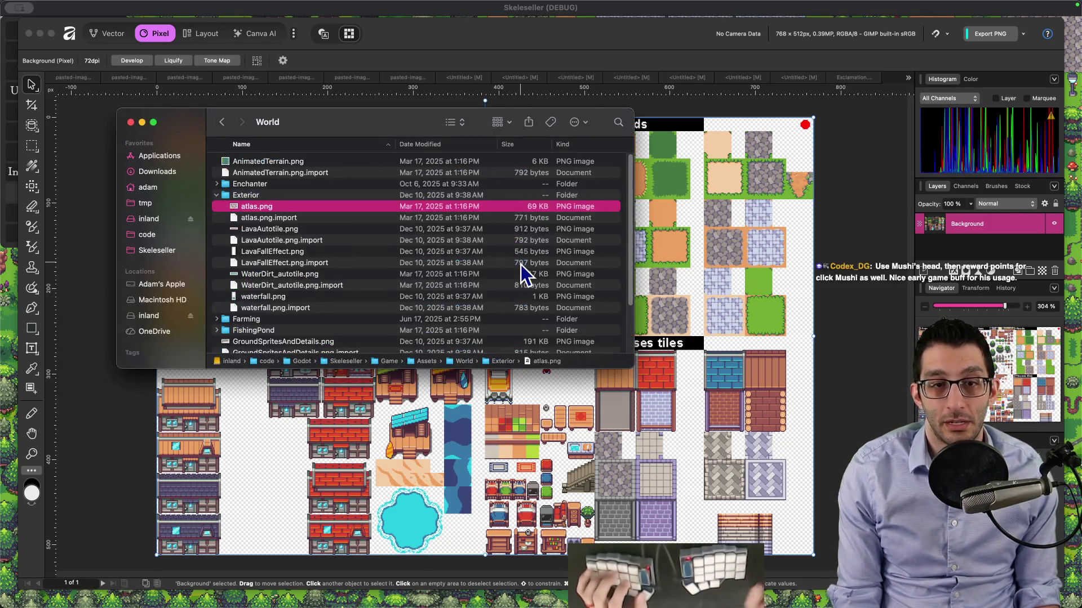
{"action": "scroll", "coordinate": [279, 298], "scroll_direction": "down", "scroll_amount": 3}
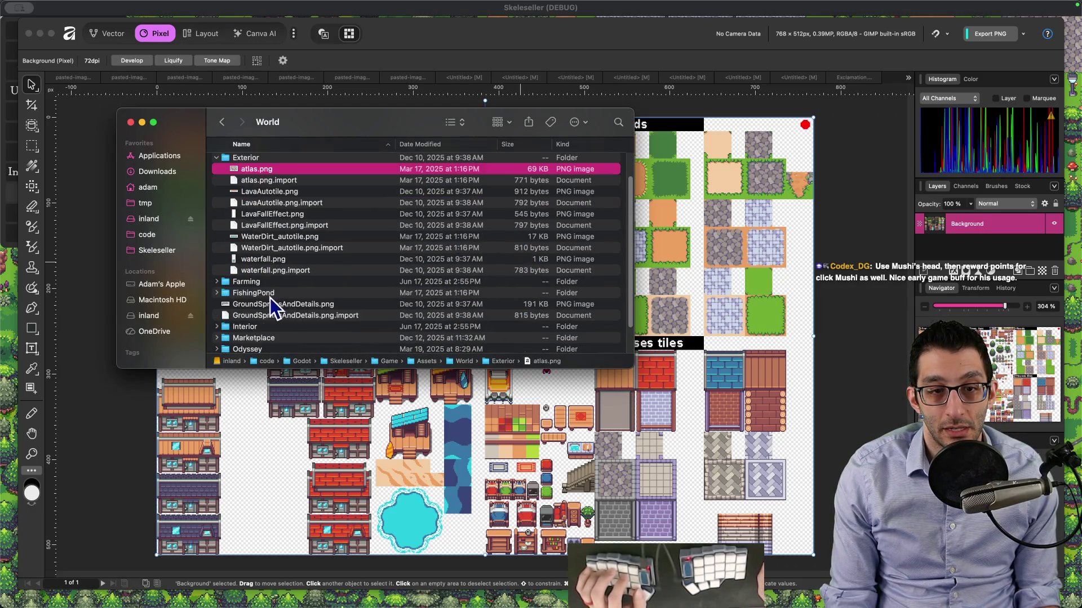
{"action": "left_click", "coordinate": [262, 293]}
{"action": "left_click", "coordinate": [265, 283]}
{"action": "key", "text": "Right"}
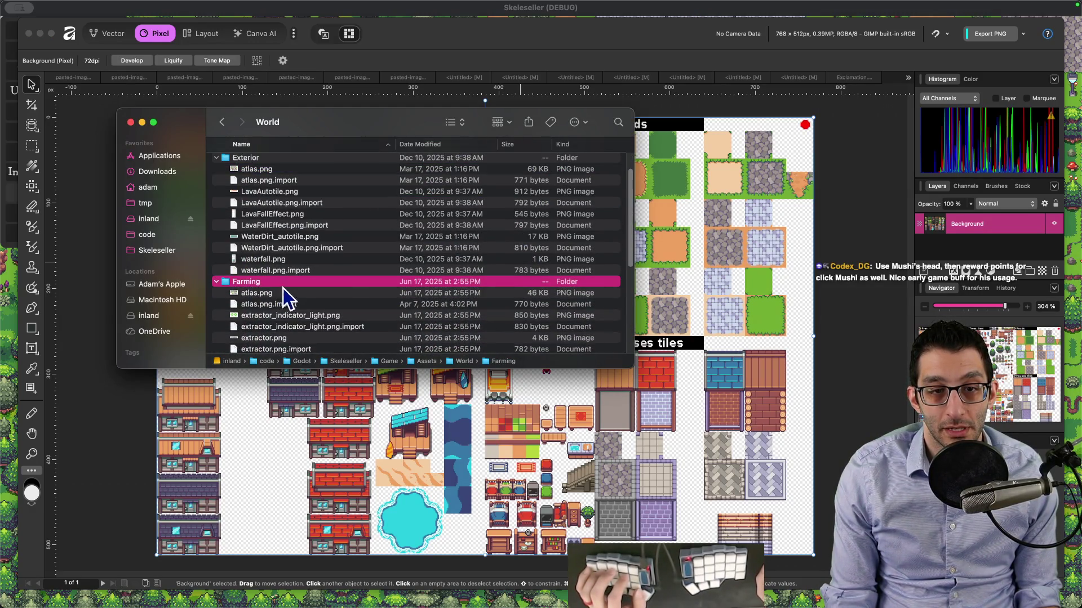
{"action": "double_click", "coordinate": [269, 283]}
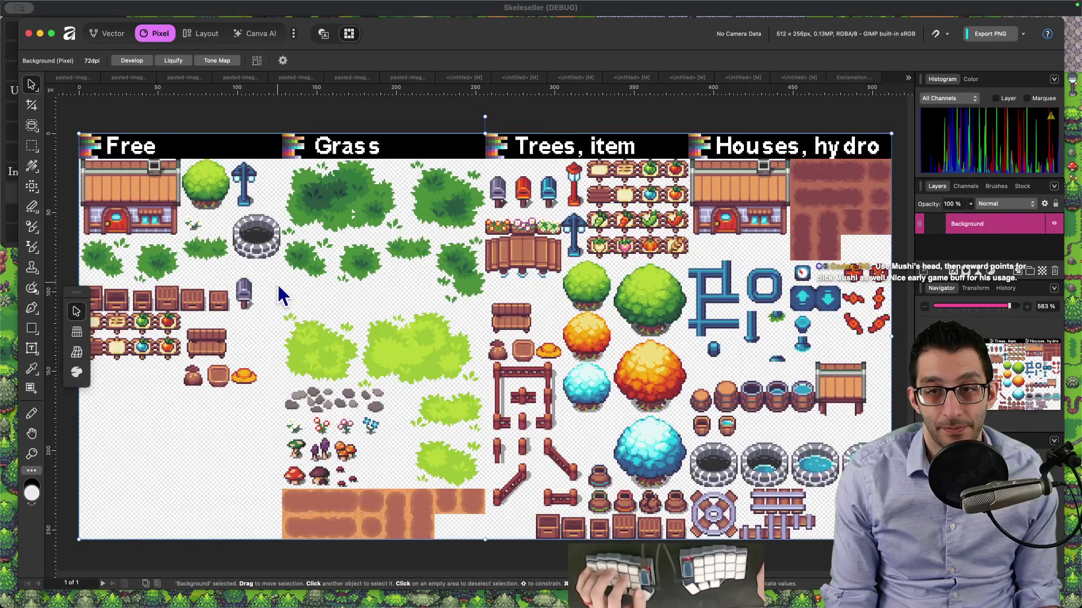
{"action": "scroll", "coordinate": [323, 446], "scroll_direction": "up", "scroll_amount": 10}
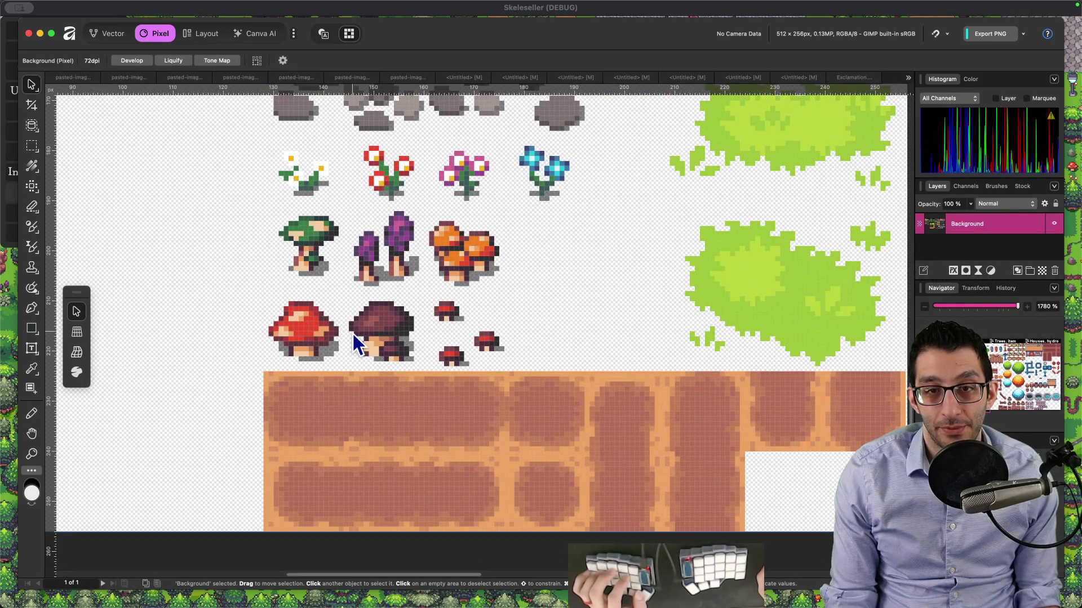
{"action": "scroll", "coordinate": [357, 333], "scroll_direction": "down", "scroll_amount": 6}
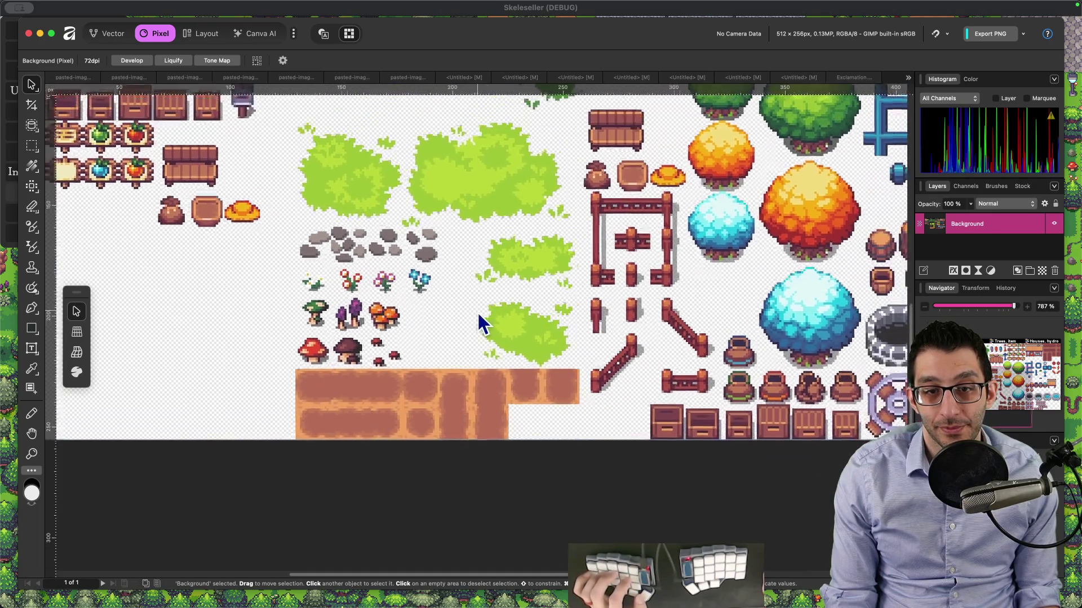
{"action": "left_click_drag", "start_coordinate": [479, 315], "coordinate": [331, 375]}
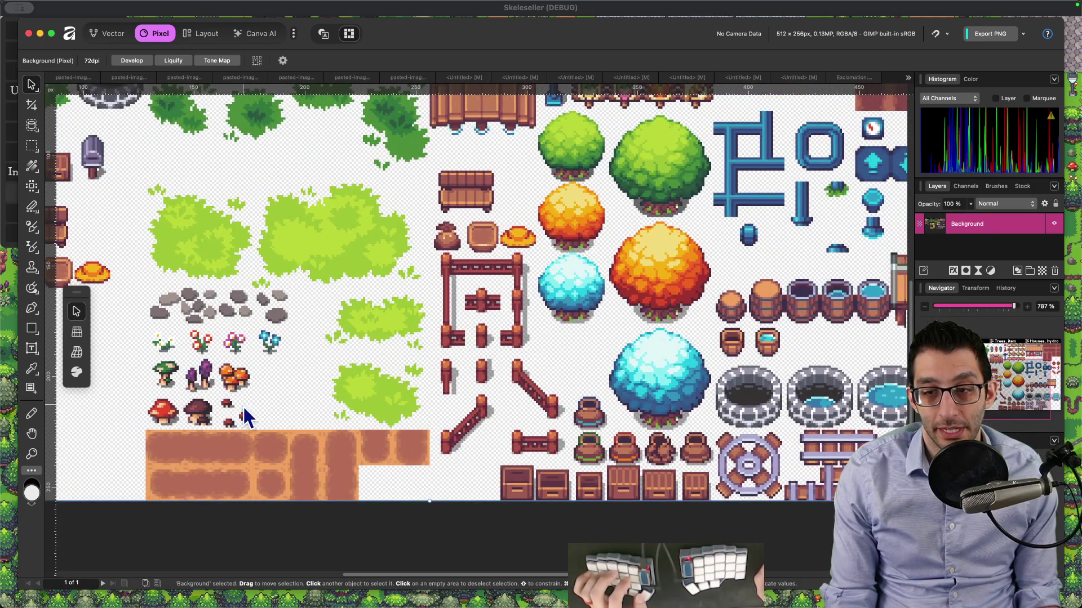
{"action": "scroll", "coordinate": [225, 405], "scroll_direction": "right", "scroll_amount": 5}
{"action": "scroll", "coordinate": [226, 406], "scroll_direction": "up", "scroll_amount": 3}
{"action": "mouse_move", "coordinate": [243, 422]}
{"action": "left_mouse_down"}
{"action": "mouse_move", "coordinate": [272, 507]}
{"action": "mouse_move", "coordinate": [646, 499]}
{"action": "mouse_move", "coordinate": [647, 475]}
{"action": "mouse_move", "coordinate": [589, 412]}
{"action": "left_mouse_up"}
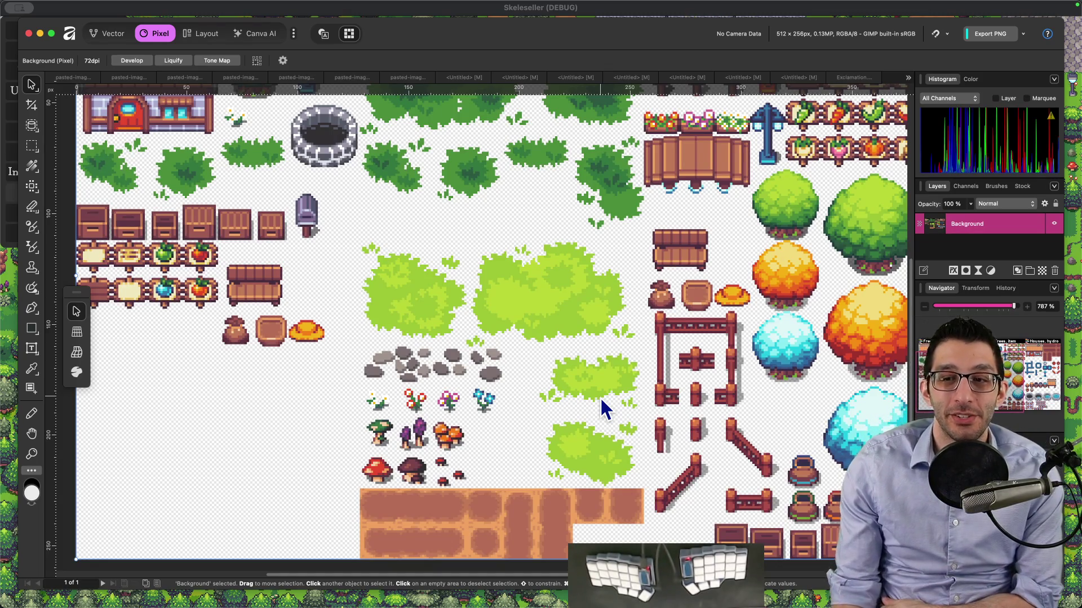
{"action": "scroll", "coordinate": [603, 408], "scroll_direction": "right", "scroll_amount": 10}
{"action": "scroll", "coordinate": [603, 408], "scroll_direction": "down", "scroll_amount": 4}
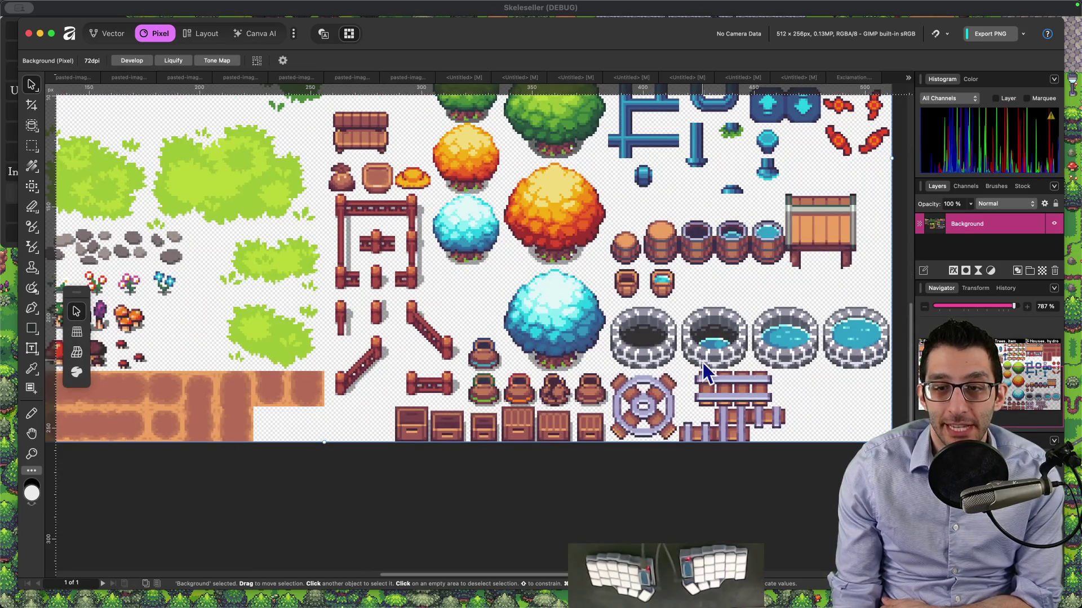
{"action": "scroll", "coordinate": [702, 363], "scroll_direction": "right", "scroll_amount": 5}
{"action": "scroll", "coordinate": [702, 362], "scroll_direction": "up", "scroll_amount": 2}
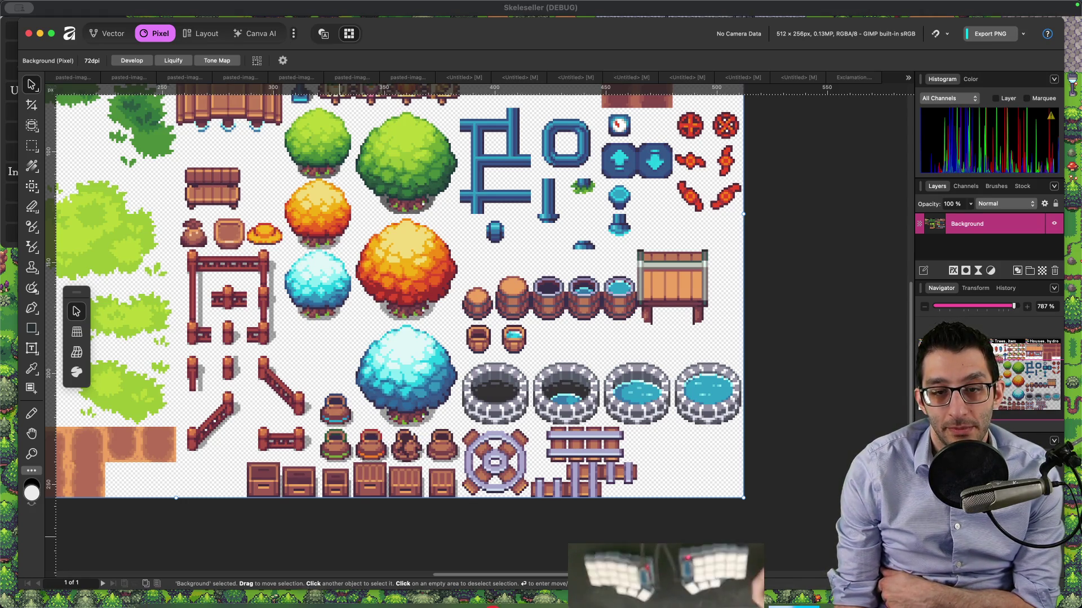
{"action": "left_click", "coordinate": [220, 586]}
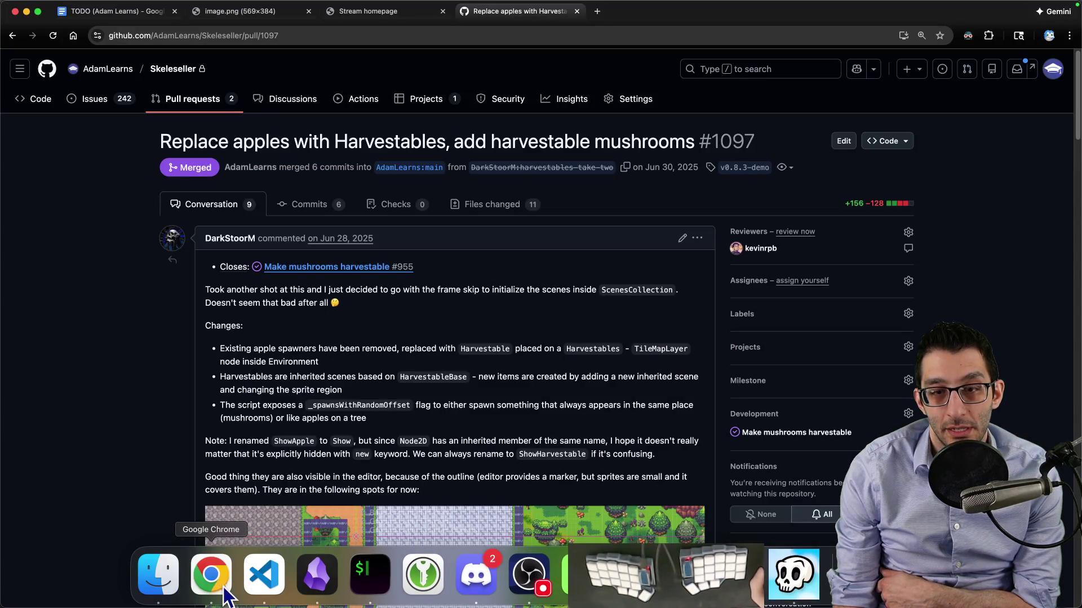
Cycle through the game, the GitHub pull request and the Affinity atlas, ending on Skeleseller
{"action": "left_click", "coordinate": [791, 586]}
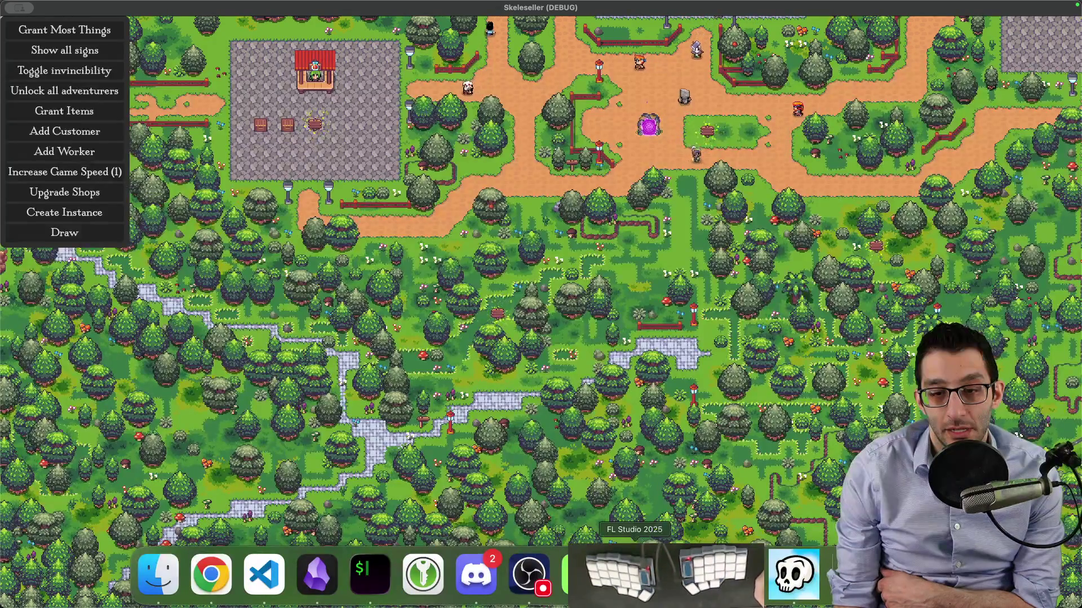
{"action": "left_click", "coordinate": [226, 586]}
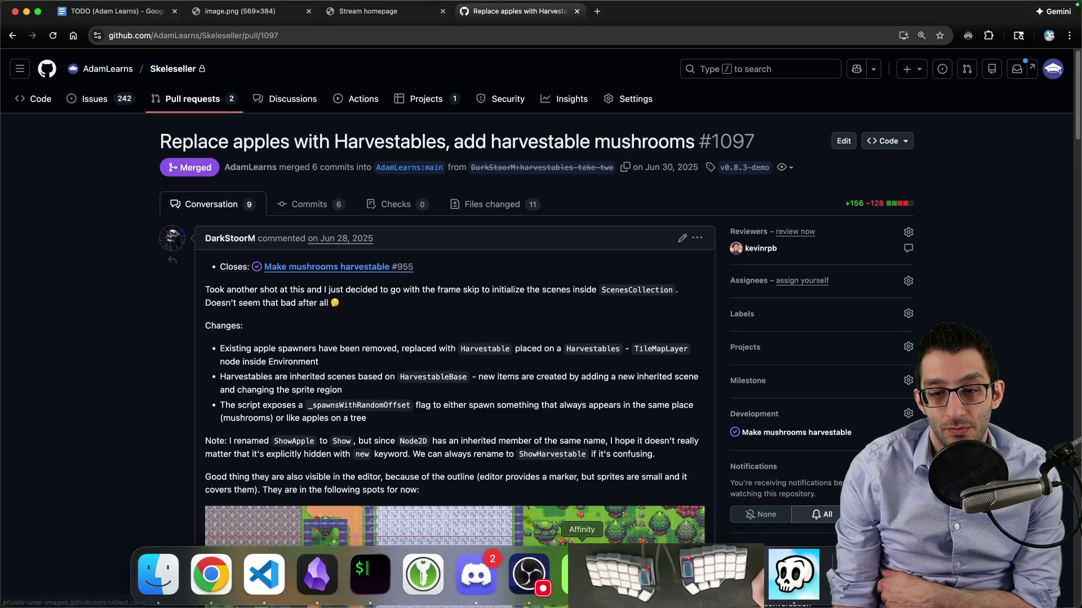
{"action": "left_click", "coordinate": [581, 574]}
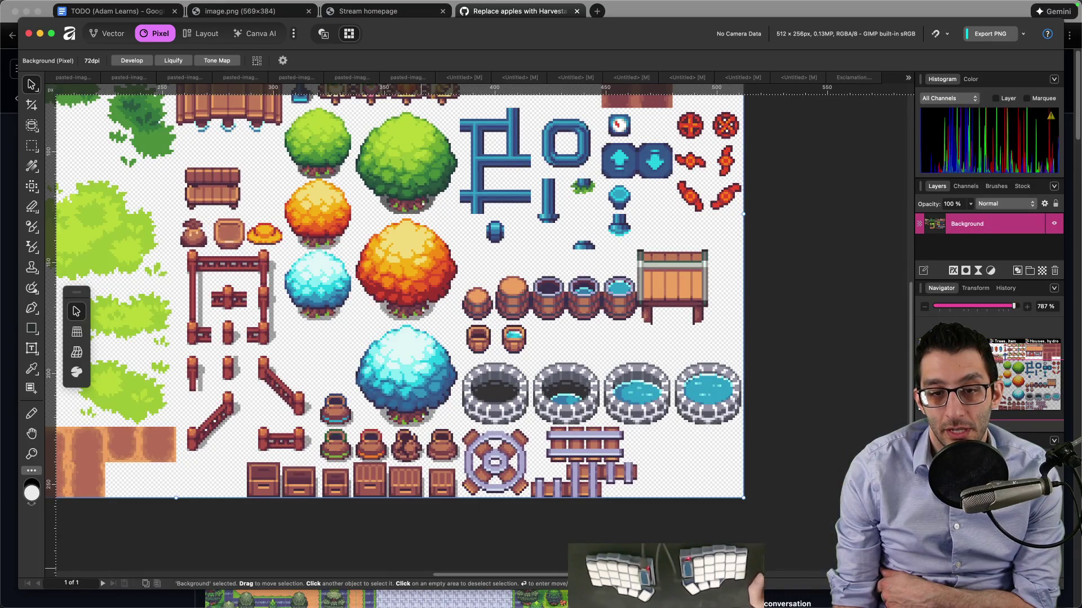
{"action": "left_click", "coordinate": [795, 575]}
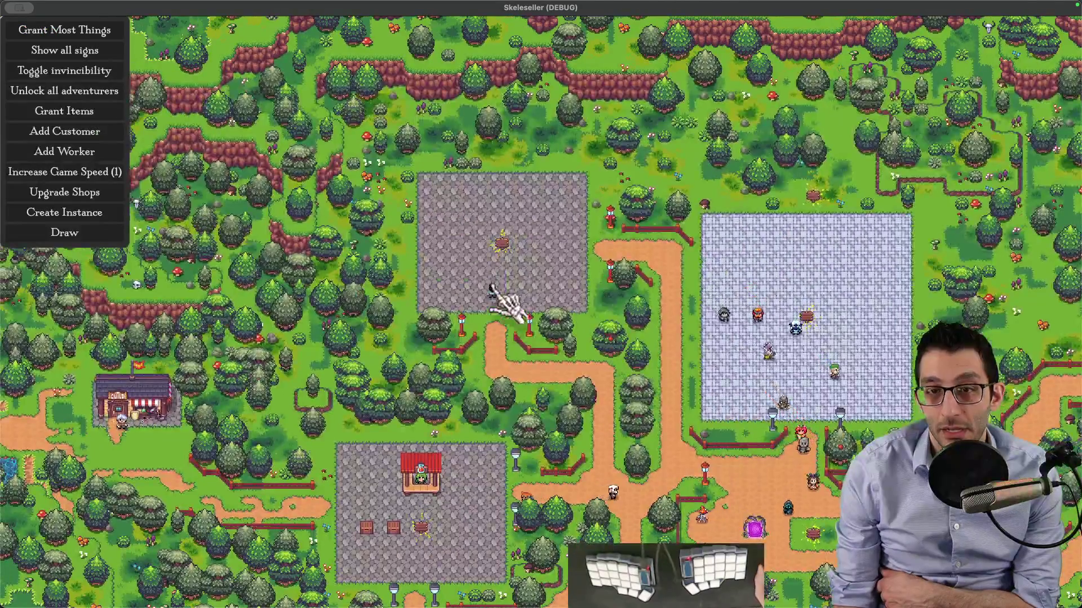
Build the Arcane Shop and the Treasure Room on empty plots, hiding the debug menu
{"action": "left_click", "coordinate": [496, 239]}
{"action": "left_click", "coordinate": [508, 327]}
{"action": "left_click", "coordinate": [811, 198]}
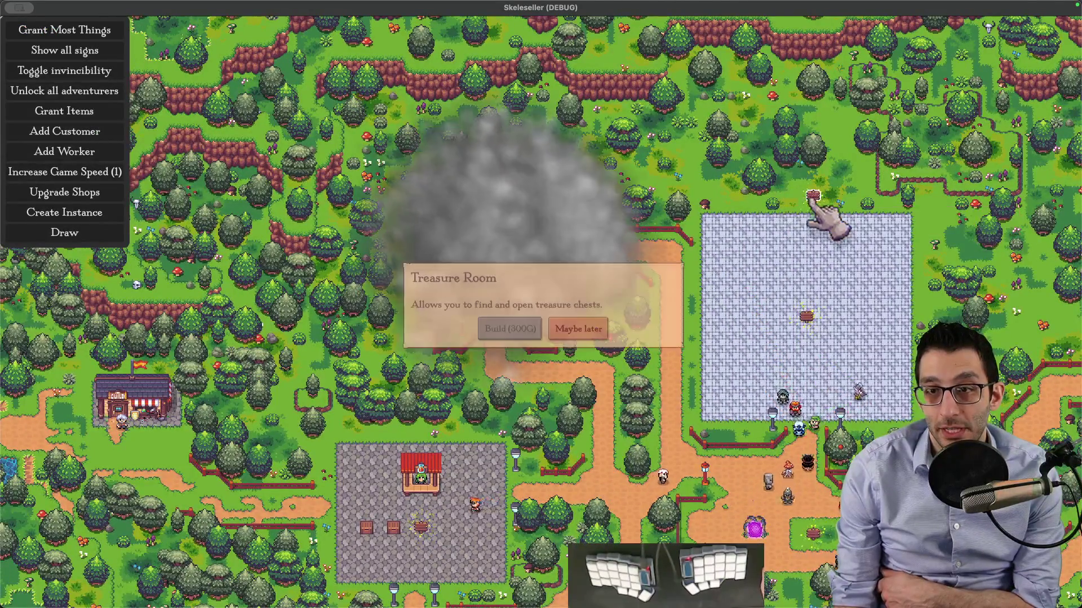
{"action": "key", "text": "grave"}
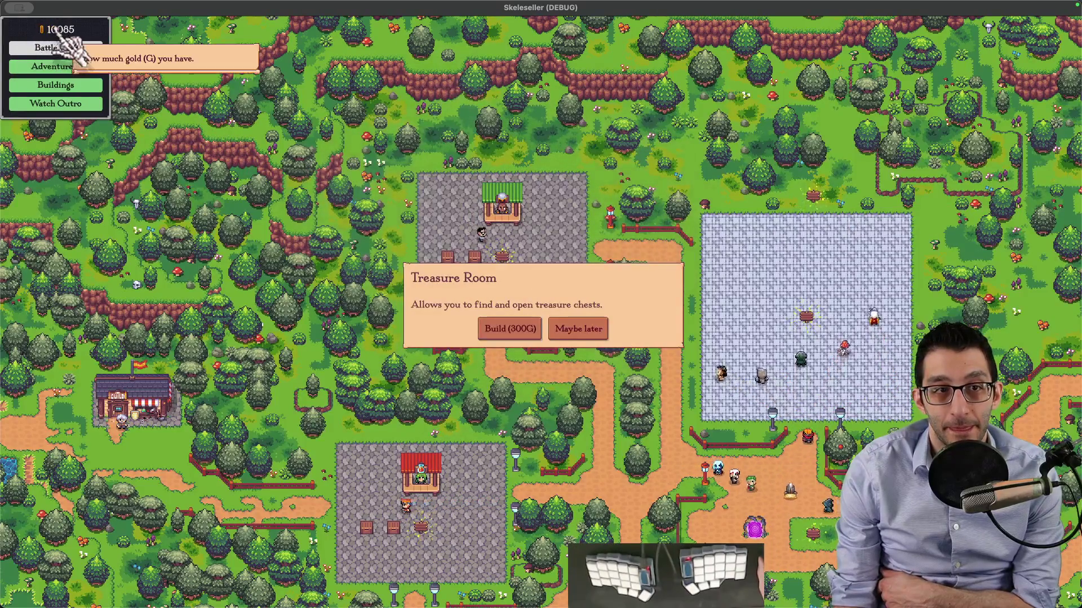
{"action": "left_click", "coordinate": [509, 328]}
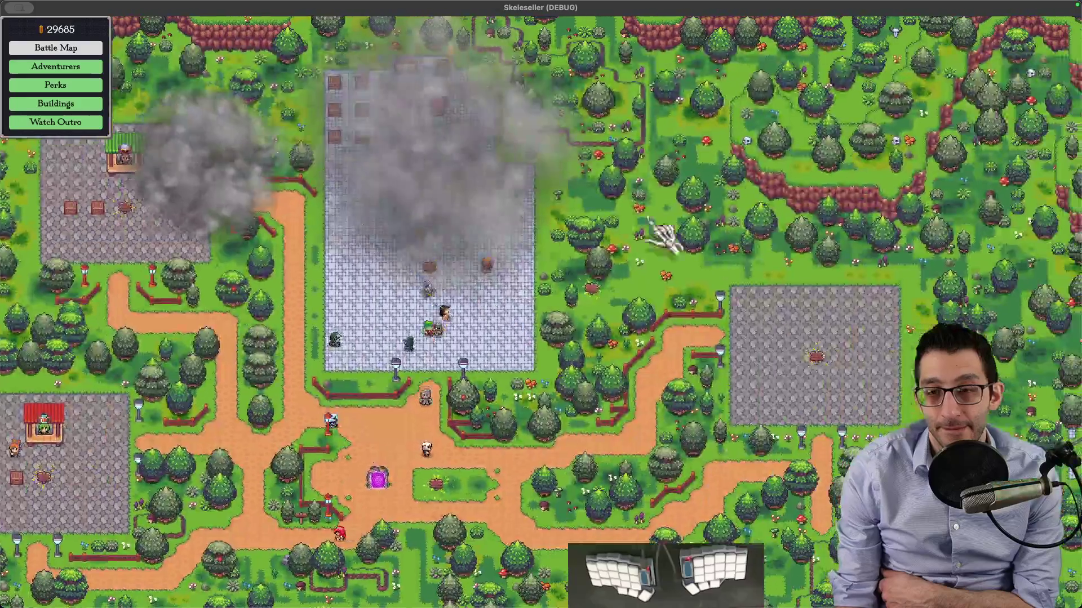
Build a tavern and a fishing pond on the left and right plots
{"action": "left_click", "coordinate": [833, 362]}
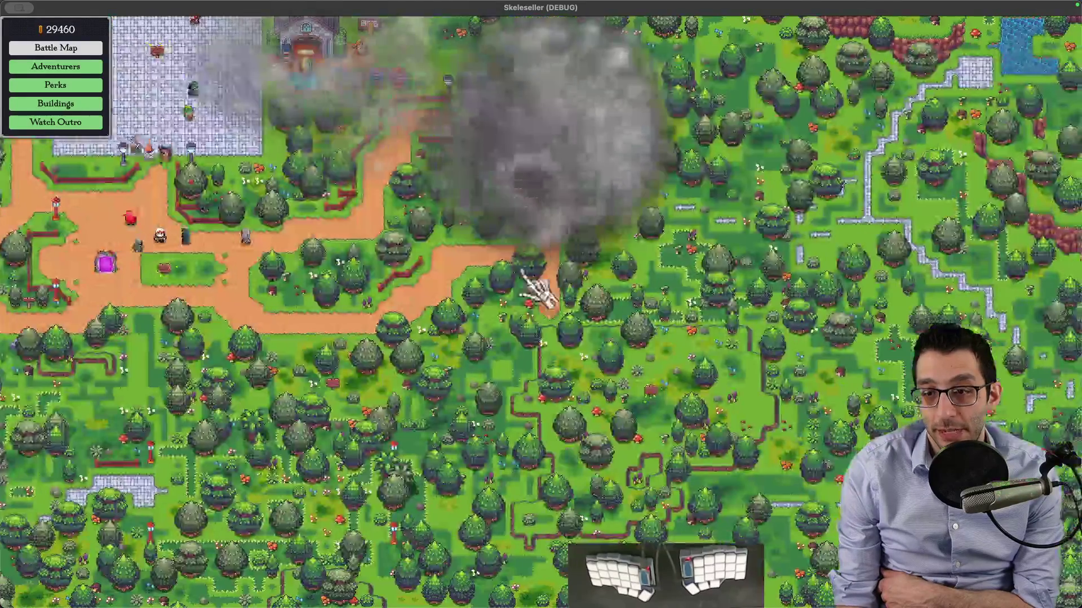
{"action": "left_click", "coordinate": [344, 400]}
{"action": "left_click", "coordinate": [676, 411]}
{"action": "left_click", "coordinate": [507, 394]}
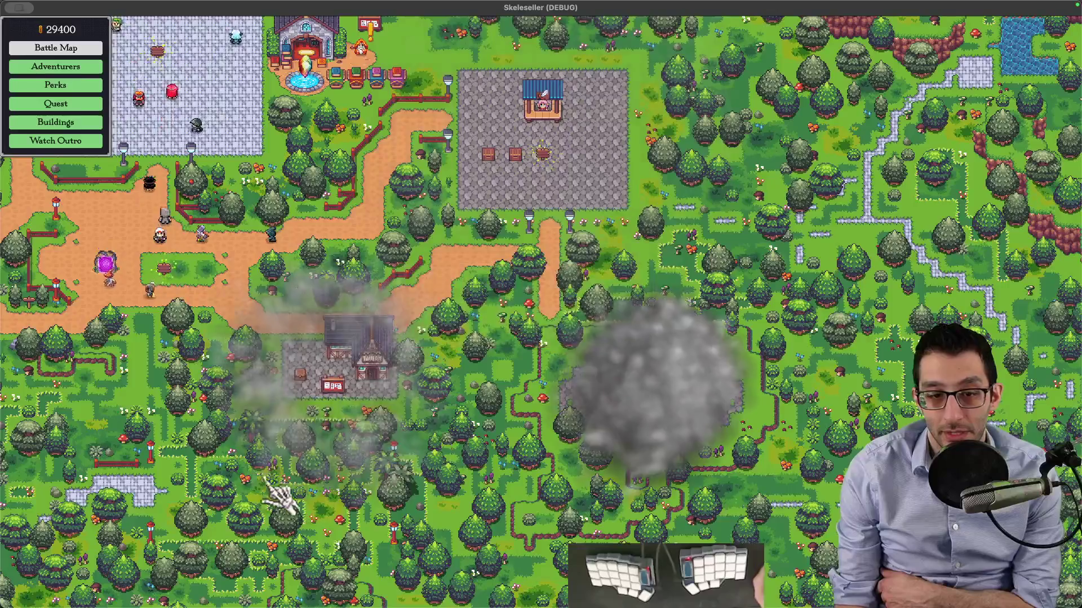
{"action": "left_click", "coordinate": [310, 360]}
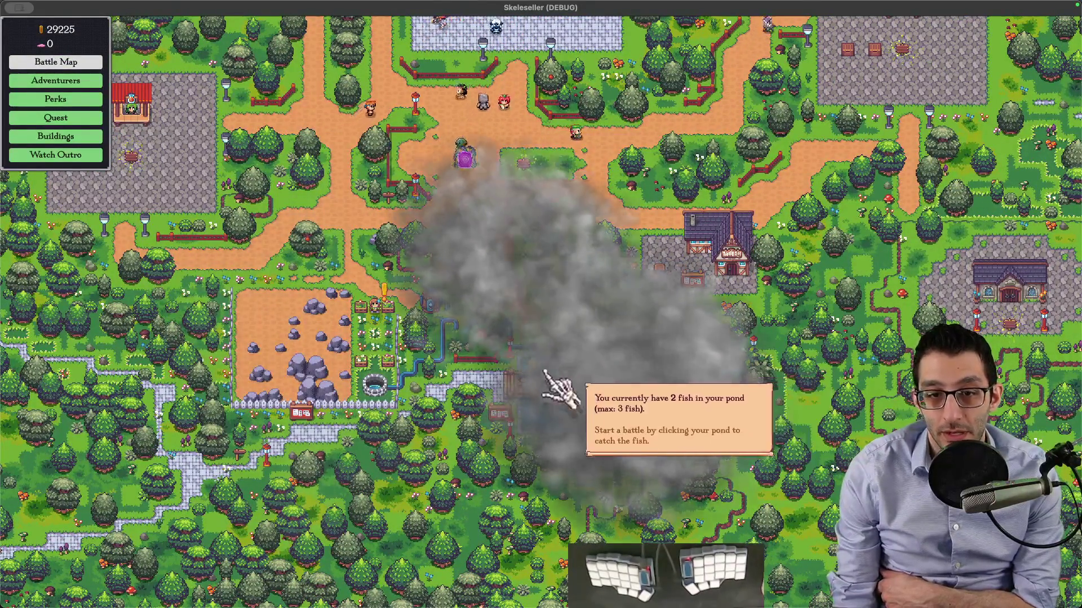
Survey the northern forest, church, fountain, market plaza and Guild building, then switch to Affinity
{"action": "scroll", "coordinate": [560, 387], "scroll_direction": "up", "scroll_amount": 3}
{"action": "scroll", "coordinate": [416, 304], "scroll_direction": "down", "scroll_amount": 3}
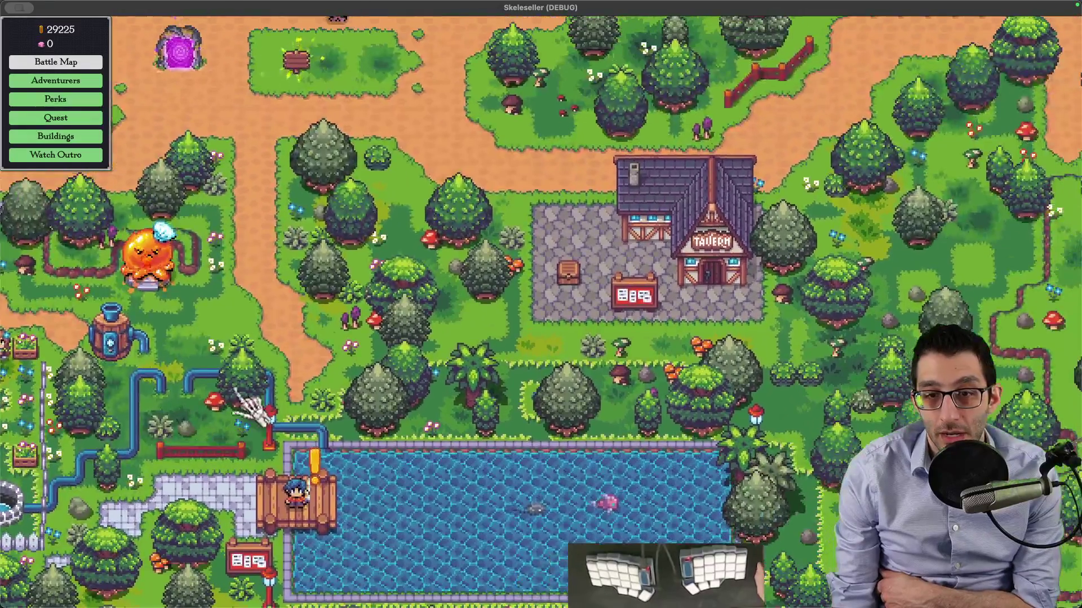
{"action": "left_click_drag", "start_coordinate": [609, 41], "coordinate": [560, 174]}
{"action": "scroll", "coordinate": [532, 472], "scroll_direction": "up", "scroll_amount": 3}
{"action": "left_click_drag", "start_coordinate": [565, 282], "coordinate": [544, 503]}
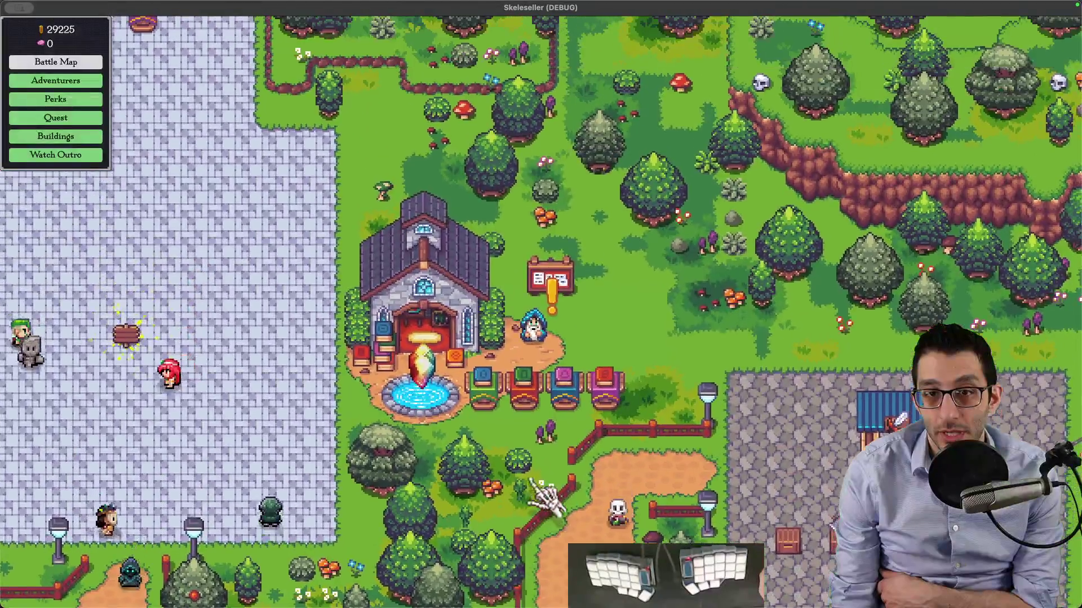
{"action": "mouse_move", "coordinate": [459, 278]}
{"action": "left_mouse_down"}
{"action": "mouse_move", "coordinate": [603, 398]}
{"action": "mouse_move", "coordinate": [606, 461]}
{"action": "left_mouse_up"}
{"action": "mouse_move", "coordinate": [305, 343]}
{"action": "left_mouse_down"}
{"action": "mouse_move", "coordinate": [459, 471]}
{"action": "mouse_move", "coordinate": [858, 430]}
{"action": "left_mouse_up"}
{"action": "left_click_drag", "start_coordinate": [737, 574], "coordinate": [387, 213]}
{"action": "left_click_drag", "start_coordinate": [978, 390], "coordinate": [642, 307]}
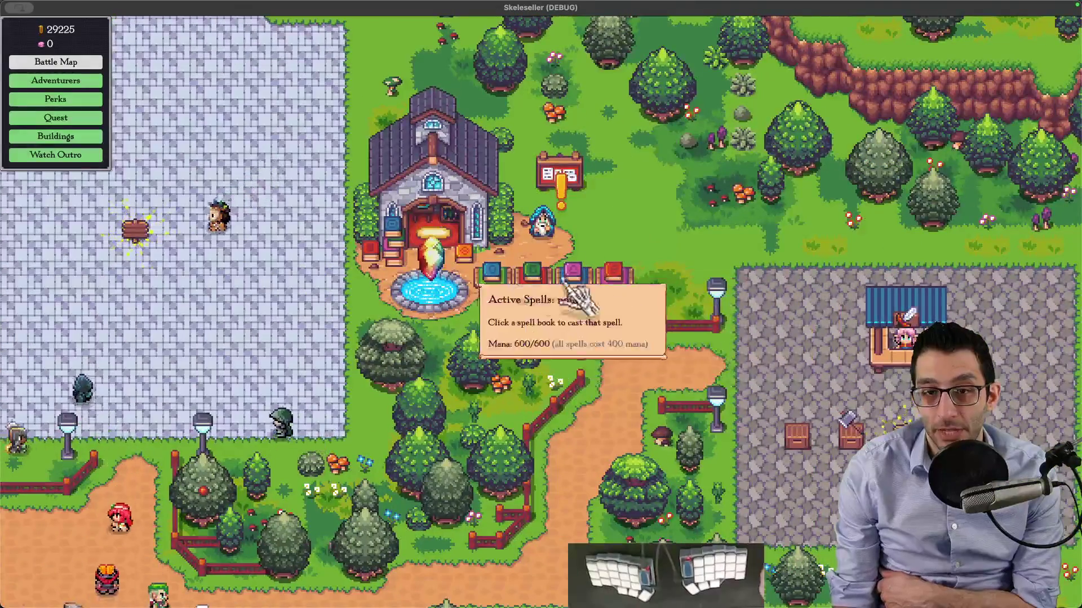
{"action": "mouse_move", "coordinate": [135, 394]}
{"action": "left_mouse_down"}
{"action": "mouse_move", "coordinate": [447, 307]}
{"action": "mouse_move", "coordinate": [658, 280]}
{"action": "left_mouse_up"}
{"action": "mouse_move", "coordinate": [121, 164]}
{"action": "left_mouse_down"}
{"action": "mouse_move", "coordinate": [502, 157]}
{"action": "mouse_move", "coordinate": [739, 309]}
{"action": "left_mouse_up"}
{"action": "left_click_drag", "start_coordinate": [632, 306], "coordinate": [575, 264]}
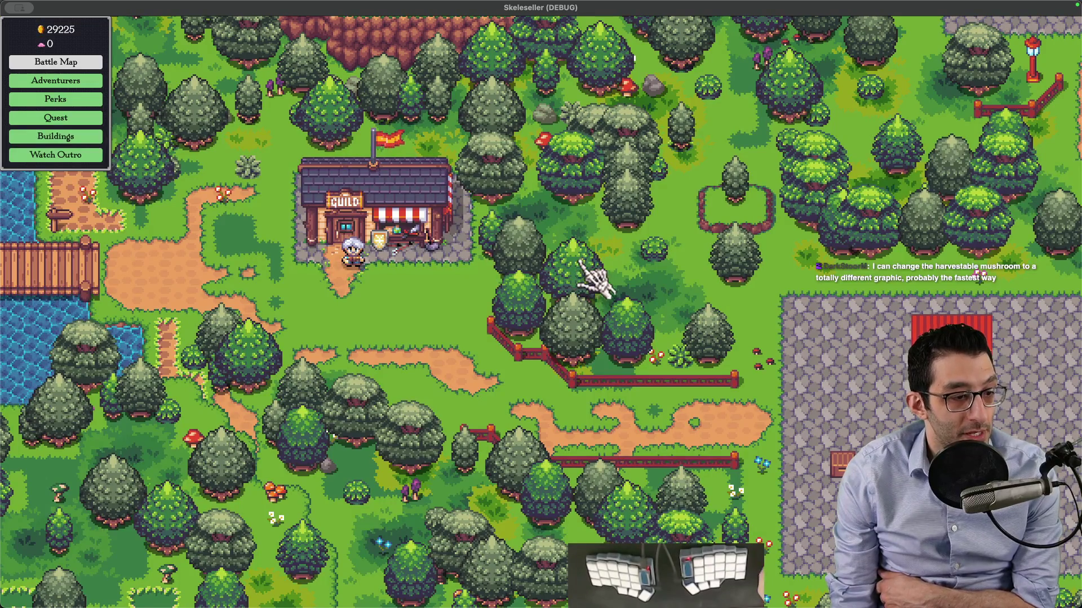
{"action": "mouse_move", "coordinate": [687, 575]}
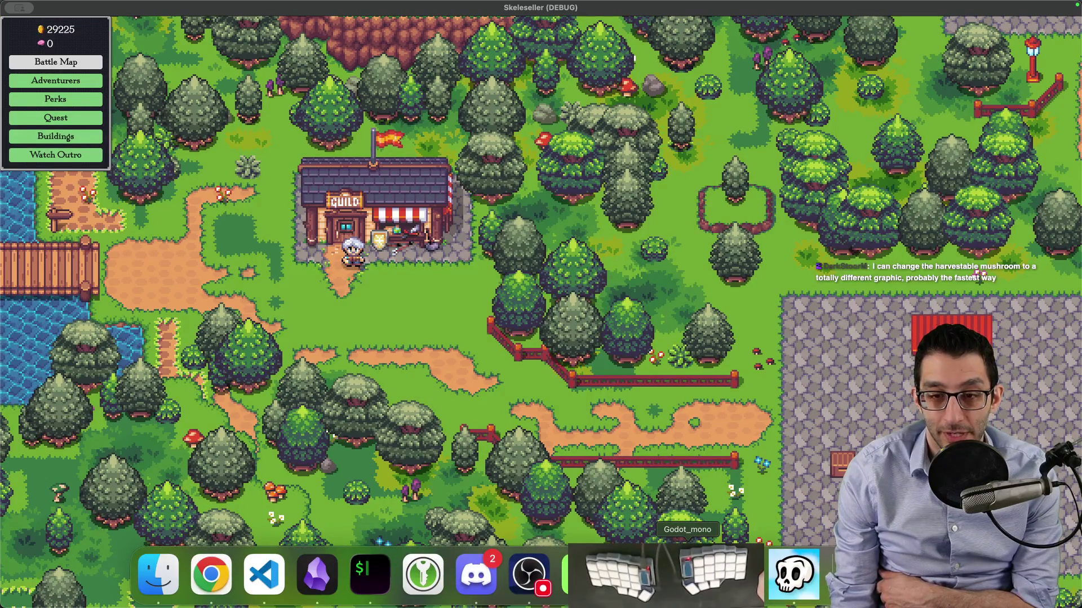
{"action": "left_click", "coordinate": [582, 573]}
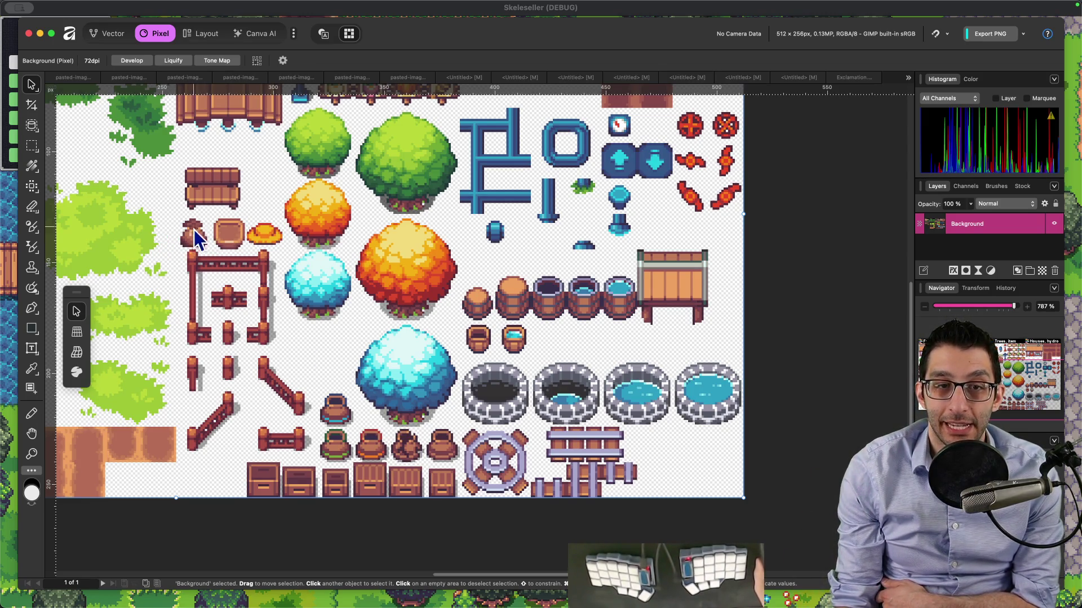
Pan the farming atlas across its tree sprites, then switch to the Words of Wisdom card document
{"action": "scroll", "coordinate": [259, 239], "scroll_direction": "up", "scroll_amount": 5}
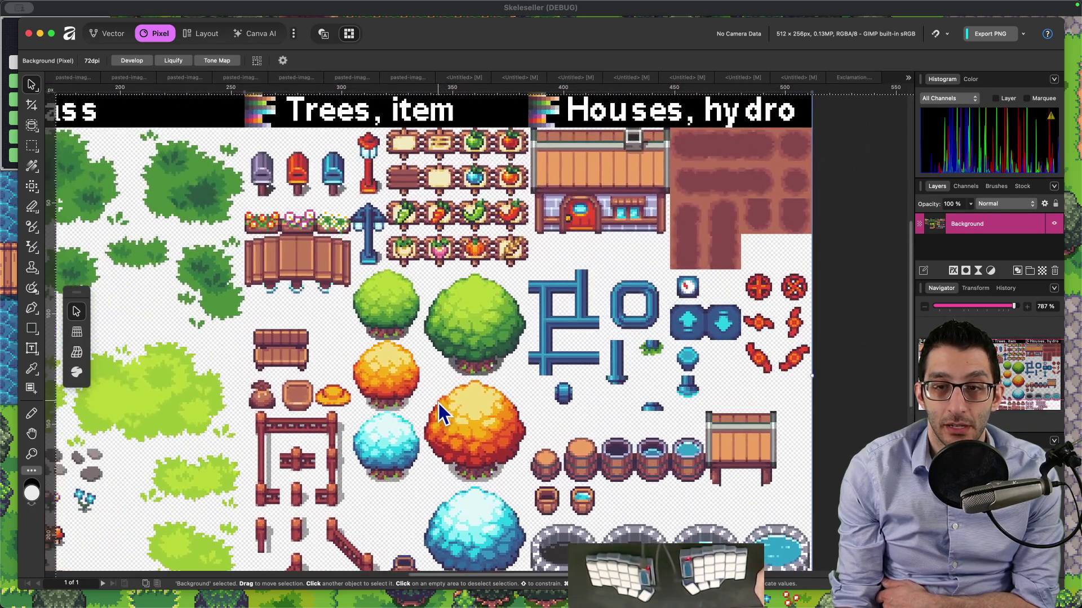
{"action": "mouse_move", "coordinate": [440, 414]}
{"action": "left_mouse_down"}
{"action": "mouse_move", "coordinate": [514, 349]}
{"action": "mouse_move", "coordinate": [702, 292]}
{"action": "left_mouse_up"}
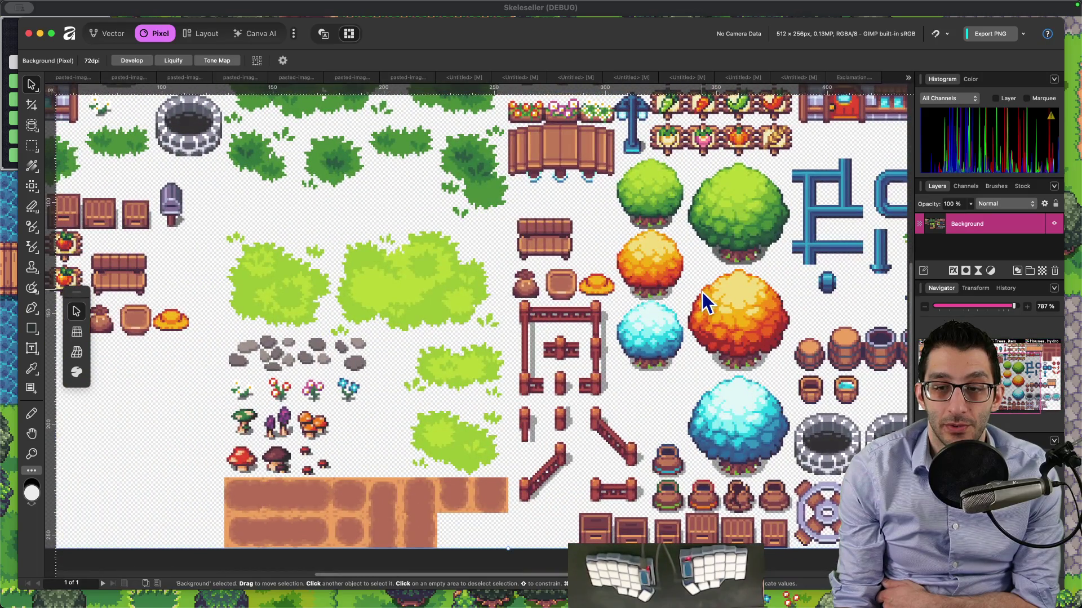
{"action": "left_click_drag", "start_coordinate": [514, 281], "coordinate": [538, 294]}
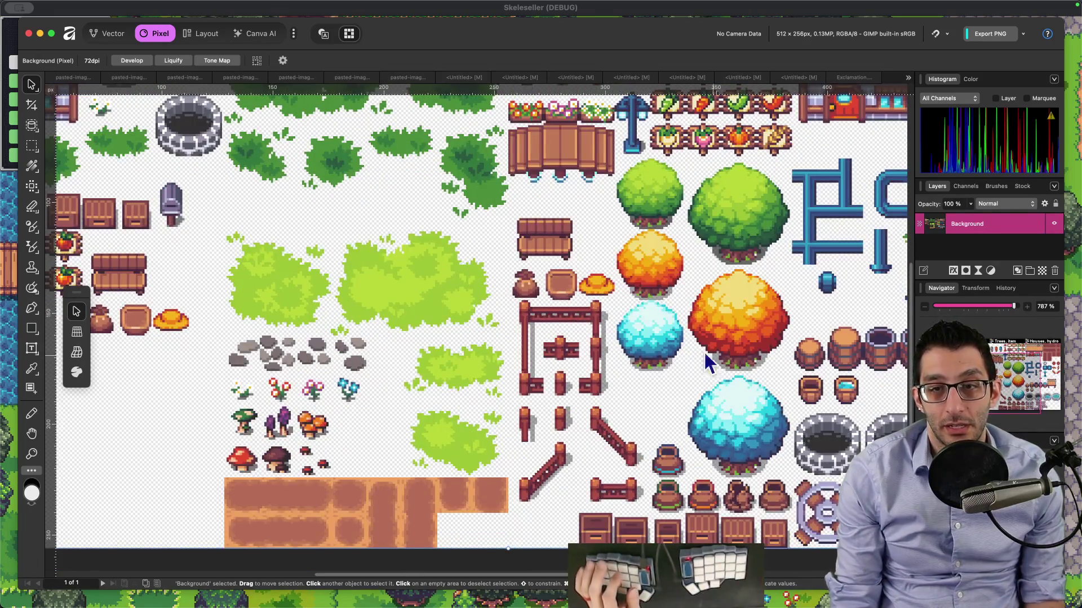
{"action": "mouse_move", "coordinate": [687, 575]}
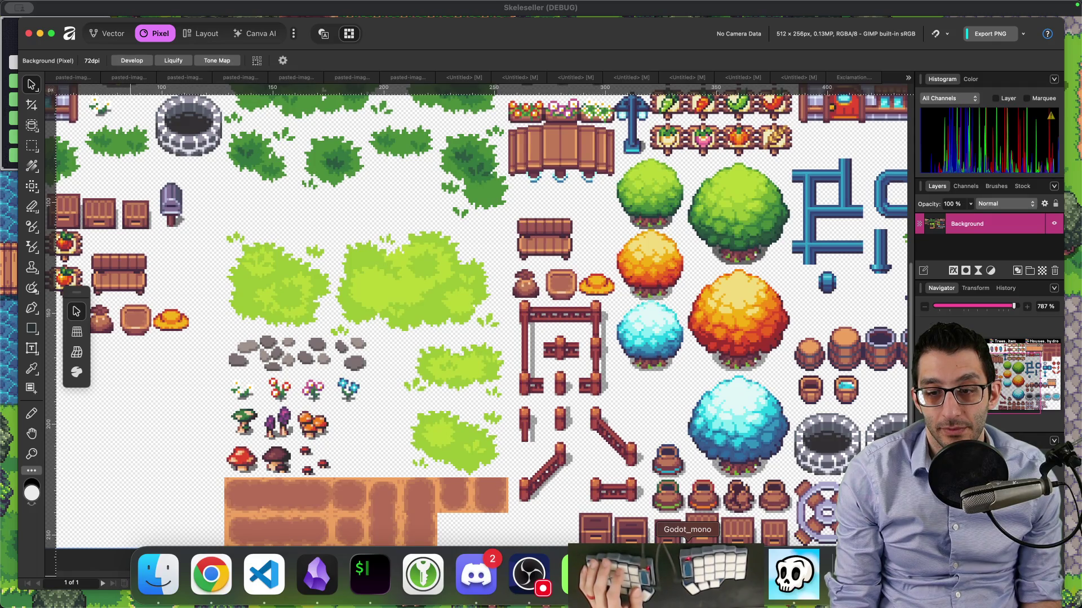
{"action": "left_click", "coordinate": [806, 79]}
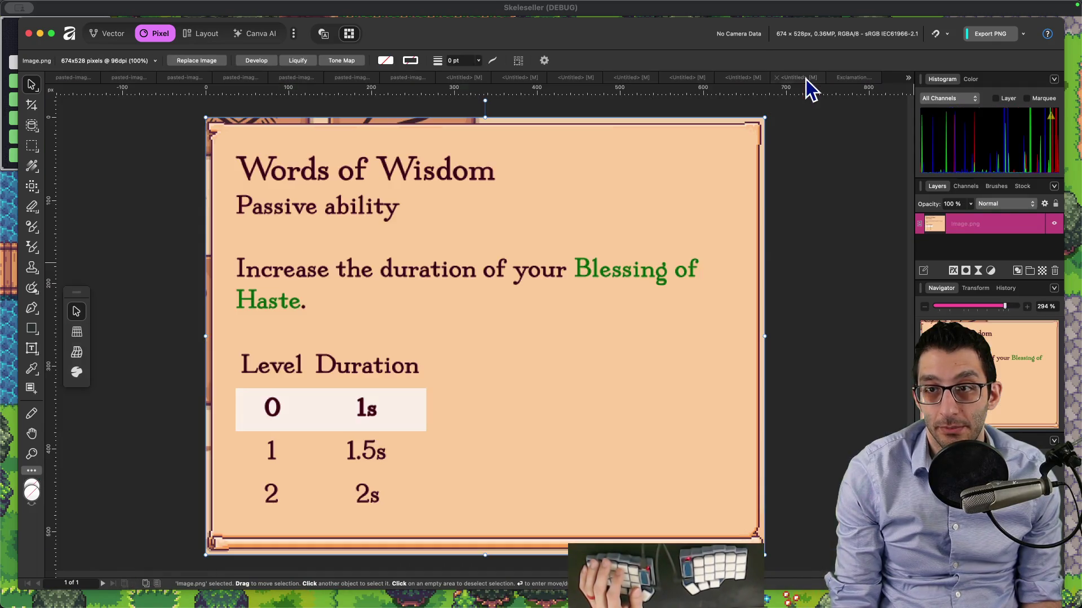
Open atlas.png from the overflow document list, pan to its trees and items, then go to VS Code
{"action": "left_click", "coordinate": [853, 80]}
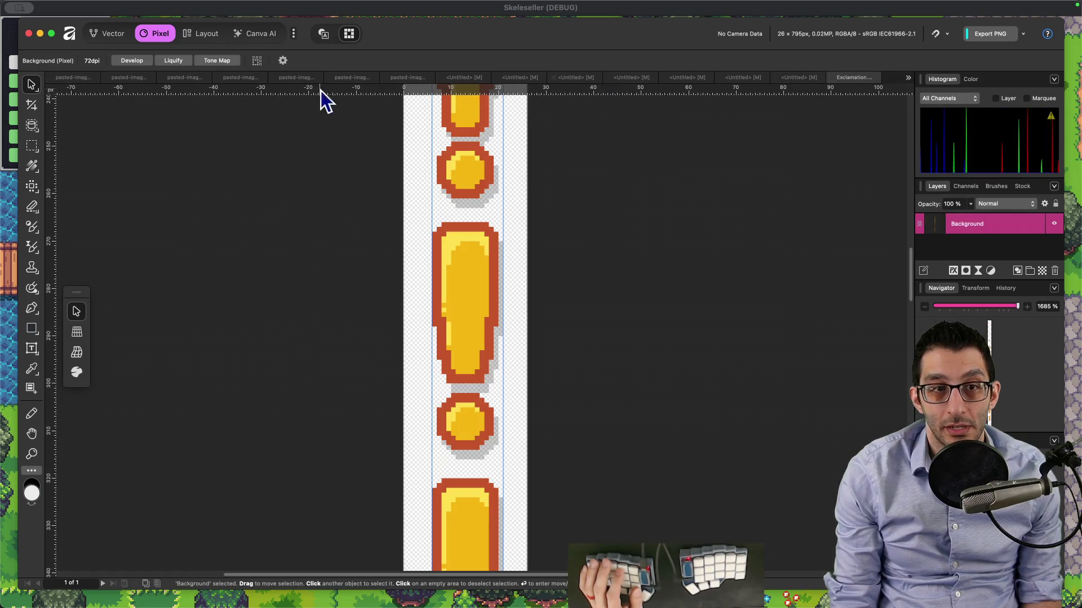
{"action": "left_click", "coordinate": [906, 77]}
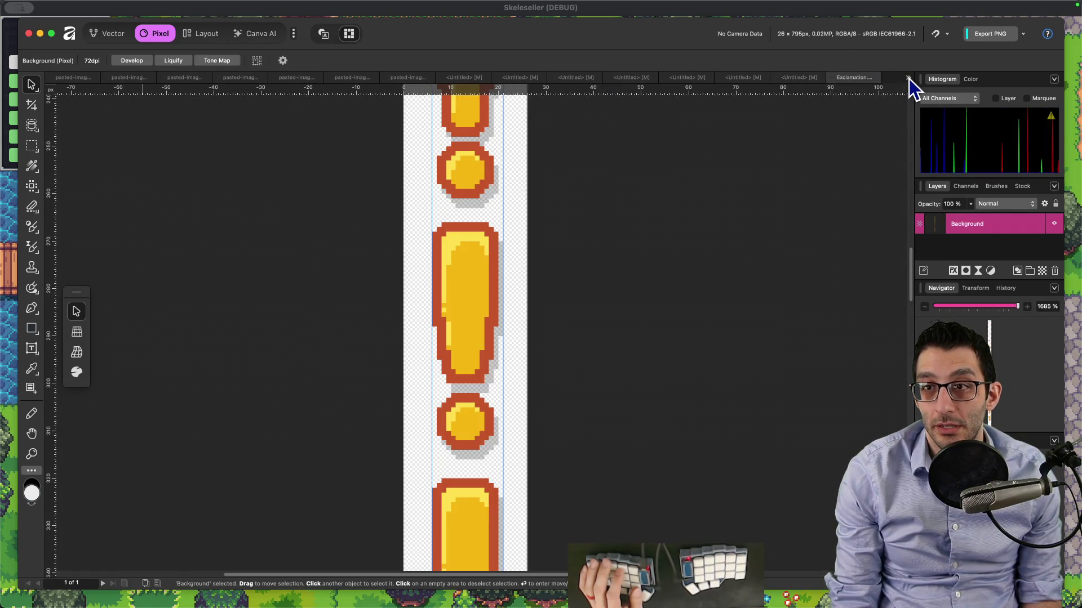
{"action": "left_click", "coordinate": [872, 323]}
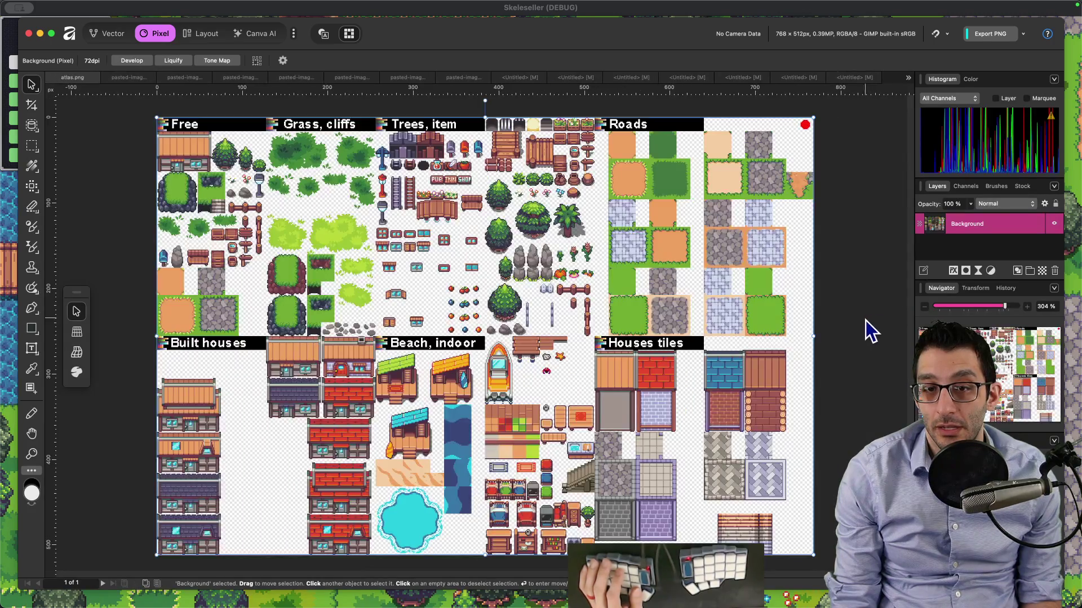
{"action": "scroll", "coordinate": [554, 470], "scroll_direction": "up", "scroll_amount": 5}
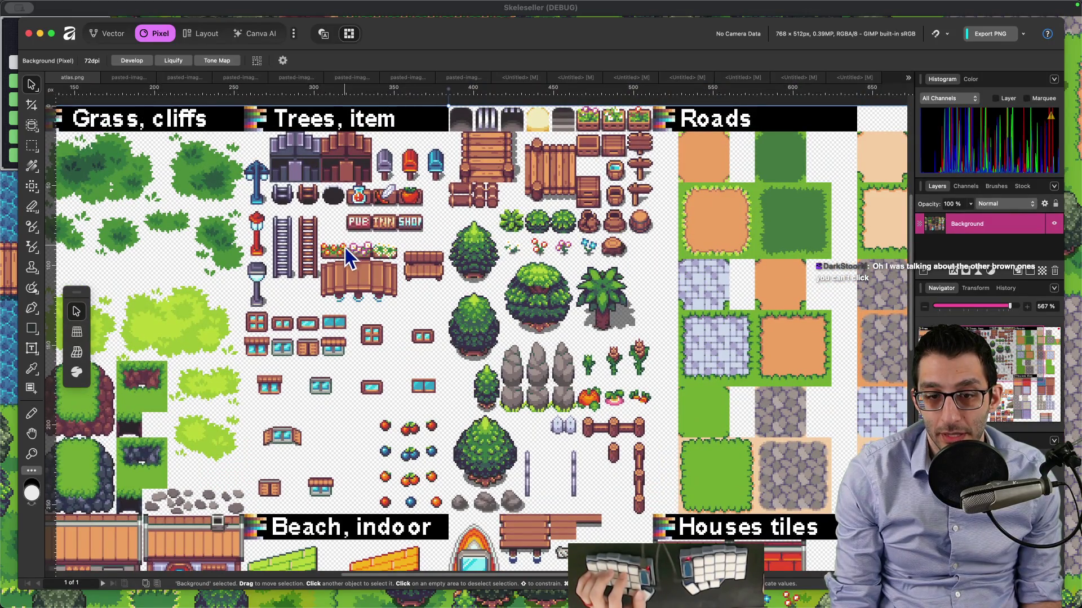
{"action": "left_click_drag", "start_coordinate": [316, 279], "coordinate": [451, 251]}
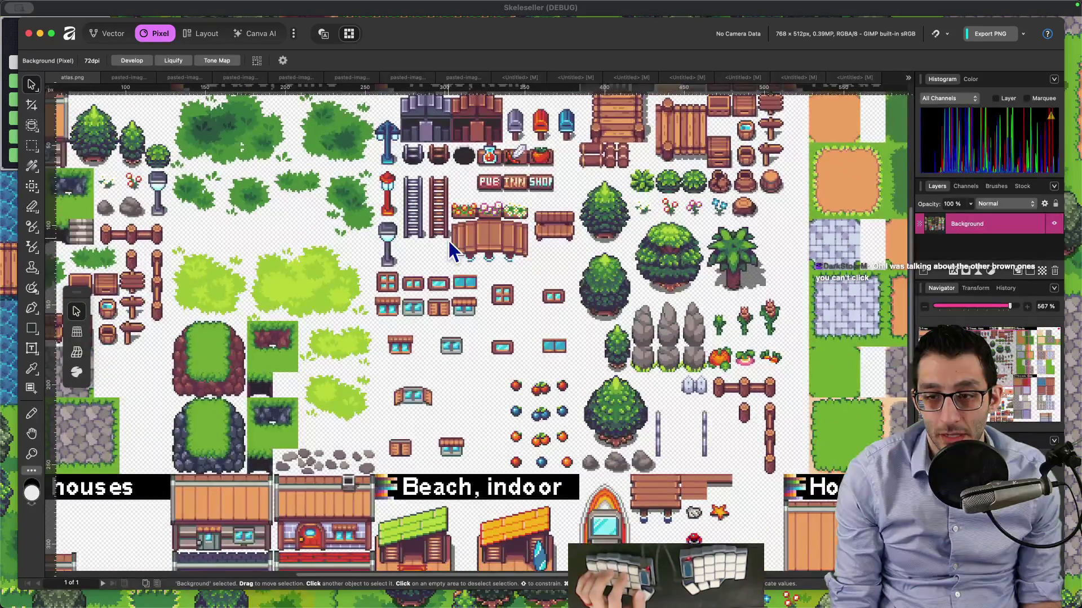
{"action": "scroll", "coordinate": [451, 250], "scroll_direction": "down", "scroll_amount": 3}
{"action": "scroll", "coordinate": [671, 289], "scroll_direction": "up", "scroll_amount": 3}
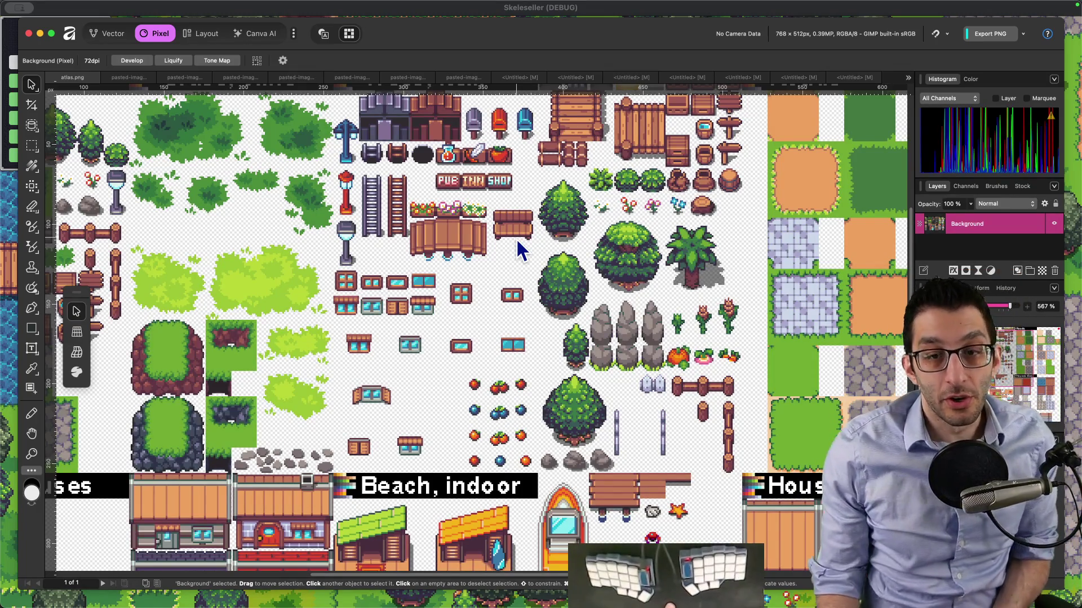
{"action": "key", "text": "super+Tab"}
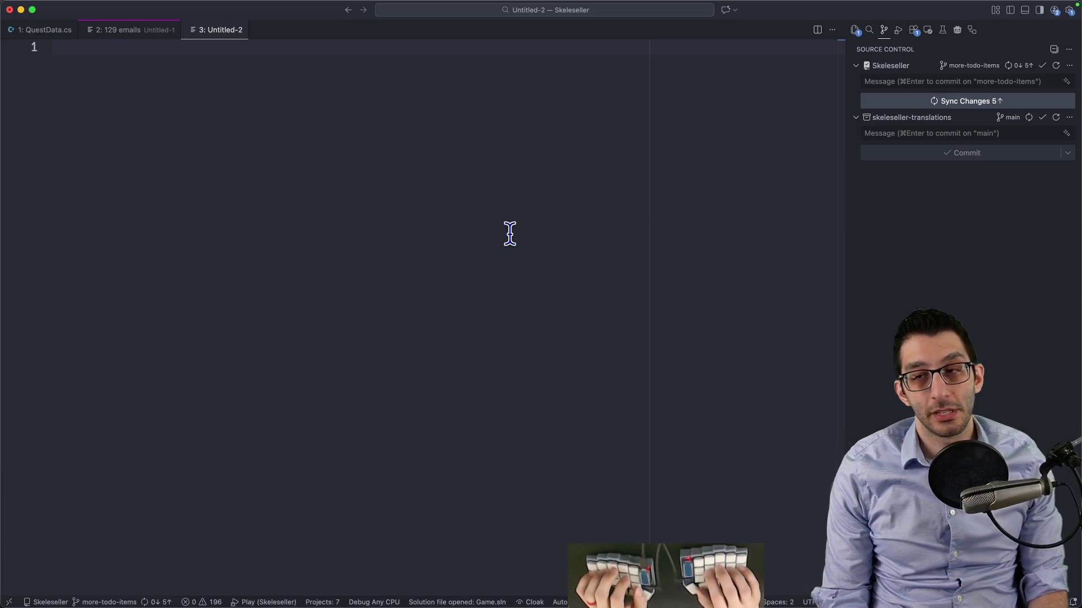
Write 'thoughts:' notes about deleting the brown mushrooms entirely, then return to the Affinity tileset
{"action": "type", "text": "thoughts: "}
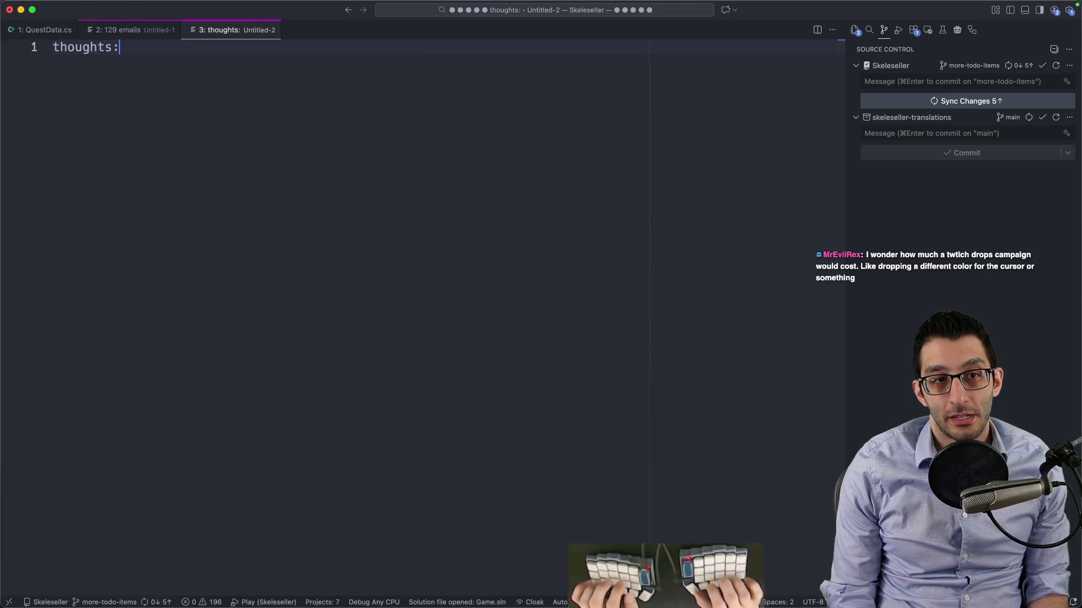
{"action": "type", "text": "  - We delete the "}
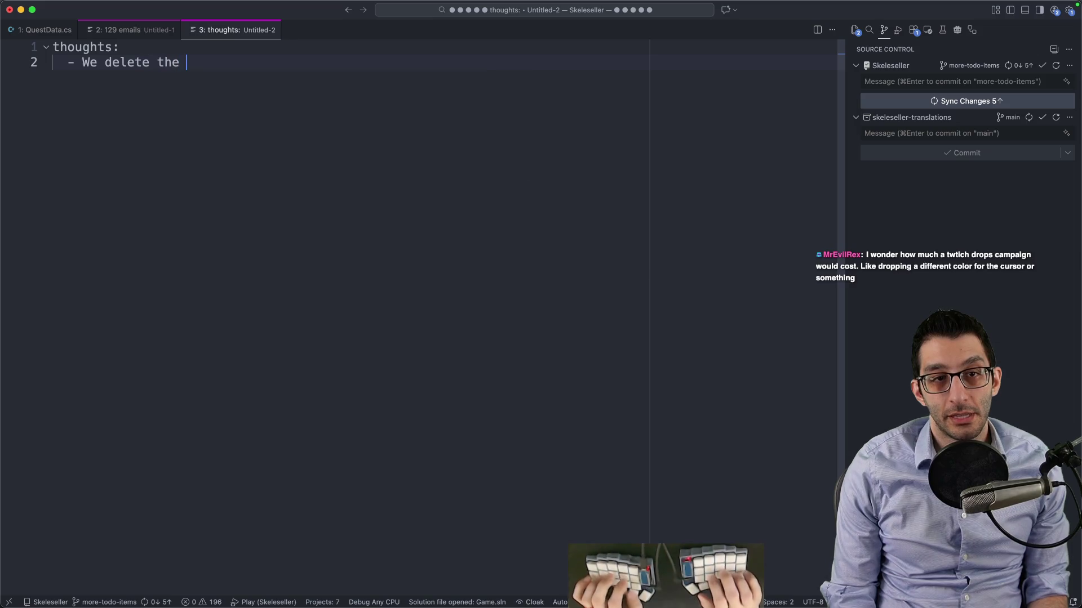
{"action": "type", "text": "brown mushrooms entirely so that you can just harvest apples"}
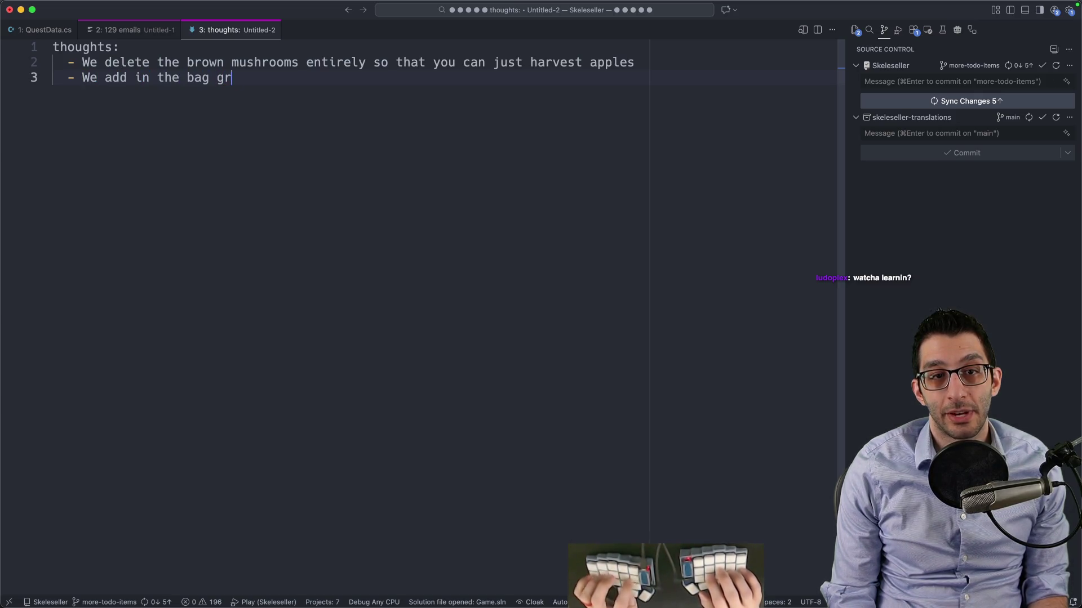
{"action": "type", "text": "ic and let you get a single item from it occa"}
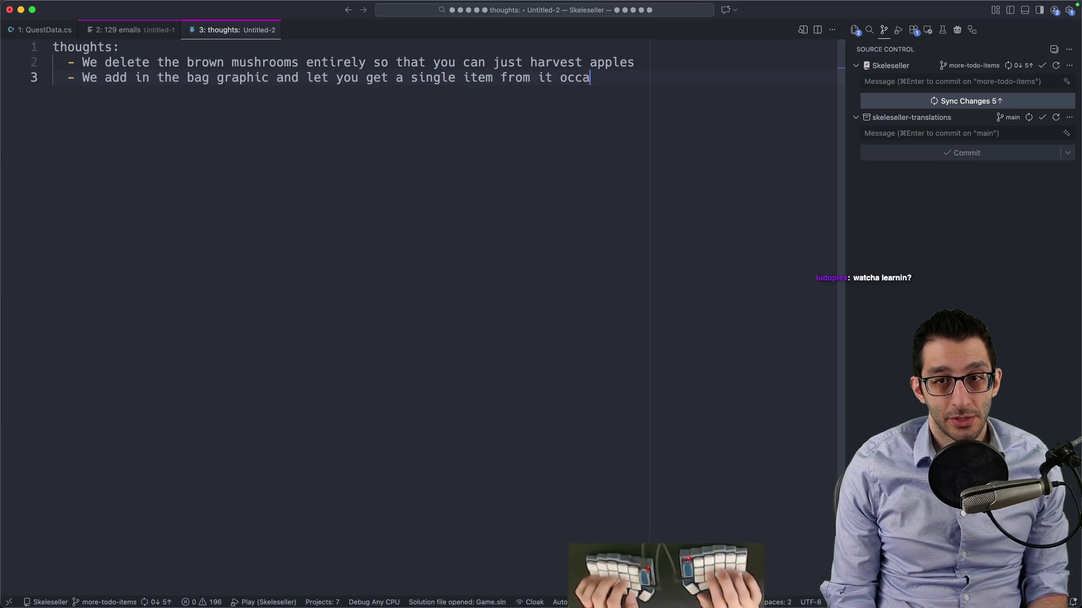
{"action": "type", "text": "sionally"}
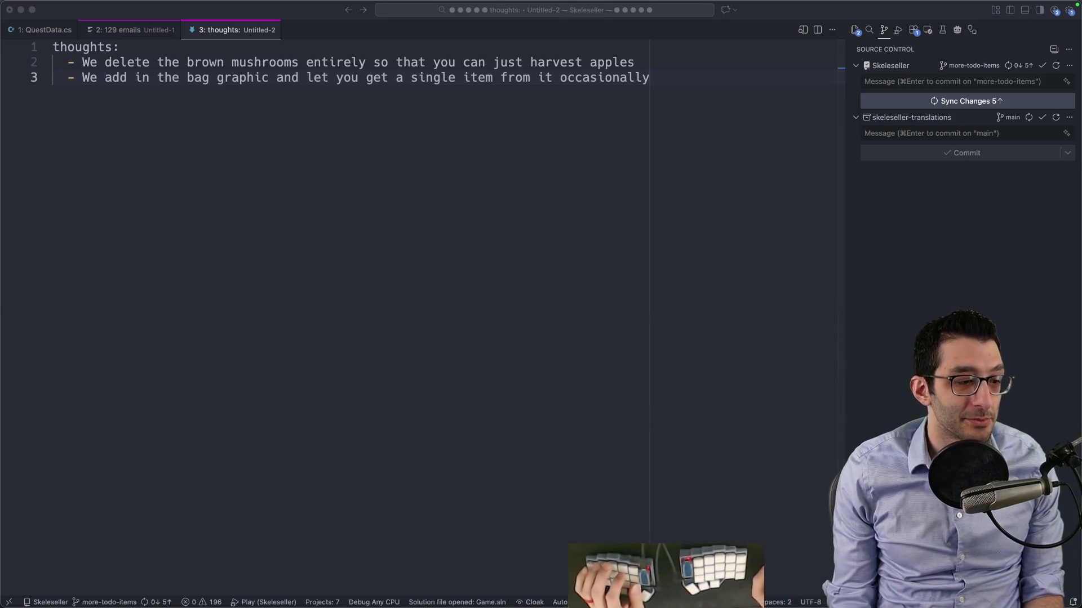
{"action": "left_click", "coordinate": [441, 330]}
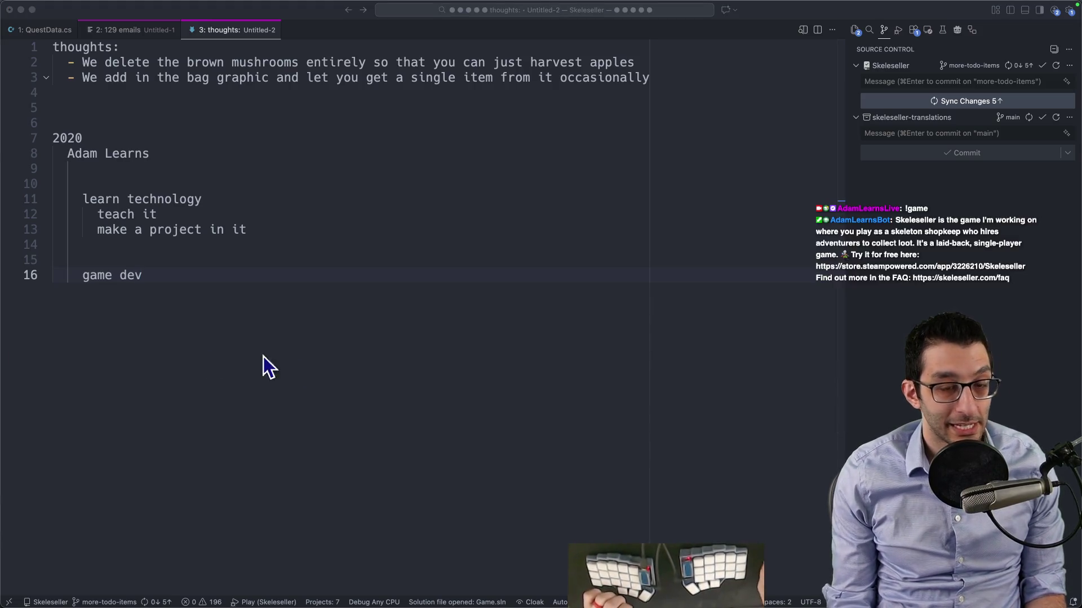
{"action": "mouse_move", "coordinate": [770, 598]}
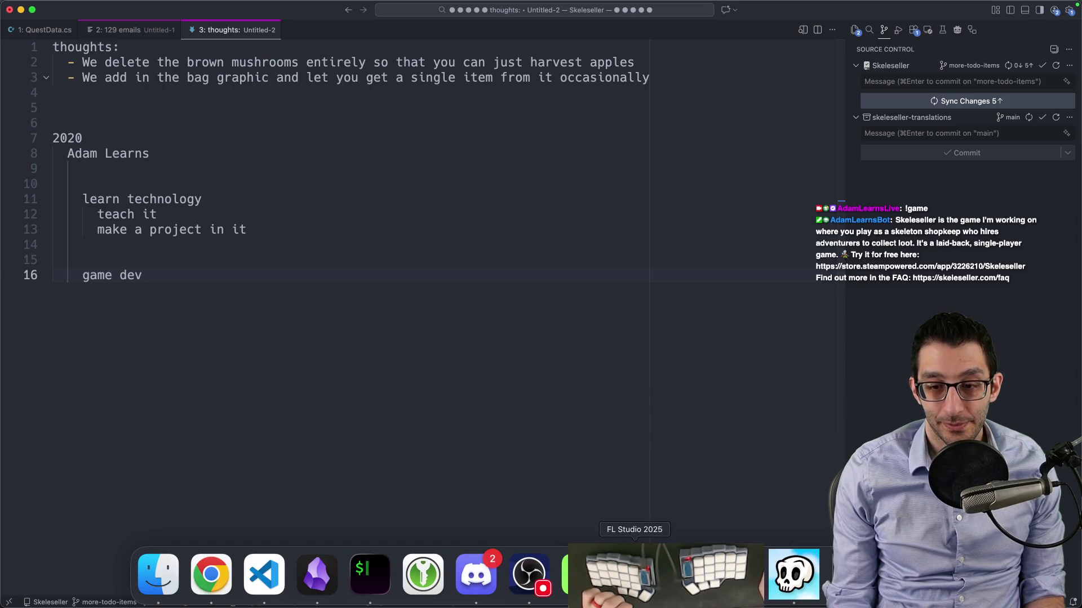
{"action": "left_click", "coordinate": [581, 574]}
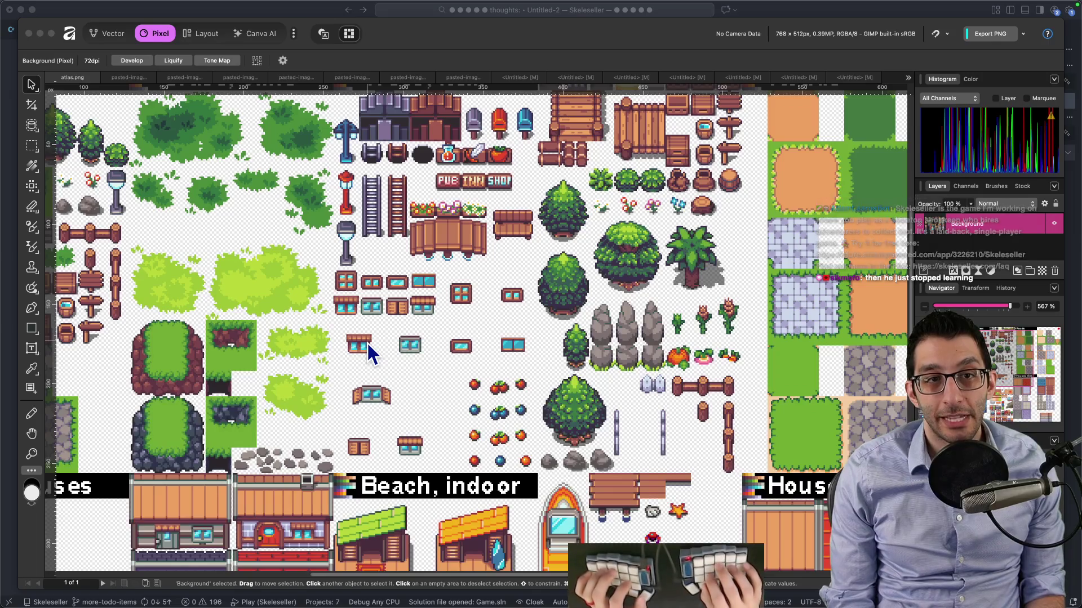
Open a new browser tab and type the search 'red alert crates'
{"action": "key", "text": "super+Tab"}
{"action": "key", "text": "super+t"}
{"action": "type", "text": "red alert cr"}
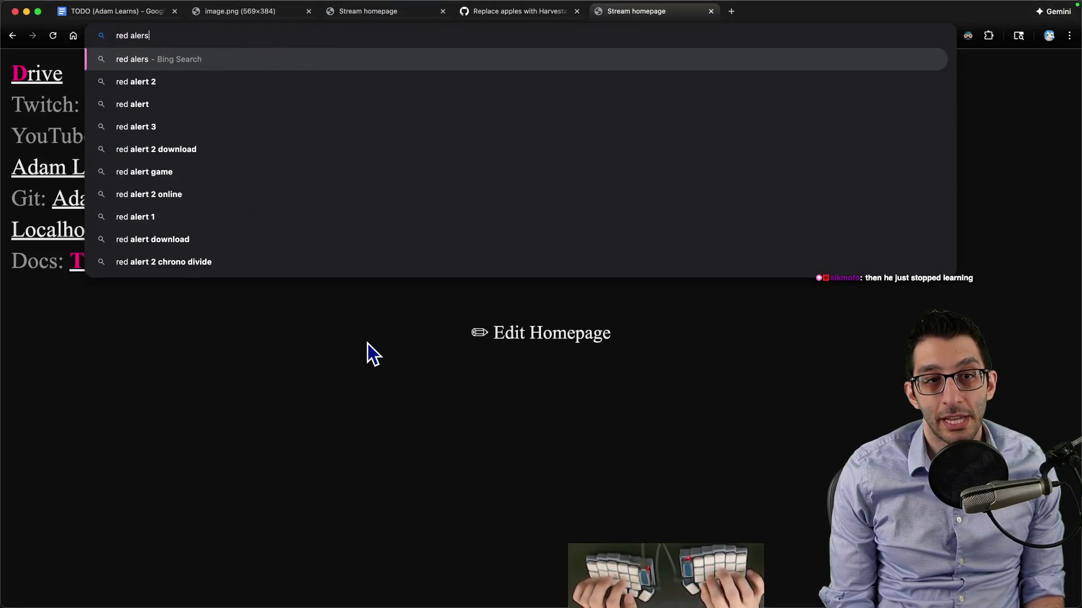
{"action": "type", "text": "ates"}
View Bing image results for 'red alert crates', then 'command and conquer crates'
{"action": "key", "text": "Return"}
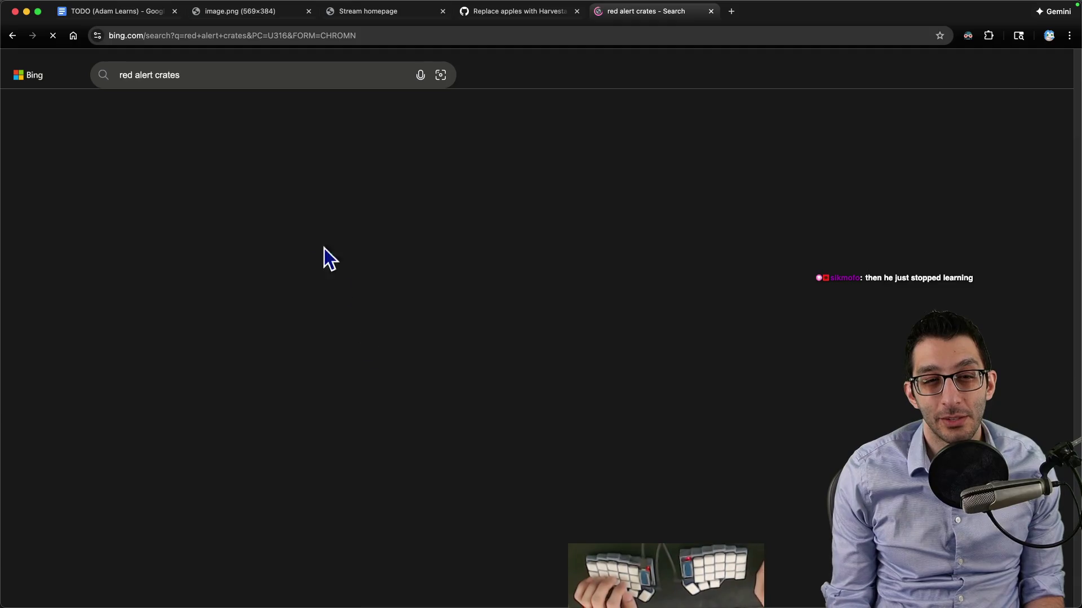
{"action": "left_click", "coordinate": [259, 108]}
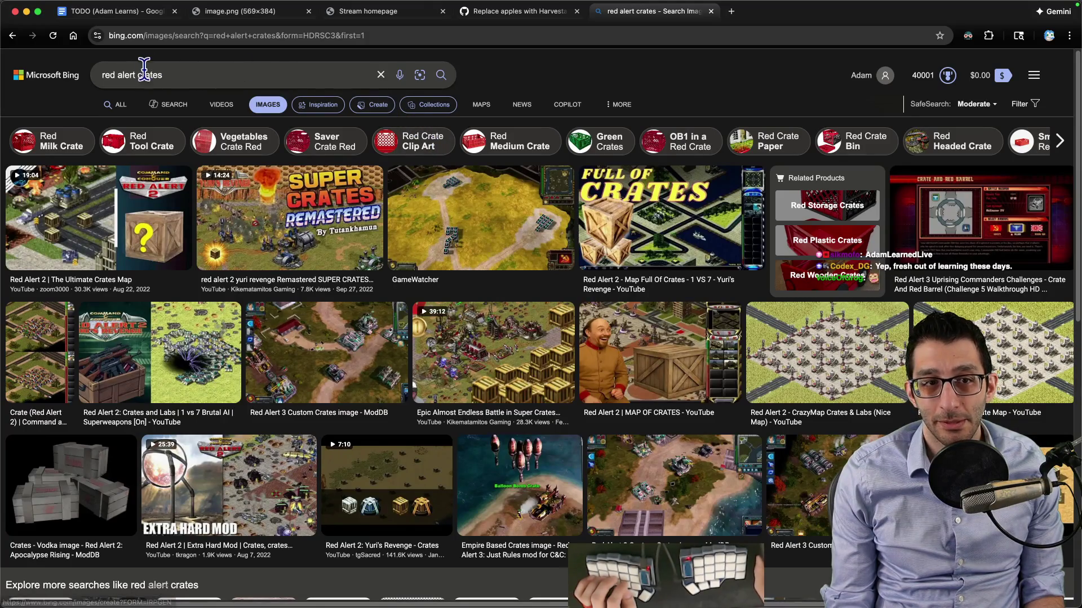
{"action": "left_click_drag", "start_coordinate": [135, 75], "coordinate": [102, 75]}
{"action": "type", "text": "command"}
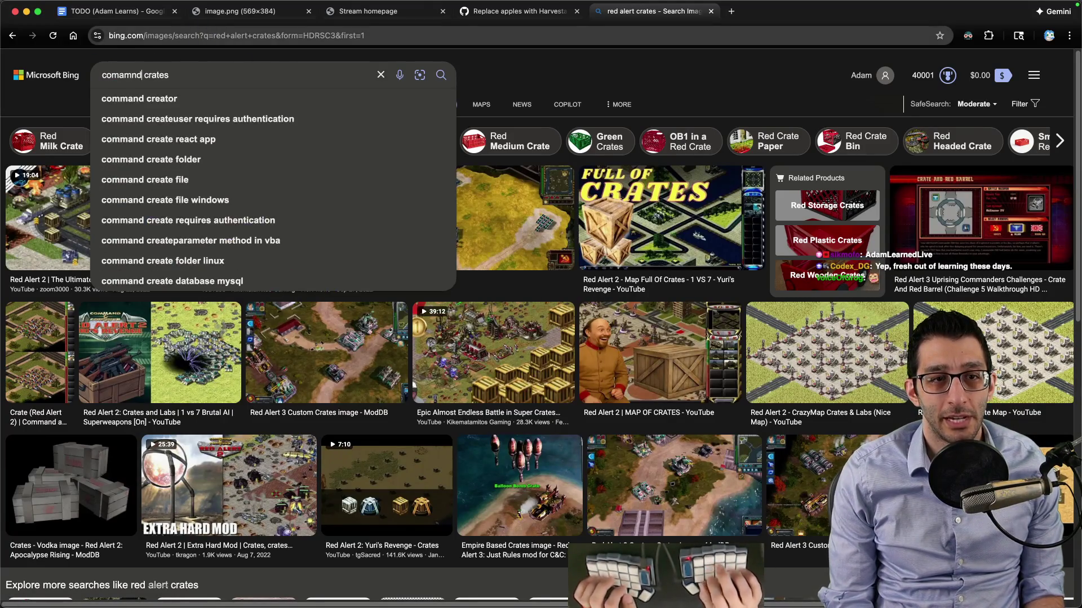
{"action": "type", "text": " and conquer"}
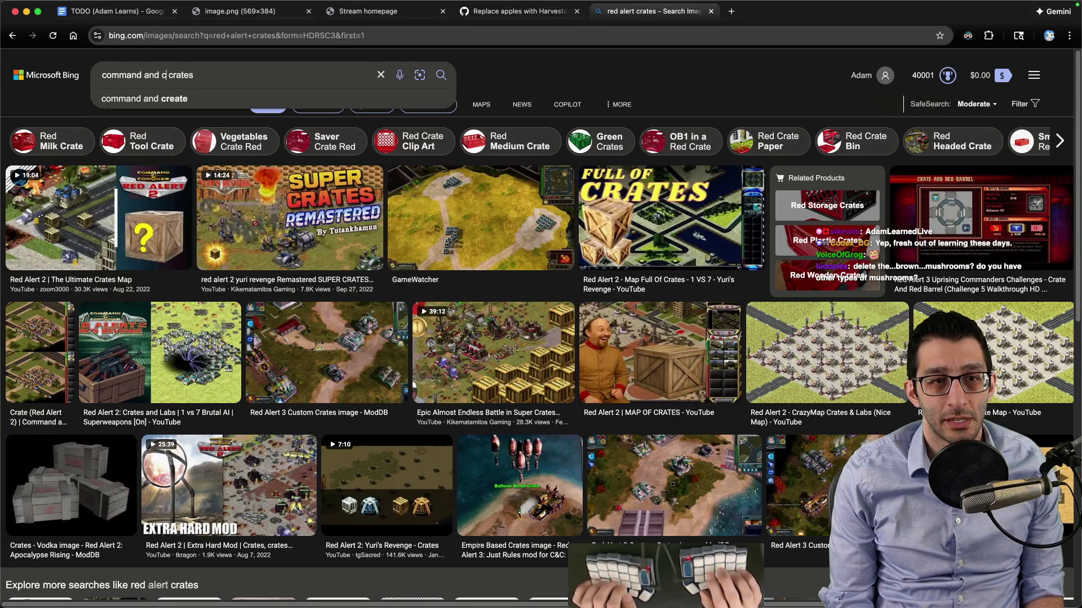
{"action": "key", "text": "Return"}
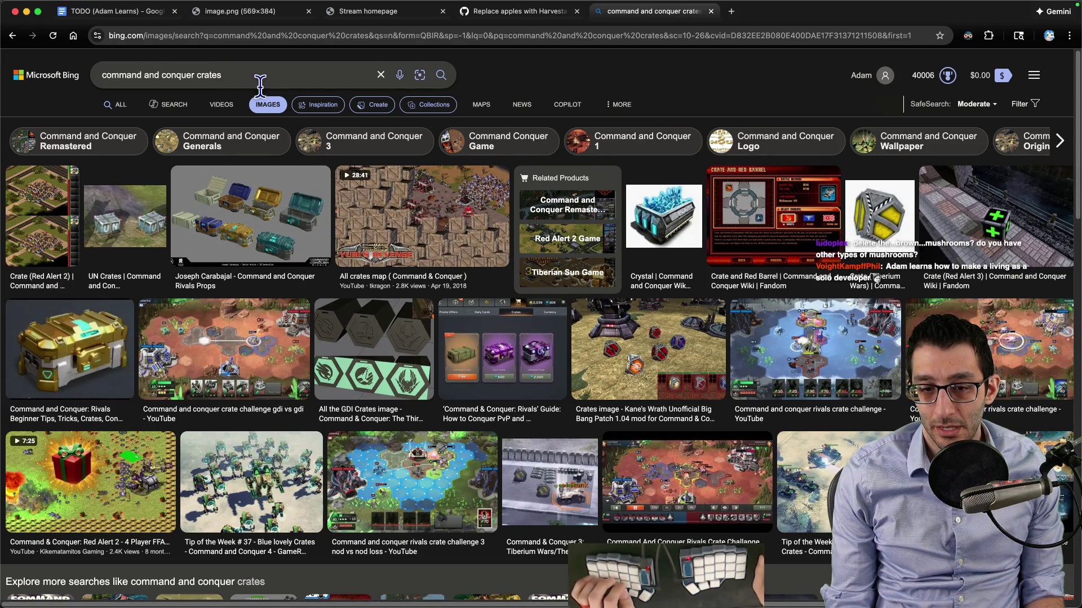
{"action": "scroll", "coordinate": [260, 86], "scroll_direction": "down", "scroll_amount": 6}
{"action": "scroll", "coordinate": [259, 85], "scroll_direction": "up", "scroll_amount": 6}
Search images for 'tiberian sun crates', then run the same query on Google
{"action": "left_click_drag", "start_coordinate": [194, 75], "coordinate": [76, 62]}
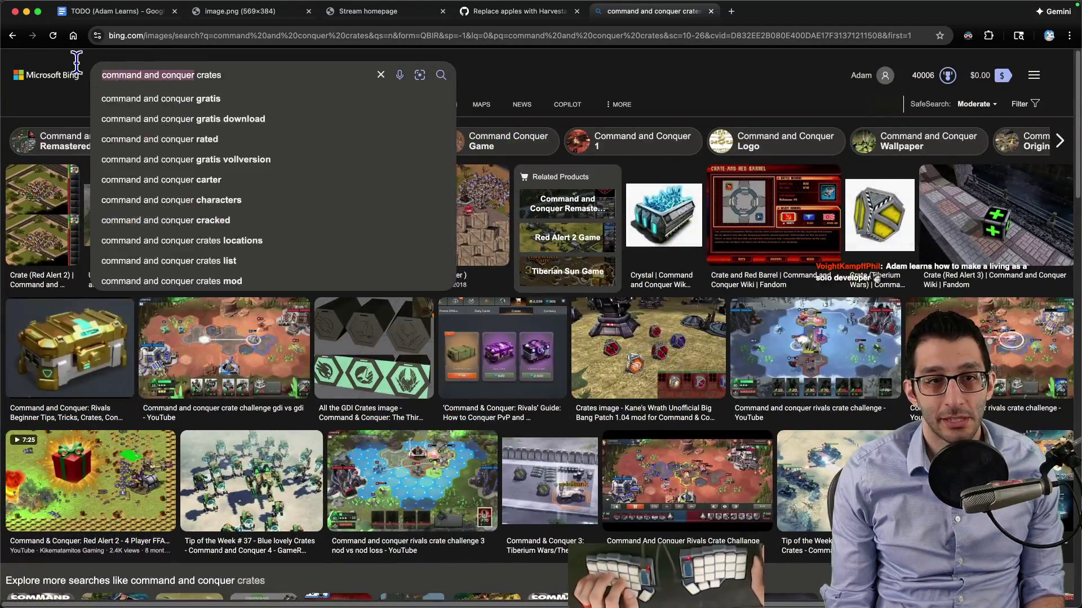
{"action": "type", "text": "tiberian sun"}
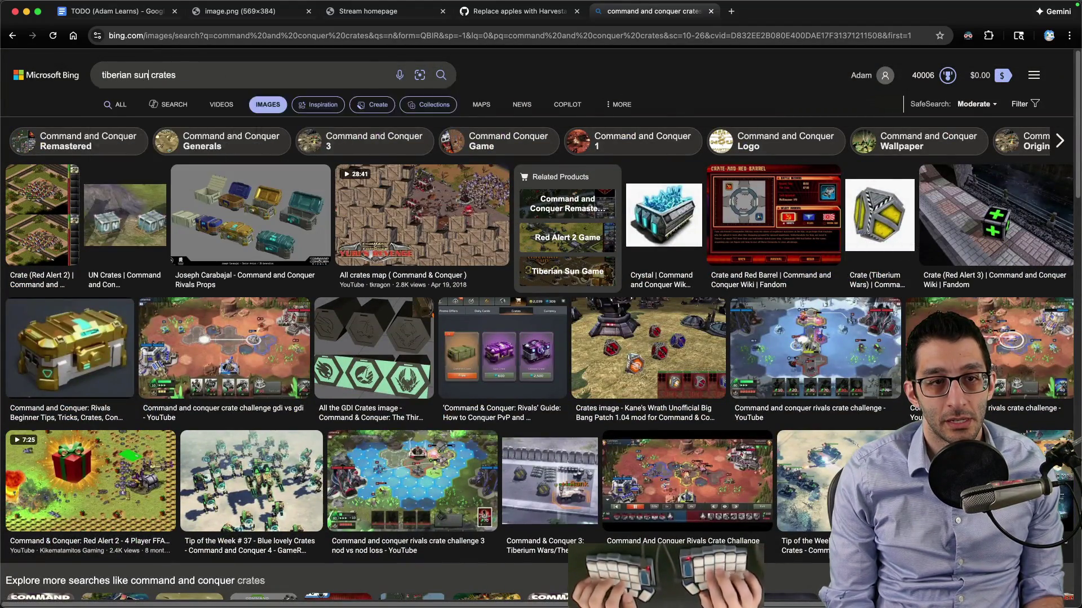
{"action": "key", "text": "Return"}
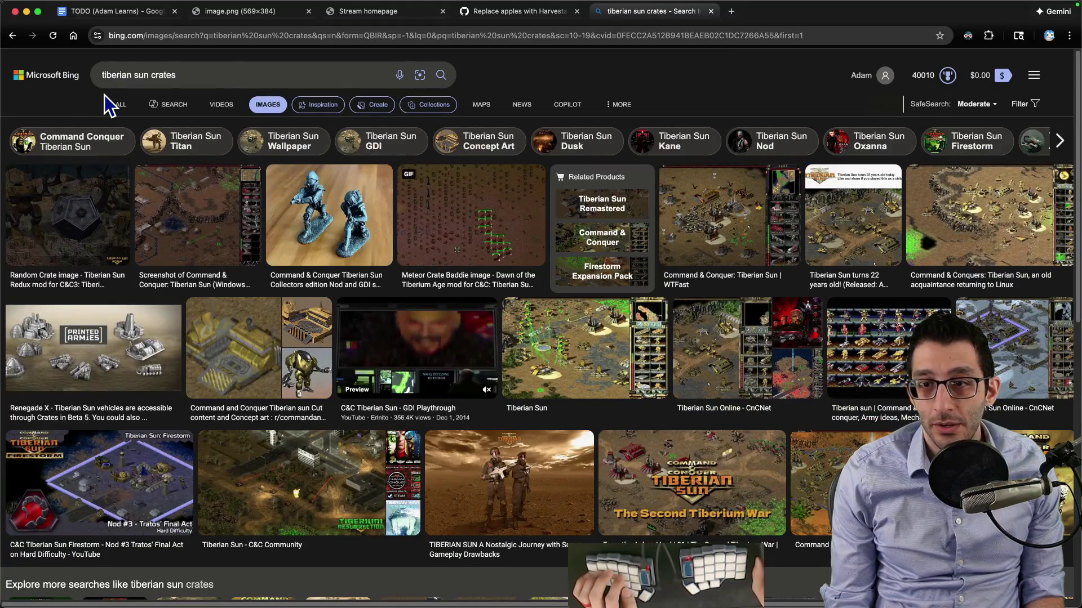
{"action": "left_click_drag", "start_coordinate": [290, 73], "coordinate": [79, 55]}
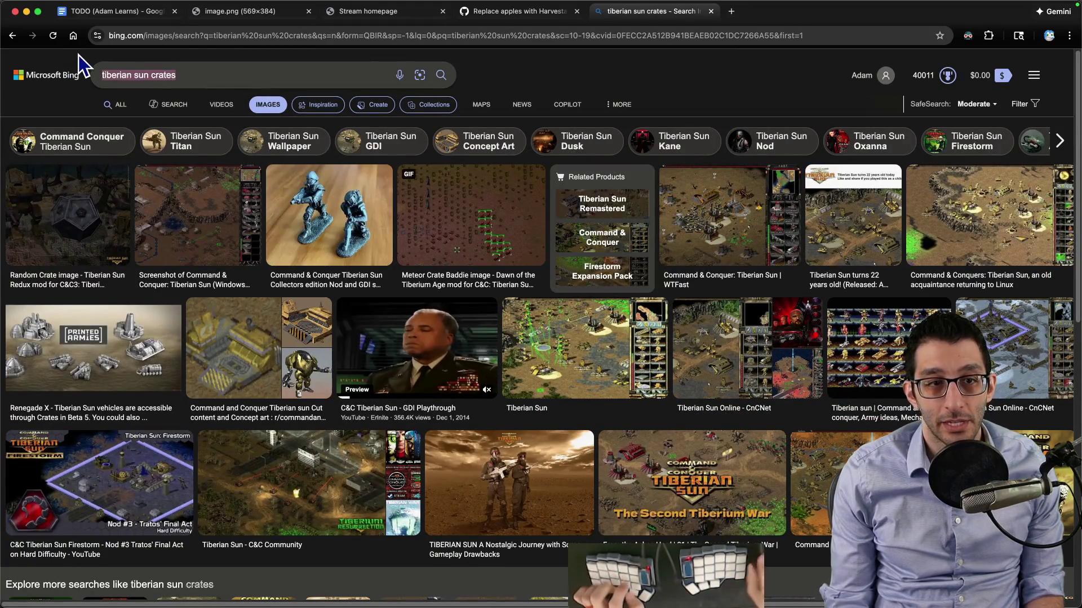
{"action": "key", "text": "super+c"}
{"action": "key", "text": "super+l"}
{"action": "key", "text": "super+v"}
{"action": "key", "text": "Return"}
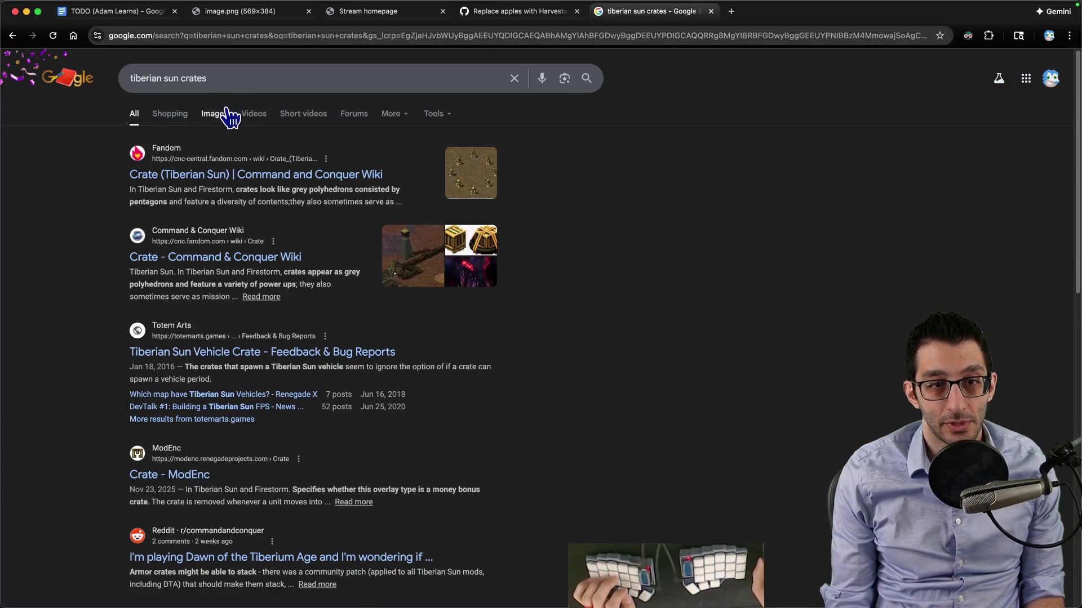
Browse Google Images for 'tiberian sun crates' and preview a red base result, then switch to the game
{"action": "left_click", "coordinate": [226, 113]}
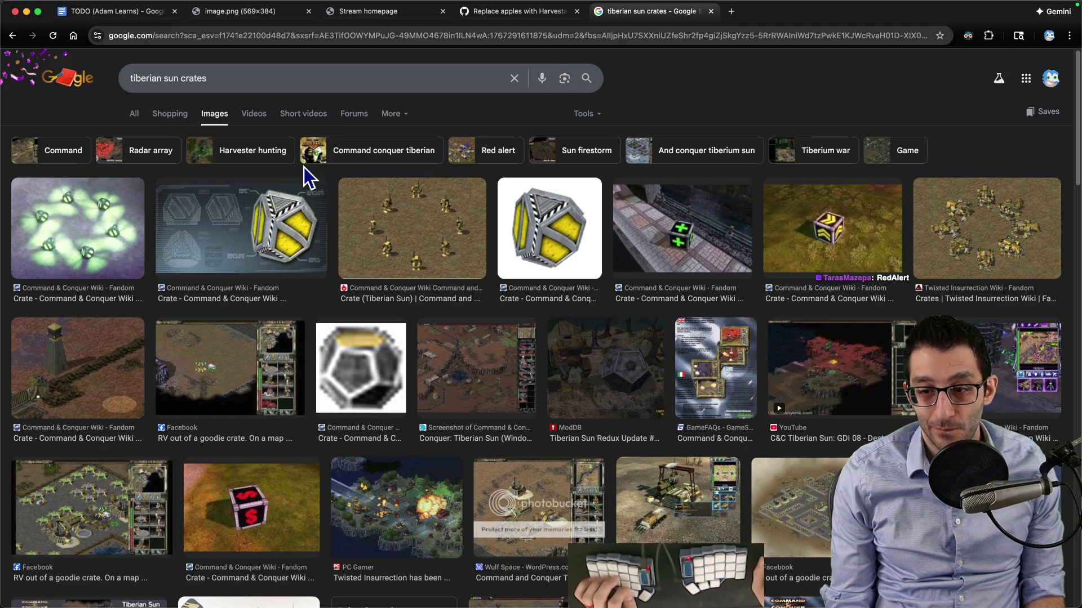
{"action": "scroll", "coordinate": [309, 179], "scroll_direction": "down", "scroll_amount": 3}
{"action": "scroll", "coordinate": [308, 180], "scroll_direction": "down", "scroll_amount": 5}
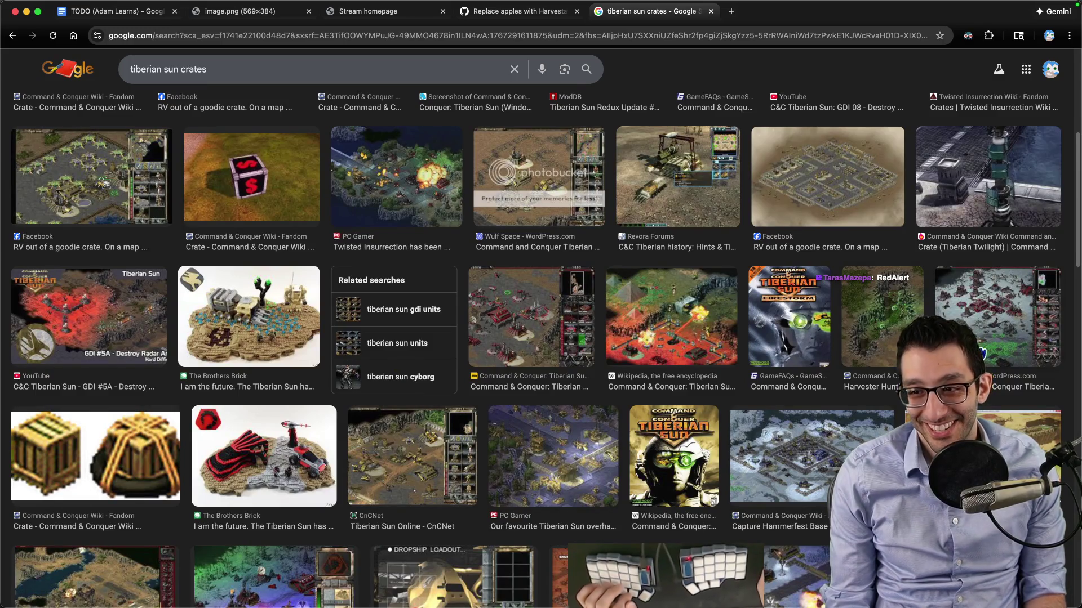
{"action": "left_click", "coordinate": [992, 304]}
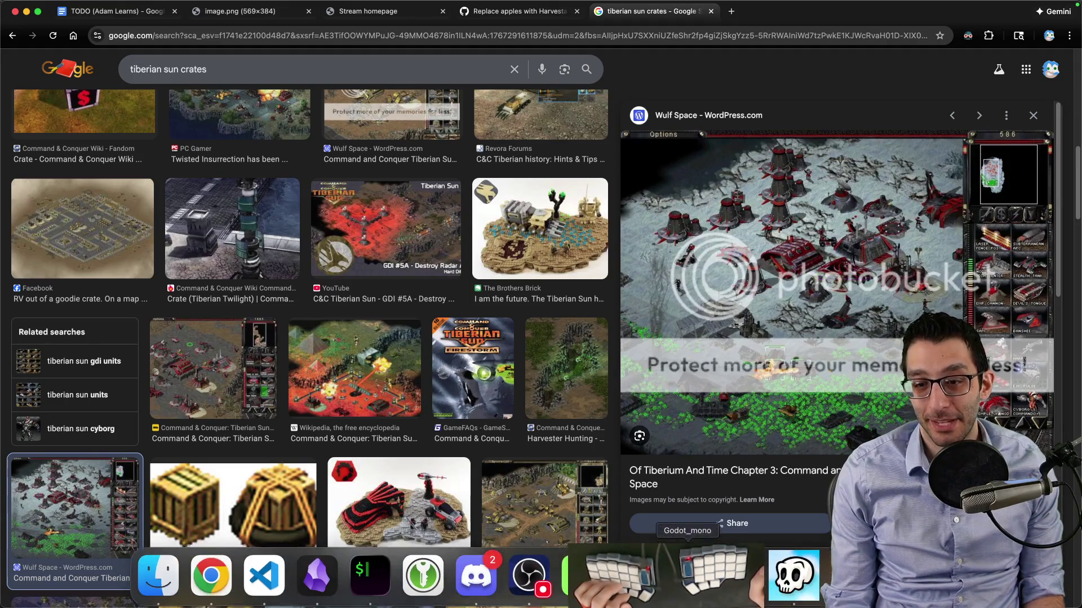
{"action": "mouse_move", "coordinate": [803, 602]}
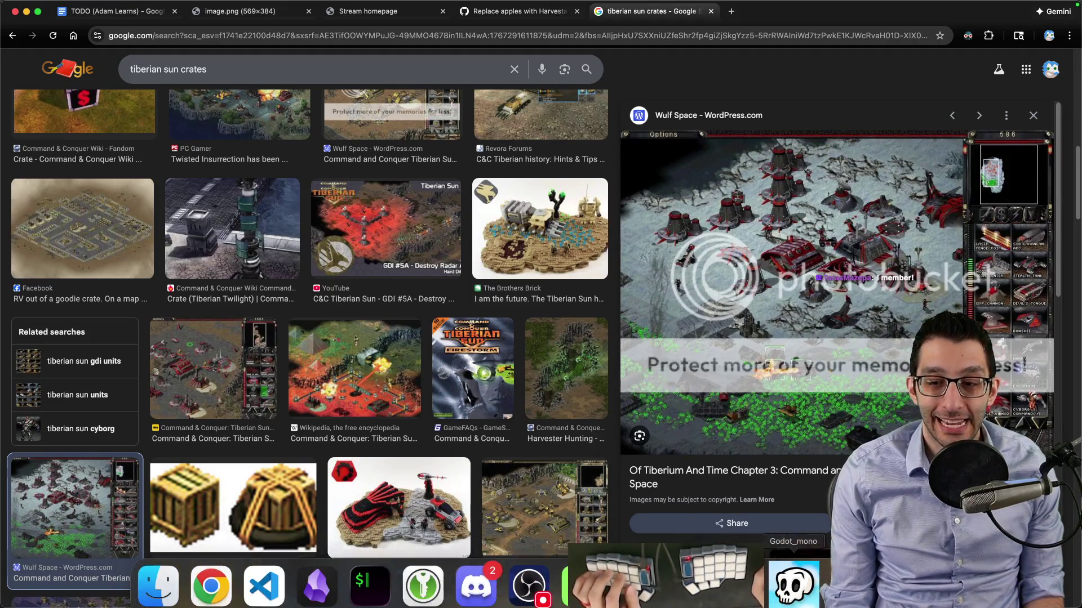
{"action": "left_click", "coordinate": [801, 600]}
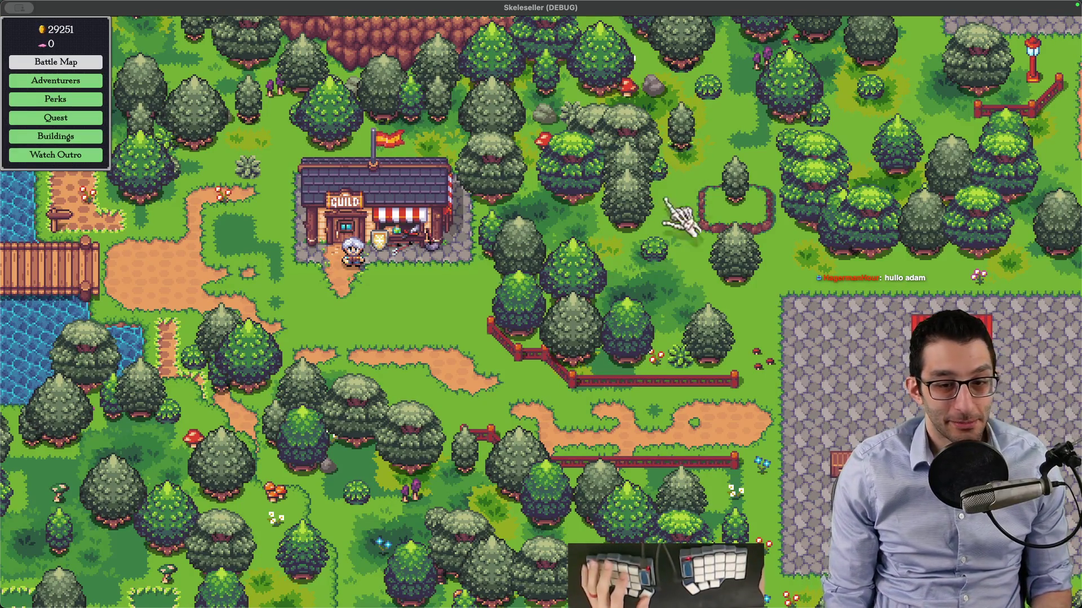
Pan the game's forest map, then switch to the TODO Google Docs tab in Chrome
{"action": "key", "text": "s"}
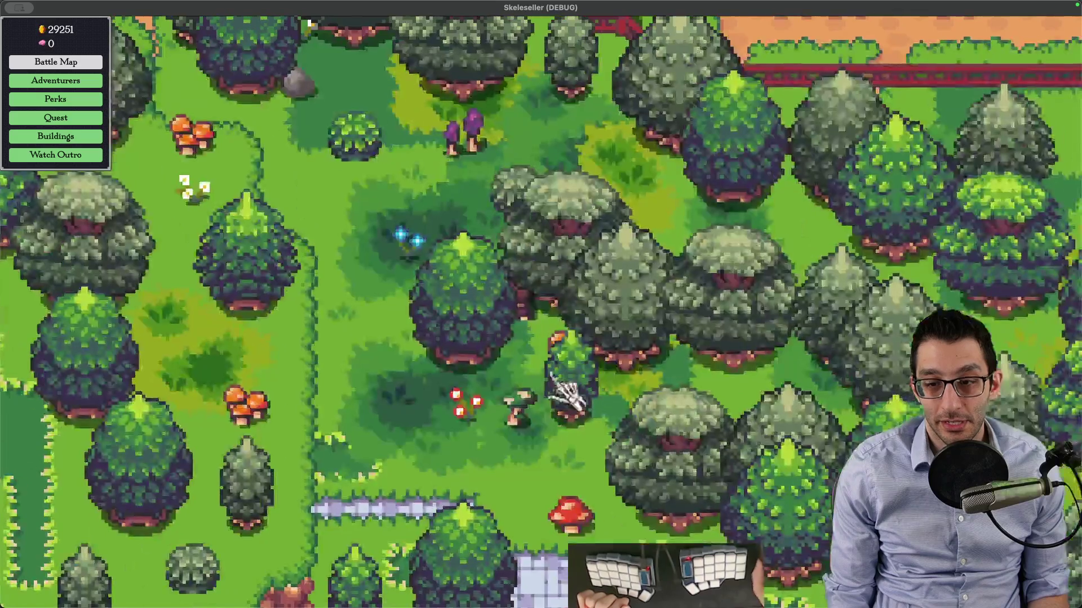
{"action": "scroll", "coordinate": [529, 433], "scroll_direction": "down", "scroll_amount": 5}
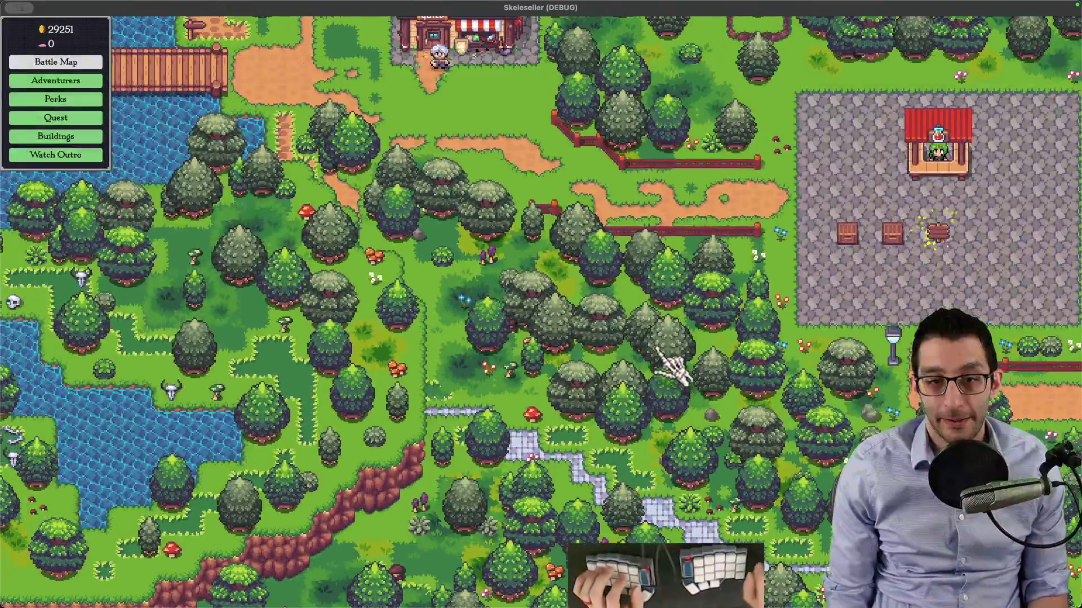
{"action": "key", "text": "super+Tab"}
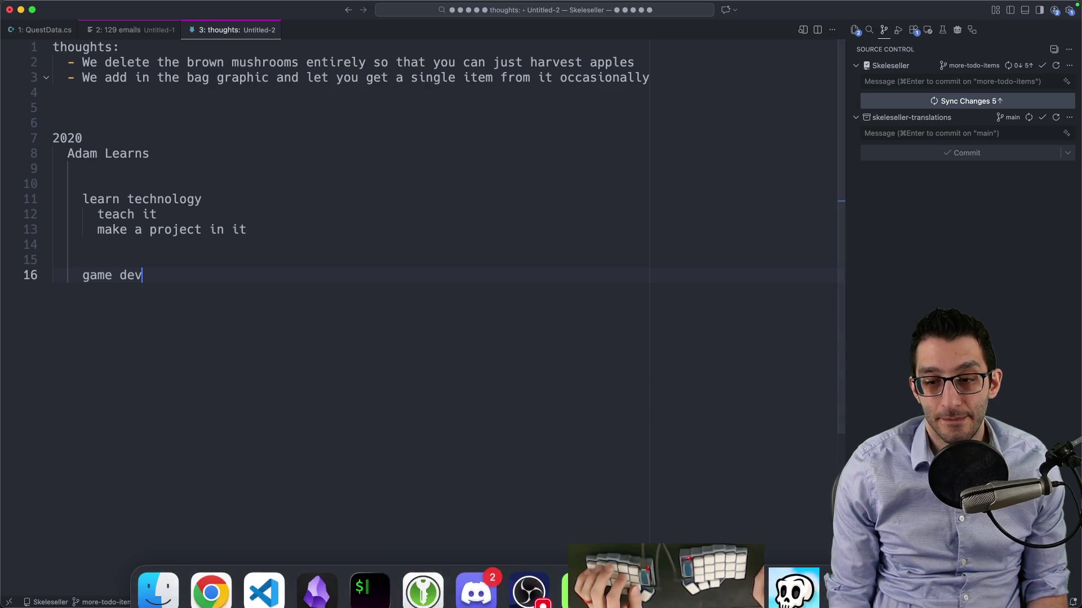
{"action": "left_click", "coordinate": [231, 586]}
{"action": "left_click", "coordinate": [160, 12]}
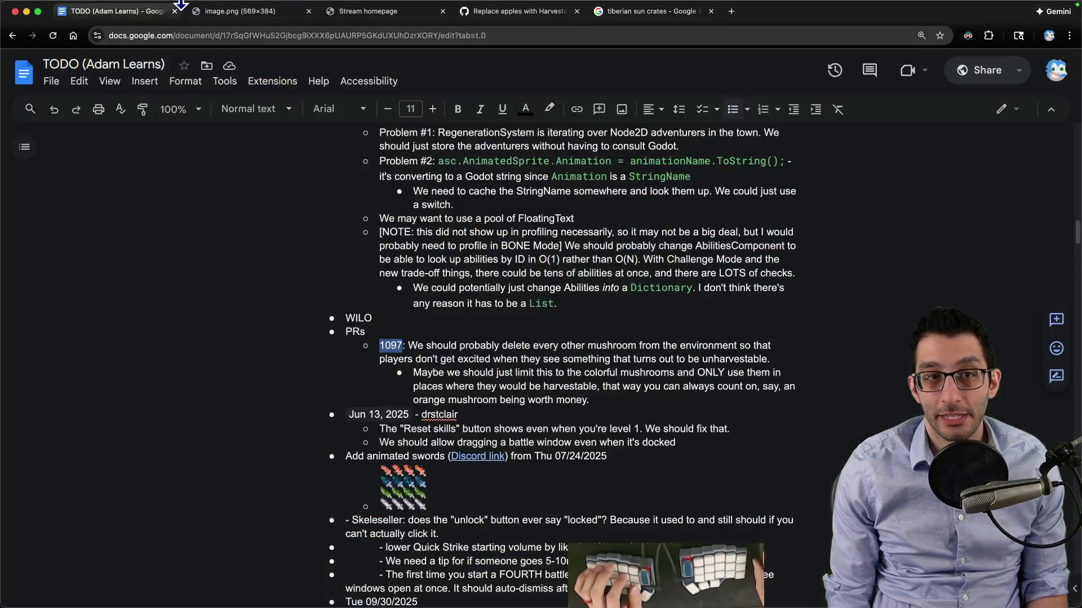
Scroll the TODO doc down to the PRs section, then bring the Skeleseller game back
{"action": "scroll", "coordinate": [384, 300], "scroll_direction": "down", "scroll_amount": 3}
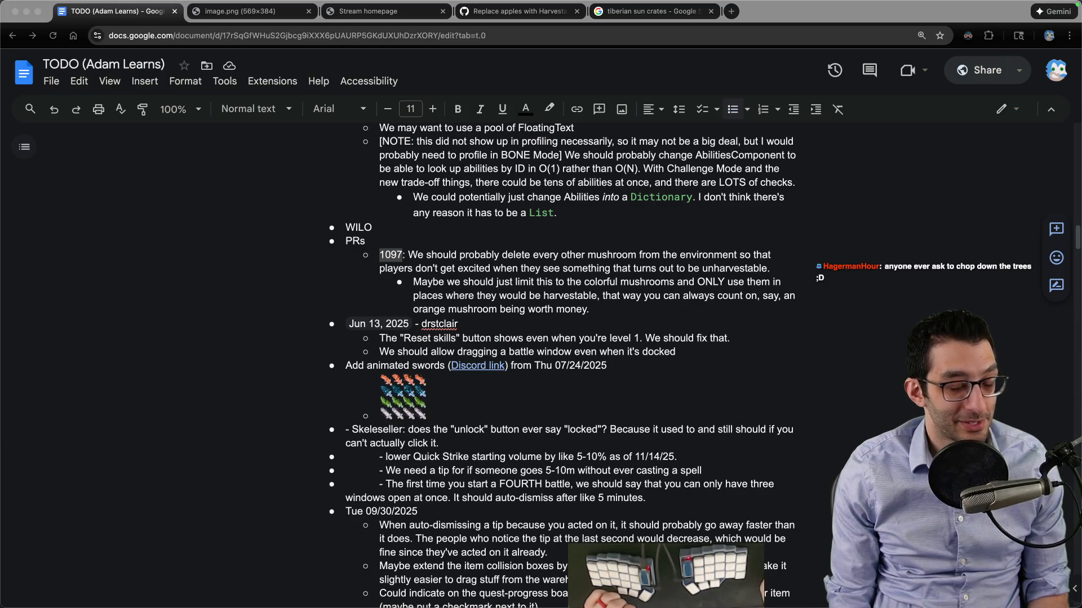
{"action": "left_click", "coordinate": [750, 580]}
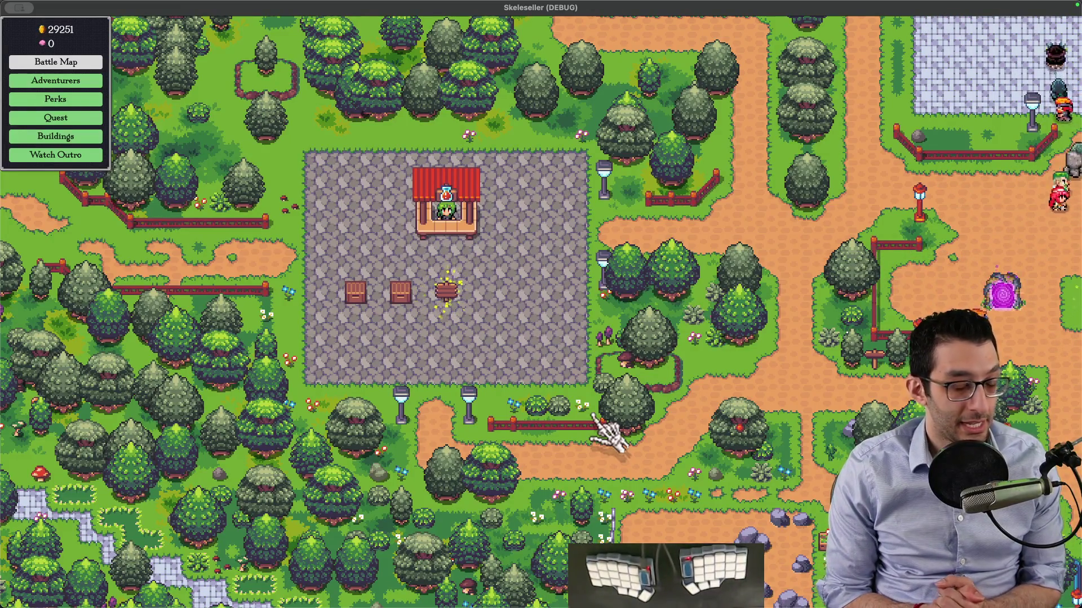
Zoom out and pan the map over the portal plaza, shops and fishing pond, then return to the TODO doc
{"action": "scroll", "coordinate": [648, 423], "scroll_direction": "down", "scroll_amount": 5}
{"action": "left_click_drag", "start_coordinate": [684, 406], "coordinate": [446, 331]}
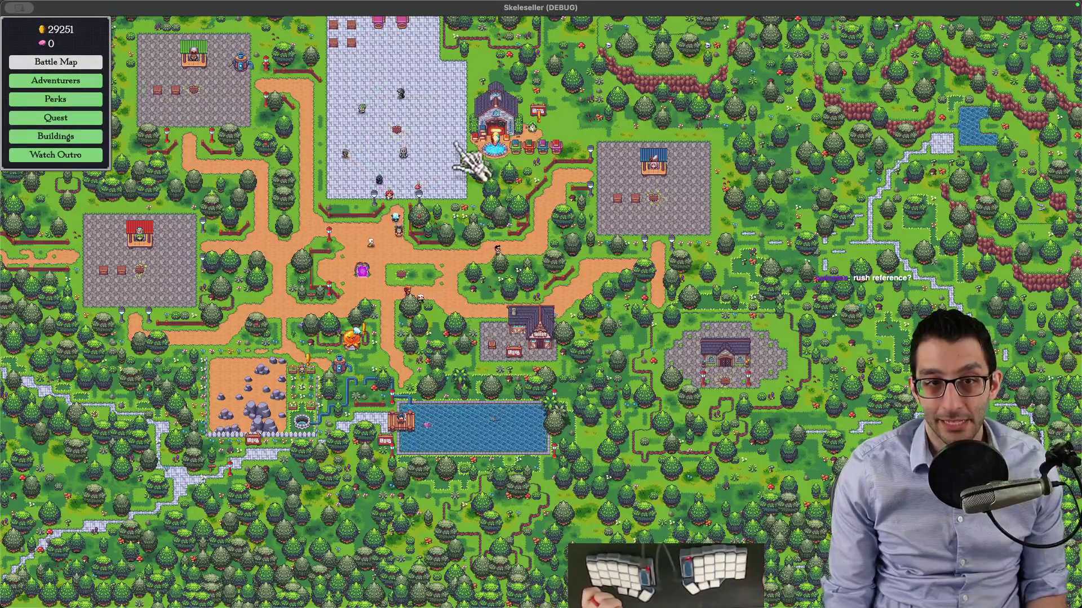
{"action": "scroll", "coordinate": [458, 146], "scroll_direction": "up", "scroll_amount": 5}
{"action": "scroll", "coordinate": [563, 236], "scroll_direction": "down", "scroll_amount": 3}
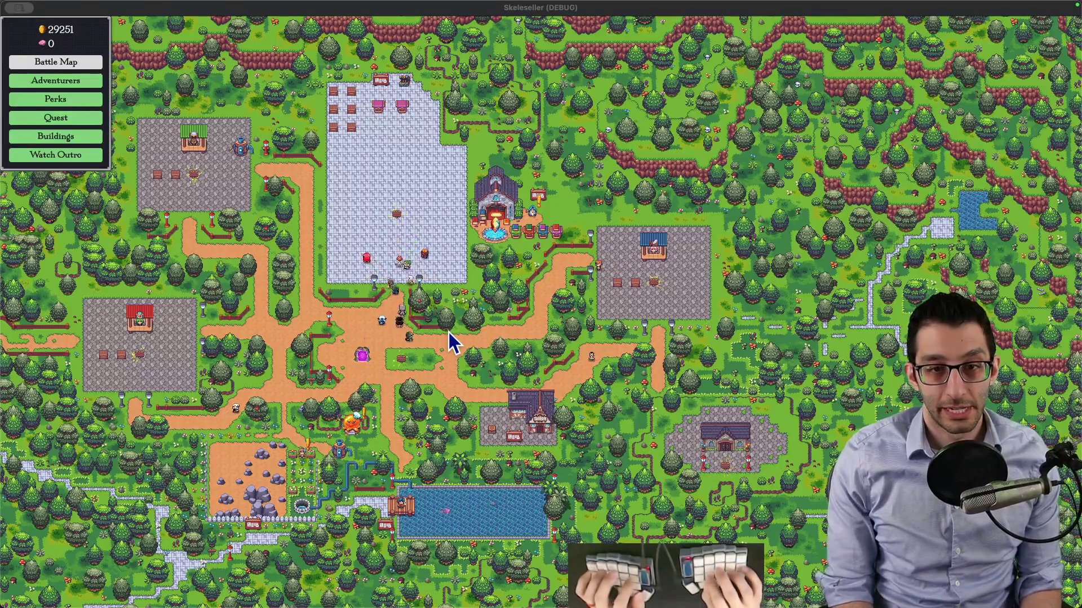
{"action": "key", "text": "super+Tab"}
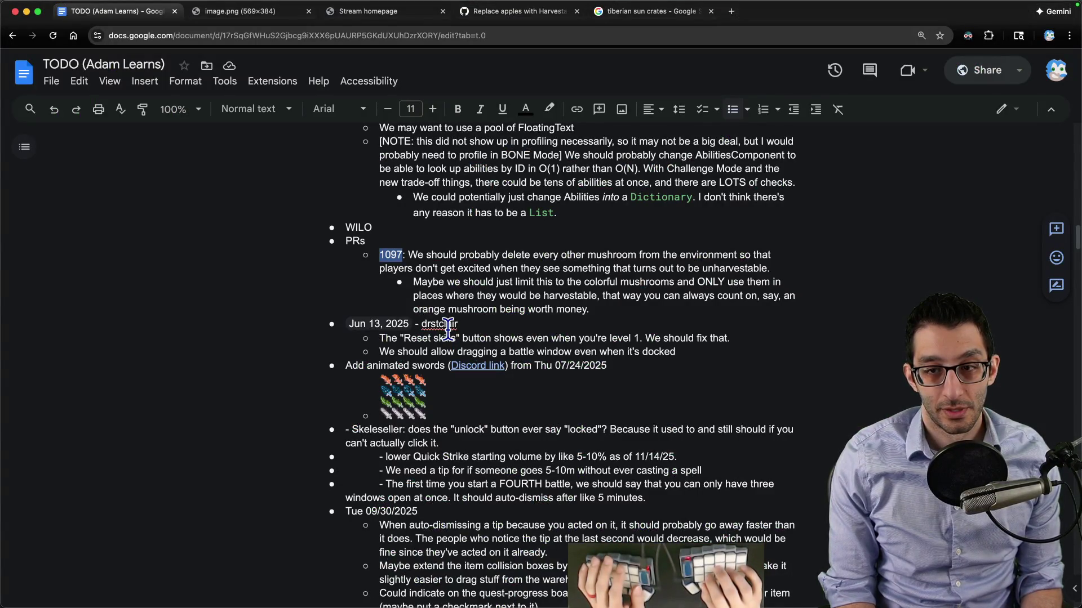
Deselect '1097' in the TODO doc and go back to VS Code's QuestData.cs file
{"action": "key", "text": "Right"}
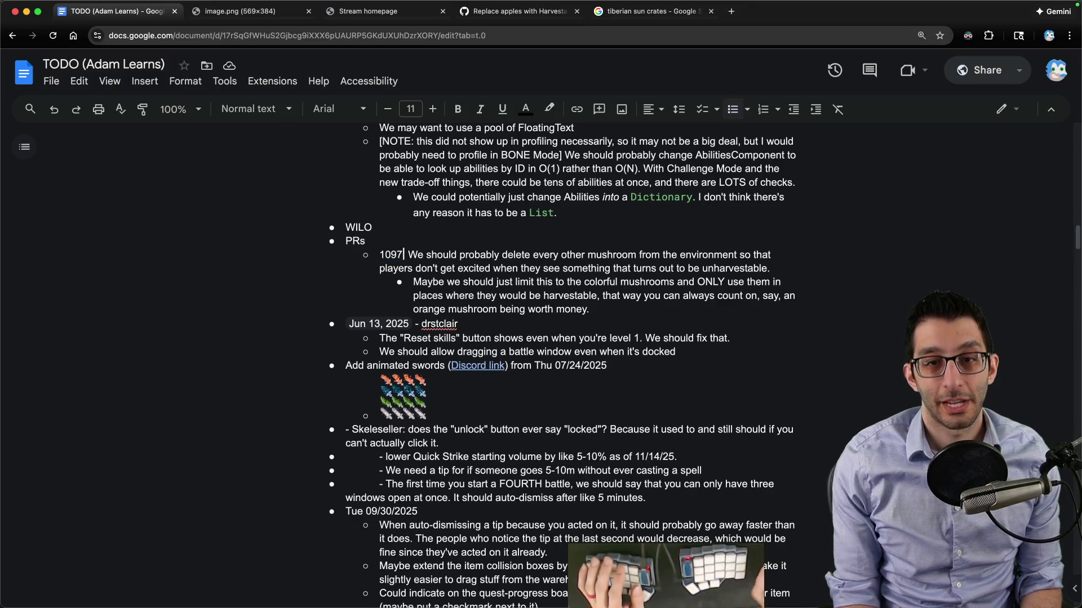
{"action": "mouse_move", "coordinate": [688, 574]}
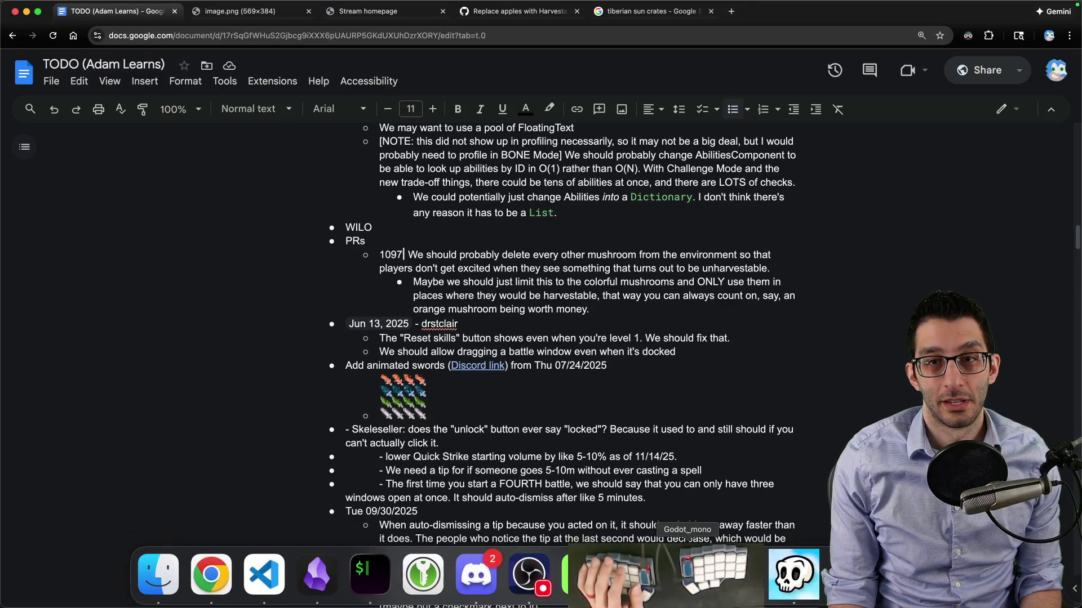
{"action": "type", "text": ":"}
{"action": "left_click", "coordinate": [264, 575]}
{"action": "key", "text": "super+alt+Left"}
{"action": "key", "text": "super+alt+Left"}
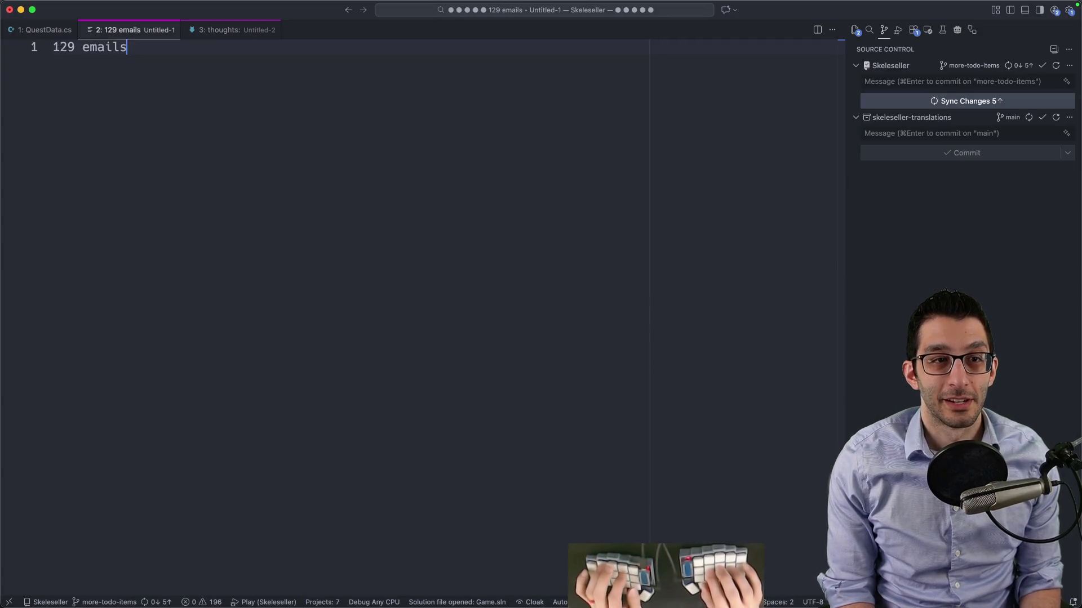
Open Harvestable.cs through the quick file finder
{"action": "key", "text": "super+p"}
{"action": "type", "text": "harvestable"}
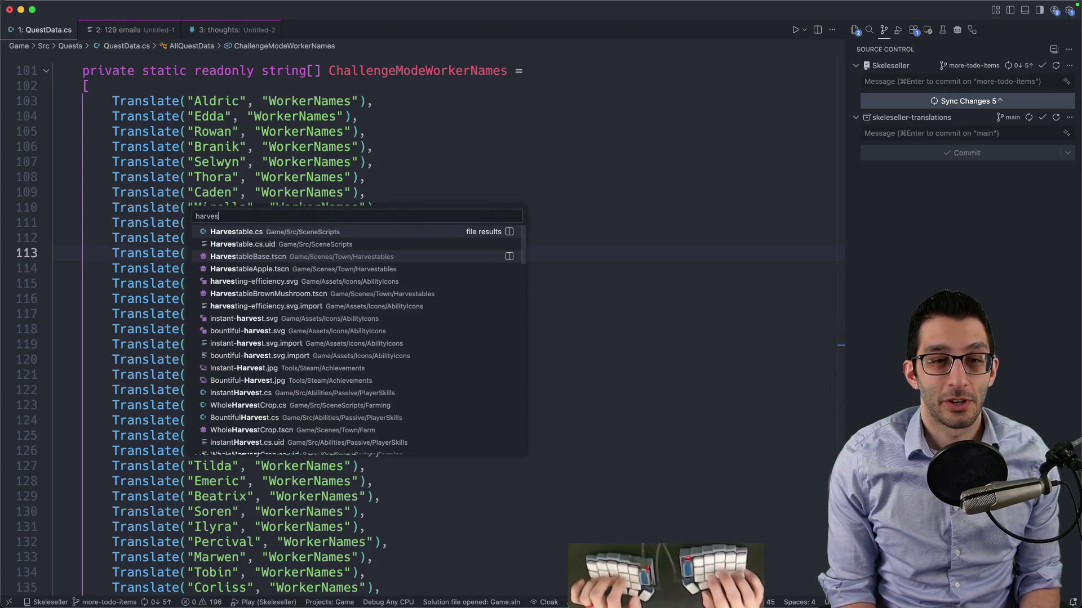
{"action": "key", "text": "Return"}
{"action": "scroll", "coordinate": [408, 265], "scroll_direction": "down", "scroll_amount": 10}
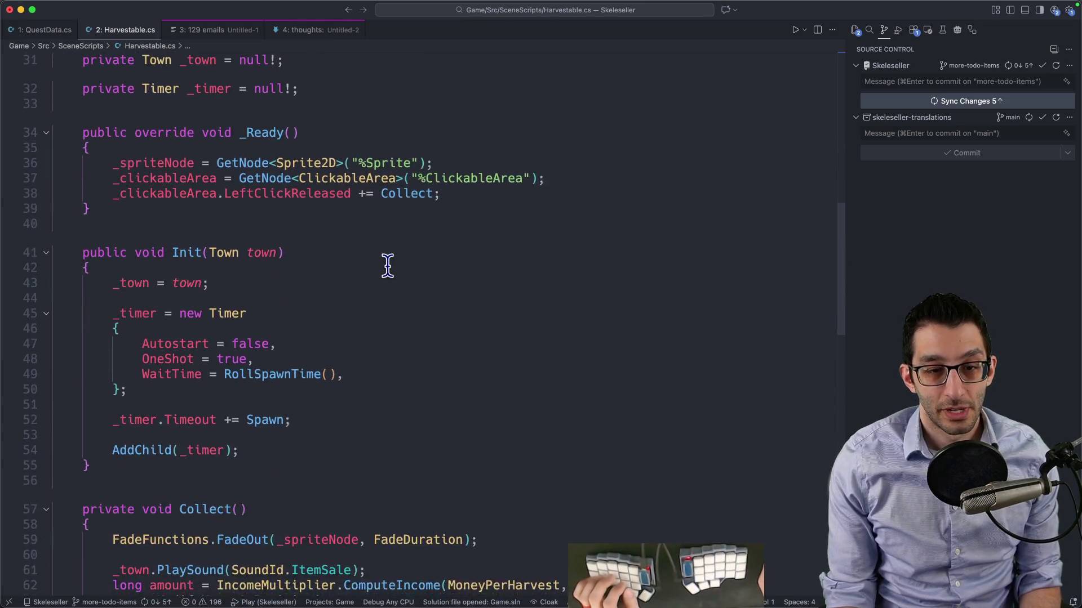
Find the ModifyMoneyAtPosition code and add a blank line after the income calculation on line 62
{"action": "key", "text": "super+f"}
{"action": "type", "text": "modify"}
{"action": "key", "text": "shift+Right"}
{"action": "key", "text": "shift+Right"}
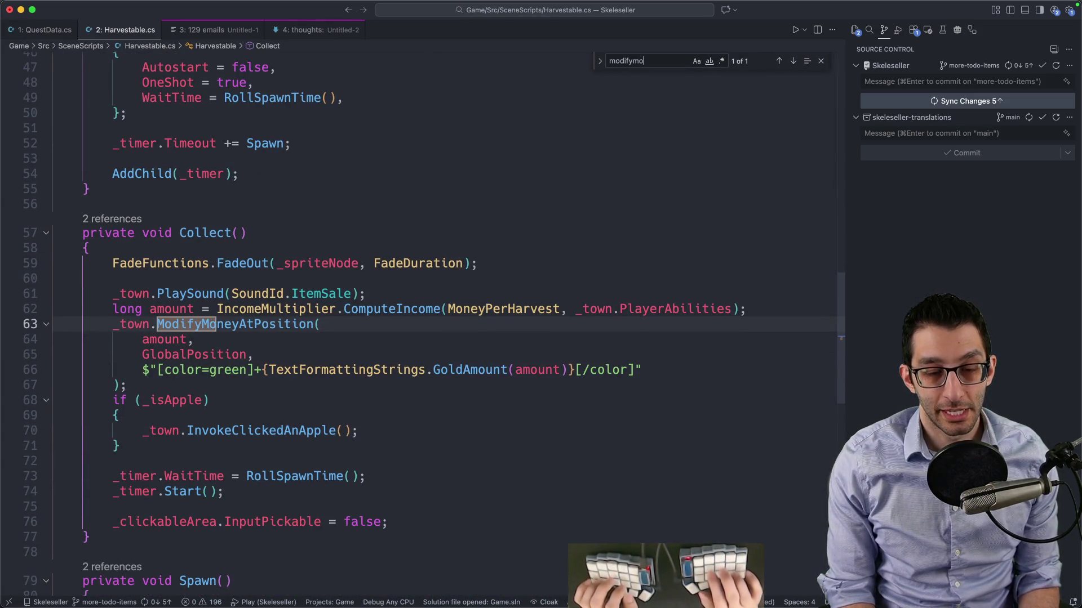
{"action": "key", "text": "Escape"}
{"action": "left_click", "coordinate": [824, 313]}
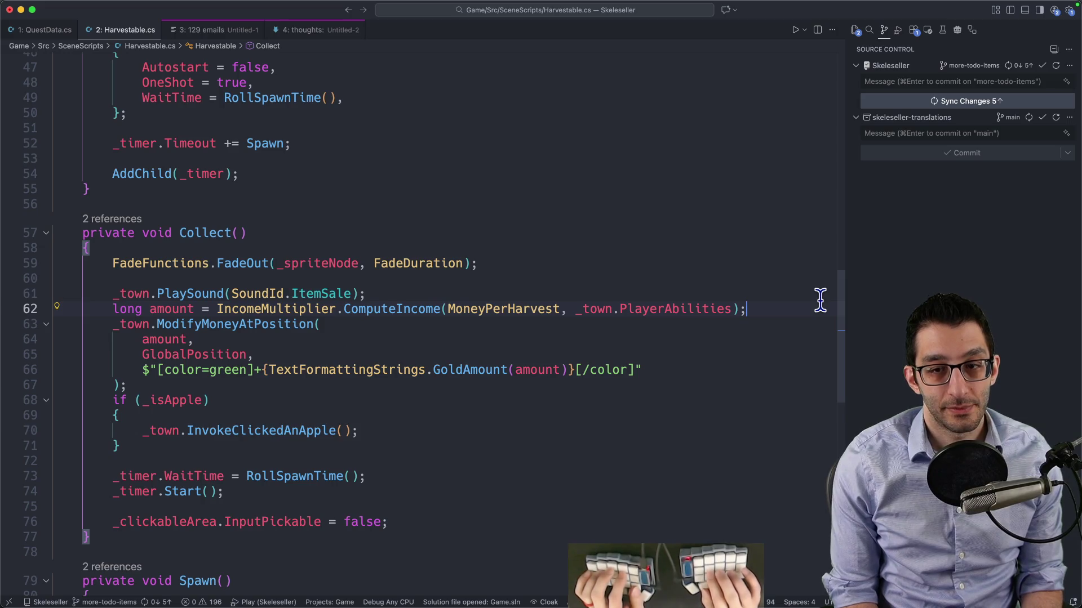
{"action": "key", "text": "Return"}
Start a new empty scratch file
{"action": "key", "text": "super+p"}
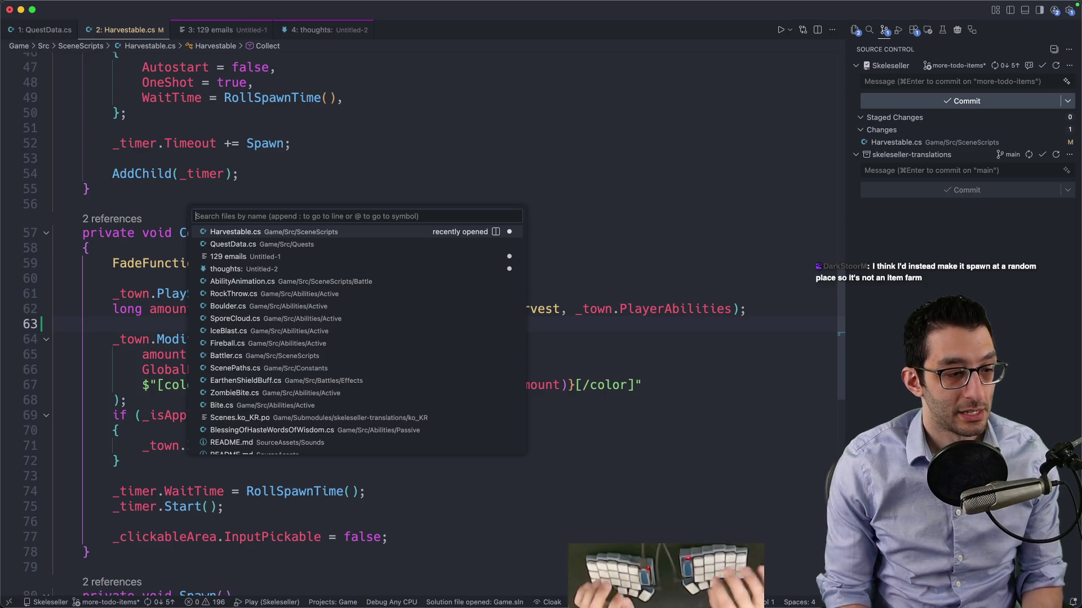
{"action": "key", "text": "Escape"}
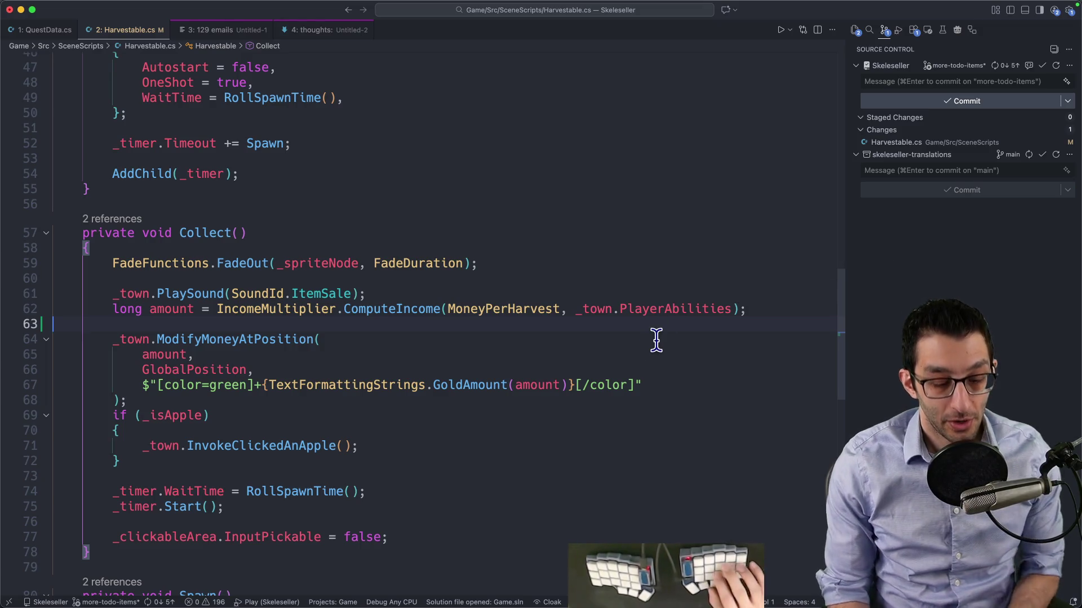
{"action": "key", "text": "super+n"}
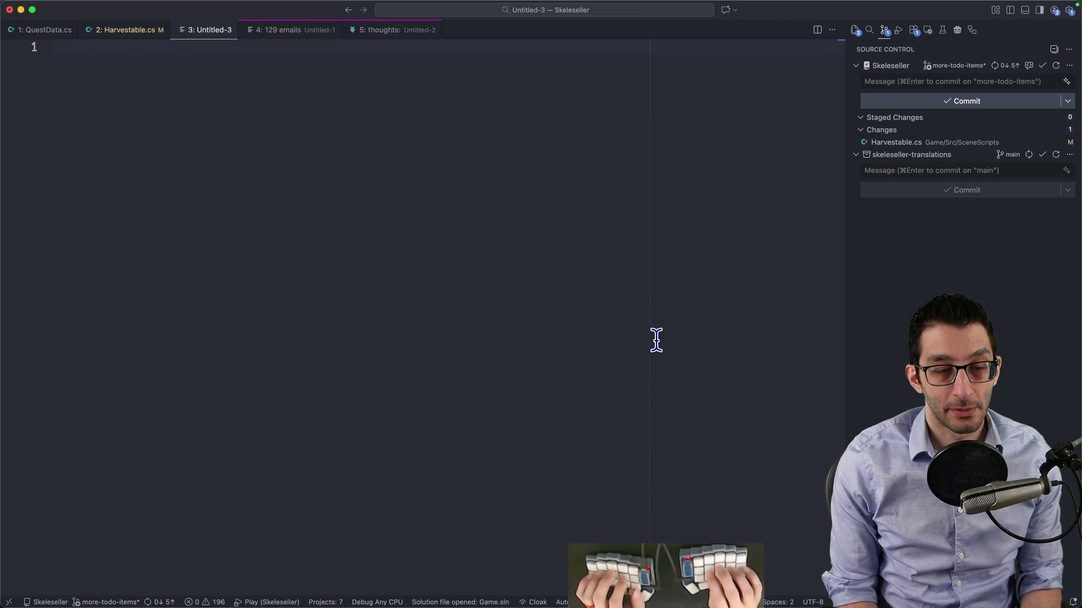
Note 'once every 60s', an indented 'spawn in a random place', and weighting items toward bad items
{"action": "type", "text": "~once every 60"}
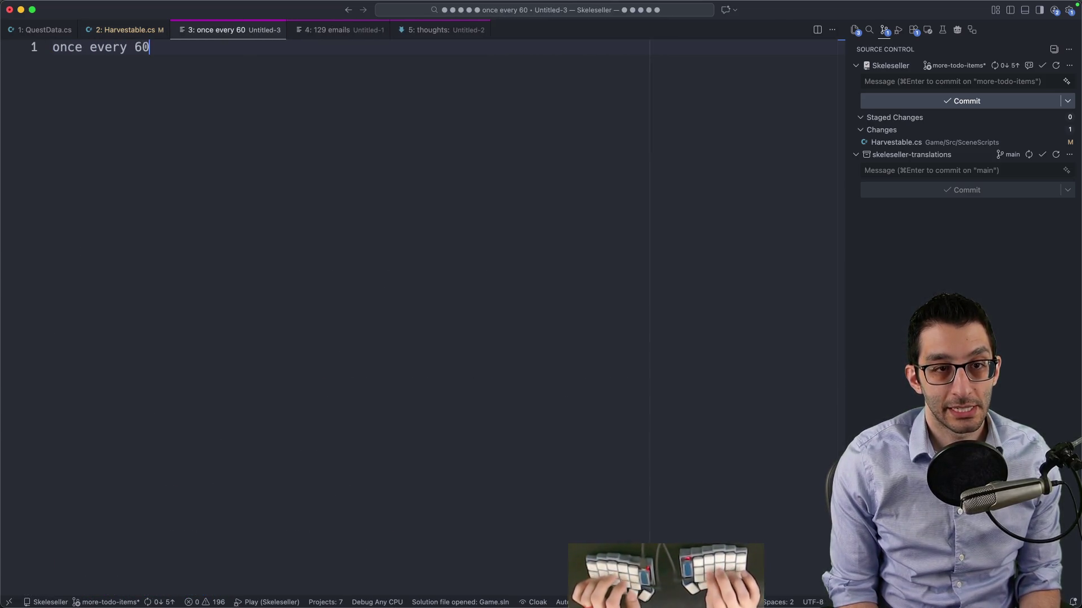
{"action": "type", "text": "s"}
{"action": "key", "text": "Return"}
{"action": "type", "text": "spawn in a random "}
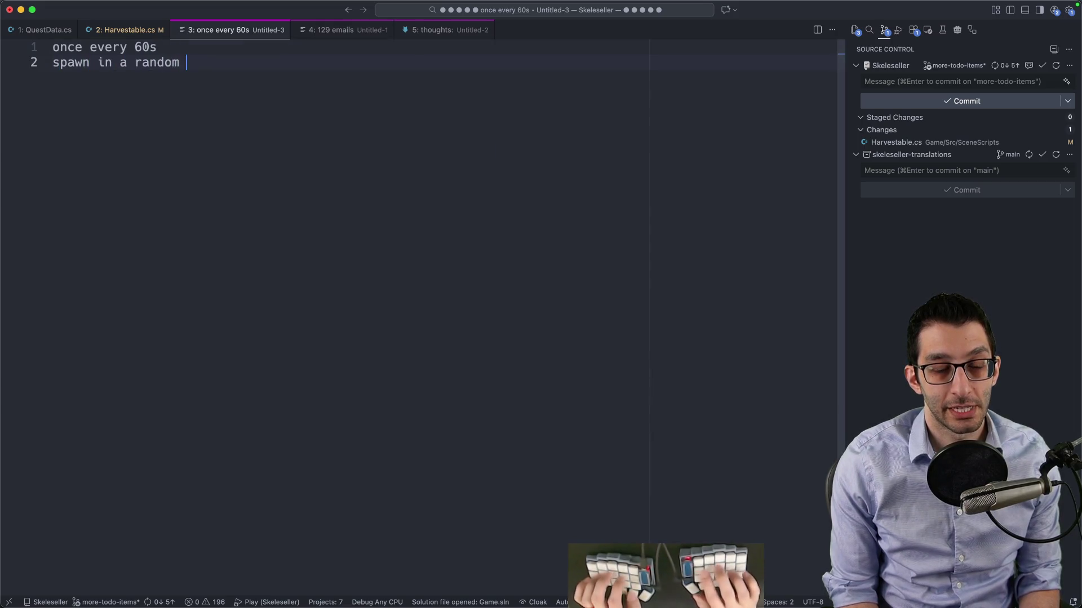
{"action": "type", "text": "place"}
{"action": "key", "text": "super+bracketright"}
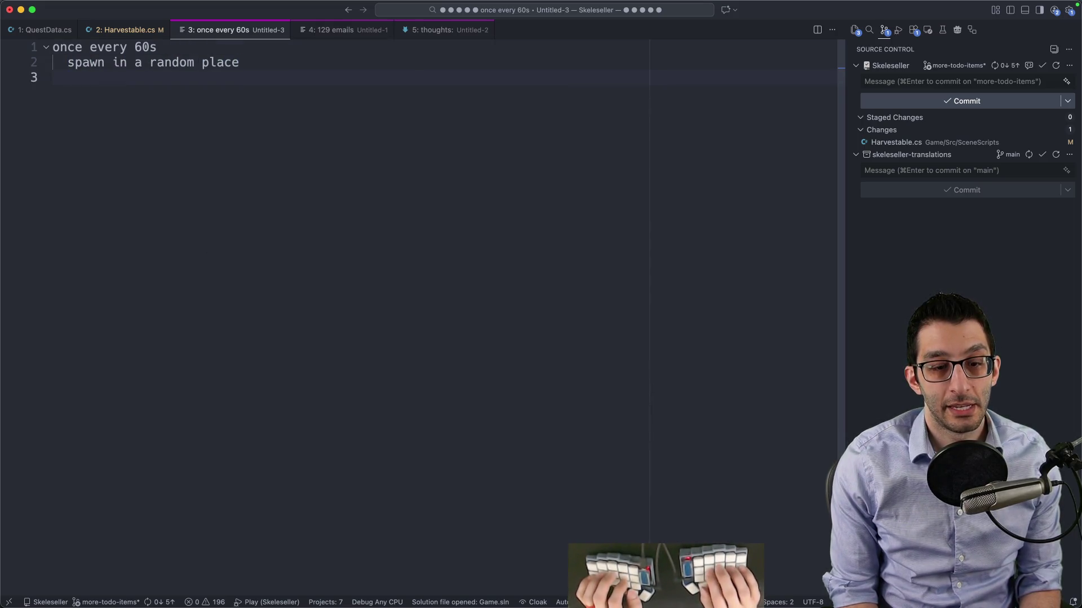
{"action": "type", "text": "heavily weight the item you ge"}
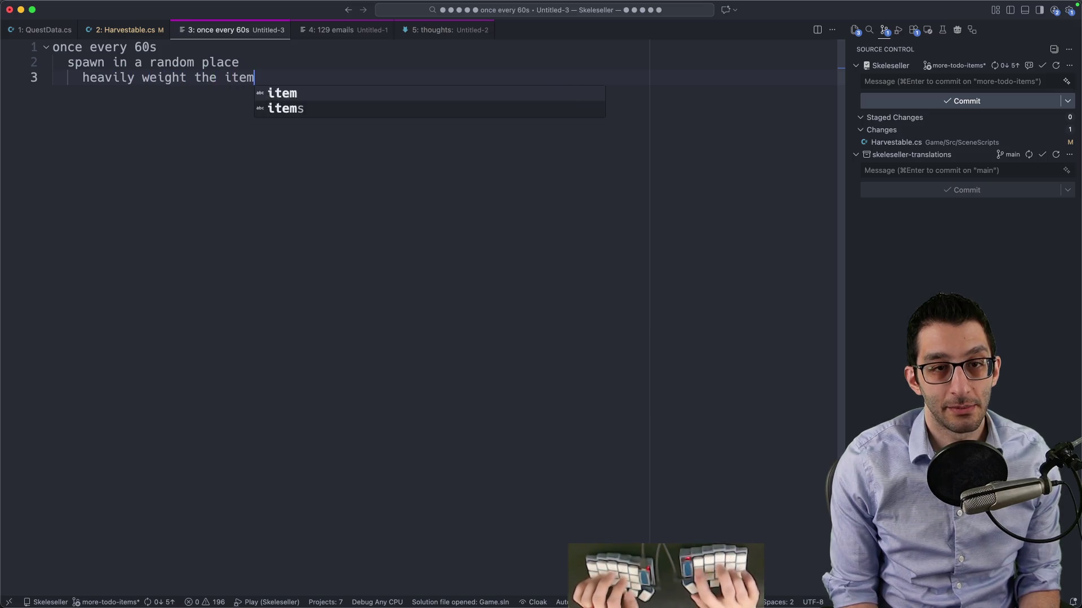
{"action": "type", "text": "t toward the bad ites"}
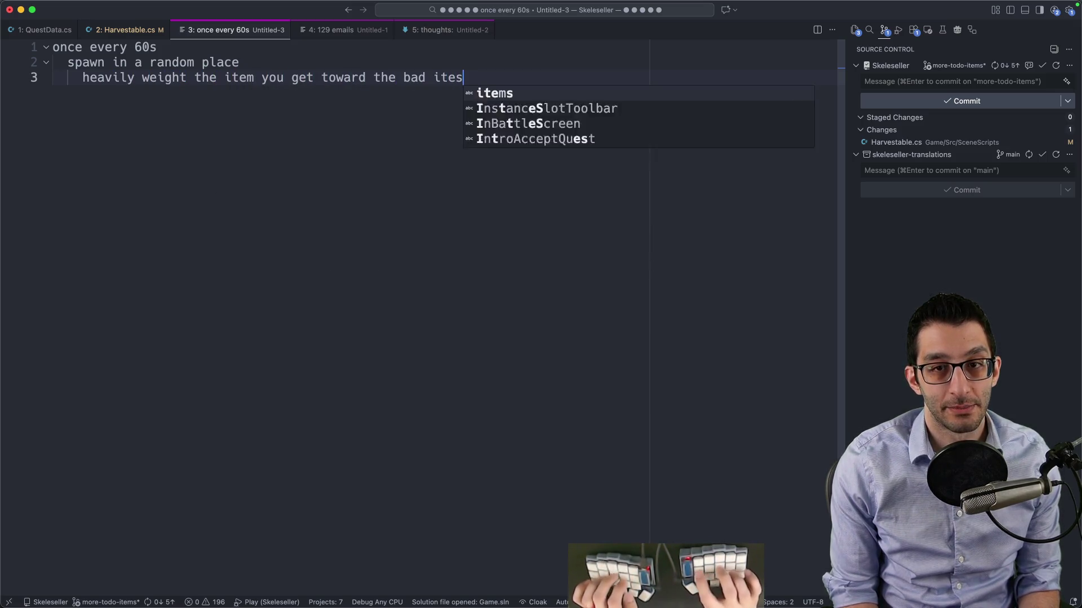
{"action": "key", "text": "BackSpace"}
{"action": "type", "text": "ms"}
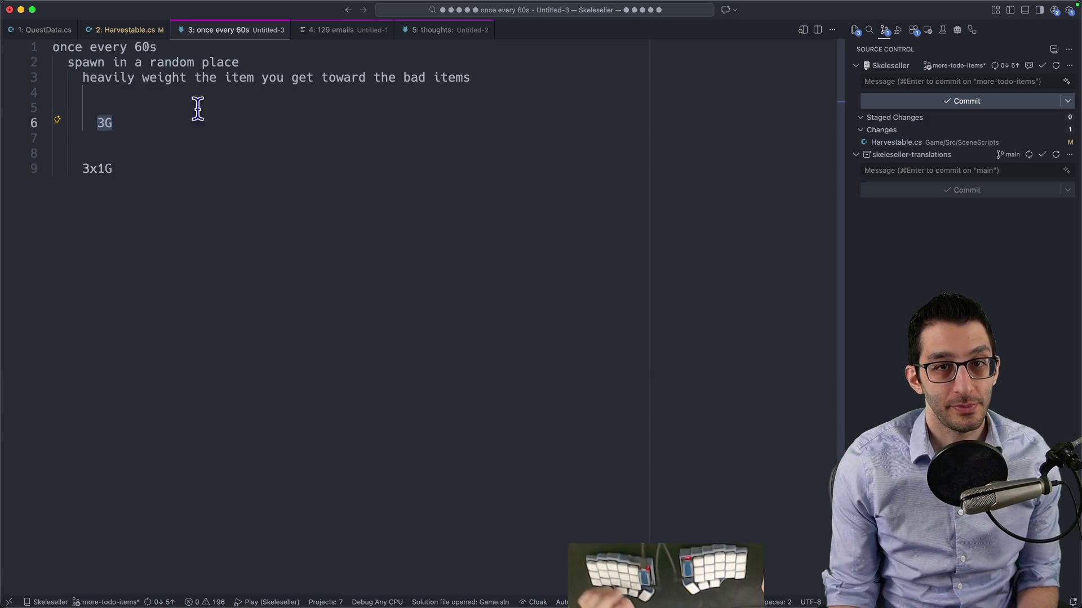
{"action": "key", "text": "super+alt+Right"}
{"action": "key", "text": "super+alt+Right"}
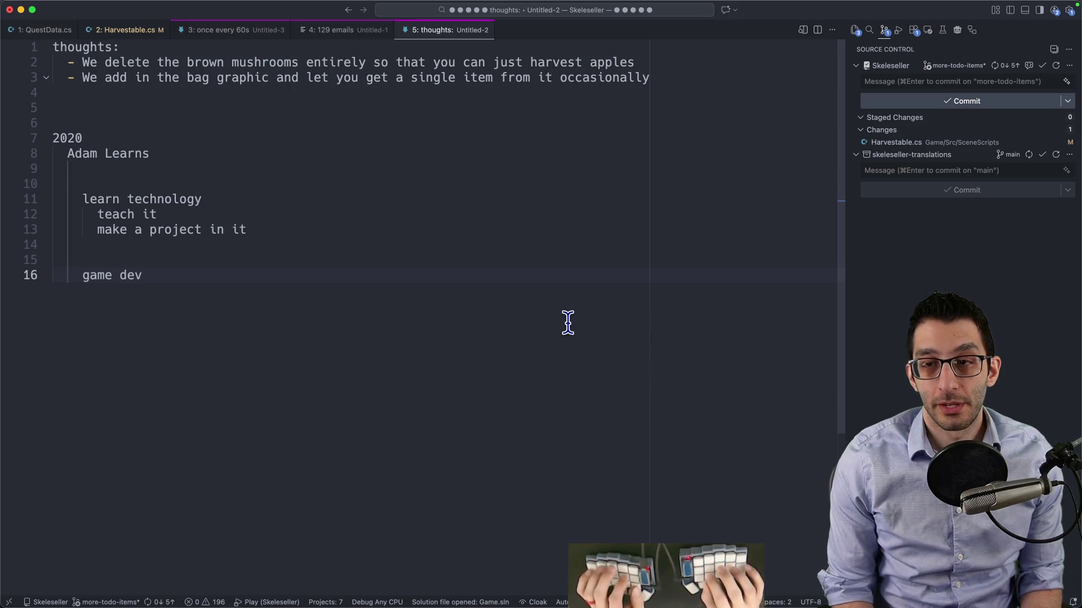
In a new file, state the problem: spawned items need a source, or skeletons grab out-of-bounds items
{"action": "key", "text": "super+n"}
{"action": "type", "text": "problem: we"}
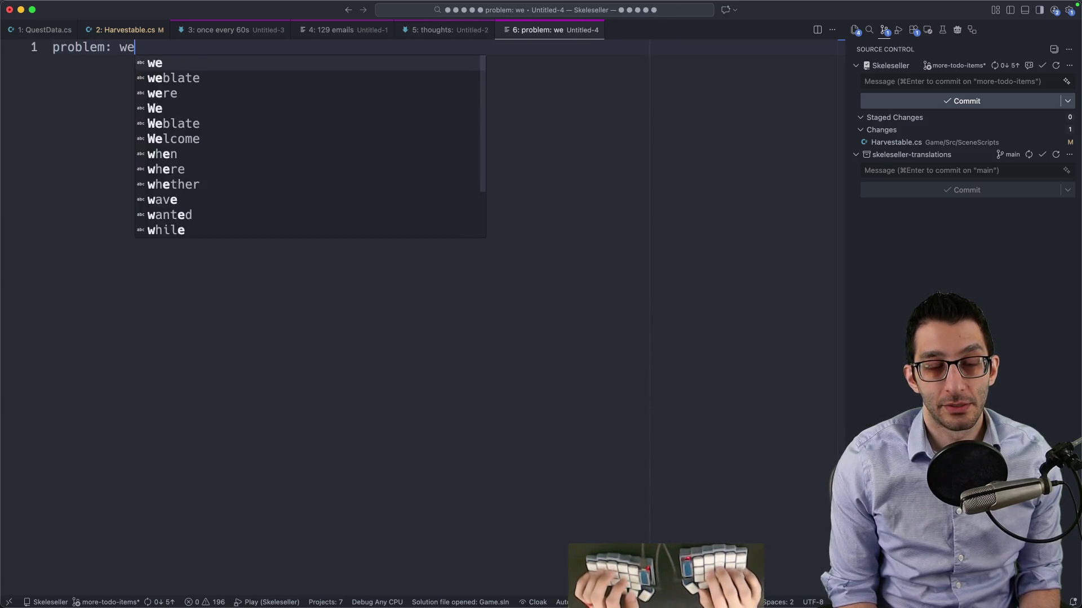
{"action": "key", "text": "BackSpace"}
{"action": "key", "text": "BackSpace"}
{"action": "type", "text": "if we're going to sp"}
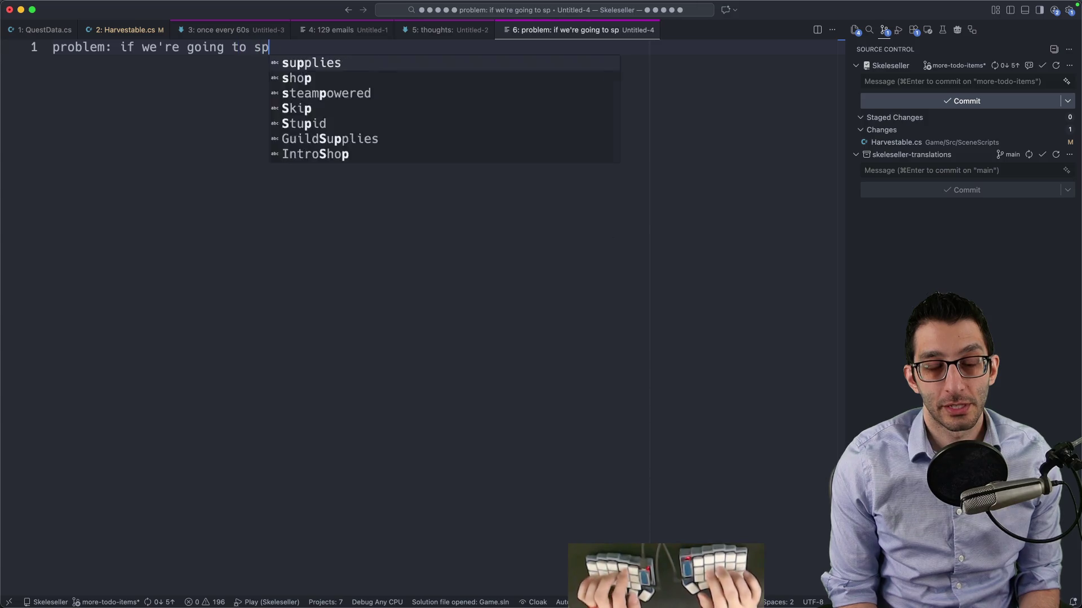
{"action": "type", "text": "awn an item for you, we ne"}
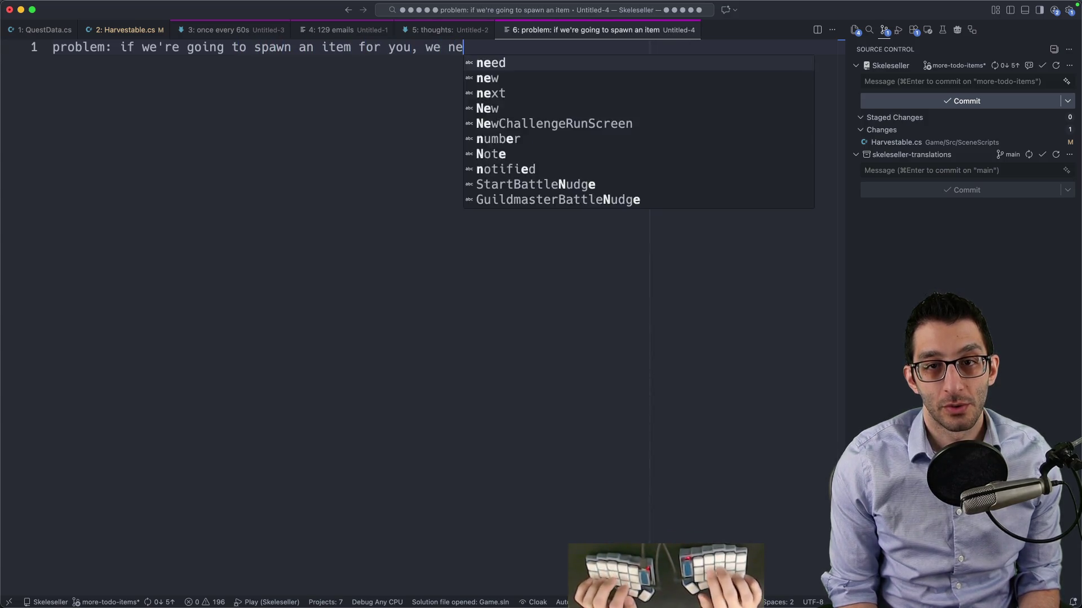
{"action": "type", "text": "ed it to have a source"}
{"action": "key", "text": "Return"}
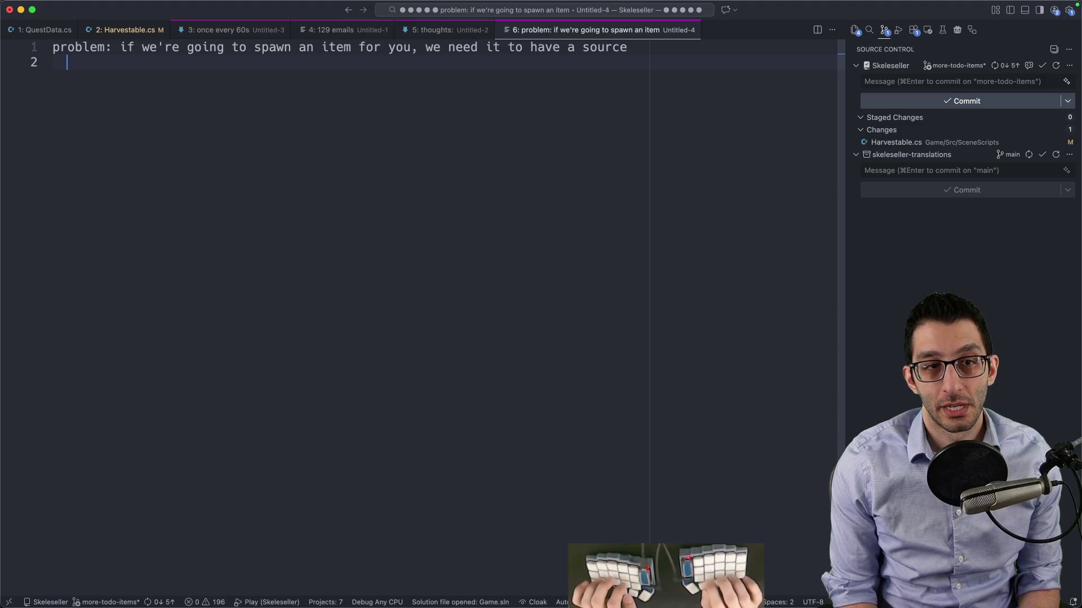
{"action": "type", "text": "if the source is o"}
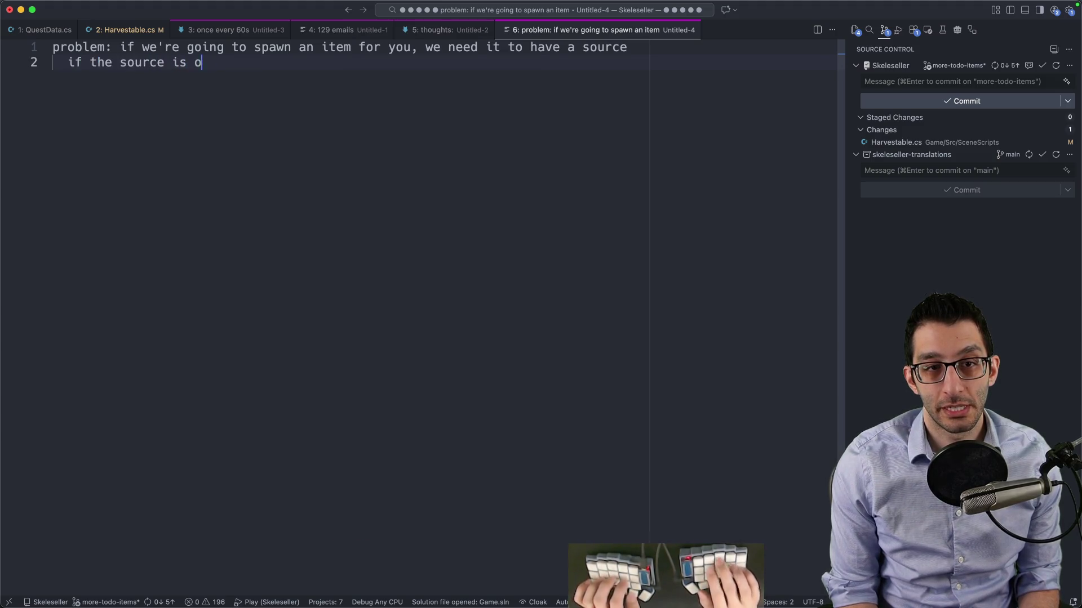
{"action": "type", "text": "ut of bounds, skeletons"}
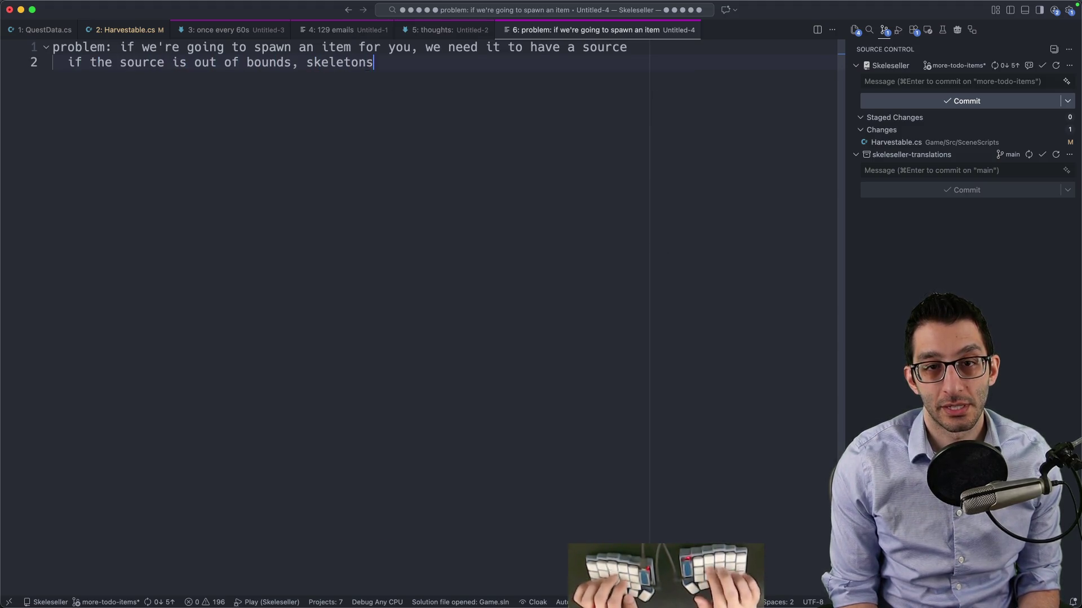
{"action": "type", "text": " will pick up the items"}
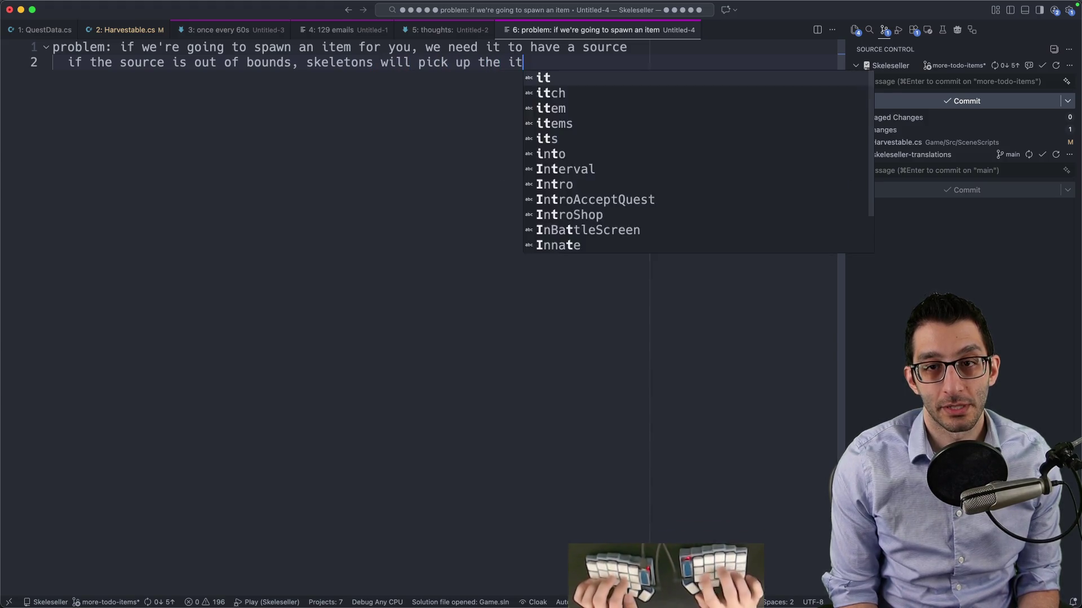
{"action": "key", "text": "Return"}
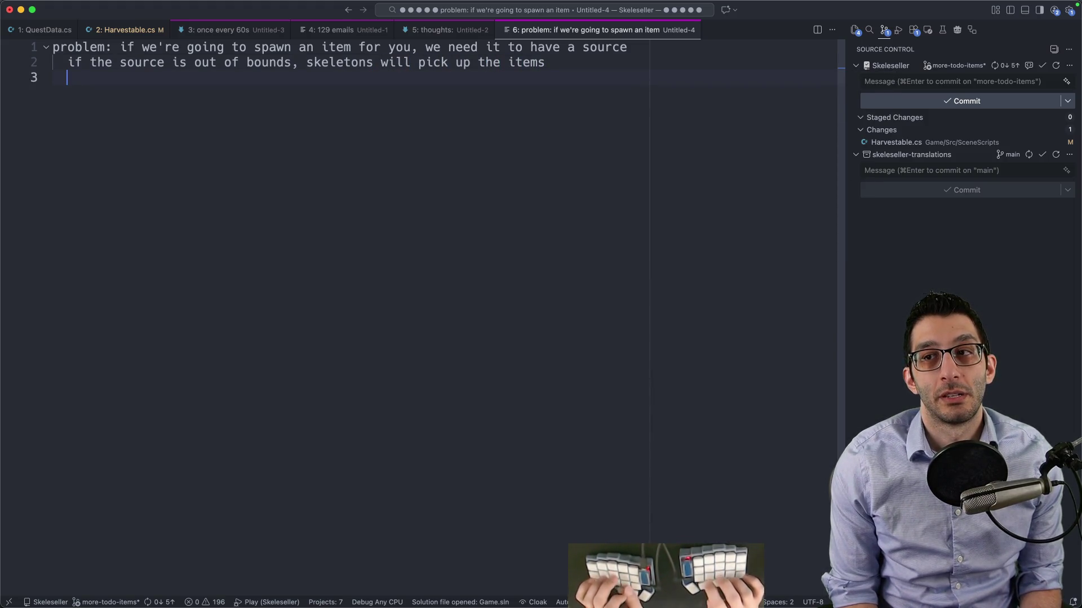
{"action": "key", "text": "Return"}
{"action": "key", "text": "Return"}
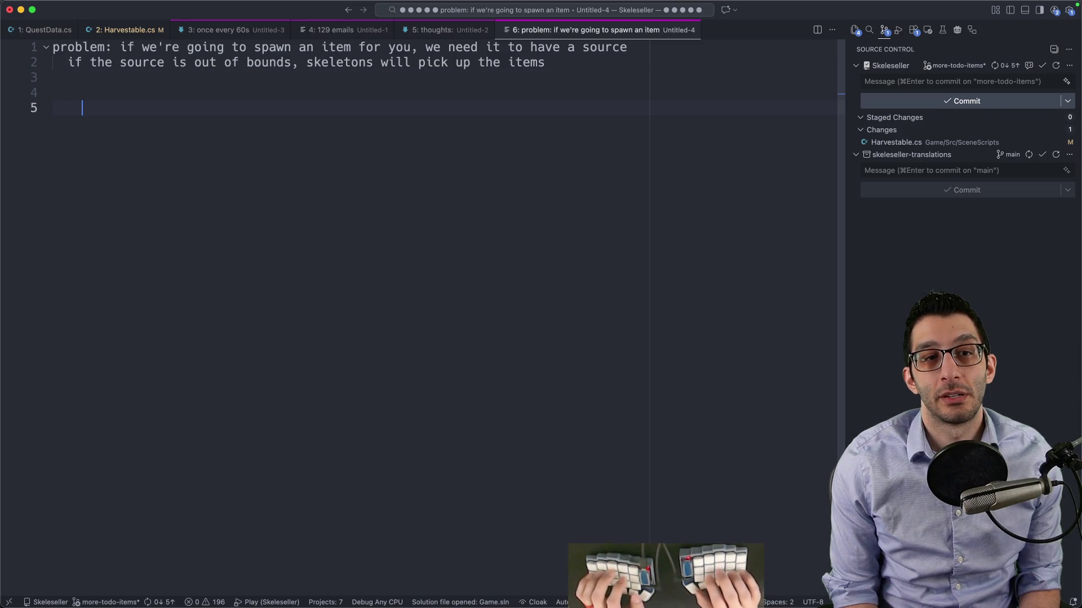
List Option 1 (in-bounds source), Option 2 (put it in the portal), Option 3 (bag sends item to warehouse)
{"action": "type", "text": "Option 1: make the sourc"}
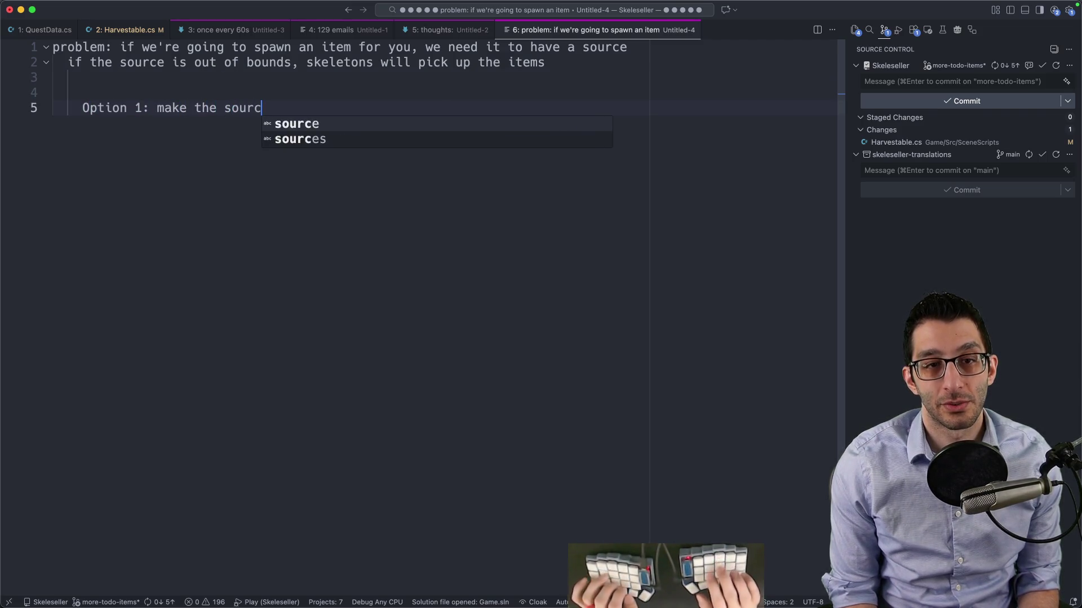
{"action": "type", "text": "e alwa"}
{"action": "type", "text": "ys be in-bounds"}
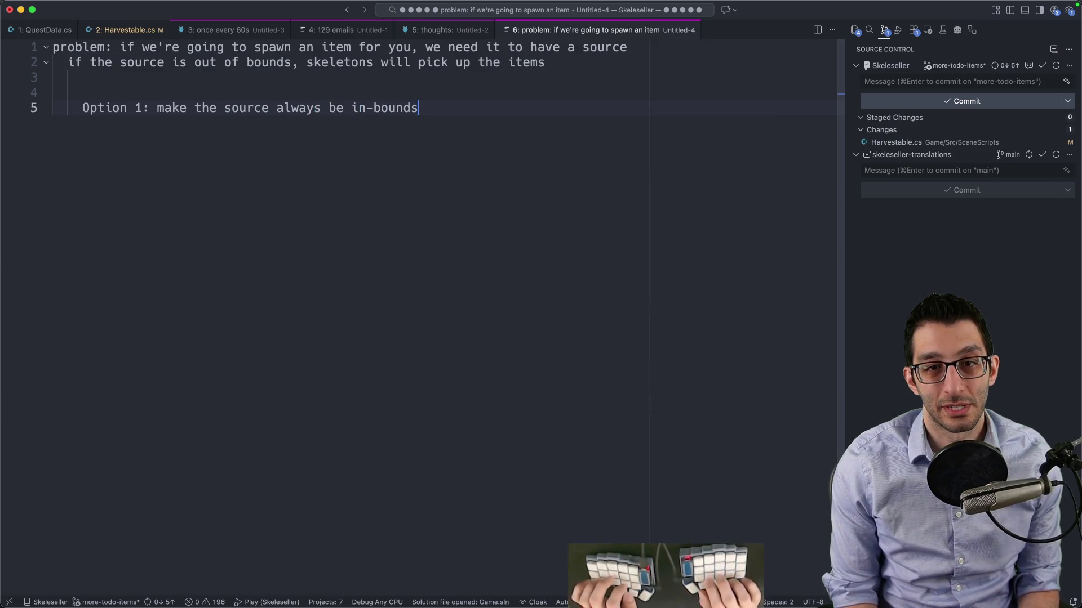
{"action": "type", "text": "Option 2:"}
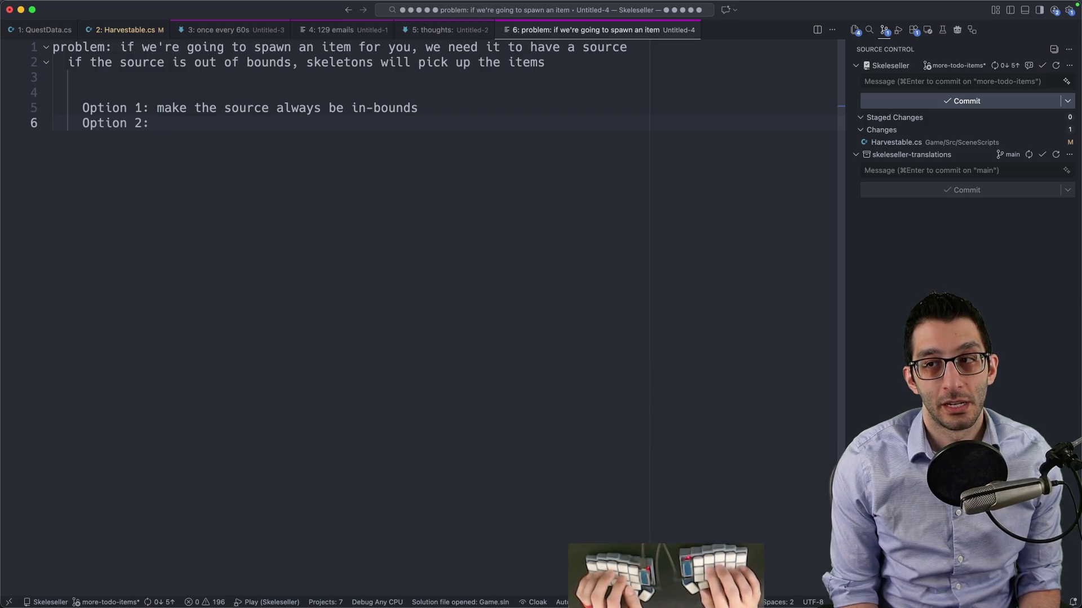
{"action": "type", "text": "allow you to pick up the i"}
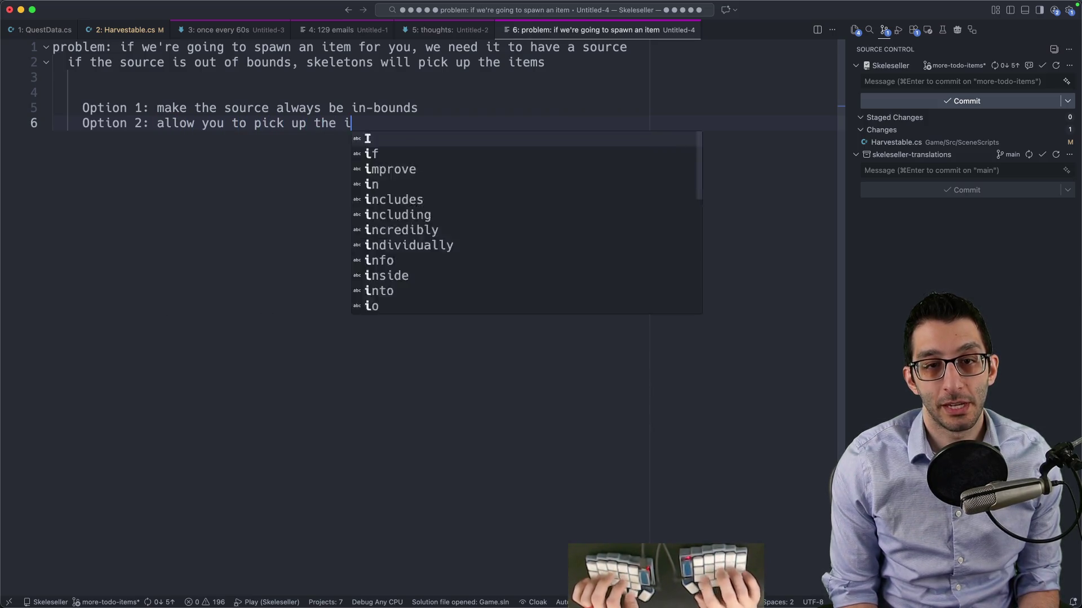
{"action": "type", "text": "tem from the bag but s"}
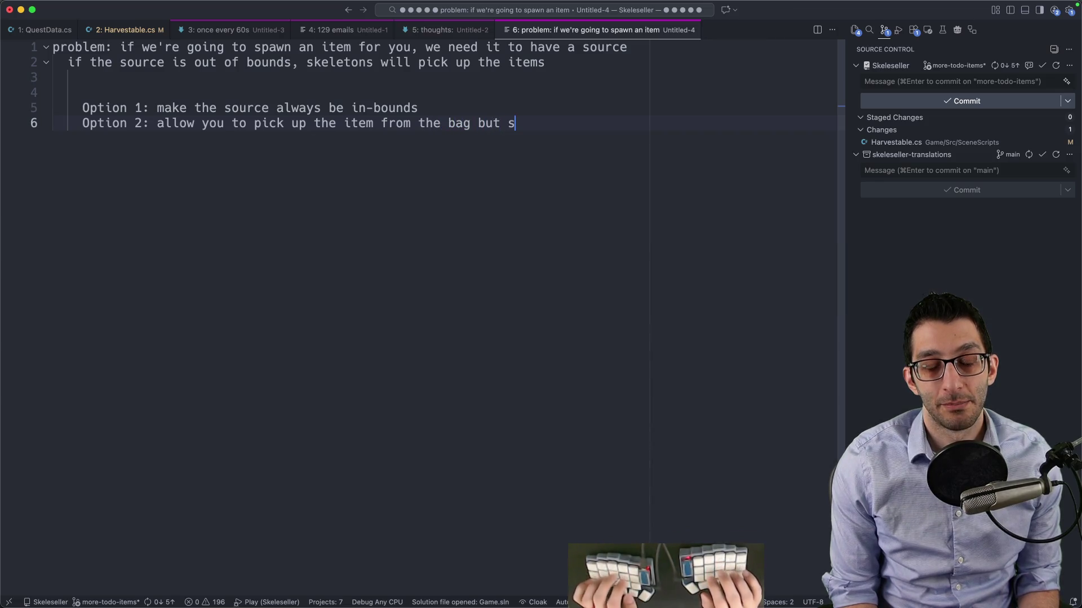
{"action": "type", "text": "et the sou"}
{"action": "key", "text": "BackSpace"}
{"action": "key", "text": "BackSpace"}
{"action": "key", "text": "BackSpace"}
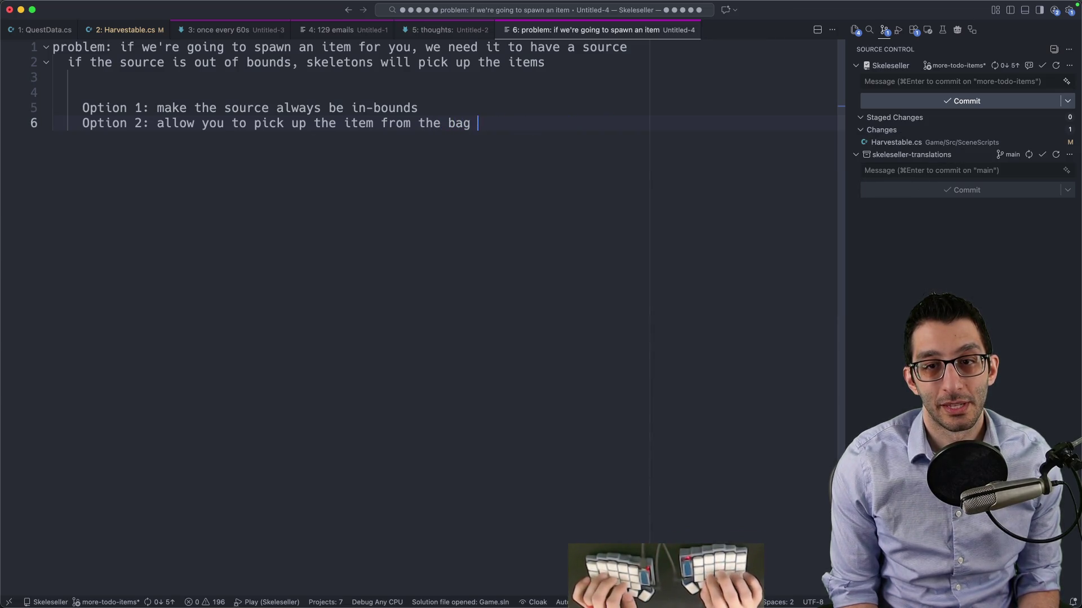
{"action": "type", "text": "but if y"}
{"action": "type", "text": "ou drop it, but"}
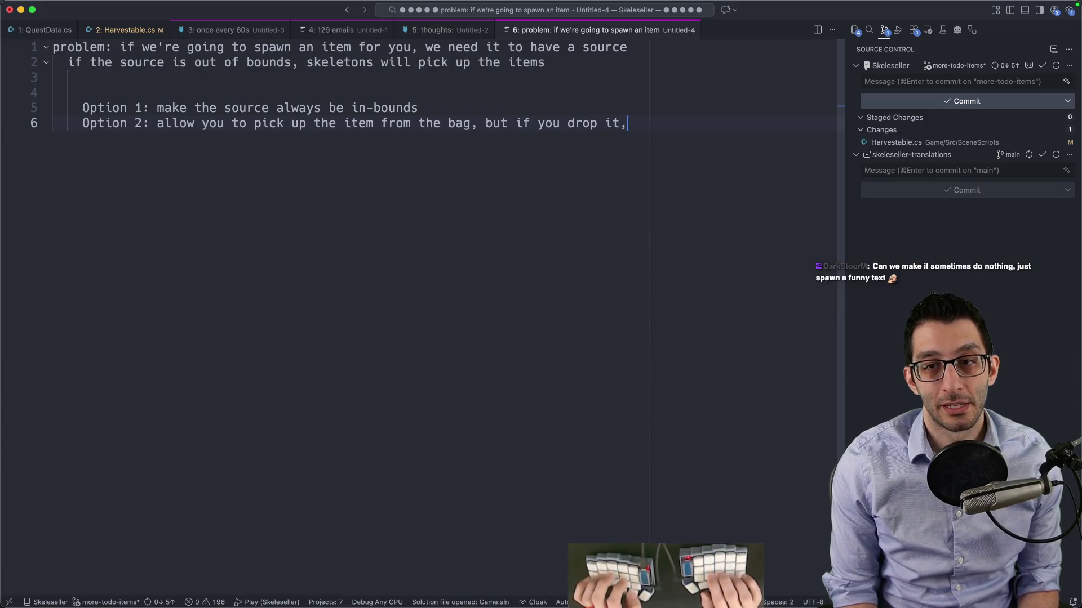
{"action": "key", "text": "BackSpace"}
{"action": "key", "text": "BackSpace"}
{"action": "key", "text": "BackSpace"}
{"action": "type", "text": "put it in the portal"}
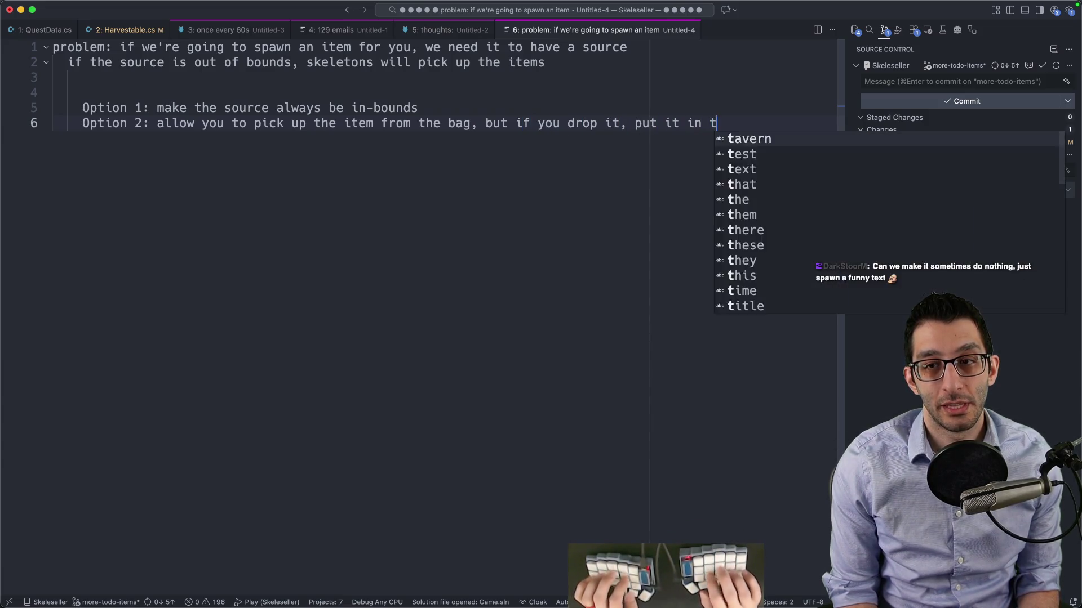
{"action": "key", "text": "Return"}
{"action": "type", "text": "Opti"}
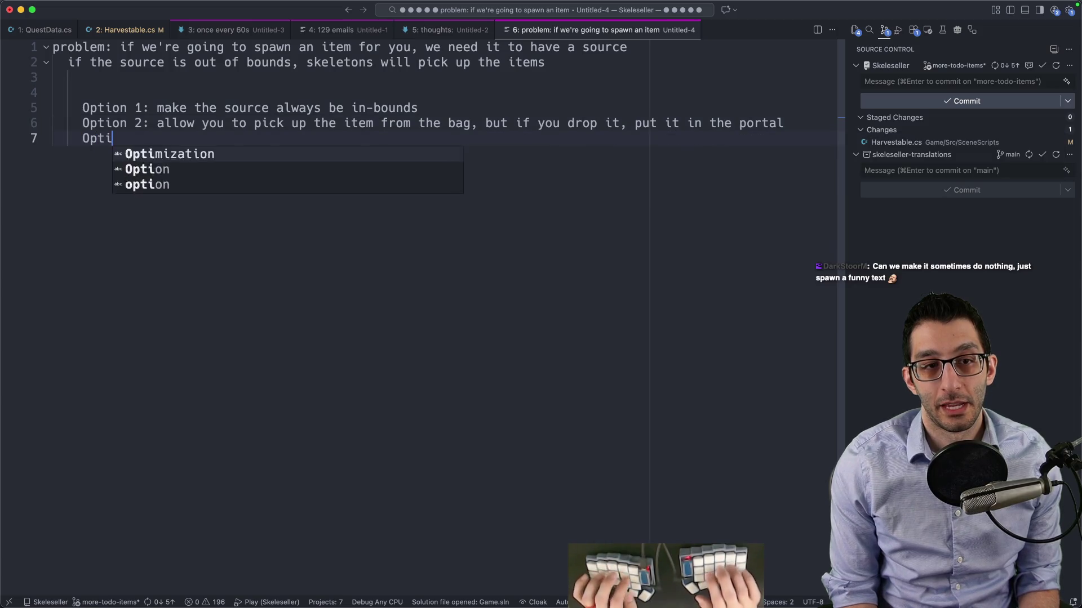
{"action": "type", "text": "on 3: clicking the item"}
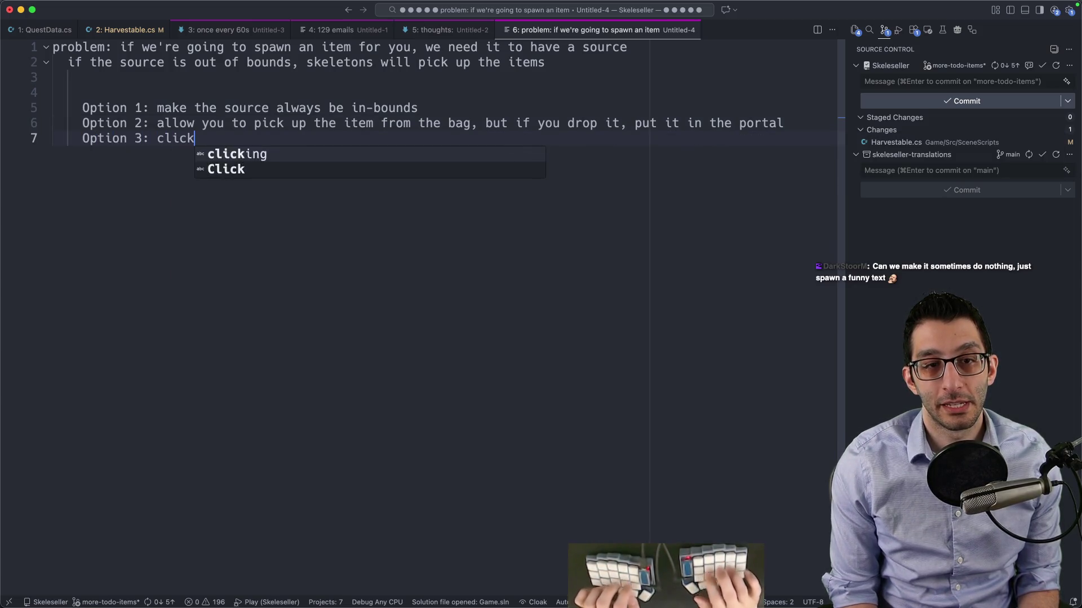
{"action": "key", "text": "BackSpace"}
{"action": "key", "text": "BackSpace"}
{"action": "key", "text": "BackSpace"}
{"action": "type", "text": "b"}
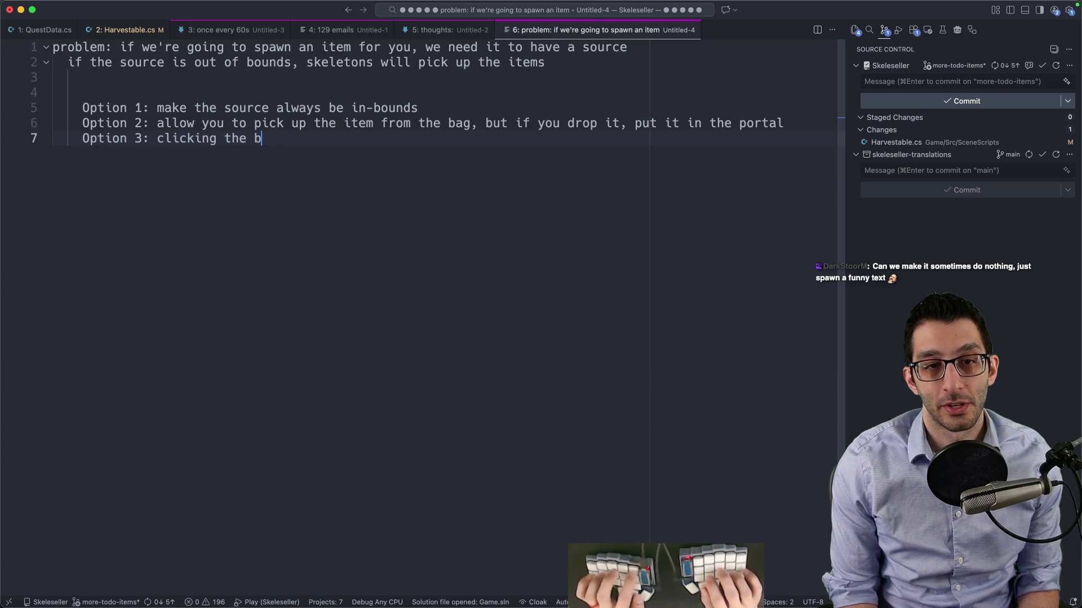
{"action": "type", "text": "ag sends the"}
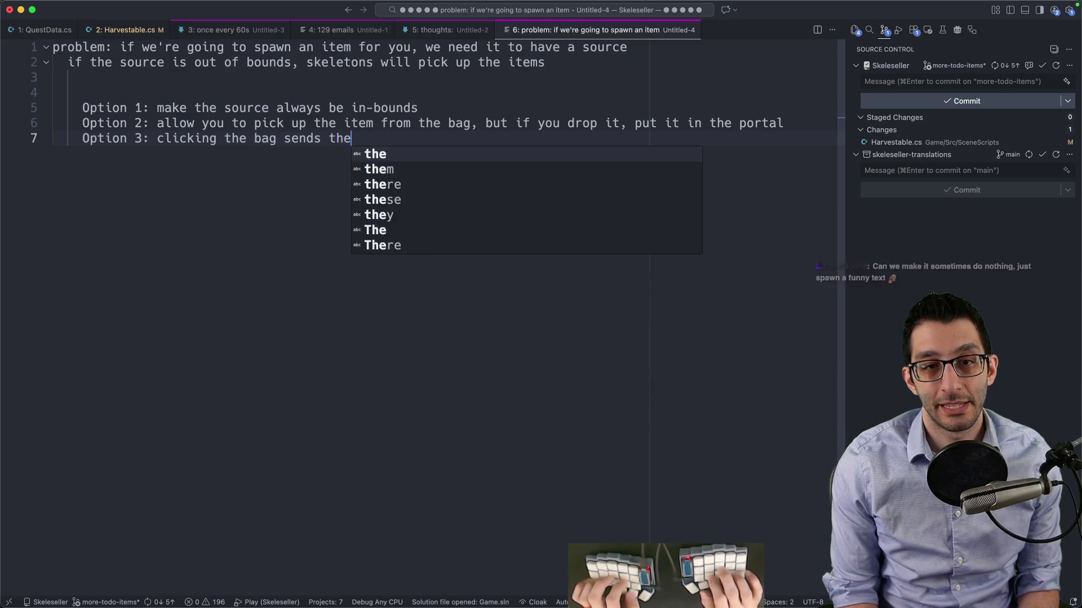
{"action": "type", "text": " item to your warehouse ("}
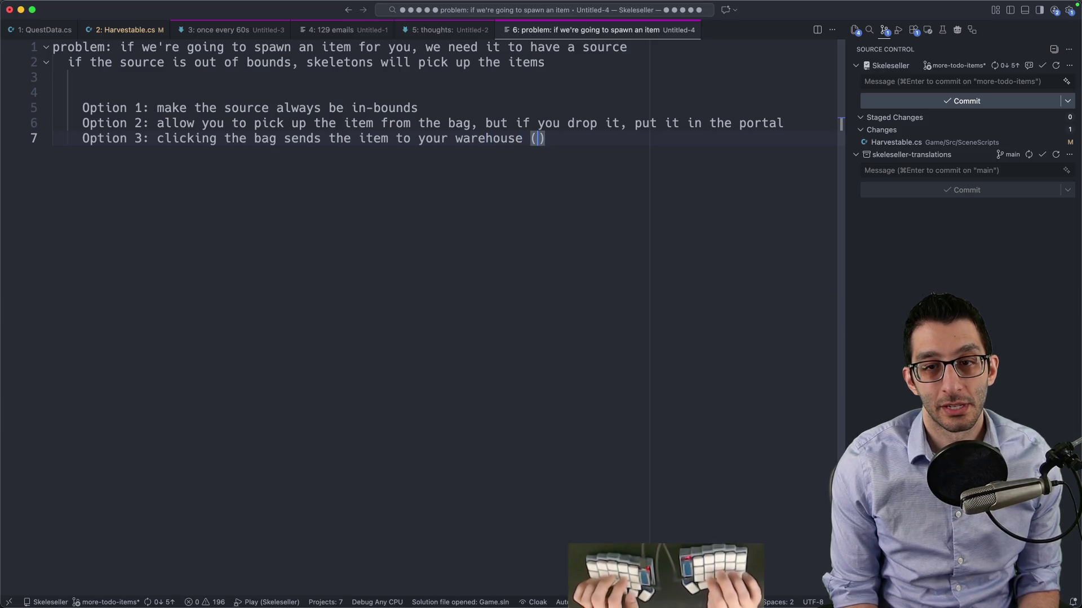
{"action": "type", "text": "this would probably not make it"}
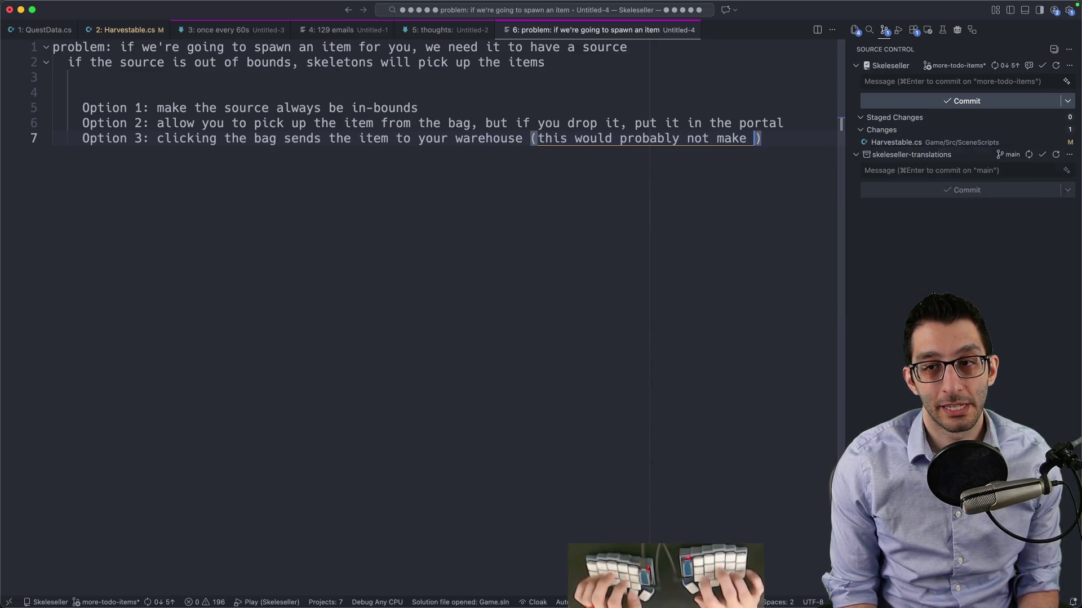
{"action": "type", "text": " clear what you got"}
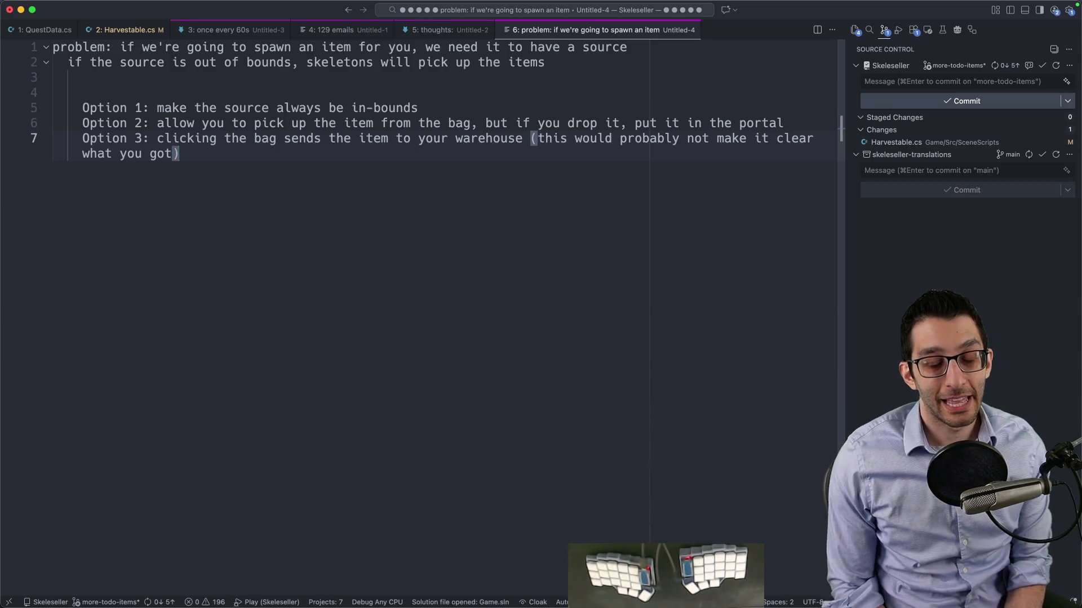
{"action": "mouse_move", "coordinate": [789, 603]}
{"action": "left_click", "coordinate": [789, 577]}
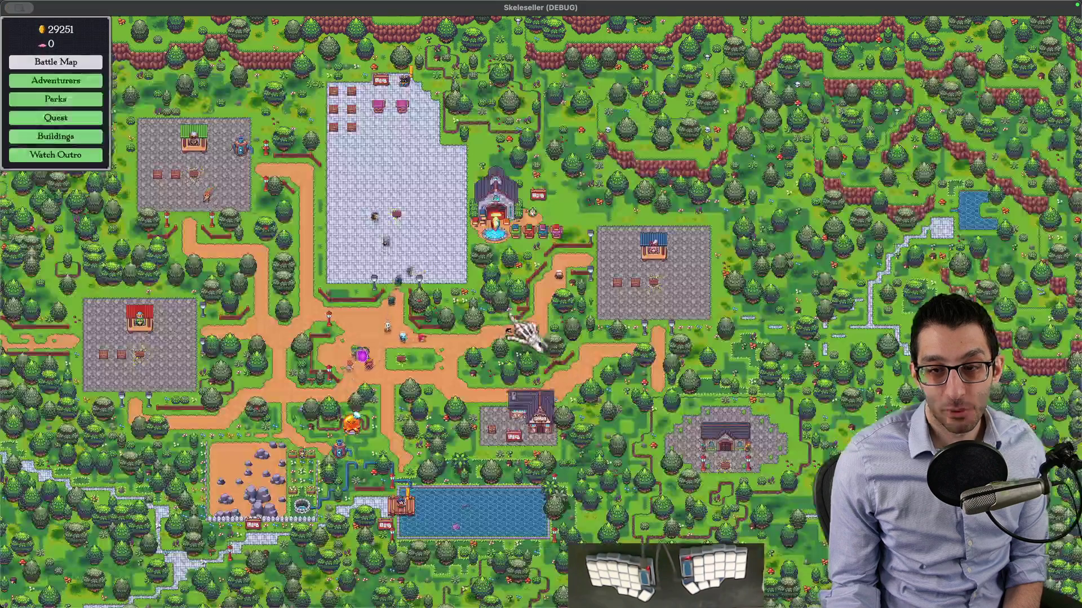
Harvest two town trees for gold and pan the view toward the tavern and pond
{"action": "scroll", "coordinate": [341, 383], "scroll_direction": "up", "scroll_amount": 5}
{"action": "left_click", "coordinate": [259, 420]}
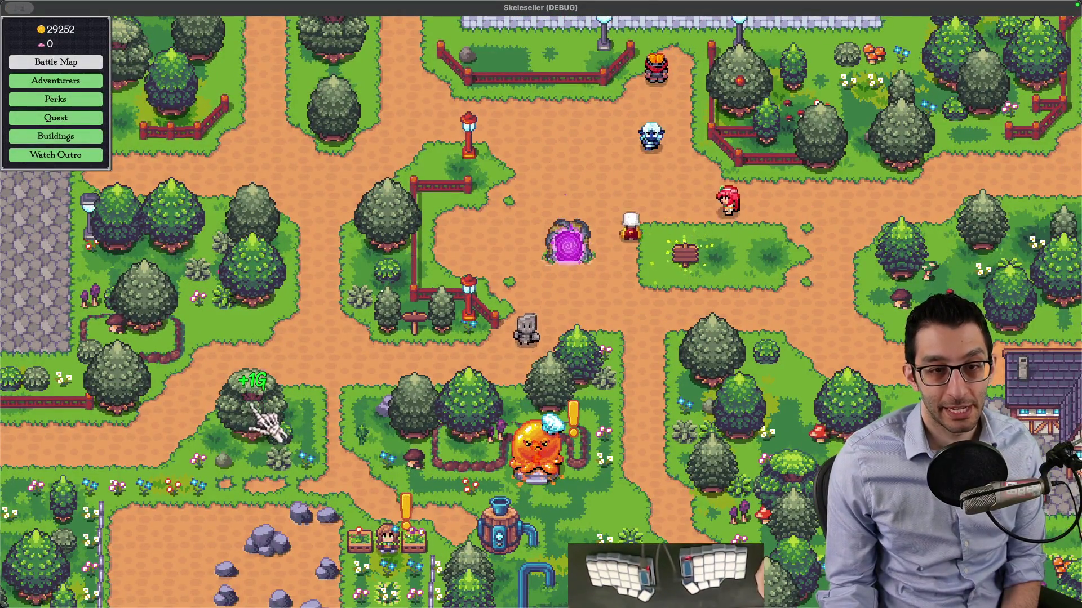
{"action": "key", "text": "Up"}
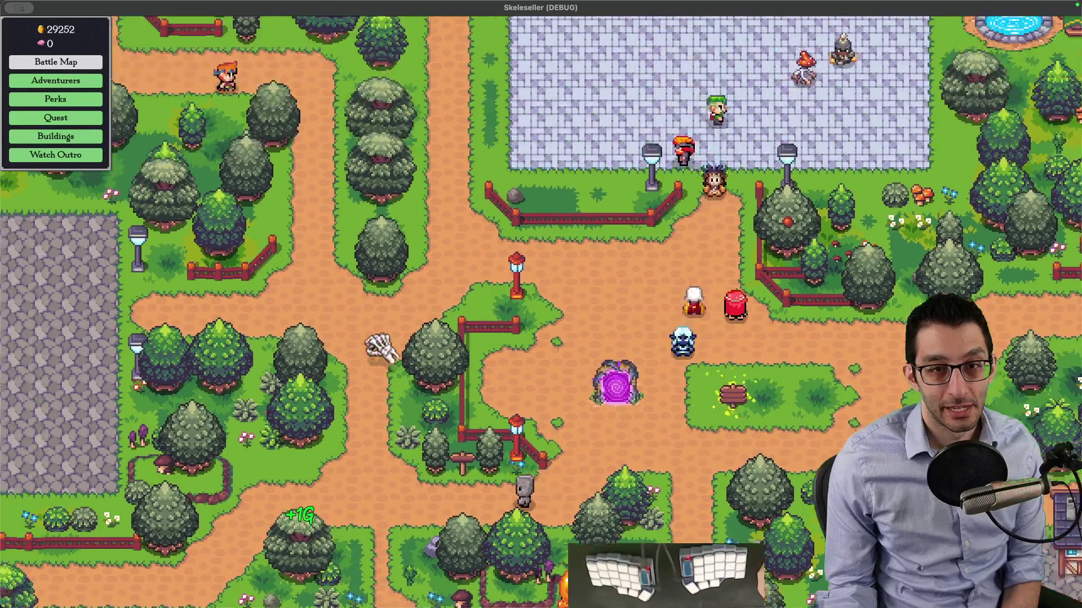
{"action": "key", "text": "Up"}
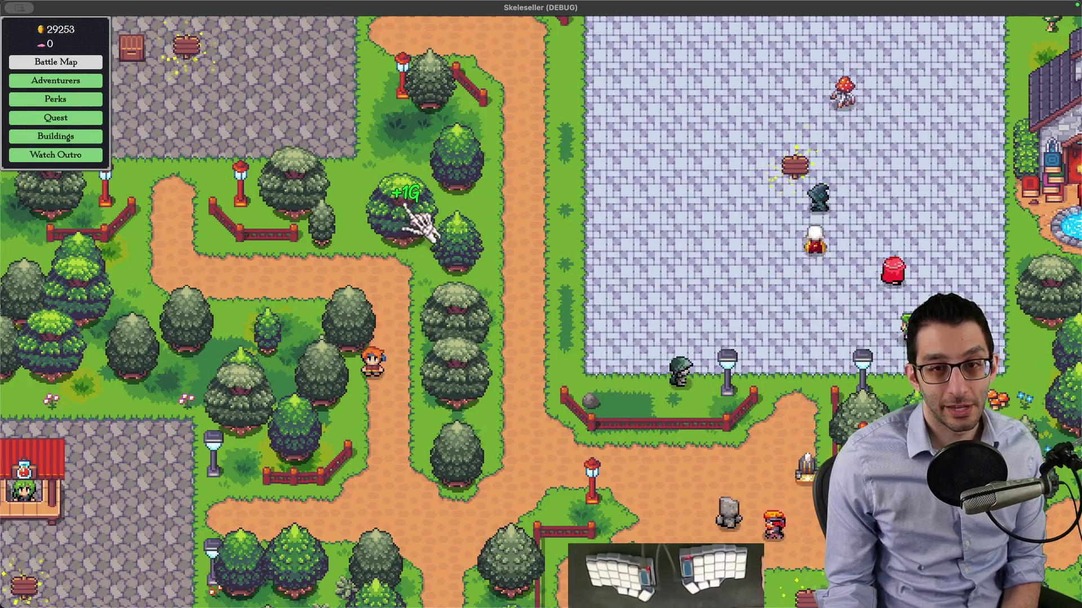
{"action": "left_click", "coordinate": [417, 204]}
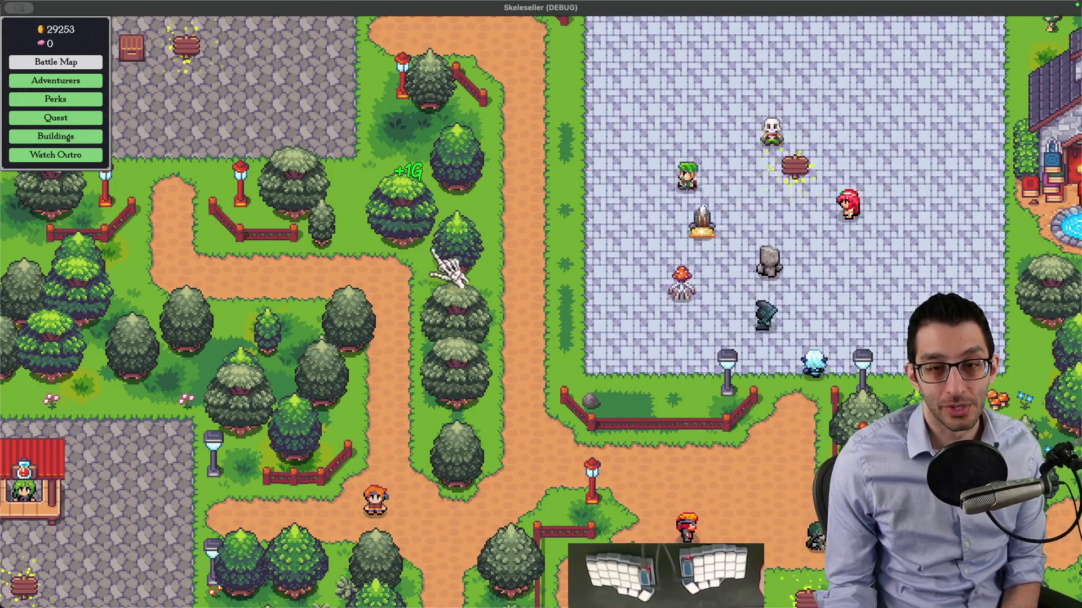
{"action": "key", "text": "Down"}
{"action": "key", "text": "Down"}
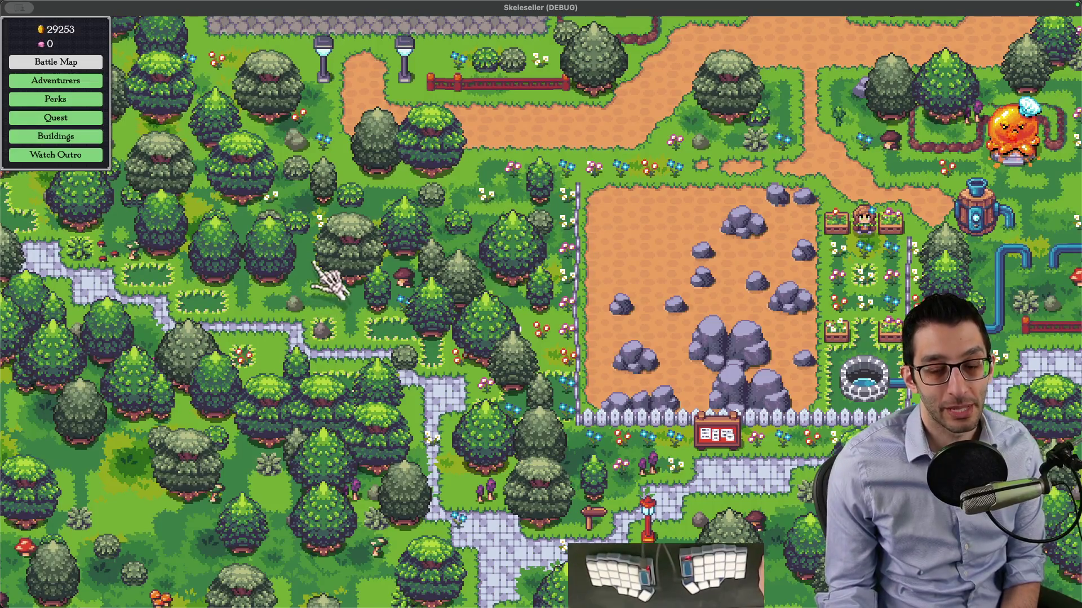
{"action": "key", "text": "Up"}
{"action": "key", "text": "Right"}
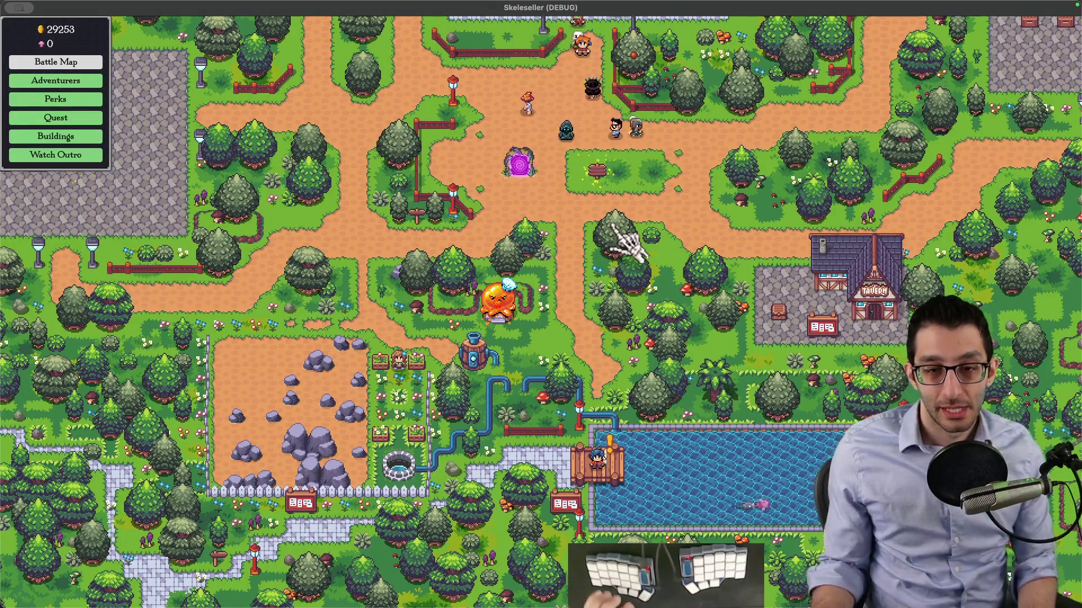
Pan the map across the northern paths and shops, then go back to the spawning notes
{"action": "key", "text": "super+Tab"}
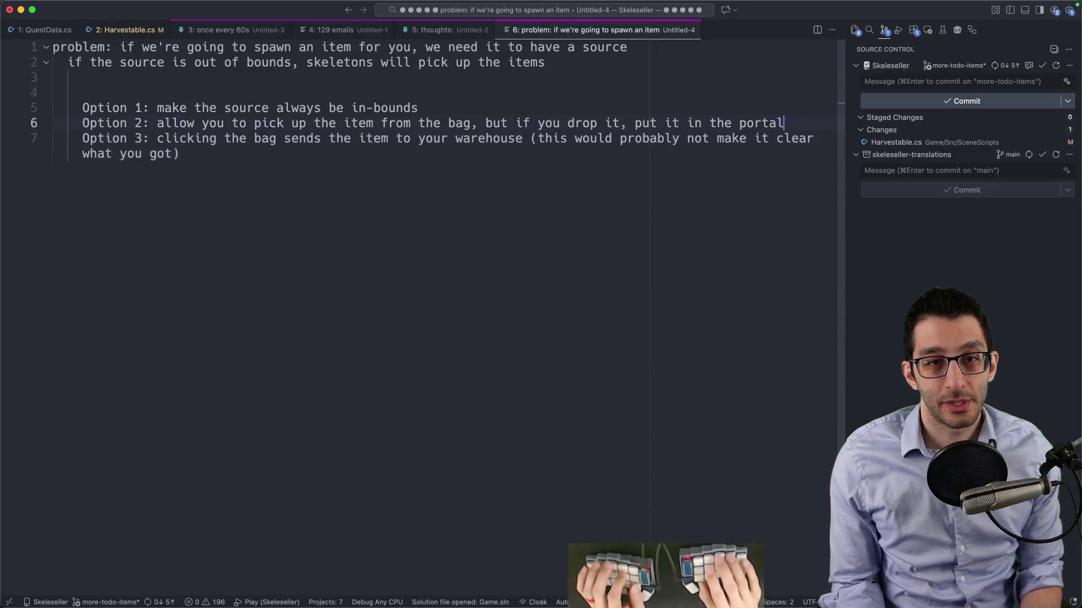
{"action": "key", "text": "shift+Home"}
{"action": "key", "text": "super+Tab"}
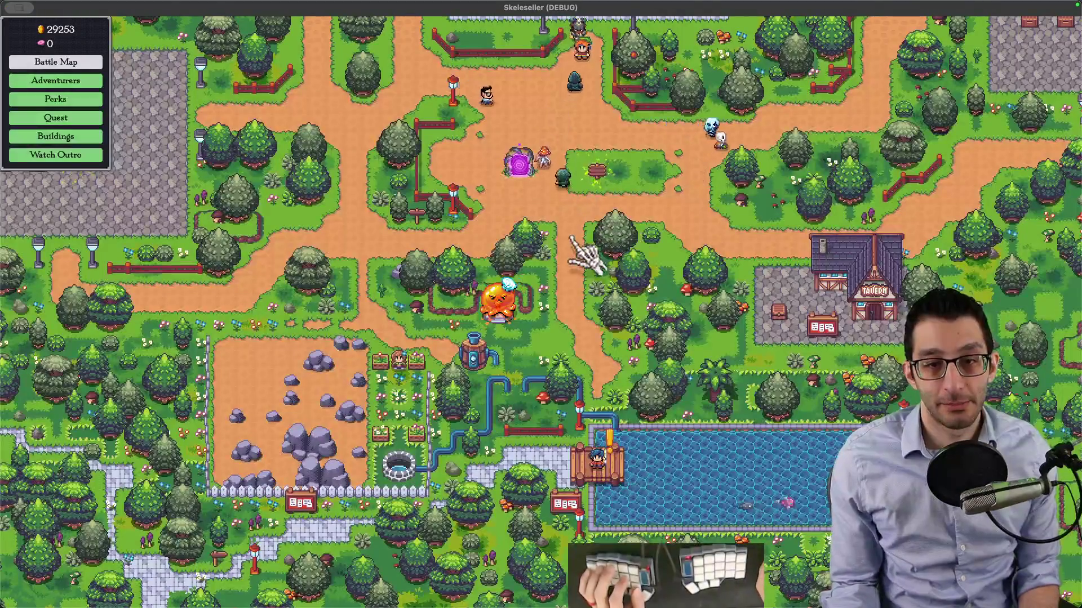
{"action": "left_click_drag", "start_coordinate": [565, 265], "coordinate": [493, 352]}
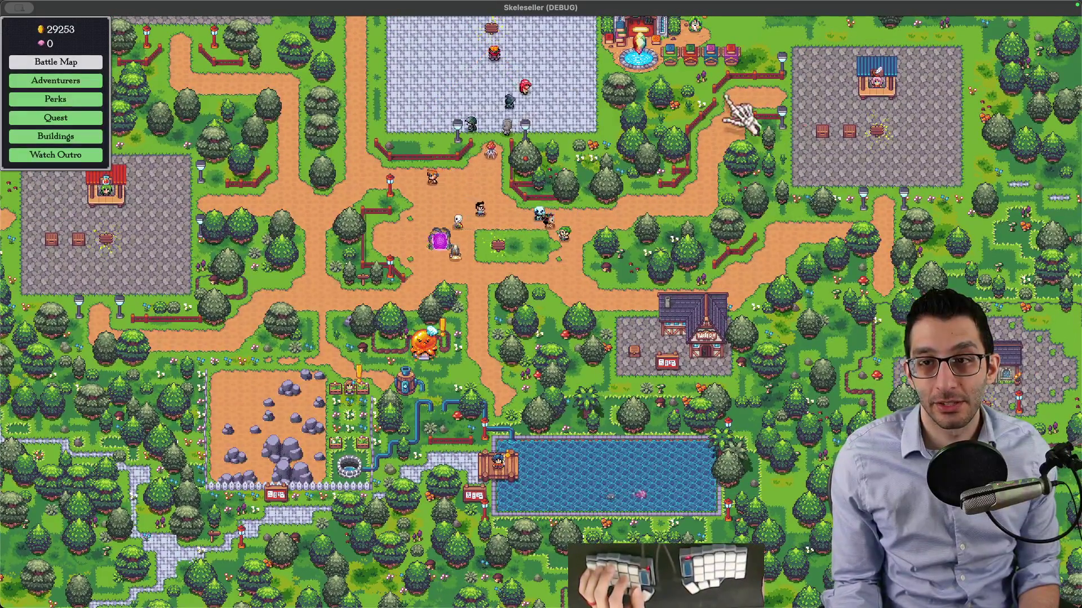
{"action": "mouse_move", "coordinate": [315, 346]}
{"action": "left_mouse_down"}
{"action": "mouse_move", "coordinate": [357, 345]}
{"action": "mouse_move", "coordinate": [374, 405]}
{"action": "left_mouse_up"}
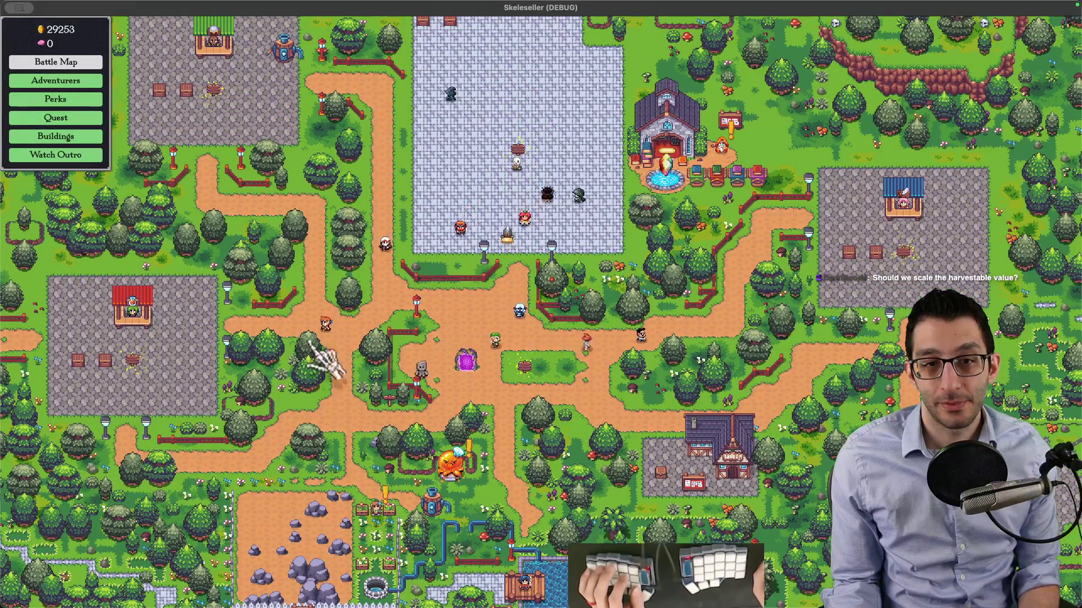
{"action": "key", "text": "super+Tab"}
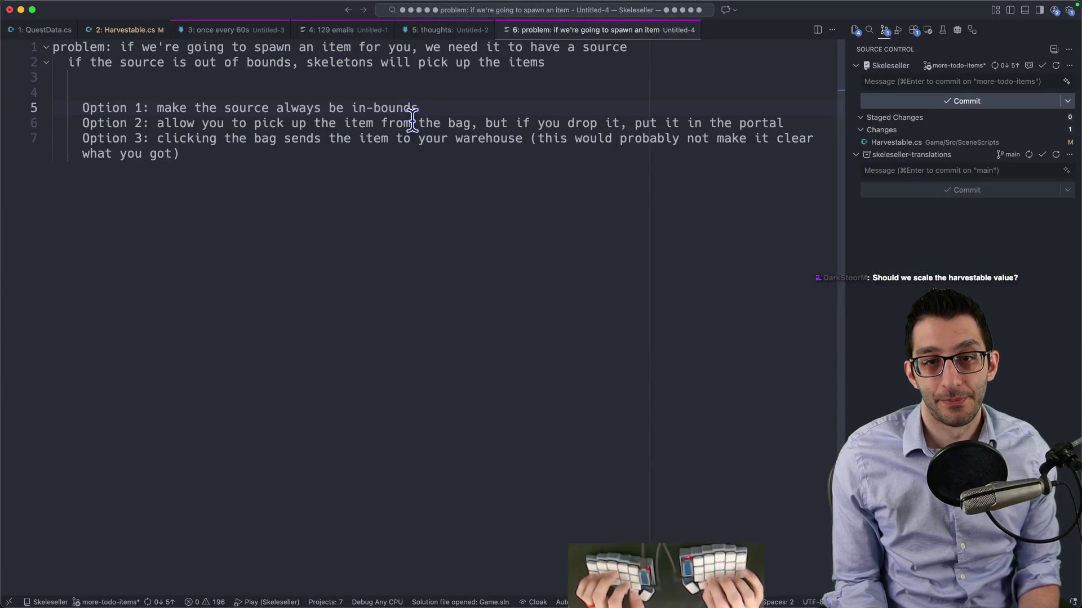
Append '(e.g. on the paths or near the shops' to Option 1 in the Untitled-4 note
{"action": "type", "text": " (e.g. on the paths"}
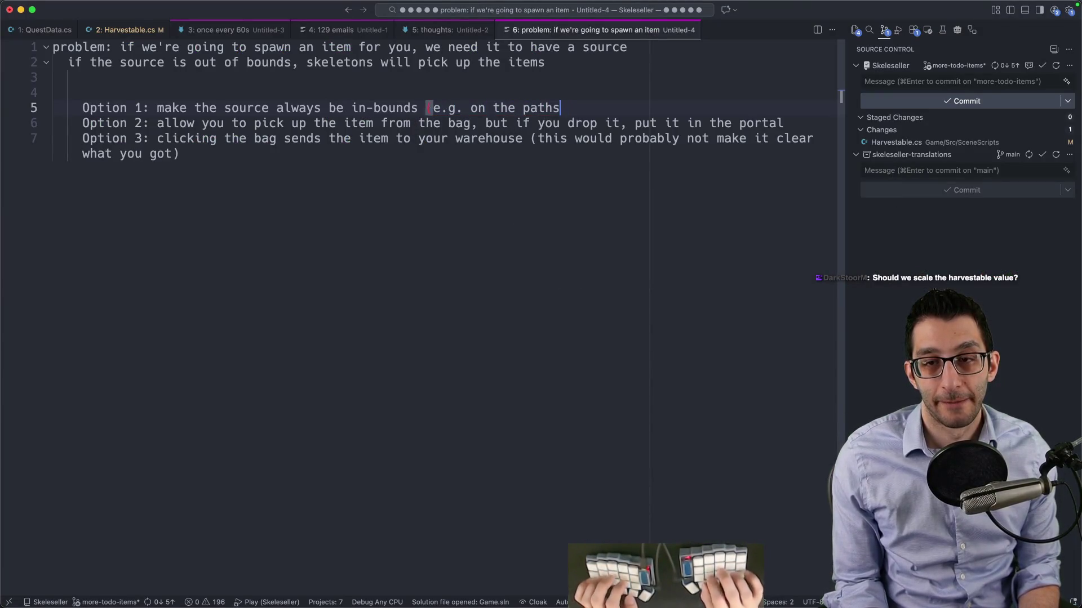
{"action": "type", "text": " or near the shops"}
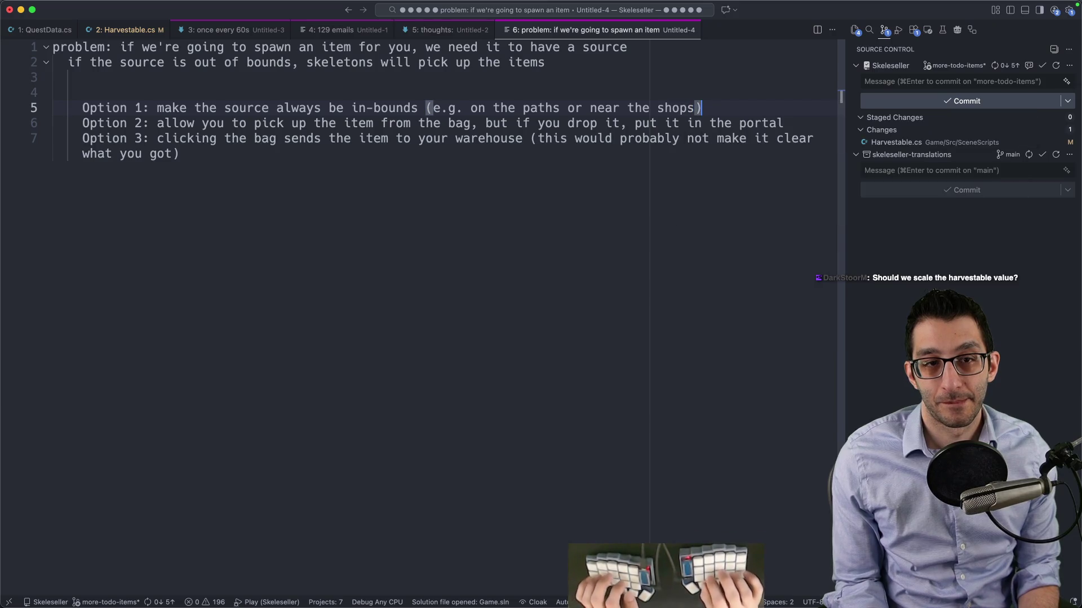
{"action": "key", "text": "super+shift+Left"}
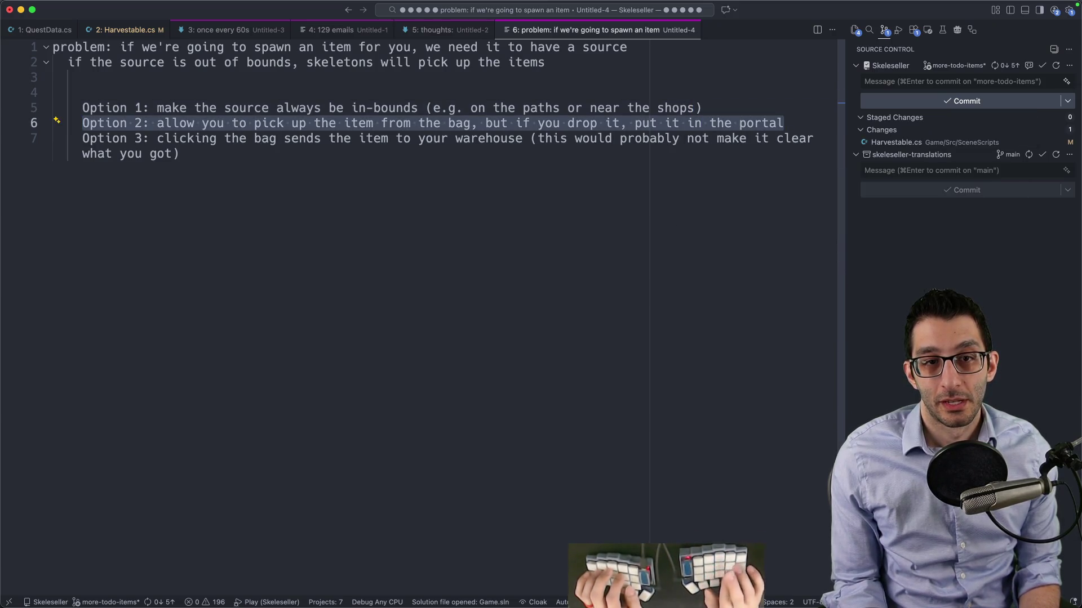
{"action": "key", "text": "Up"}
{"action": "key", "text": "super+Right"}
{"action": "key", "text": "super+shift+Left"}
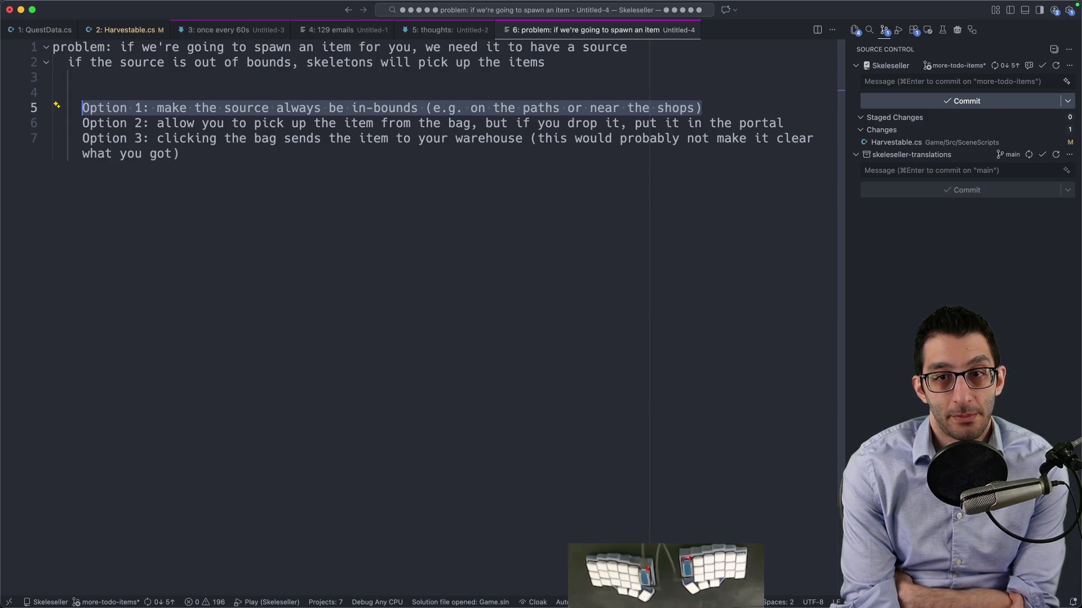
{"action": "left_click", "coordinate": [783, 123]}
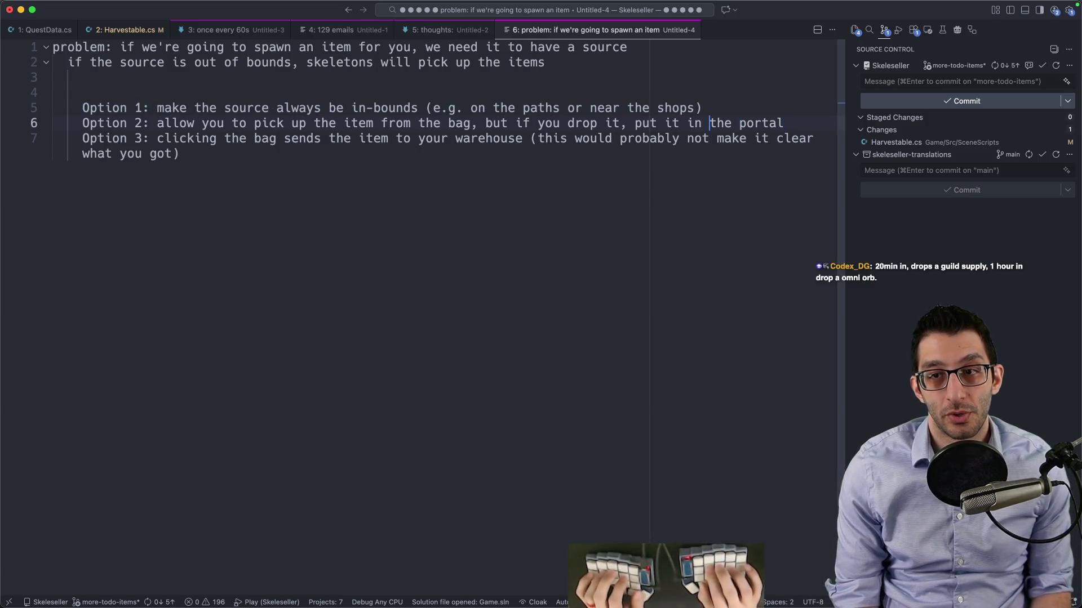
Change Option 2 to 'put it near the portal like a regular ground item' and begin Option 4 about items skeletons can't find
{"action": "key", "text": "alt+BackSpace"}
{"action": "type", "text": "near"}
{"action": "key", "text": "super+Right"}
{"action": "type", "text": "like a regular g"}
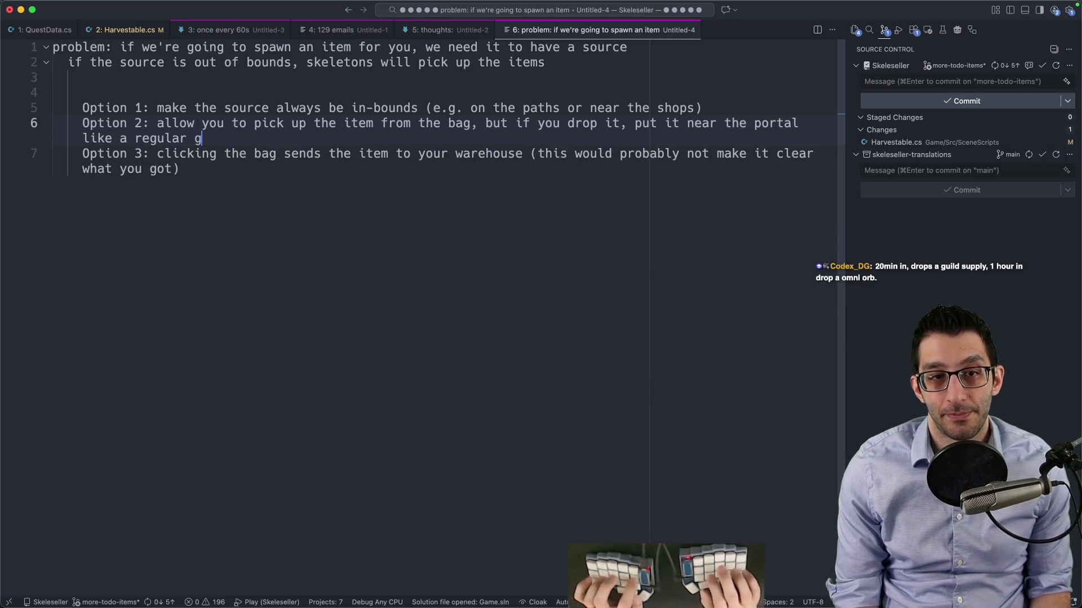
{"action": "type", "text": "orunround item"}
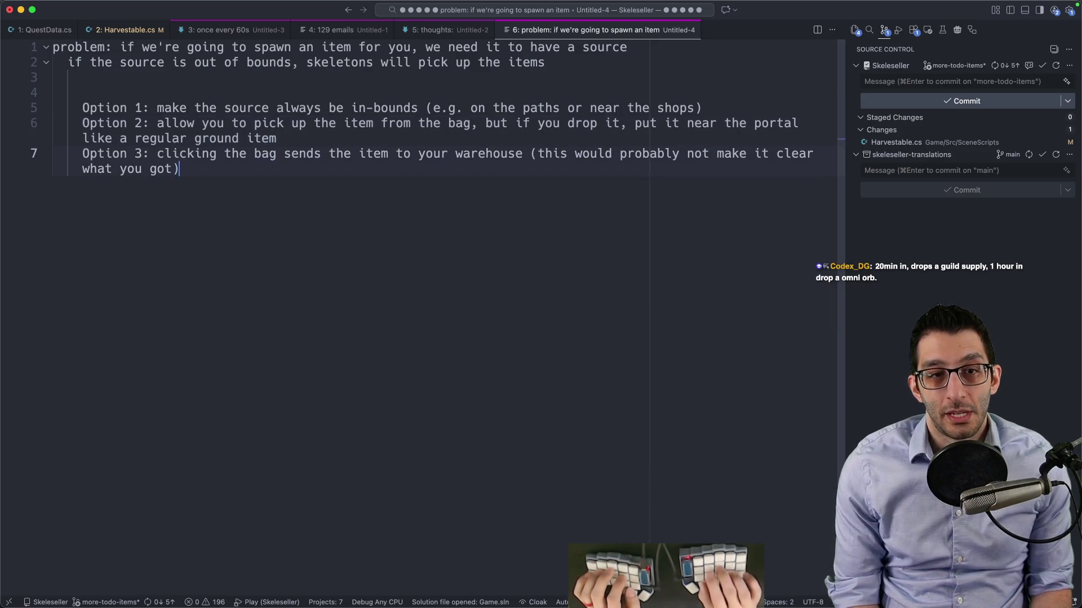
{"action": "type", "text": "ption 4:"}
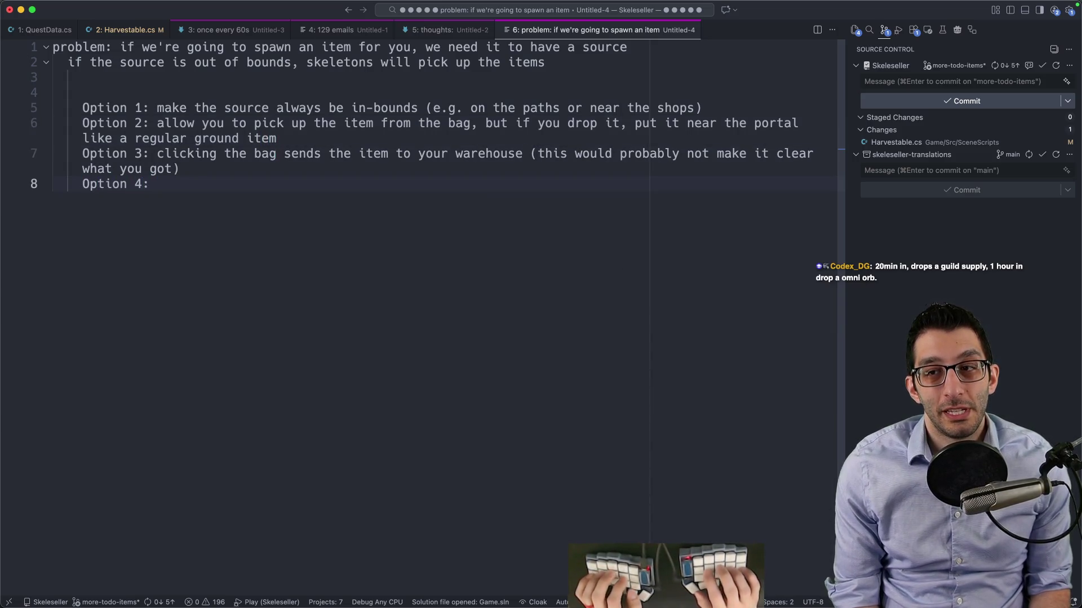
{"action": "type", "text": " mark these as a"}
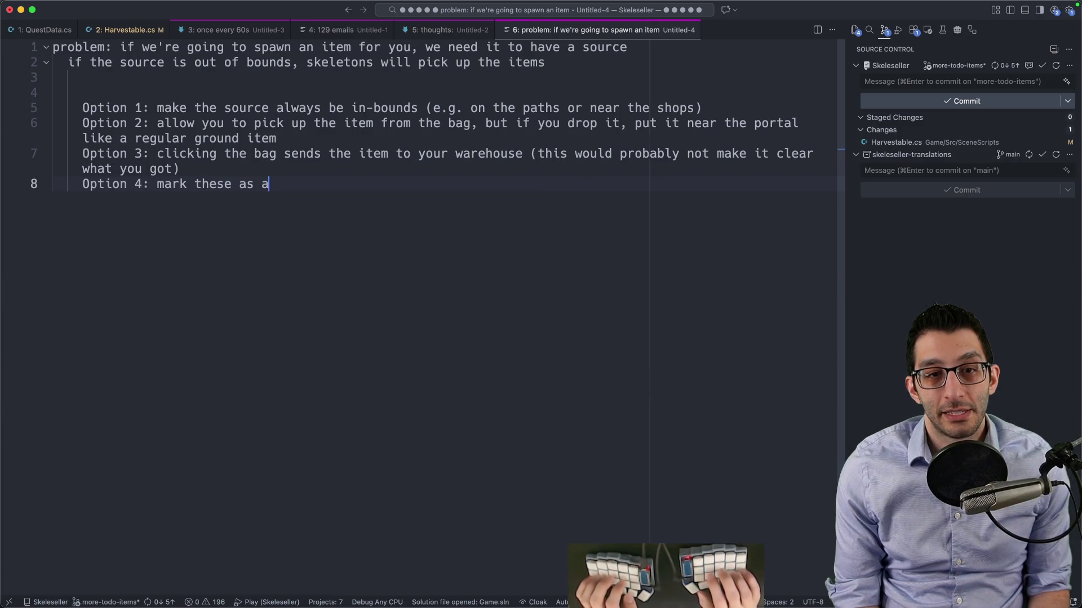
{"action": "type", "text": "n item that skeletons "}
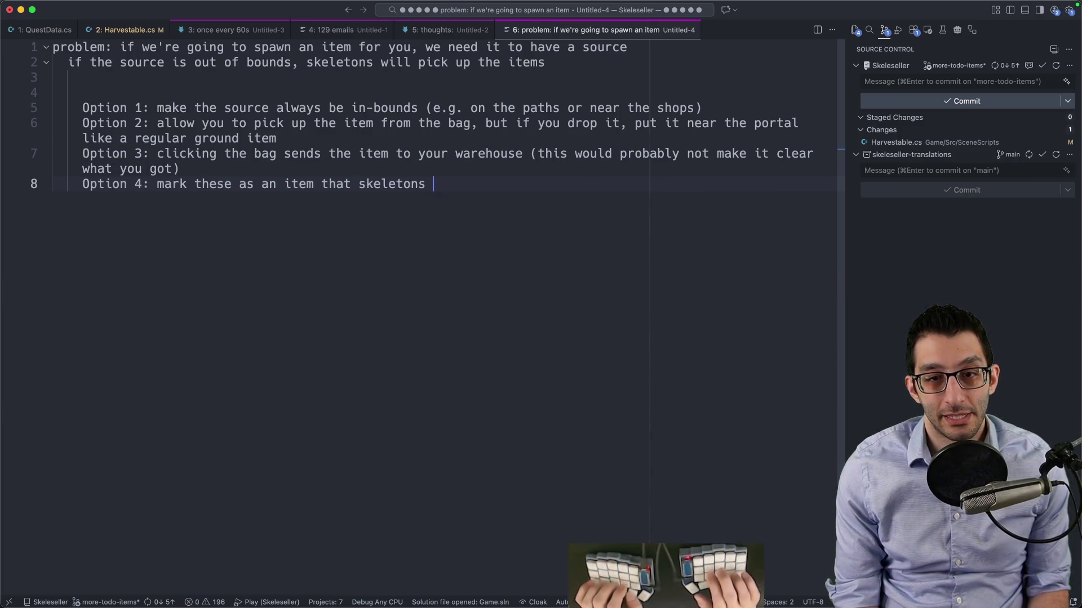
{"action": "type", "text": "can't find, so they're"}
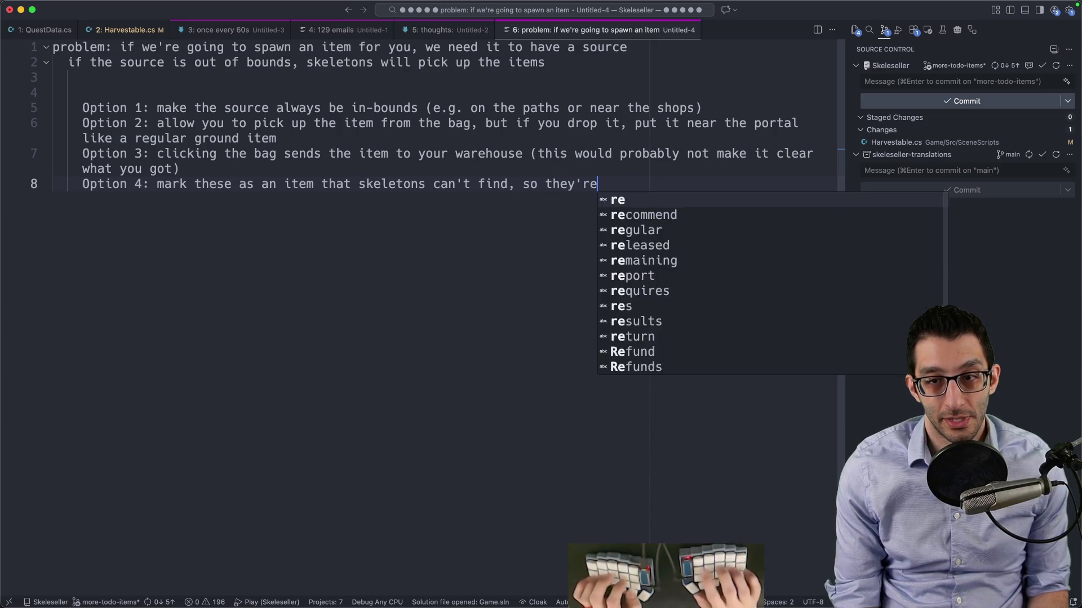
{"action": "type", "text": " just on the ground in the forest"}
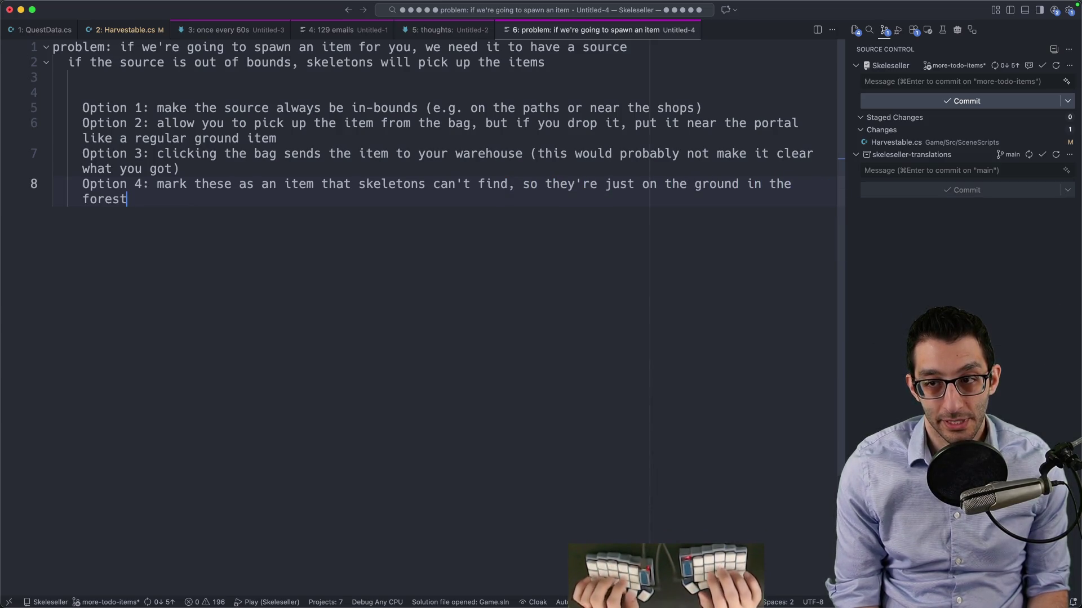
{"action": "type", "text": " and they never seek"}
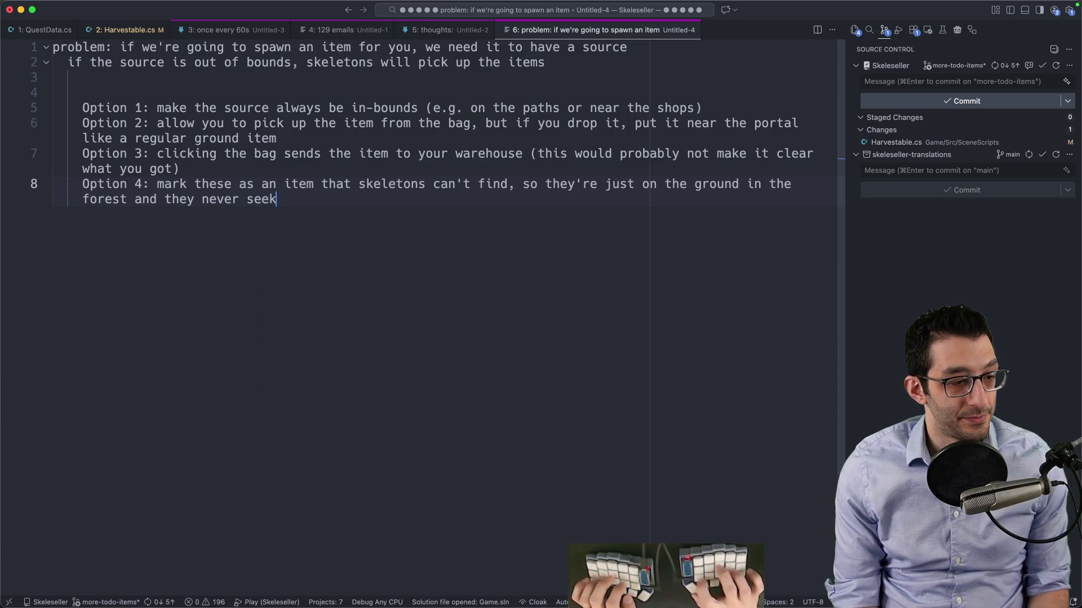
{"action": "type", "text": " these out"}
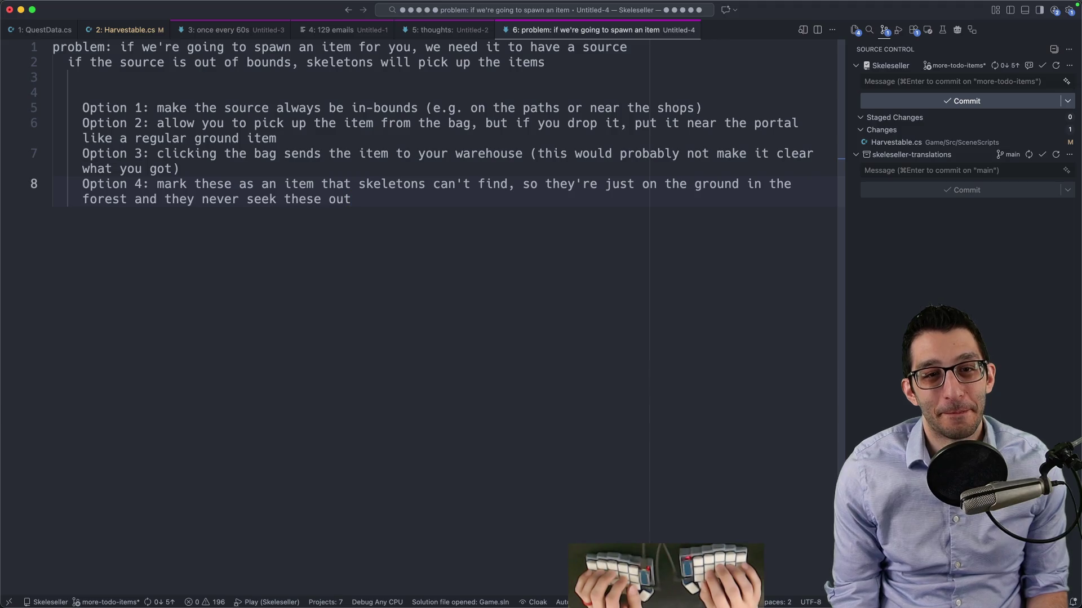
In Town.cs, find and select the _groundItems.SpawnItem call on line 715
{"action": "key", "text": "ctrl+2"}
{"action": "key", "text": "super+p"}
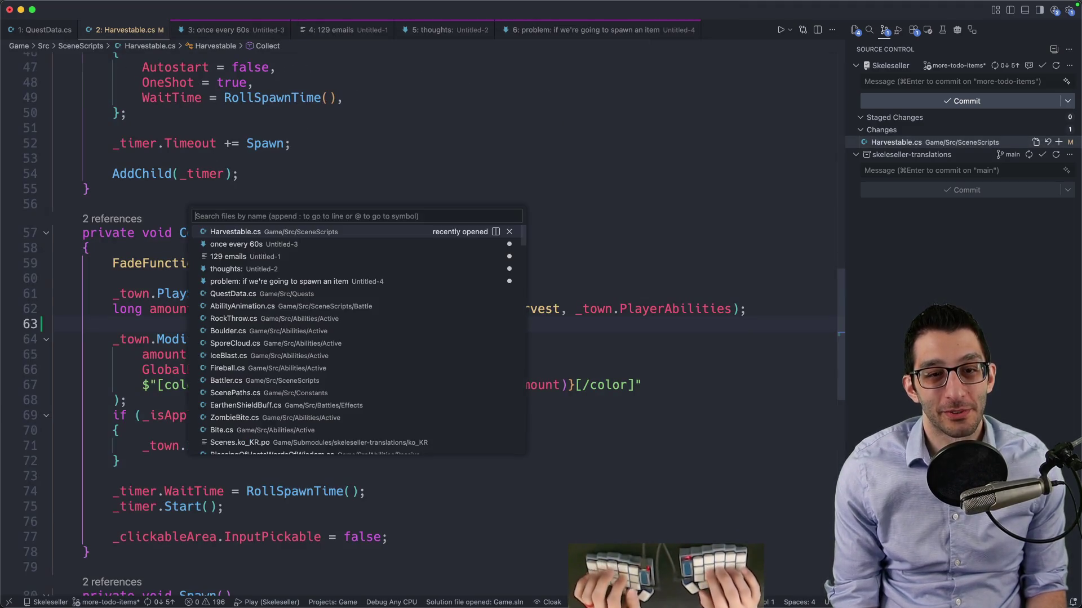
{"action": "type", "text": "ground"}
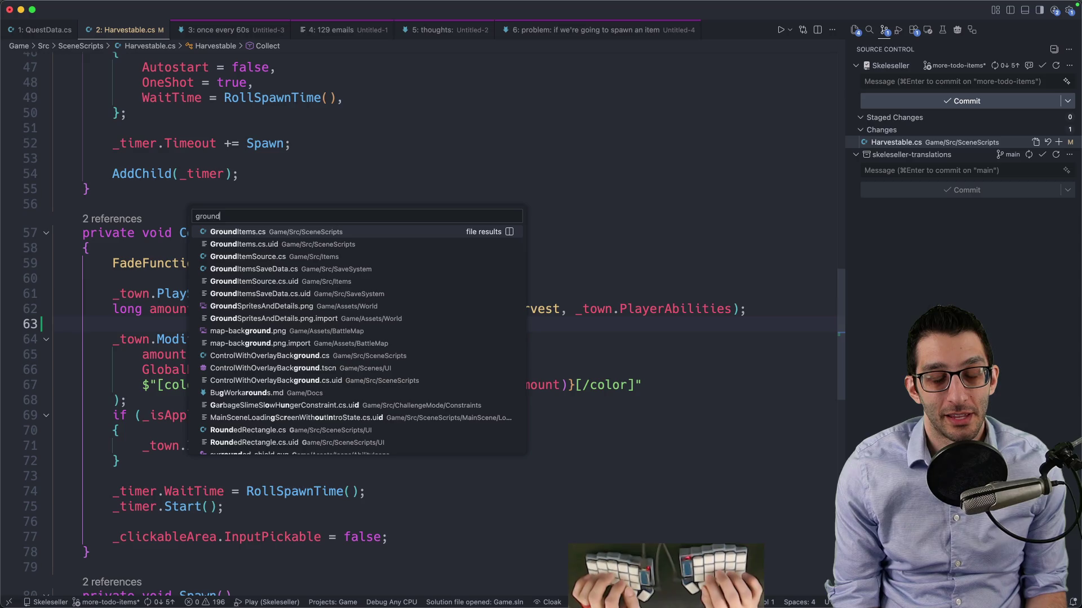
{"action": "key", "text": "Escape"}
{"action": "key", "text": "super+p"}
{"action": "type", "text": "town"}
{"action": "key", "text": "Return"}
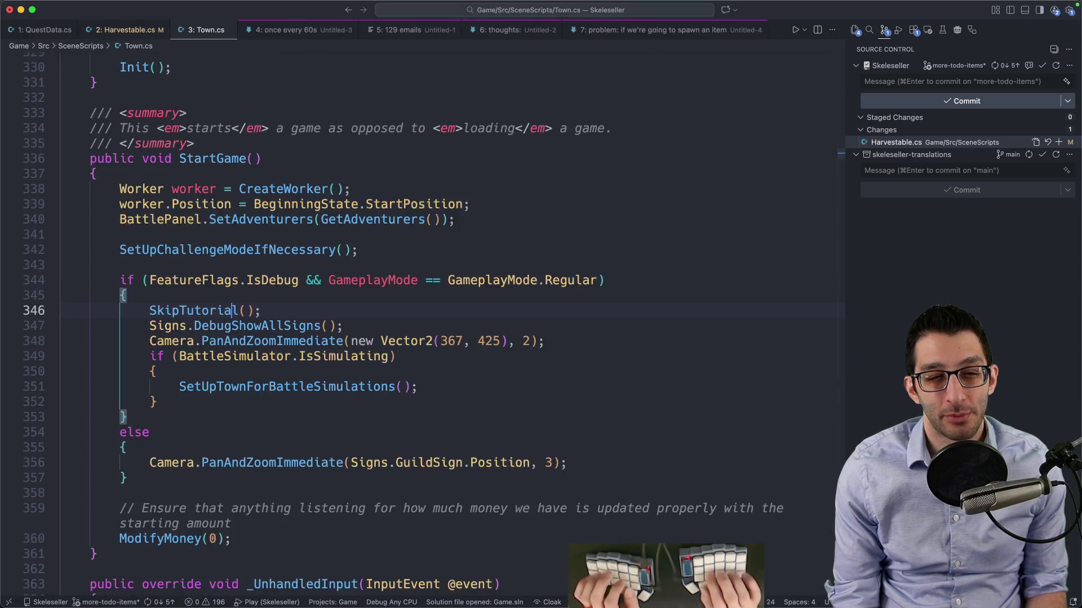
{"action": "key", "text": "super+f"}
{"action": "type", "text": "_groundItems);"}
{"action": "key", "text": "Escape"}
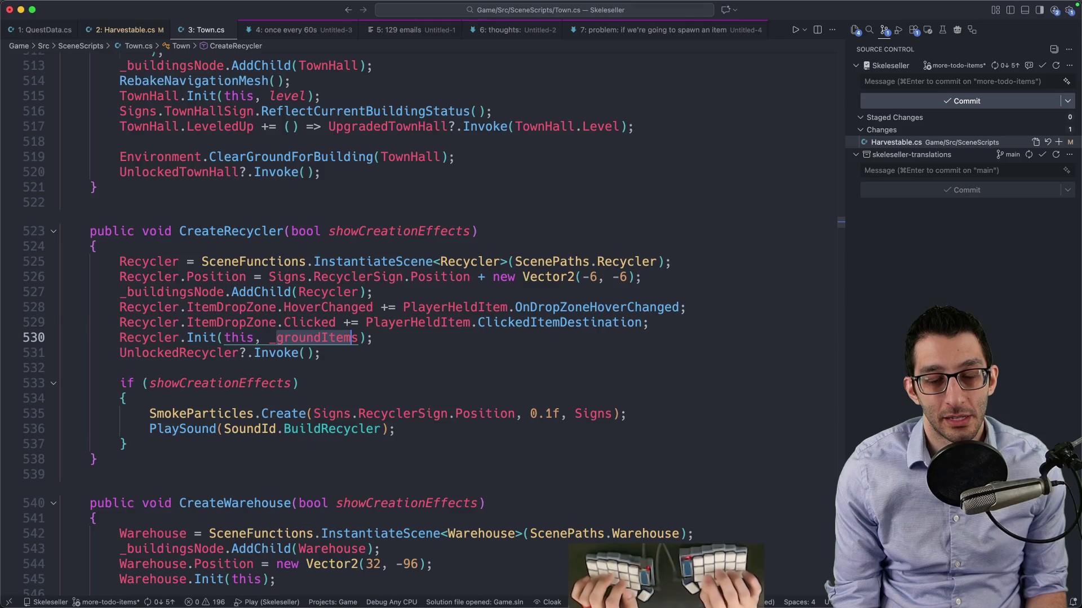
{"action": "key", "text": "super+f"}
{"action": "key", "text": "Return"}
{"action": "key", "text": "Right"}
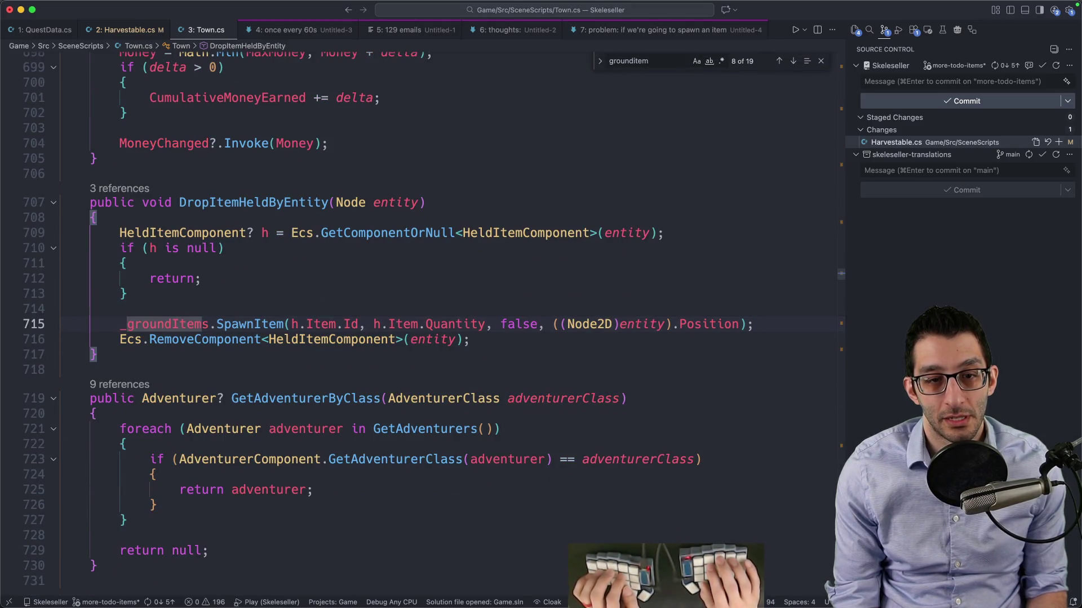
{"action": "key", "text": "super+shift+Left"}
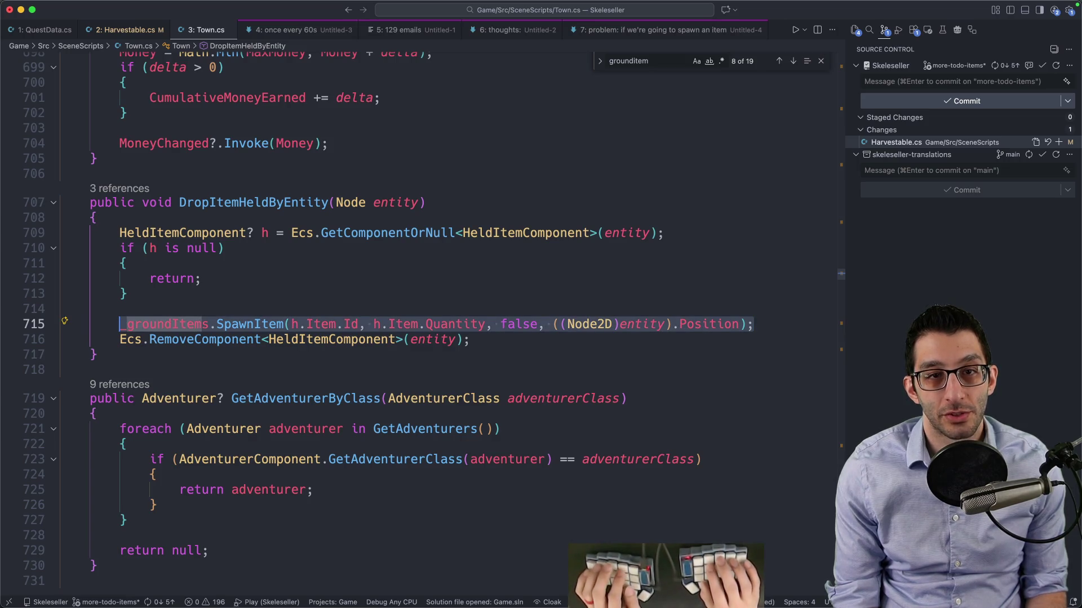
Paste the SpawnItem call into Harvestable's Collect(), prefix it with _town., and comment it out
{"action": "key", "text": "ctrl+2"}
{"action": "key", "text": "ctrl+4"}
{"action": "key", "text": "ctrl+5"}
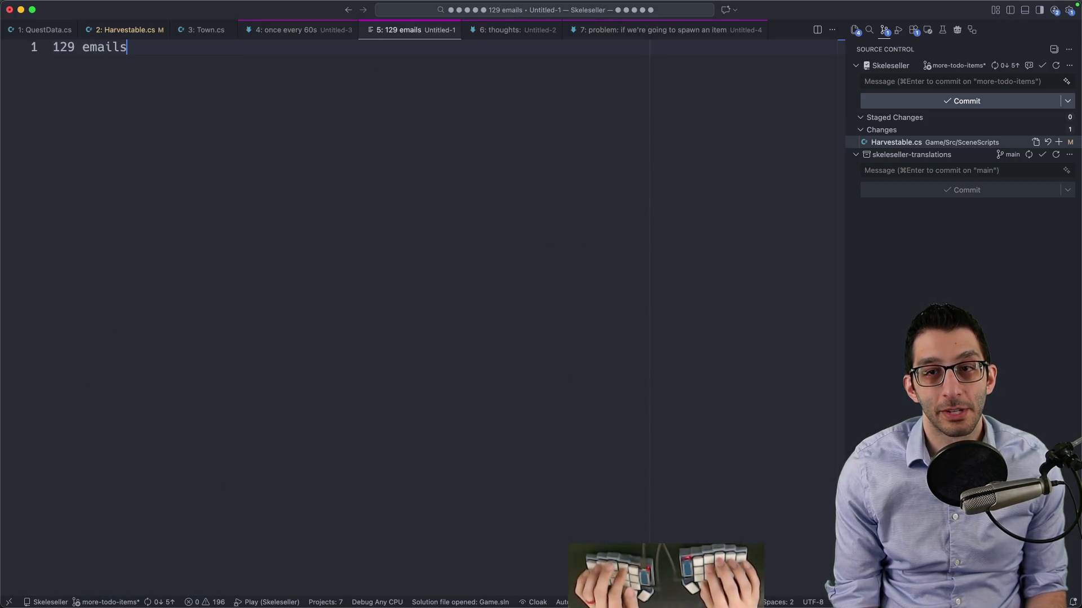
{"action": "key", "text": "ctrl+7"}
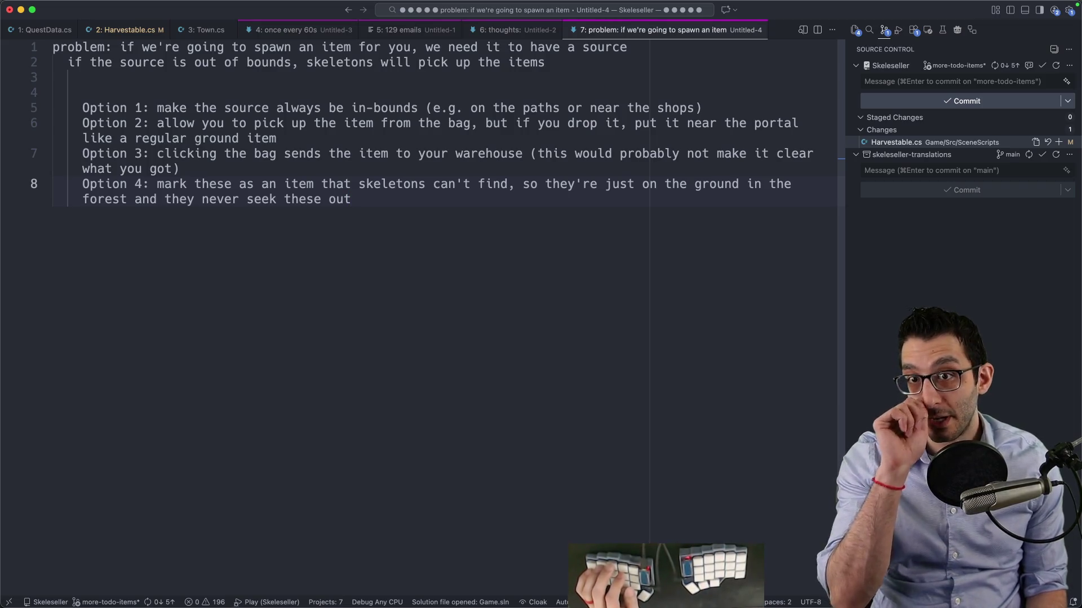
{"action": "key", "text": "ctrl+5"}
{"action": "key", "text": "ctrl+2"}
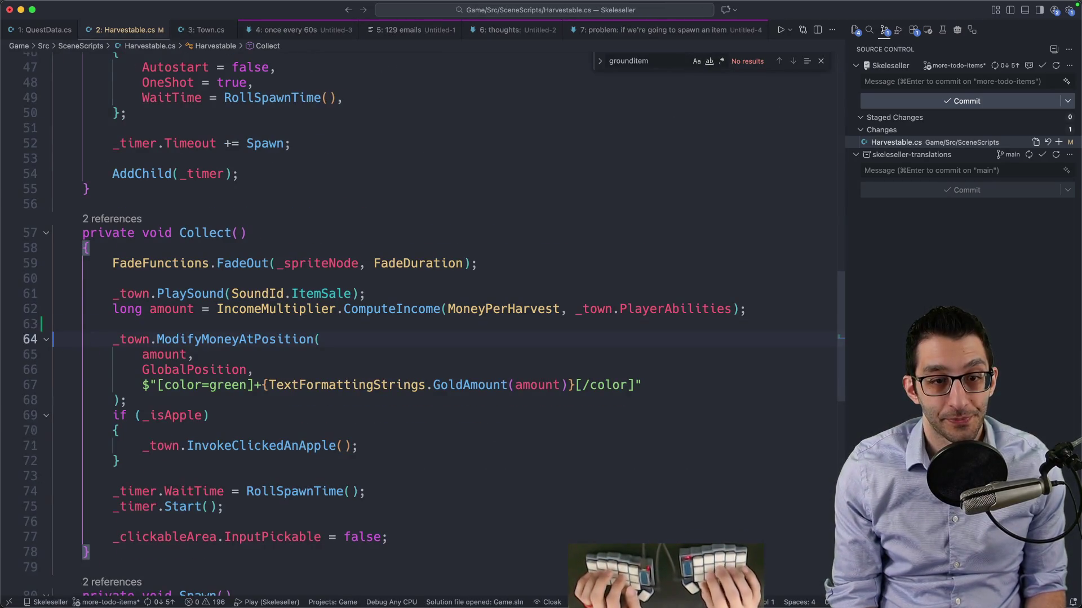
{"action": "type", "text": "_groundItems.SpawnItem(h.Item.Id, h.Item.Quantity, false, ((Node2D)entity).Position);"}
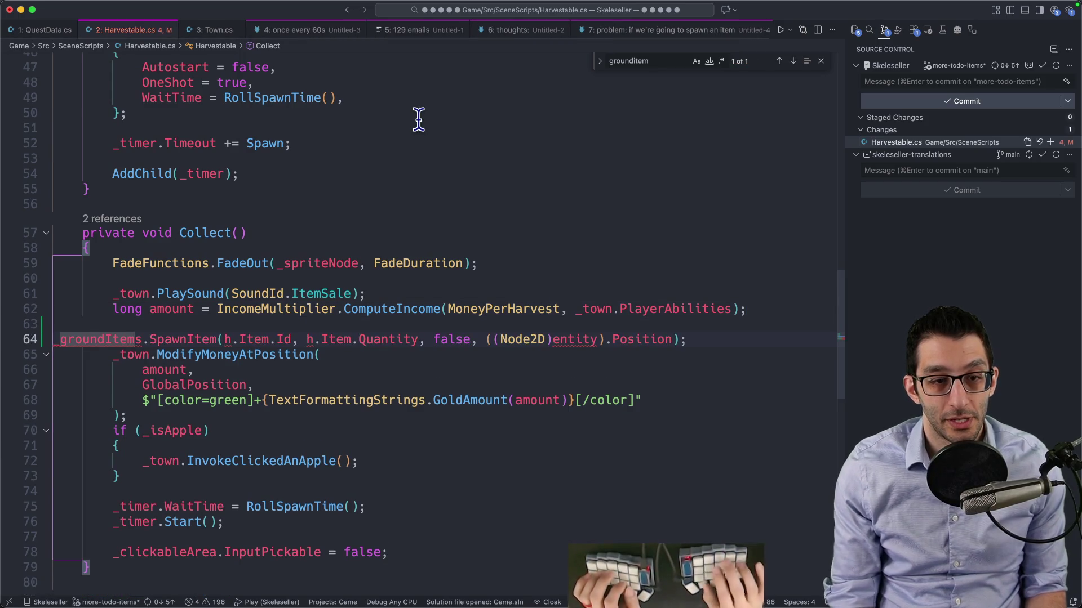
{"action": "key", "text": "Tab"}
{"action": "type", "text": "_town.AddItem"}
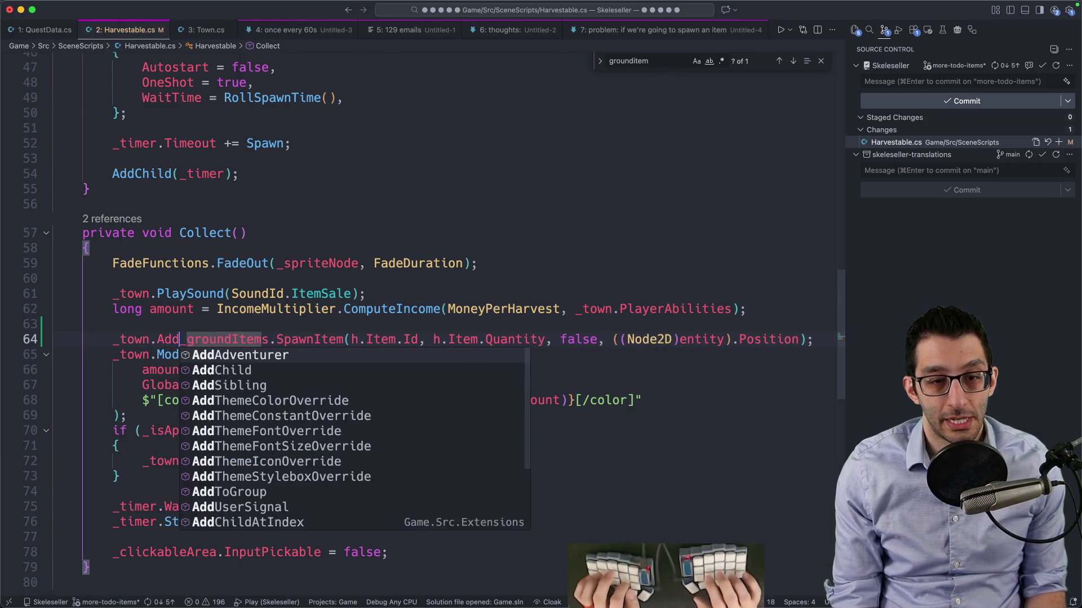
{"action": "key", "text": "alt+BackSpace"}
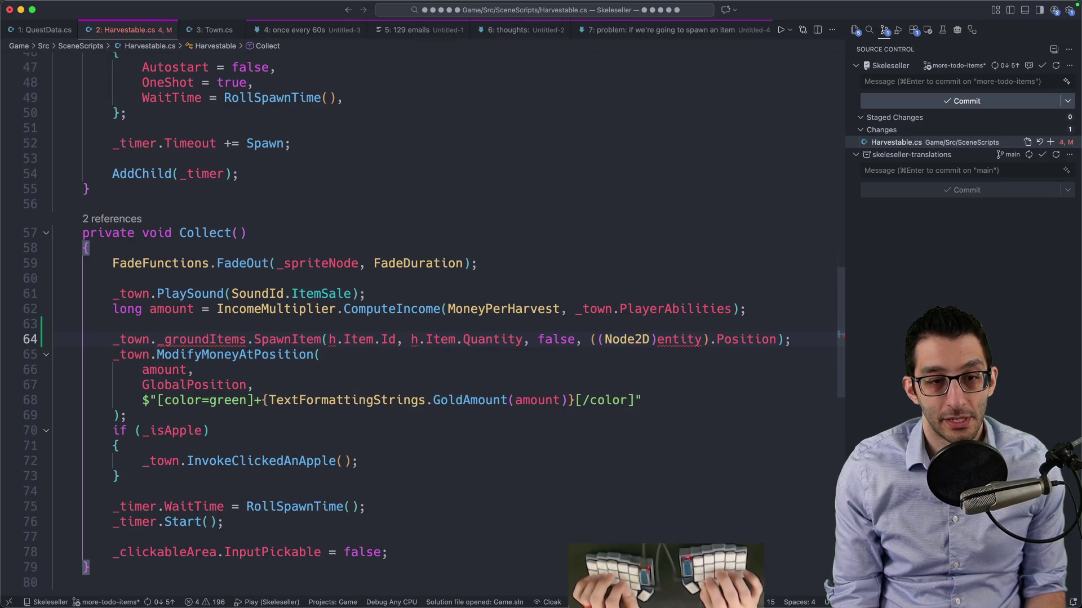
{"action": "key", "text": "super+slash"}
{"action": "key", "text": "super+3"}
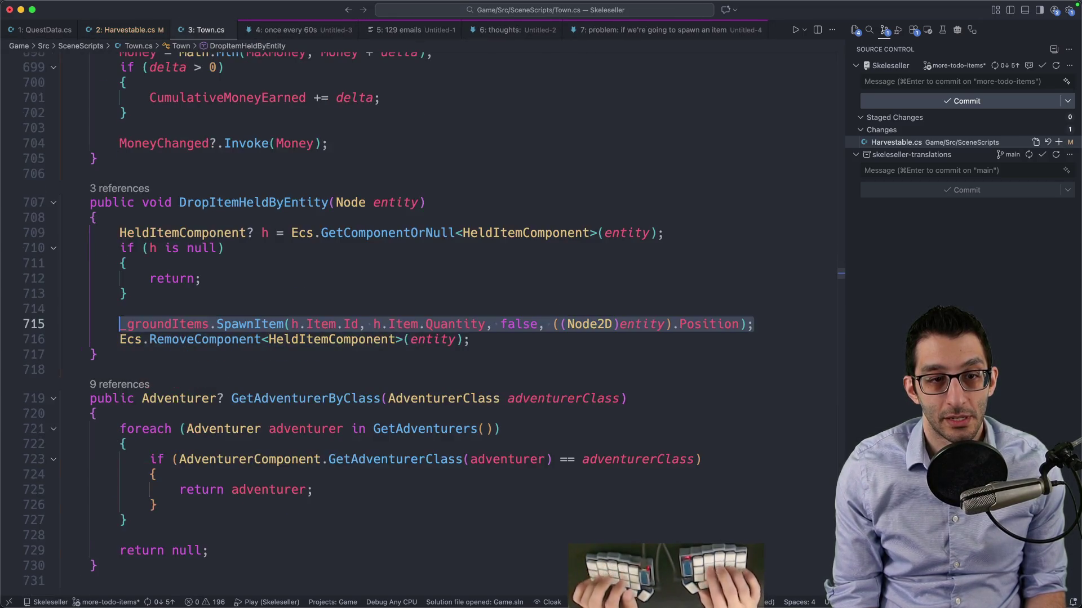
{"action": "key", "text": "super+shift+o"}
{"action": "type", "text": "a"}
{"action": "key", "text": "BackSpace"}
{"action": "type", "text": "item"}
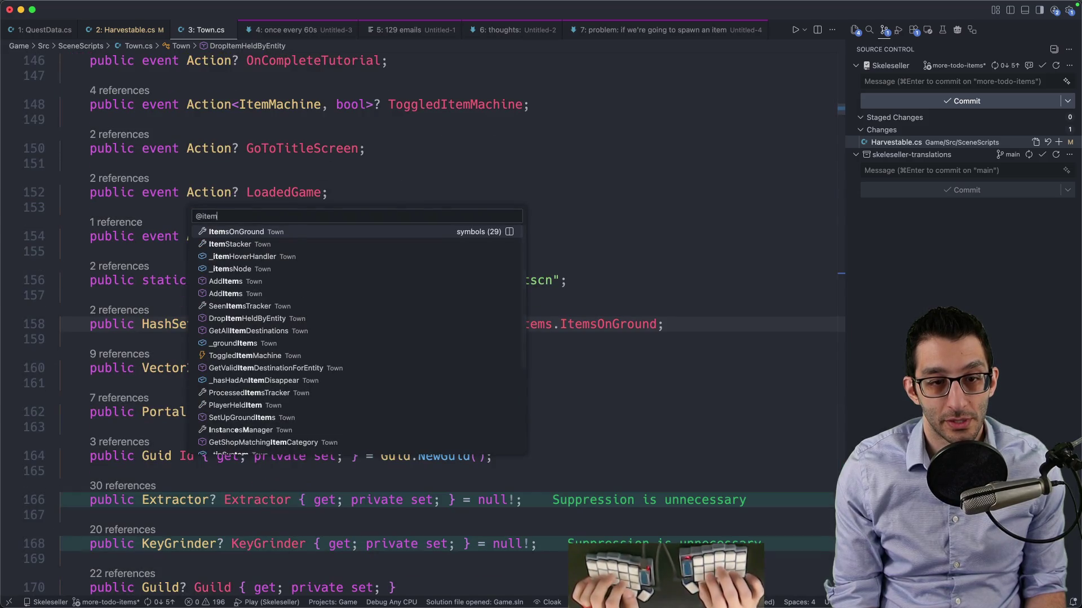
{"action": "key", "text": "Down"}
{"action": "key", "text": "Down"}
{"action": "key", "text": "Down"}
{"action": "key", "text": "Down"}
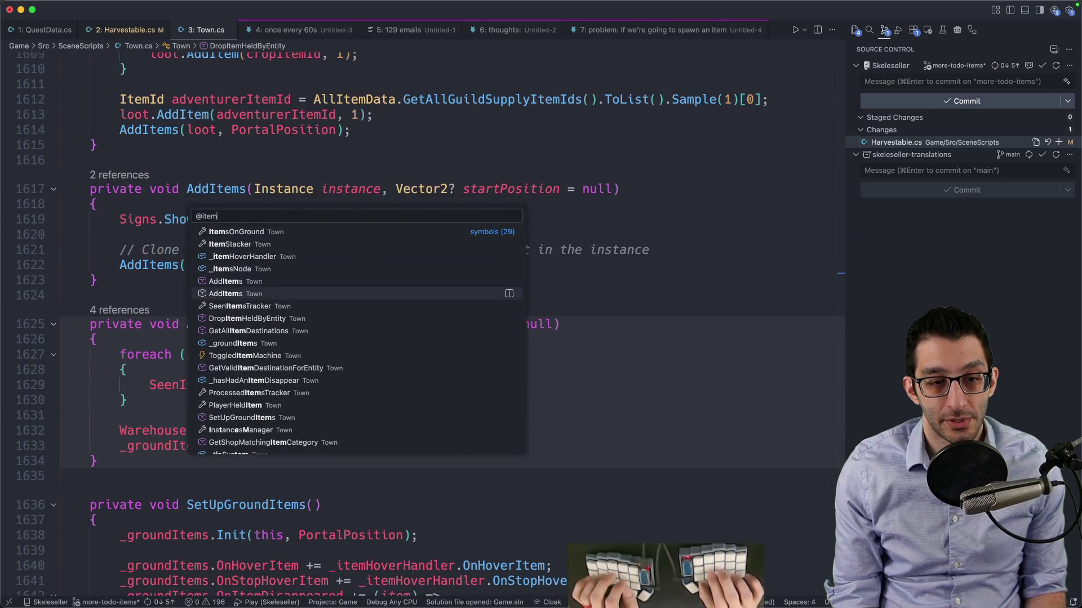
{"action": "key", "text": "Down"}
{"action": "key", "text": "Down"}
{"action": "key", "text": "Down"}
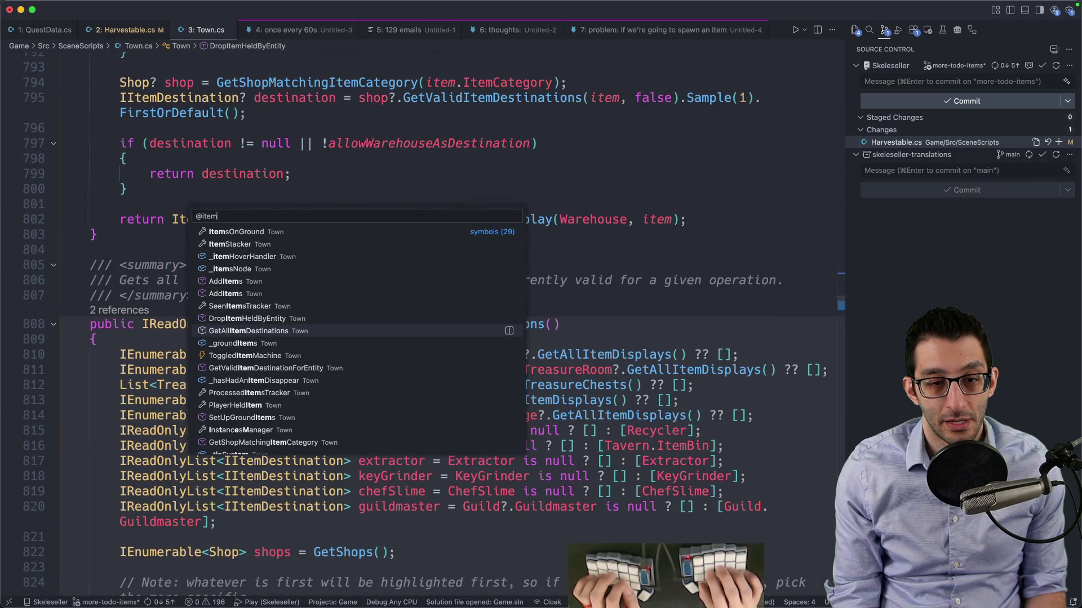
{"action": "key", "text": "Down"}
{"action": "key", "text": "Down"}
{"action": "key", "text": "Down"}
{"action": "key", "text": "Return"}
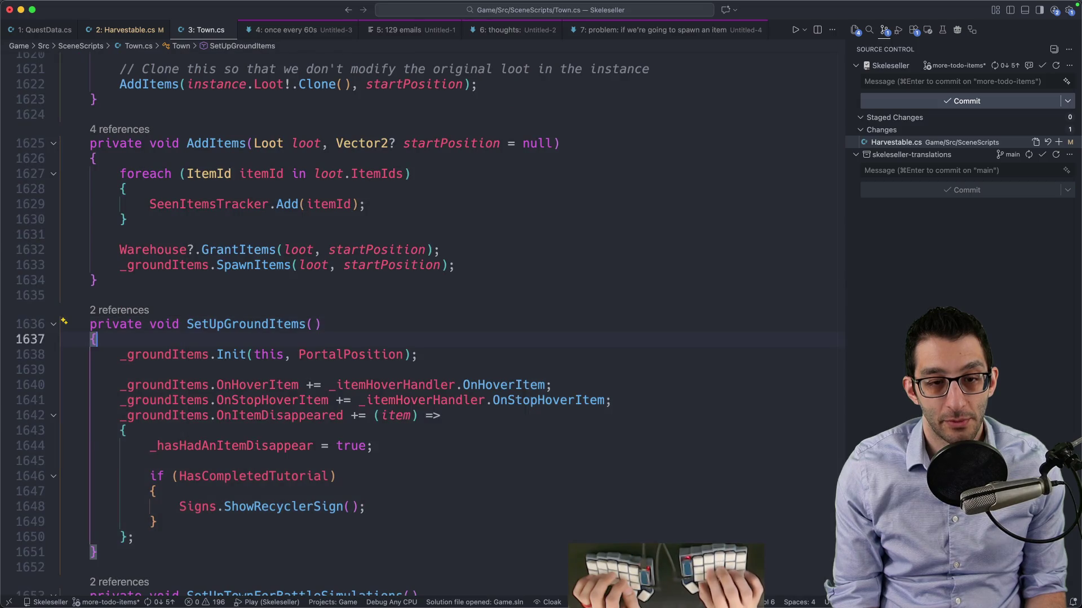
{"action": "key", "text": "F12"}
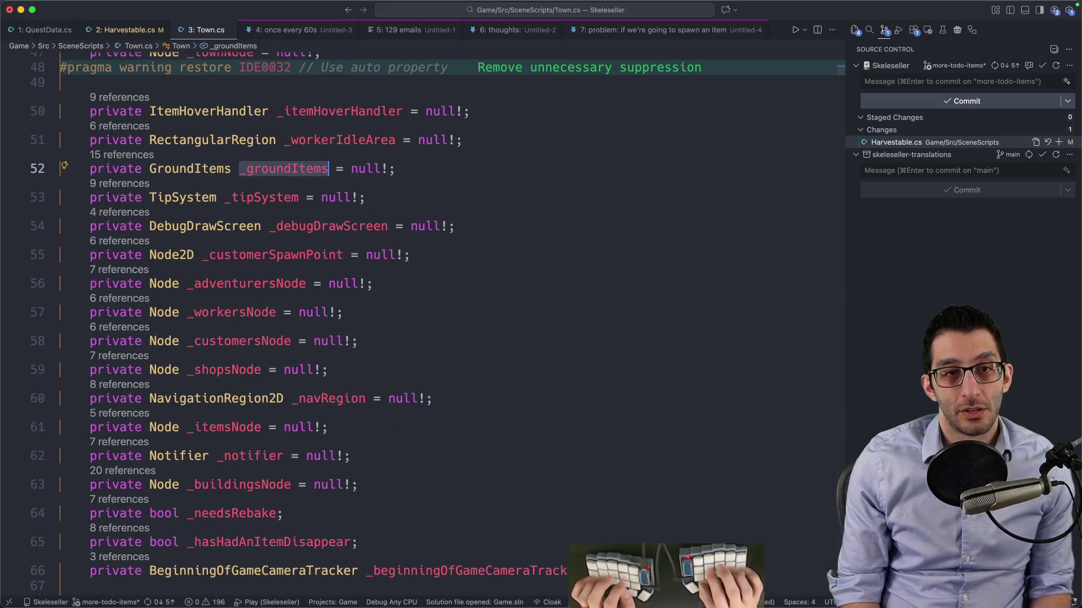
{"action": "key", "text": "ctrl+minus"}
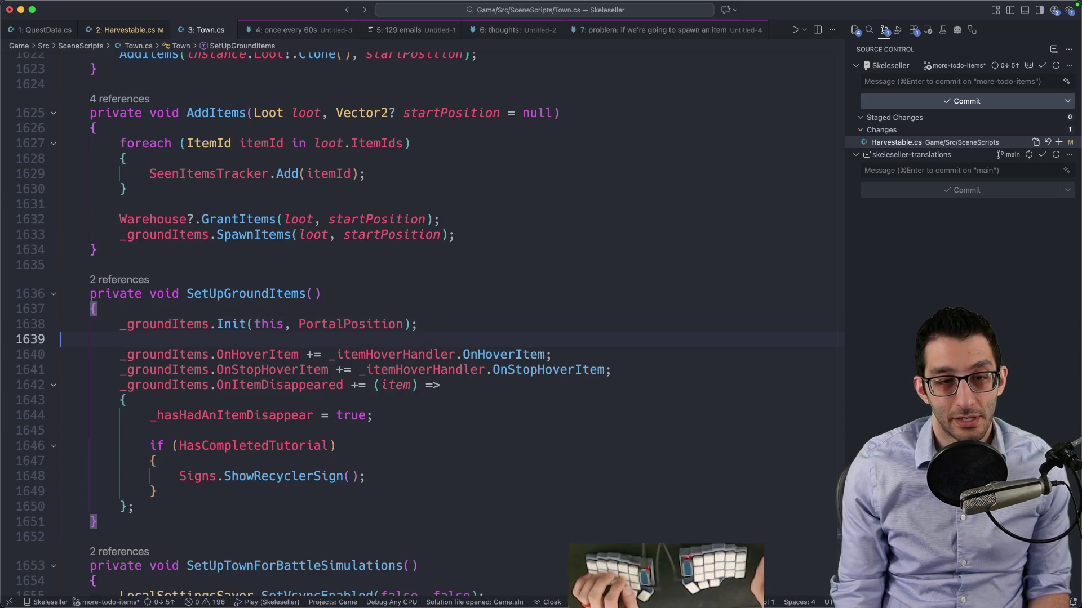
{"action": "scroll", "coordinate": [380, 162], "scroll_direction": "down", "scroll_amount": 5}
{"action": "scroll", "coordinate": [377, 164], "scroll_direction": "up", "scroll_amount": 4}
{"action": "scroll", "coordinate": [374, 165], "scroll_direction": "up", "scroll_amount": 5}
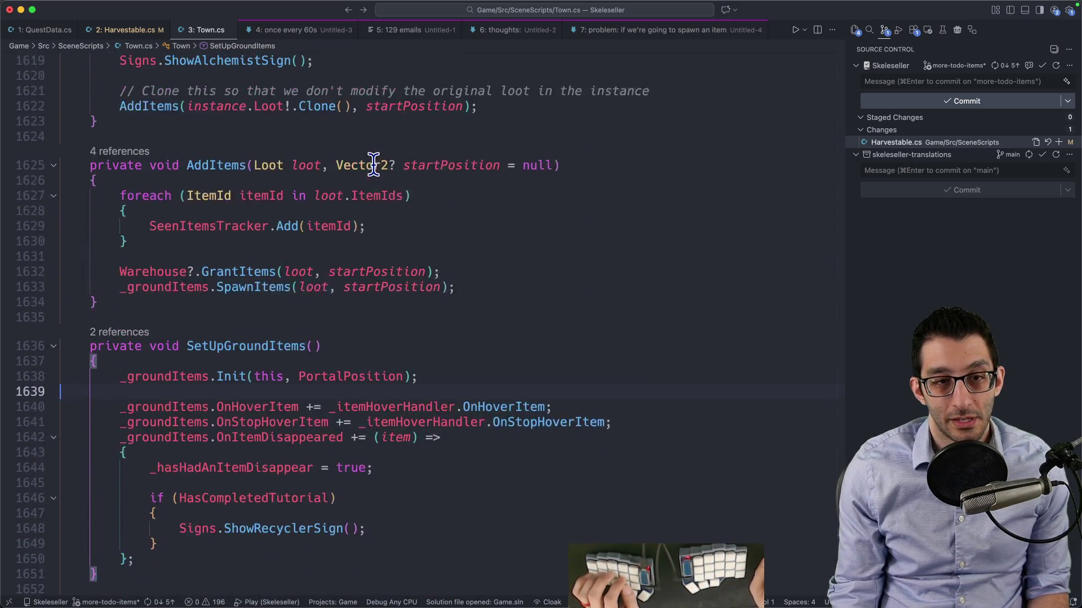
{"action": "left_click", "coordinate": [205, 226], "text": "super"}
{"action": "key", "text": "super+f"}
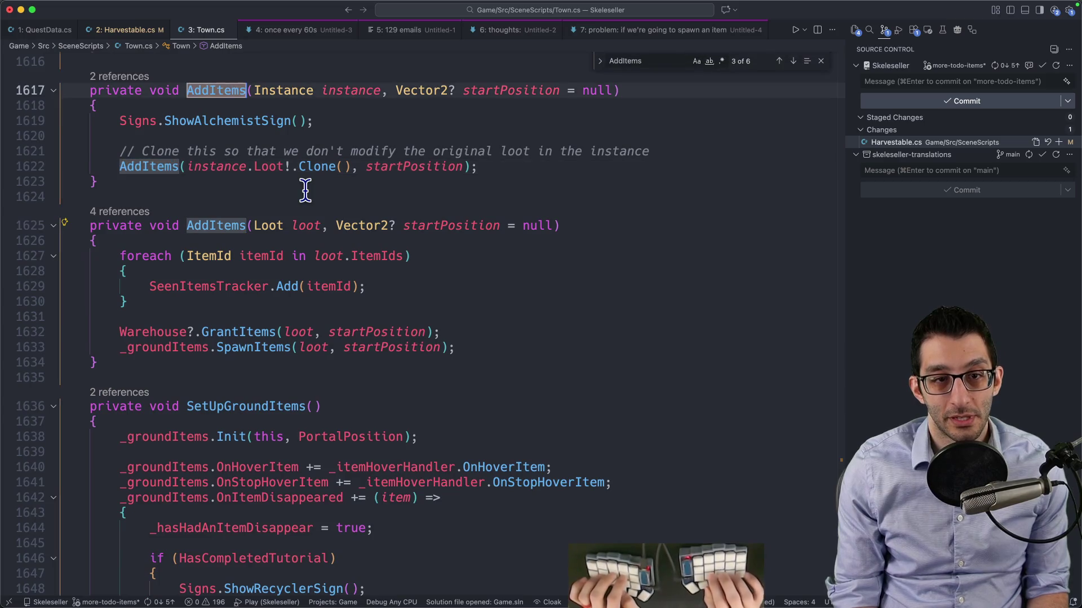
{"action": "key", "text": "shift+Return"}
{"action": "scroll", "coordinate": [315, 186], "scroll_direction": "up", "scroll_amount": 5}
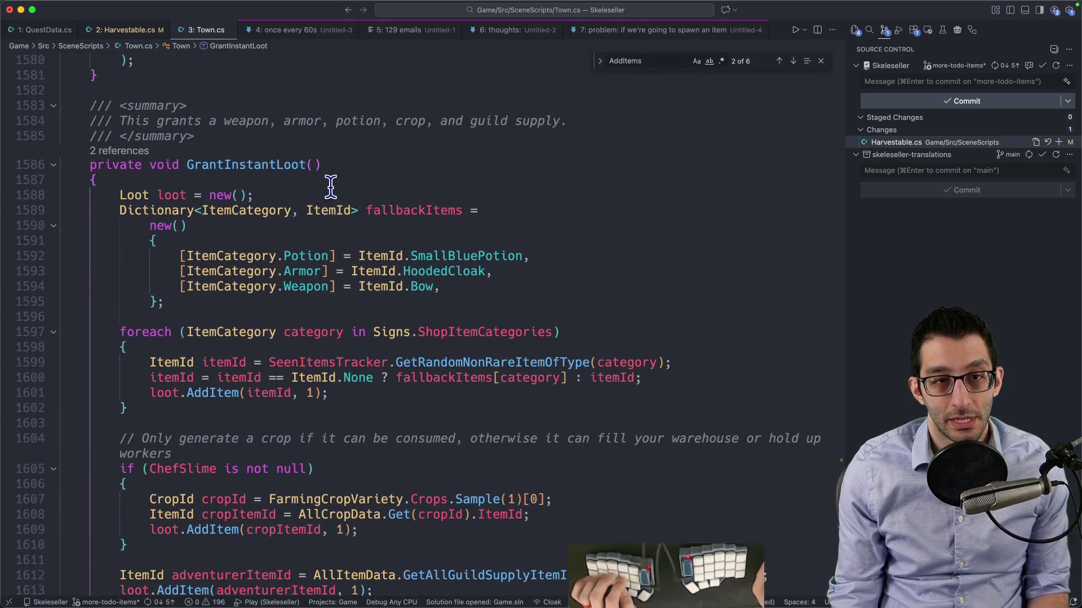
{"action": "key", "text": "shift+Return"}
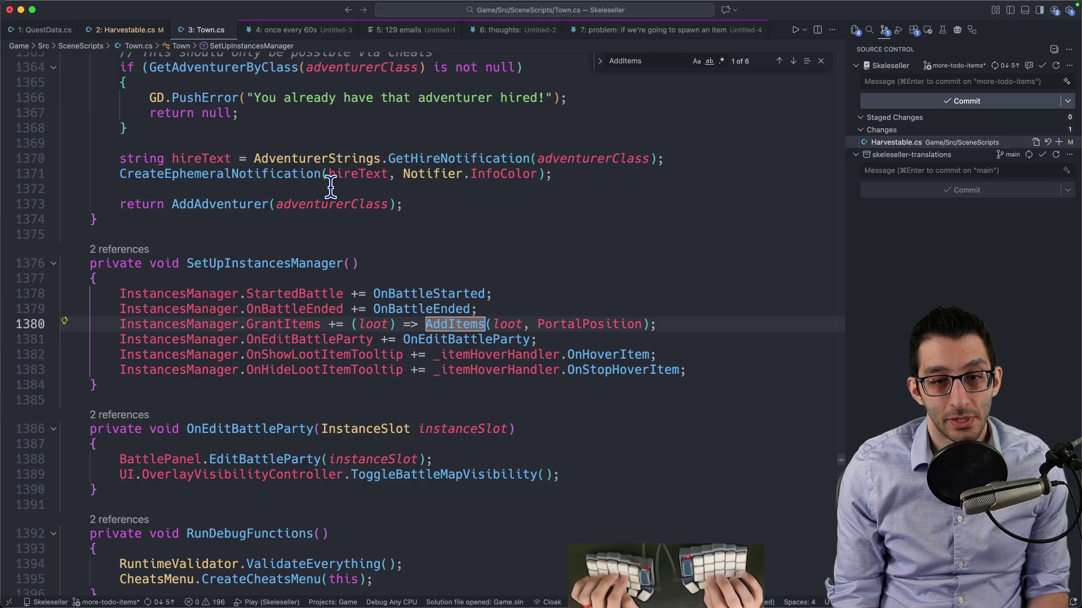
{"action": "key", "text": "shift+Return"}
{"action": "key", "text": "Return"}
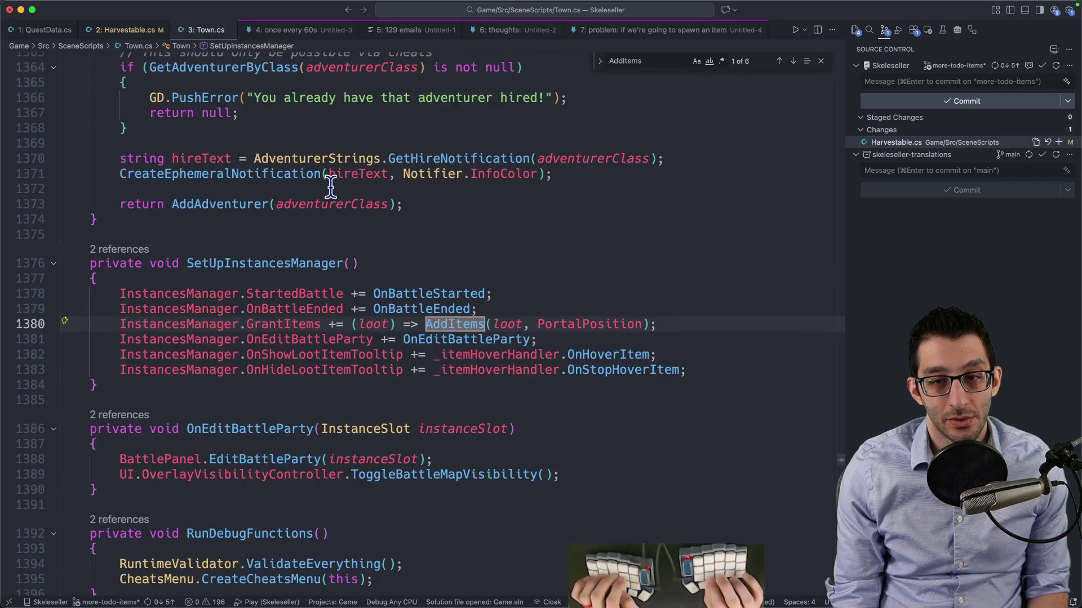
{"action": "key", "text": "shift+Return"}
{"action": "scroll", "coordinate": [330, 188], "scroll_direction": "up", "scroll_amount": 5}
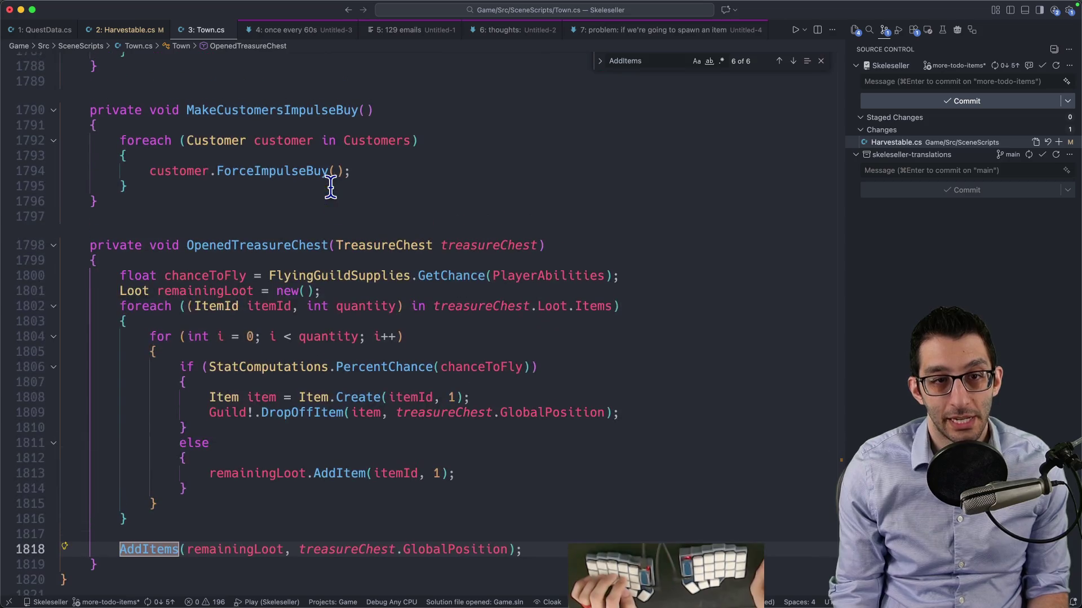
{"action": "key", "text": "shift+Return"}
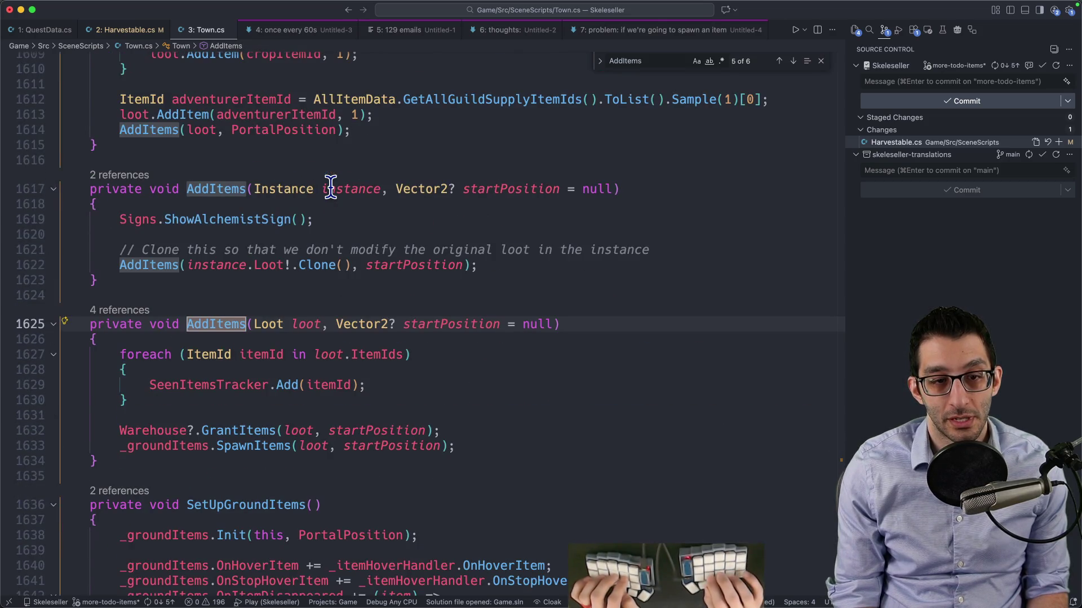
{"action": "key", "text": "shift+Return"}
{"action": "key", "text": "shift+Return"}
{"action": "key", "text": "shift+Return"}
{"action": "key", "text": "shift+Return"}
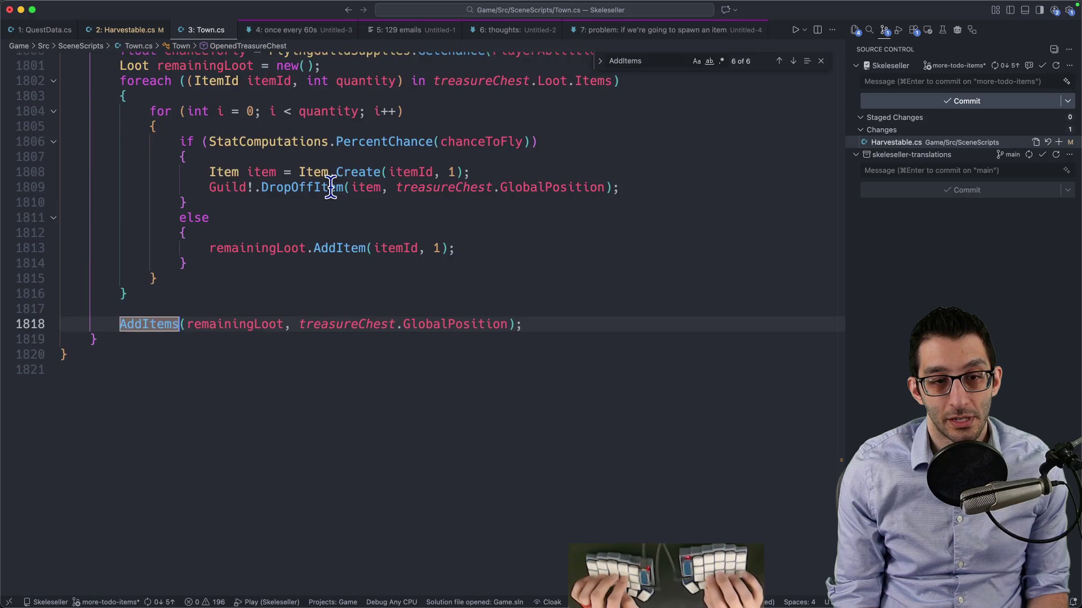
{"action": "key", "text": "Return"}
{"action": "key", "text": "ctrl+Tab"}
{"action": "key", "text": "ctrl+Tab"}
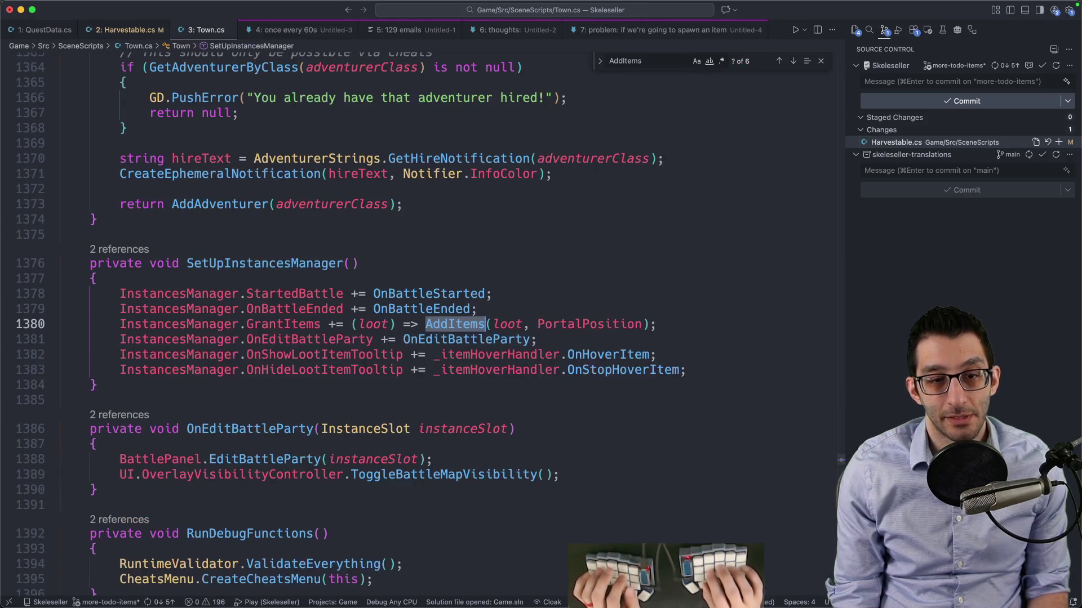
{"action": "scroll", "coordinate": [282, 197], "scroll_direction": "up", "scroll_amount": 20}
{"action": "scroll", "coordinate": [281, 198], "scroll_direction": "up", "scroll_amount": 20}
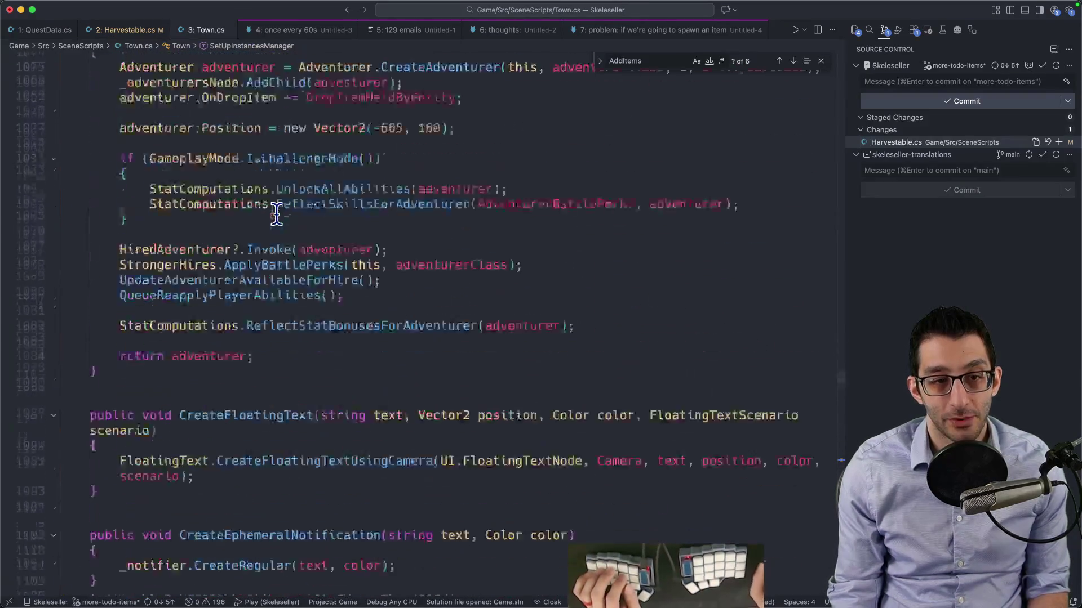
Add an empty public void Testeroni() method after CreateShop in Town.cs
{"action": "left_click", "coordinate": [166, 372]}
{"action": "key", "text": "Return"}
{"action": "key", "text": "Return"}
{"action": "type", "text": "pu"}
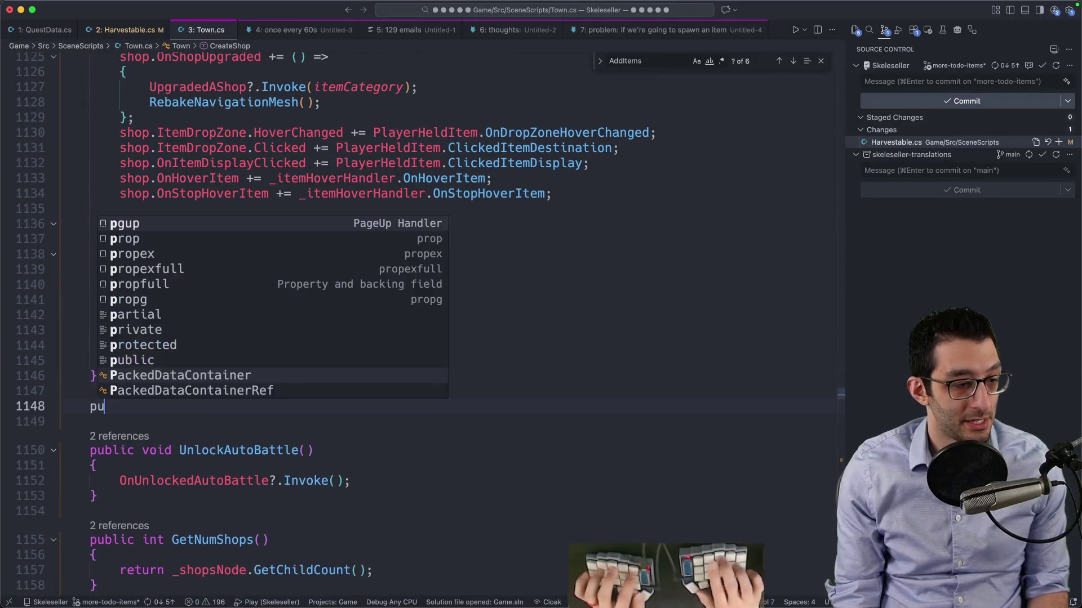
{"action": "type", "text": "blic void Testeron()"}
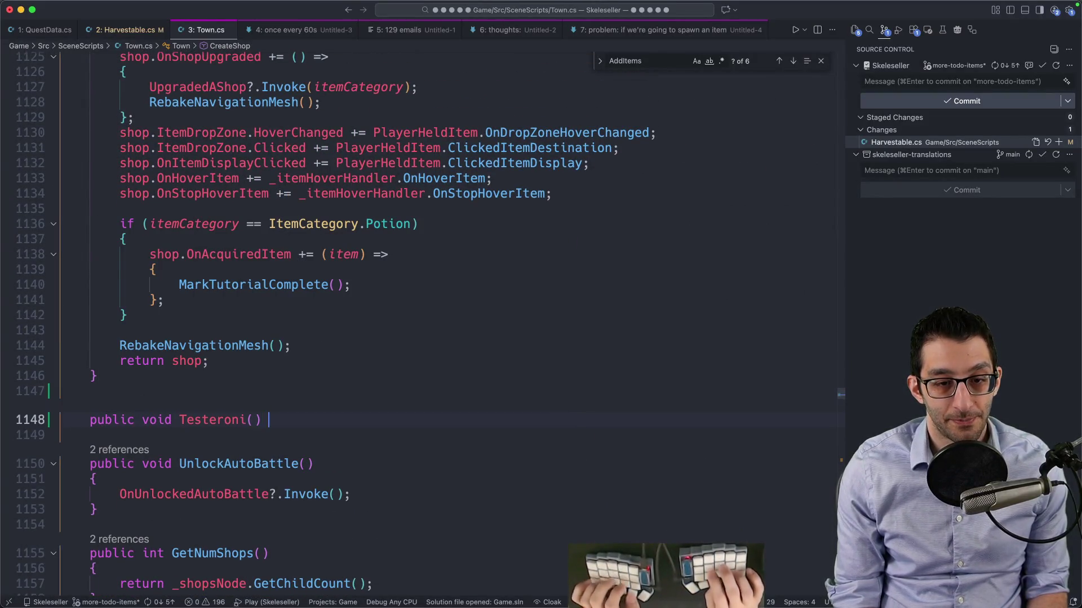
{"action": "key", "text": "Return"}
{"action": "type", "text": "{"}
{"action": "key", "text": "Return"}
In Harvestable.cs's Collect, call _town.Testeroni() and delete the commented-out SpawnItem line
{"action": "key", "text": "ctrl+1"}
{"action": "key", "text": "ctrl+2"}
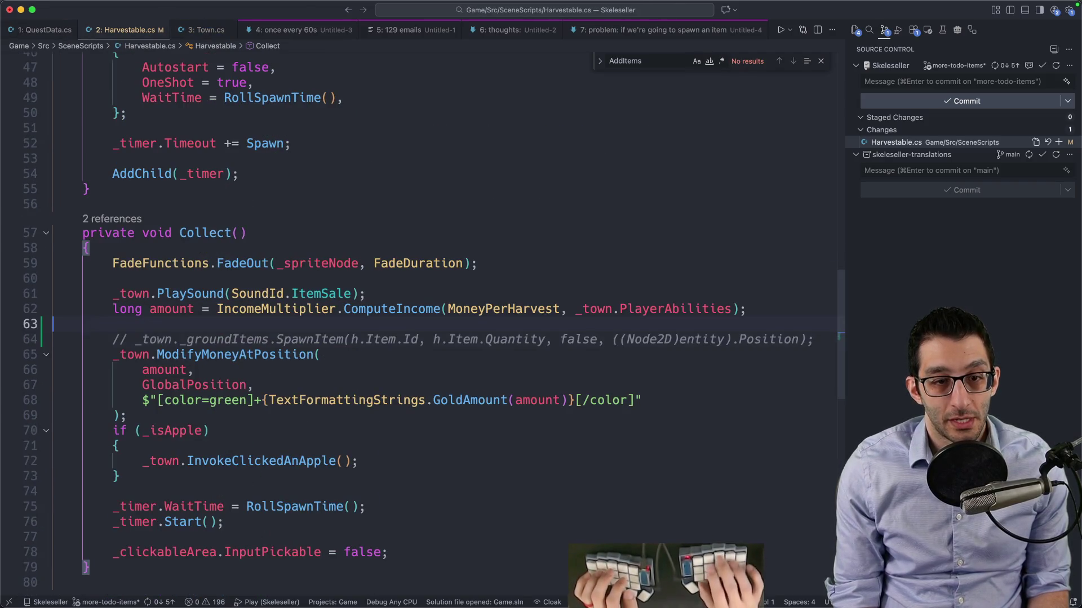
{"action": "type", "text": "_town.Testeroni();"}
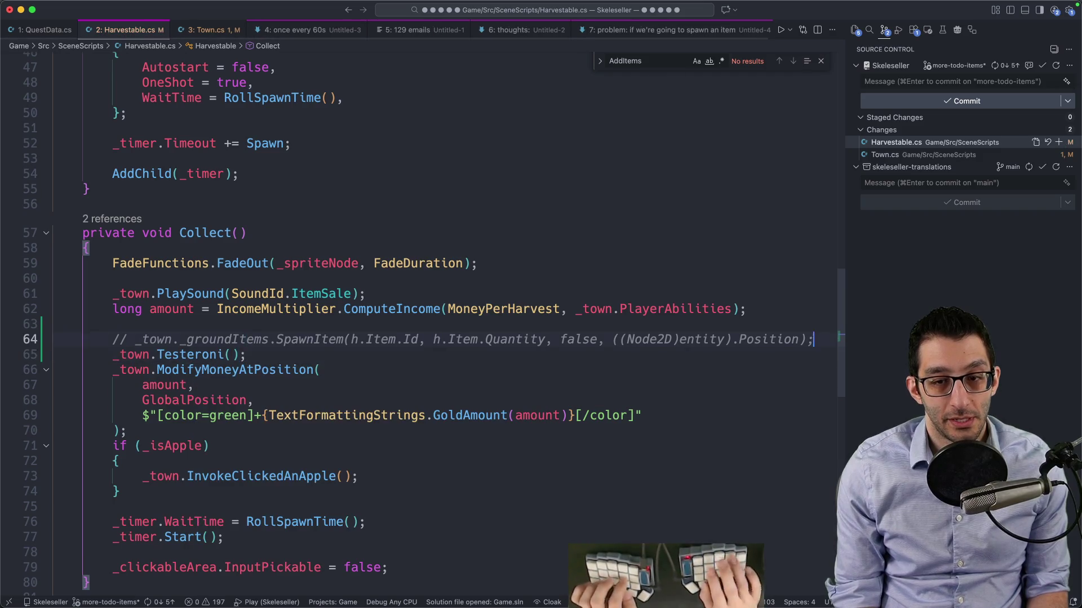
{"action": "key", "text": "super+BackSpace"}
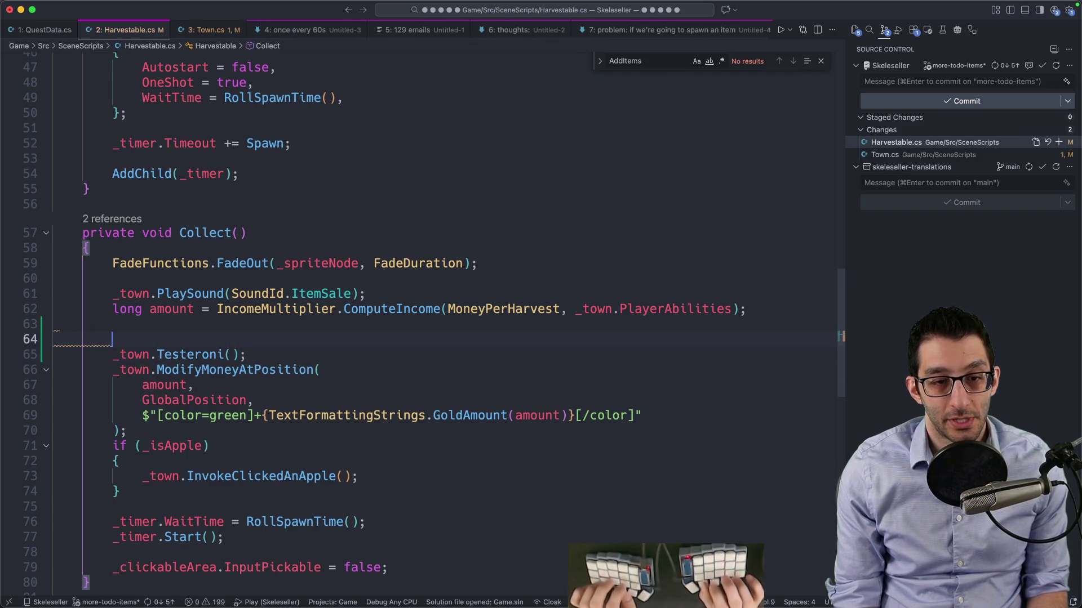
{"action": "key", "text": "Delete"}
Paste the SpawnItem line into Testeroni's body, uncommented and without the _town. prefix
{"action": "key", "text": "F12"}
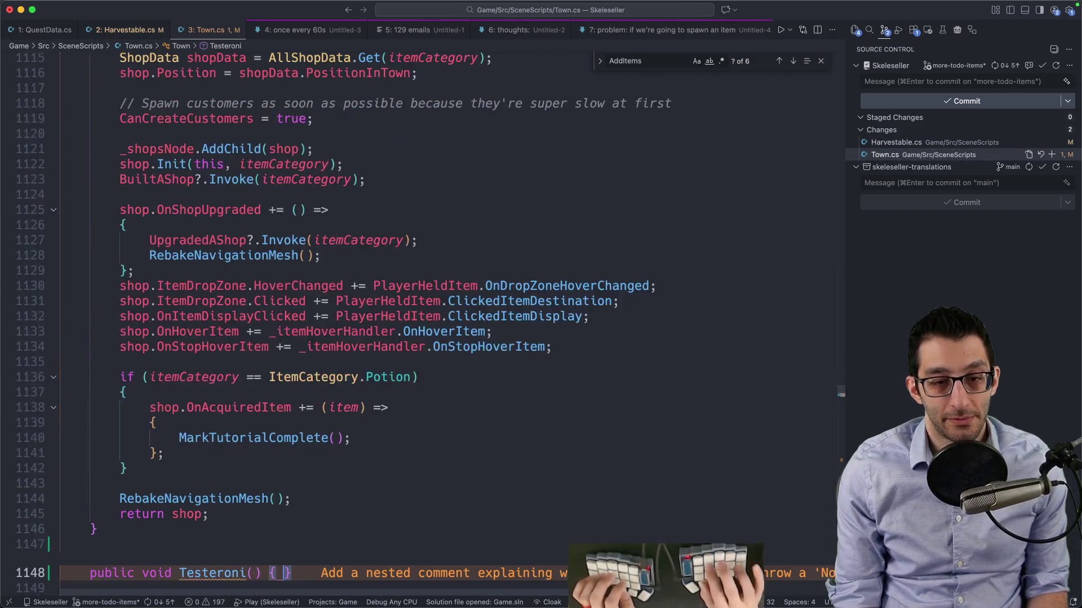
{"action": "key", "text": "Return"}
{"action": "type", "text": "// _town._groundItems.SpawnItem(h.Item.Id, h.Item.Quantity, false, ((Node2D)entity).Position);"}
{"action": "key", "text": "super+slash"}
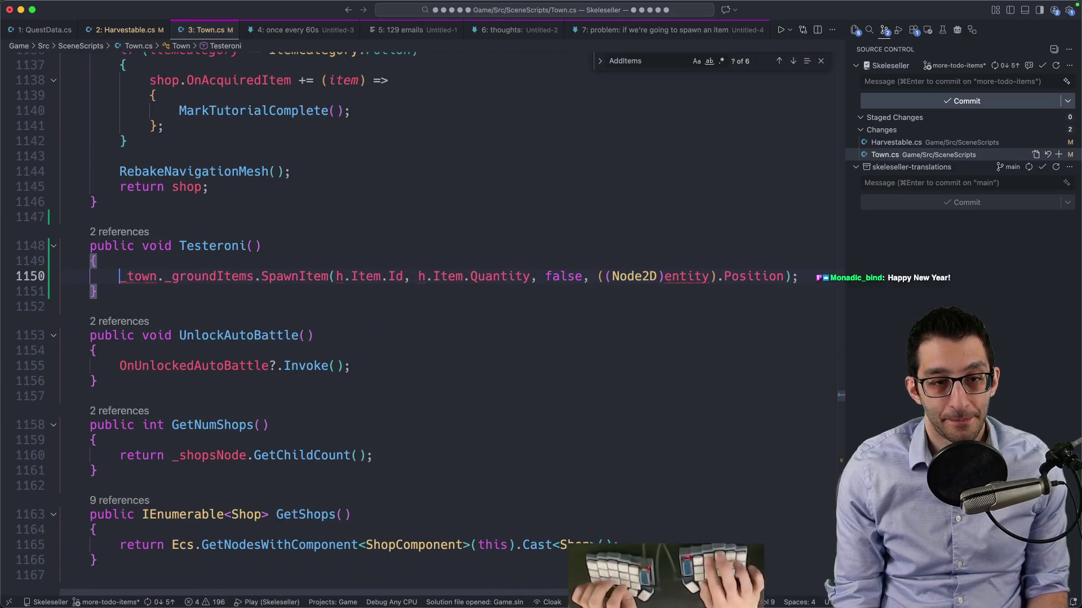
{"action": "key", "text": "Delete"}
{"action": "key", "text": "Delete"}
{"action": "key", "text": "Delete"}
{"action": "key", "text": "Left"}
{"action": "key", "text": "Left"}
{"action": "key", "text": "Left"}
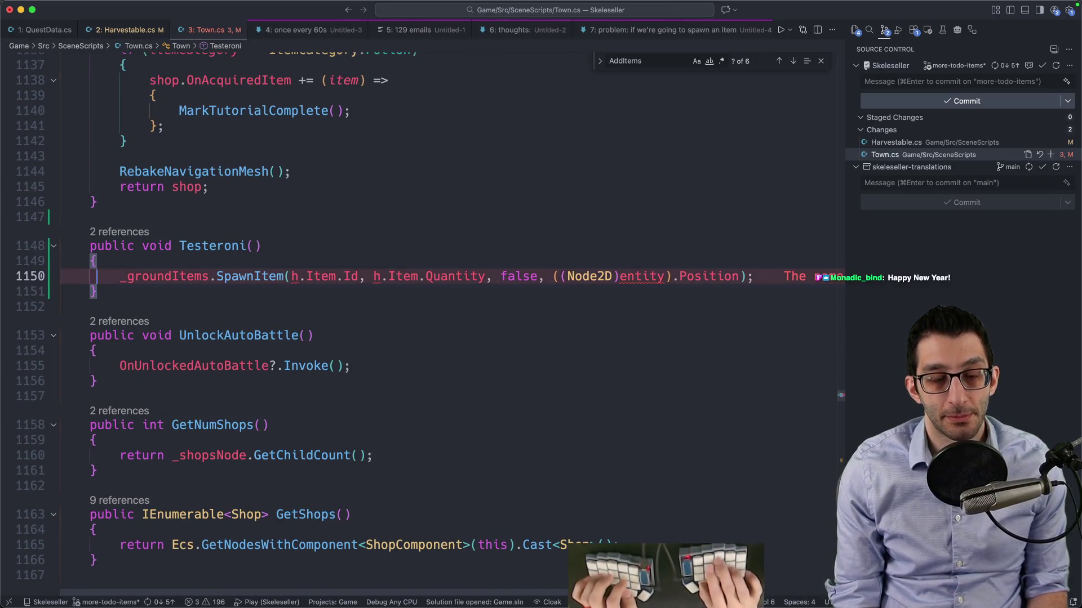
Change the SpawnItem arguments to ItemId.SmallBluePotion and quantity 1
{"action": "left_click", "coordinate": [298, 276]}
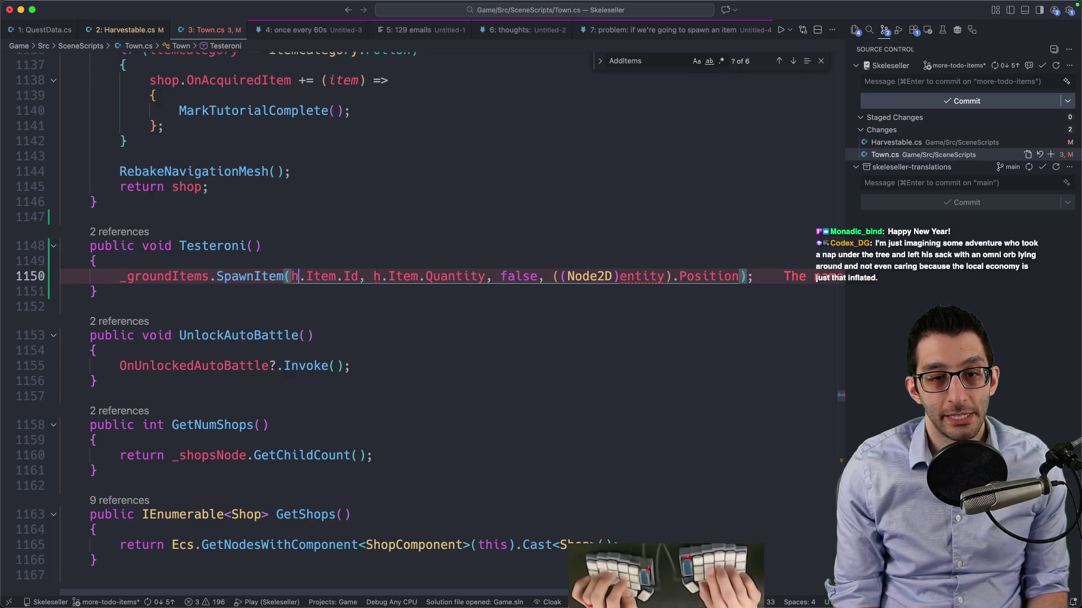
{"action": "key", "text": "BackSpace"}
{"action": "key", "text": "Delete"}
{"action": "key", "text": "alt+Right"}
{"action": "key", "text": "Delete"}
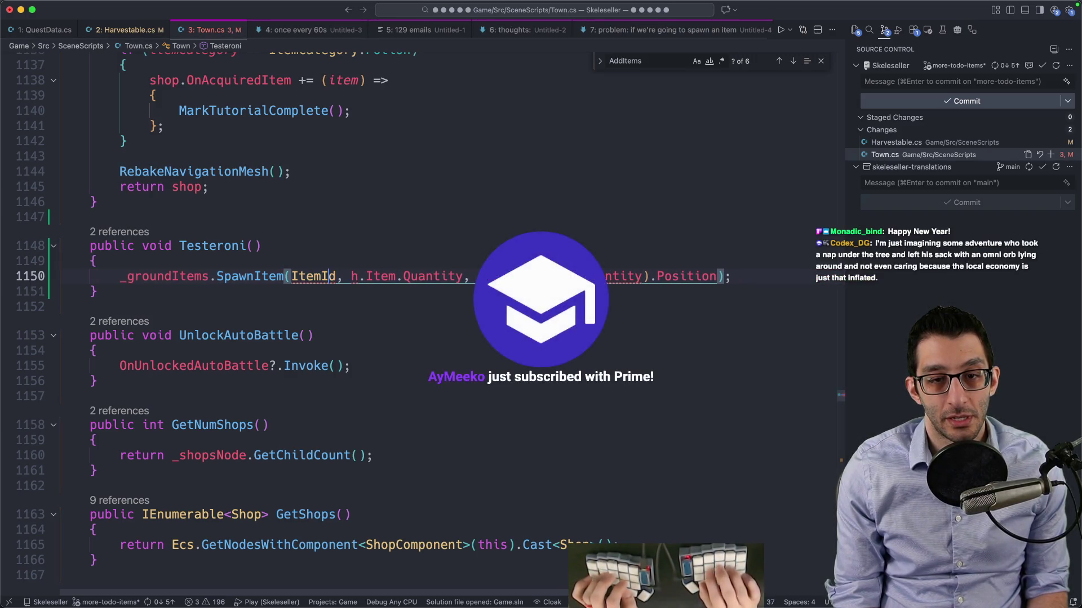
{"action": "key", "text": "alt+Right"}
{"action": "type", "text": ".SmallBlue"}
{"action": "key", "text": "Tab"}
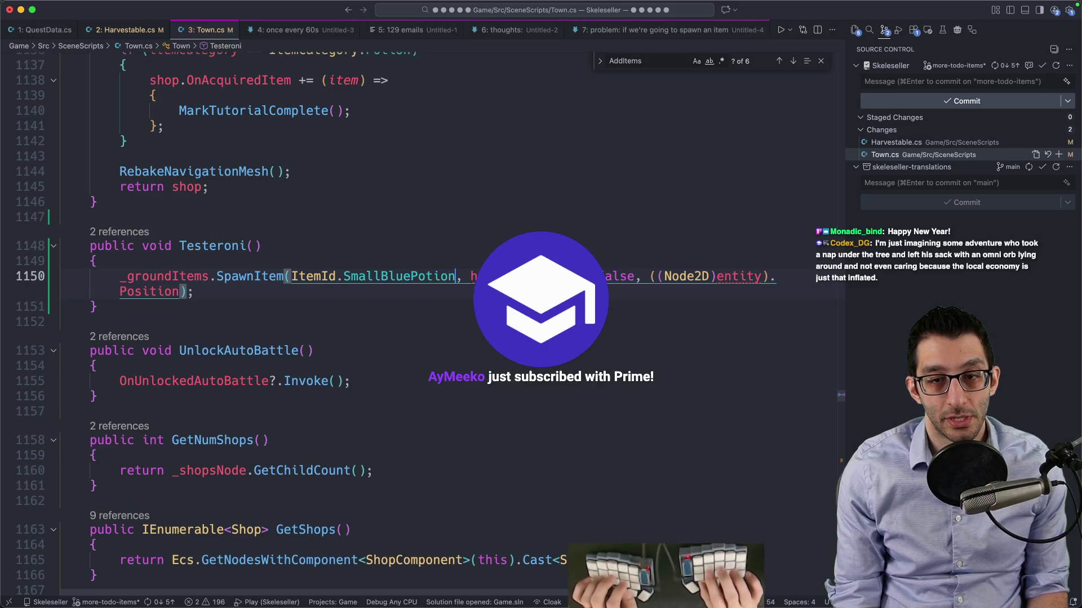
{"action": "type", "text": "1,"}
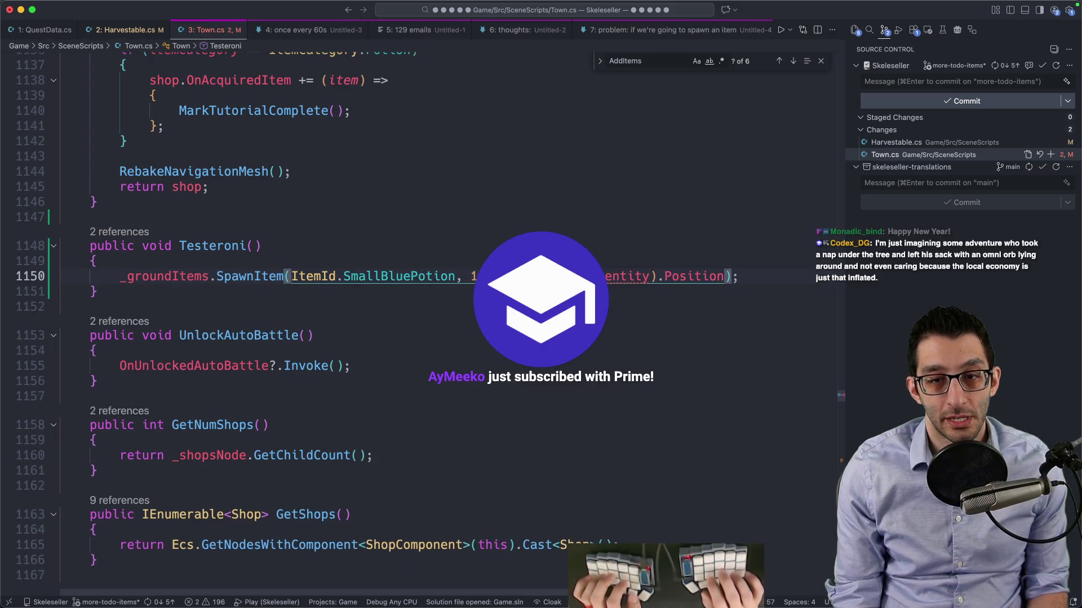
{"action": "type", "text": "("}
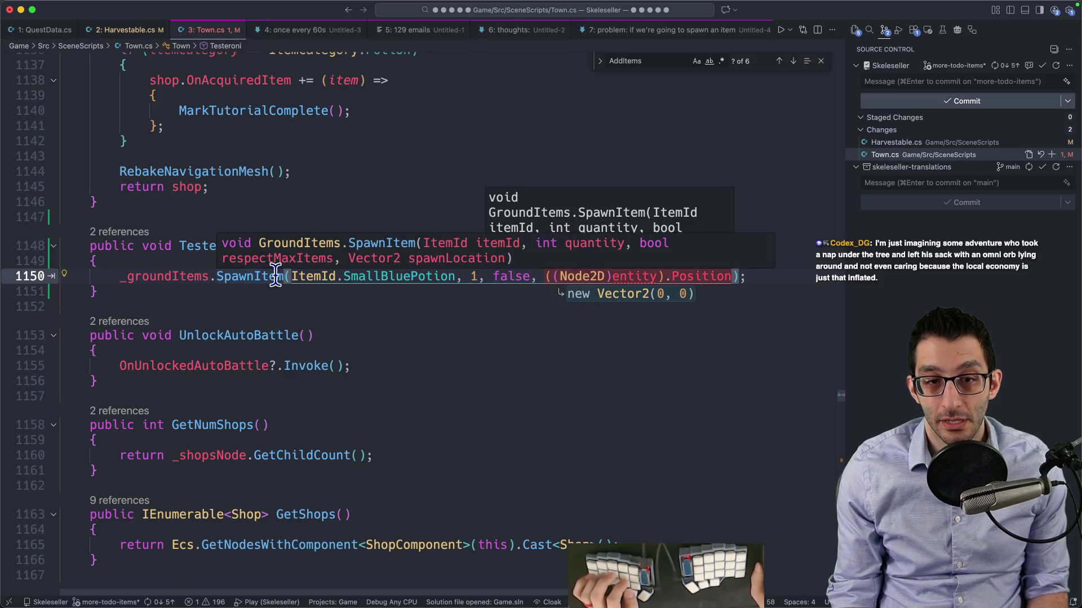
{"action": "double_click", "coordinate": [501, 276]}
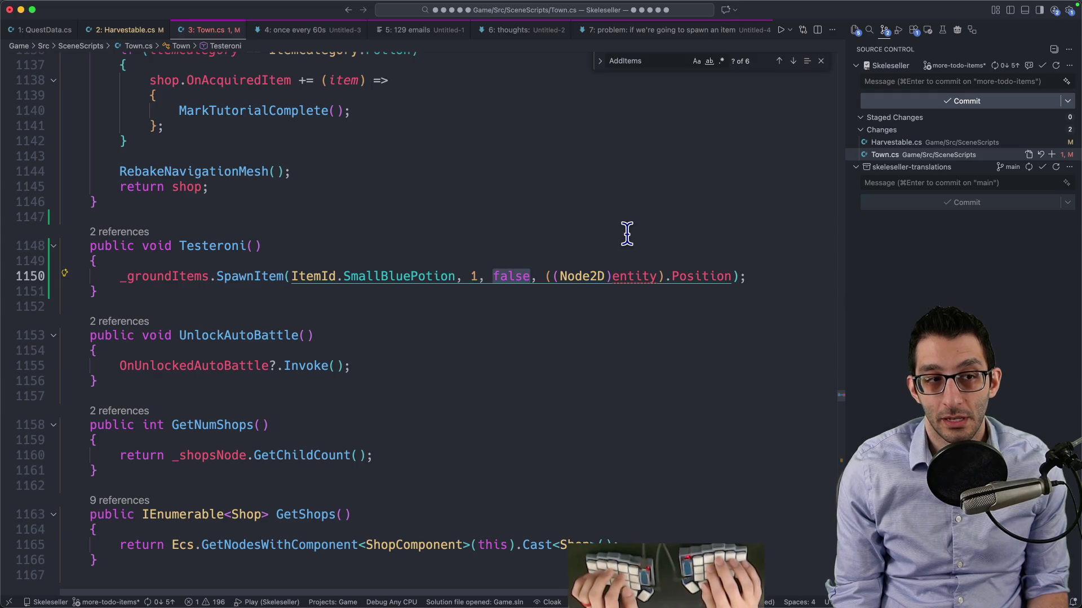
{"action": "left_click", "coordinate": [249, 276]}
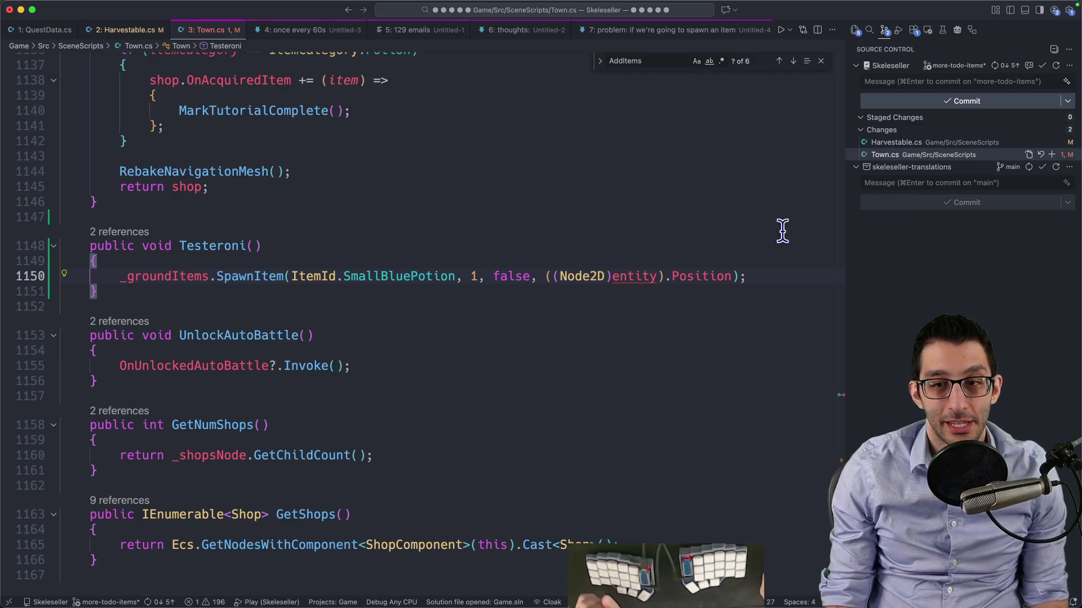
Give Testeroni a Vector2 position parameter and use it as SpawnItem's position
{"action": "left_click", "coordinate": [644, 277]}
{"action": "key", "text": "ctrl+minus"}
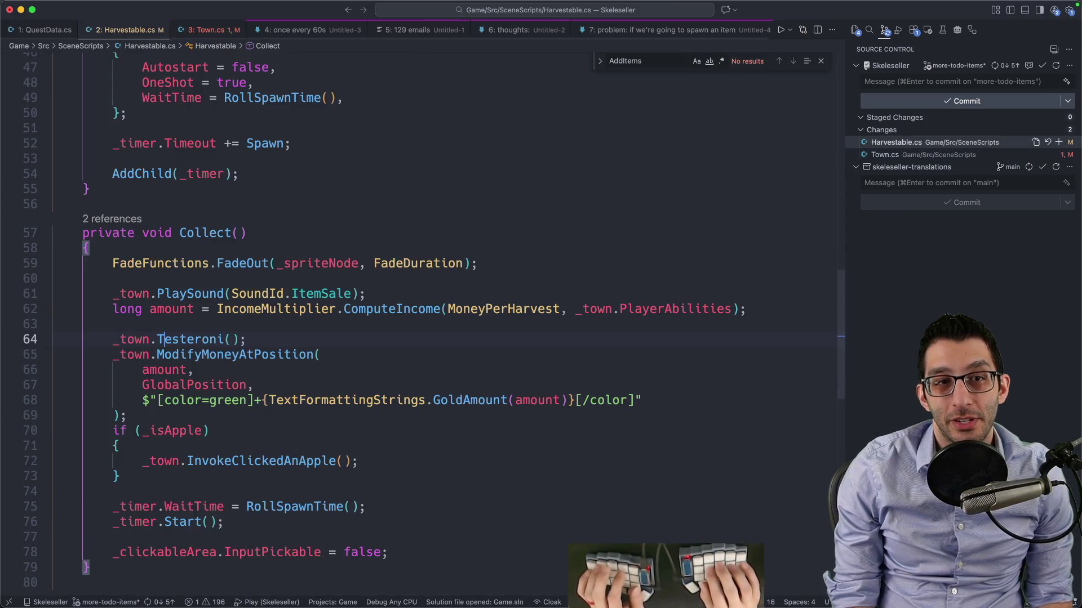
{"action": "key", "text": "ctrl+shift+minus"}
{"action": "left_click", "coordinate": [254, 245]}
{"action": "type", "text": "Vector2"}
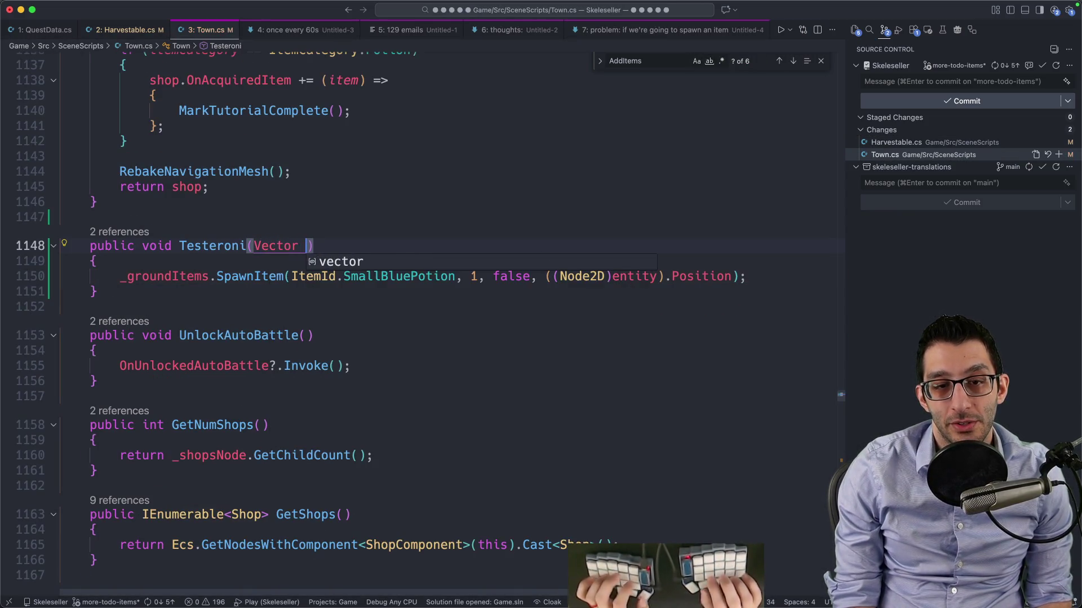
{"action": "type", "text": " position"}
{"action": "left_click", "coordinate": [734, 276]}
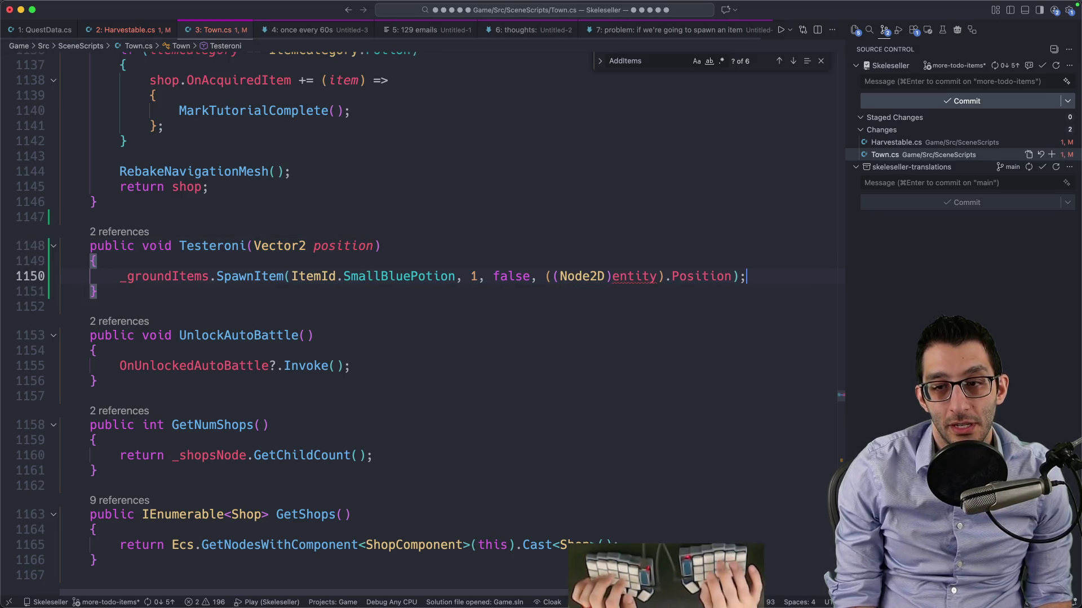
{"action": "key", "text": "alt+Left"}
{"action": "key", "text": "alt+Left"}
{"action": "type", "text": "p"}
{"action": "key", "text": "alt+BackSpace"}
{"action": "key", "text": "alt+BackSpace"}
{"action": "key", "text": "alt+BackSpace"}
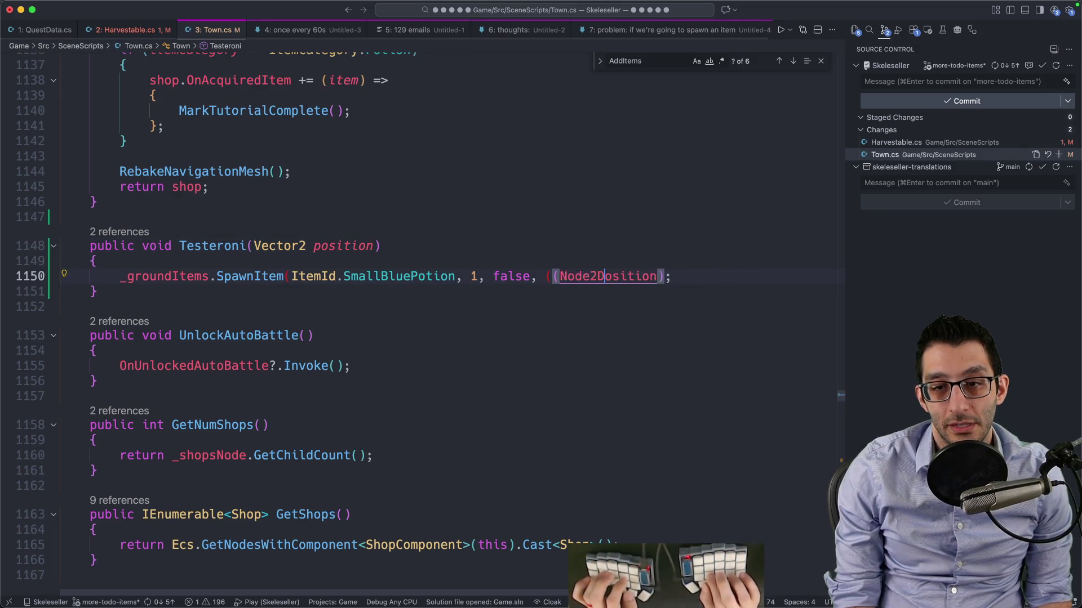
Pass GlobalPosition to the Testeroni call in Harvestable.cs's Collect
{"action": "key", "text": "super+4"}
{"action": "key", "text": "super+2"}
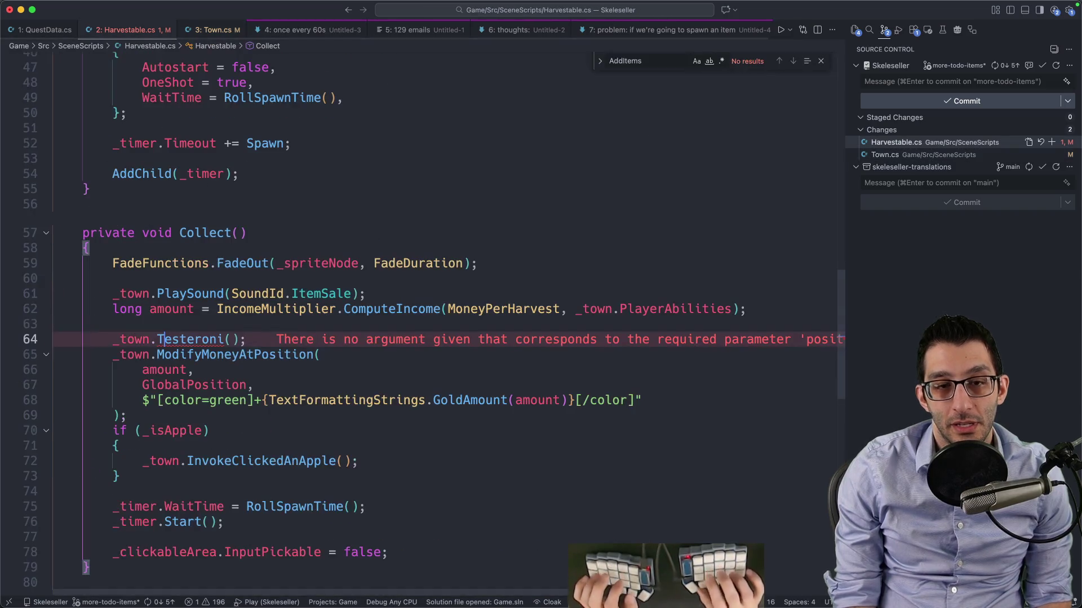
{"action": "key", "text": "Left"}
{"action": "key", "text": "Left"}
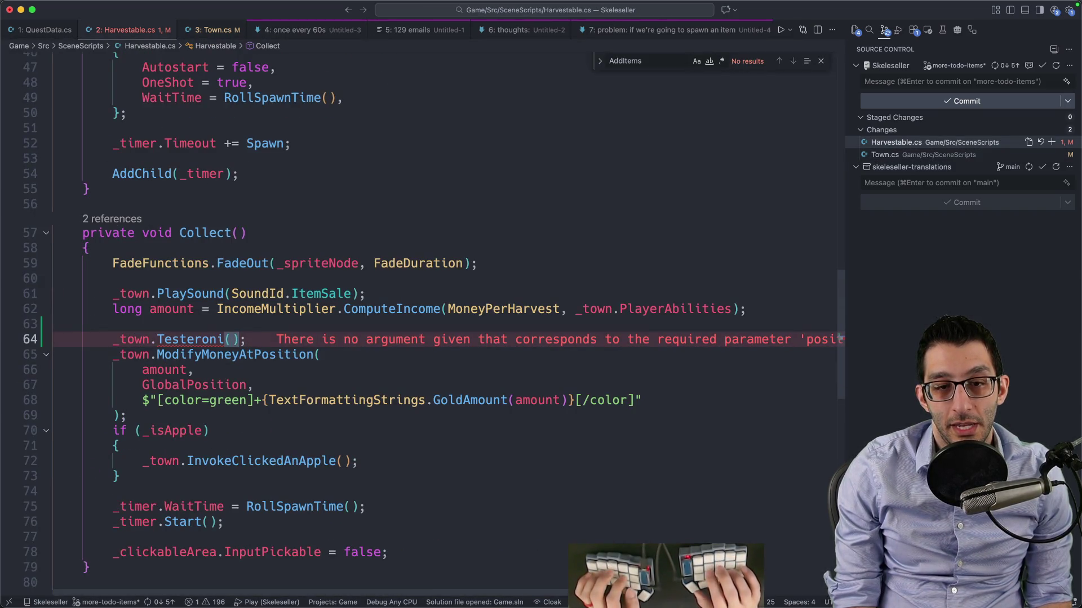
{"action": "type", "text": "GlobalPo"}
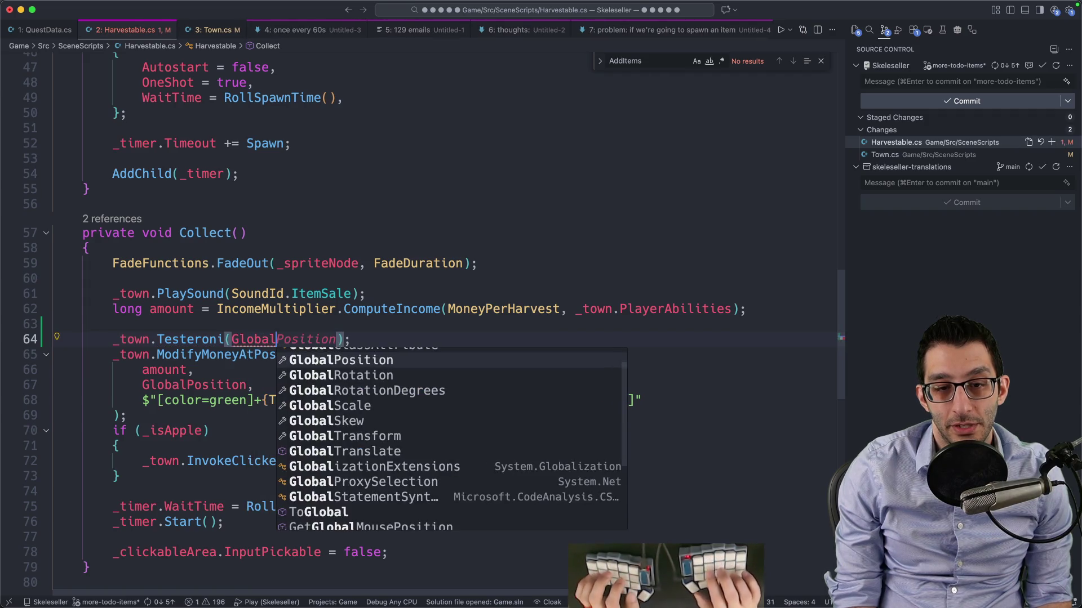
{"action": "key", "text": "Return"}
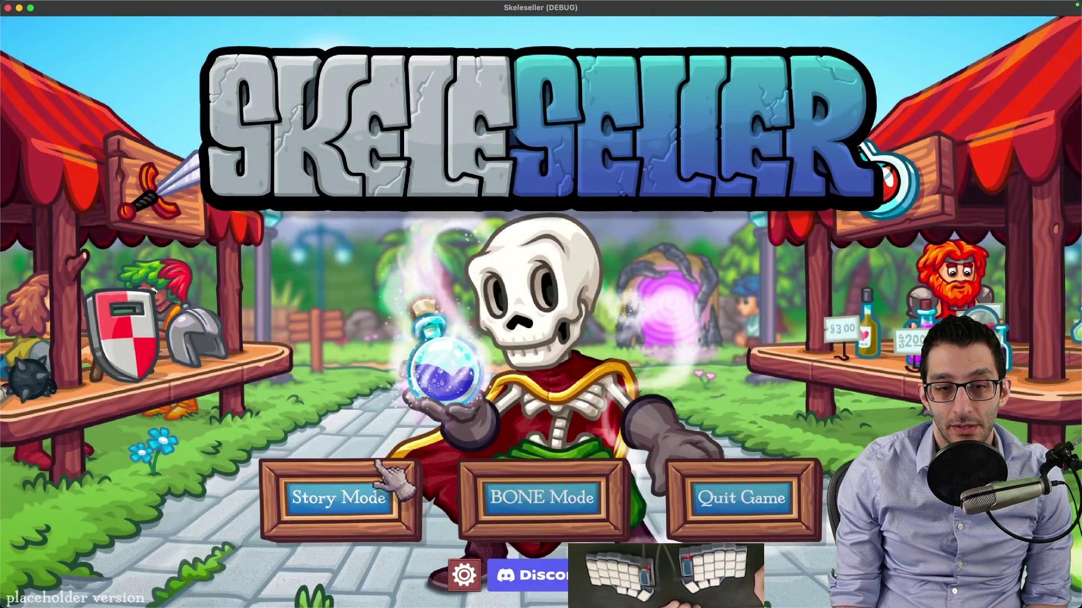
Start a new Story Mode game and harvest two bushes for gold
{"action": "left_click", "coordinate": [378, 463]}
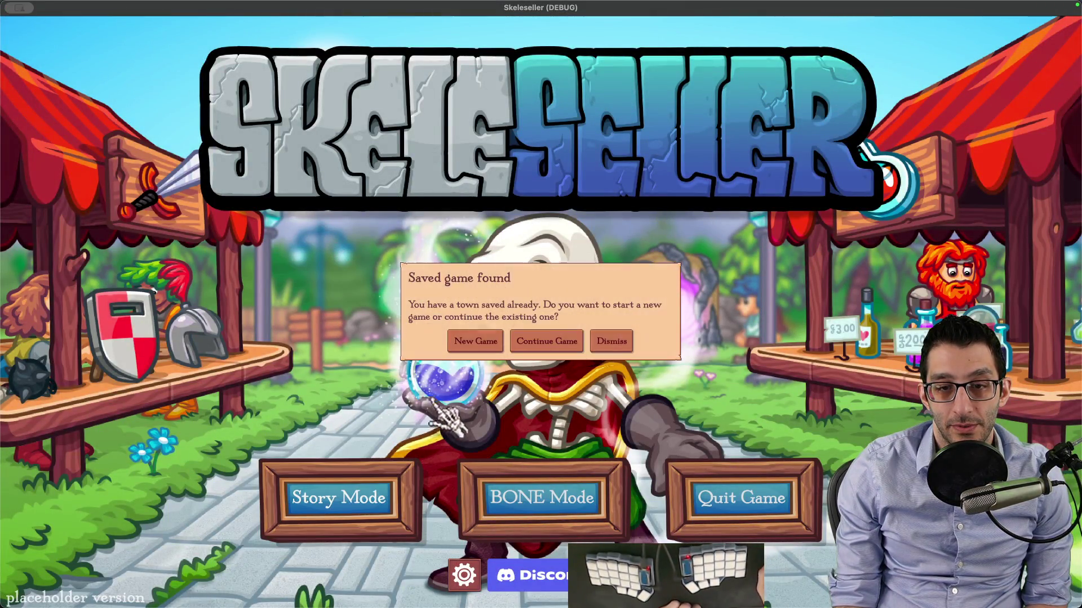
{"action": "left_click", "coordinate": [469, 340]}
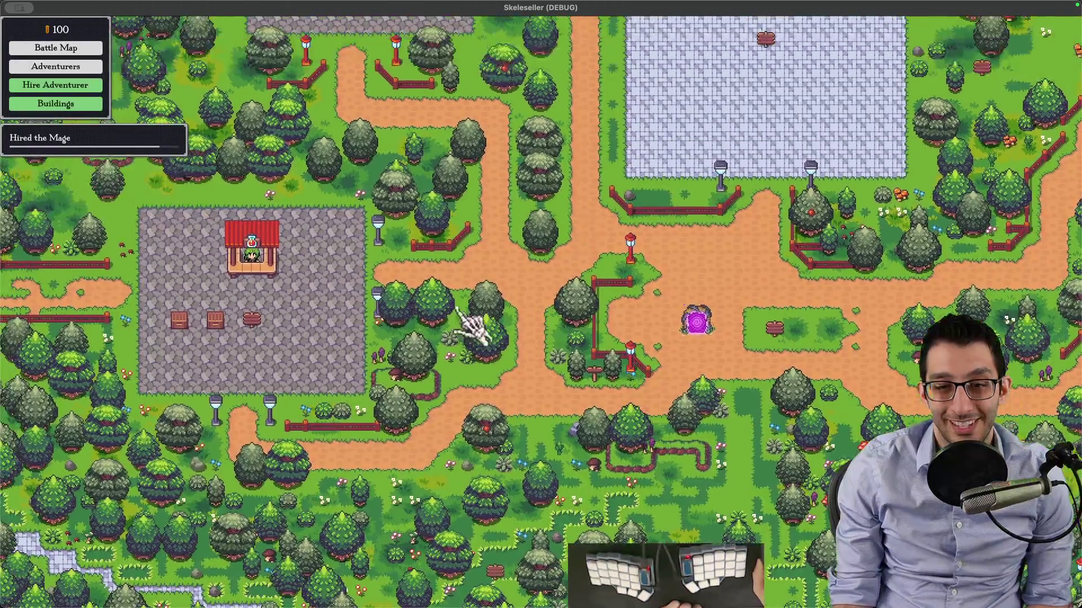
{"action": "left_click", "coordinate": [476, 366]}
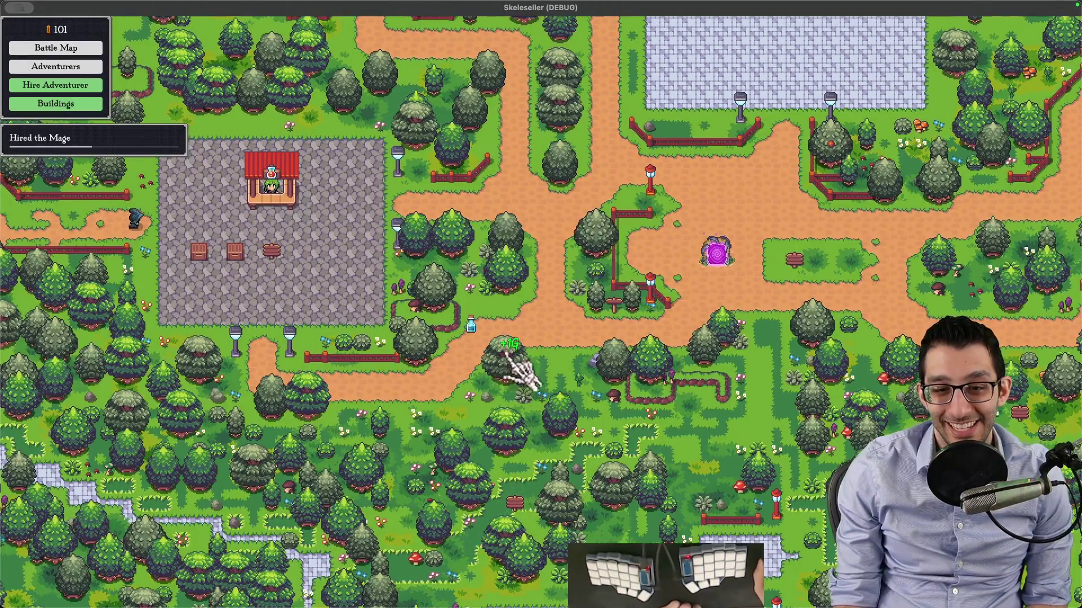
{"action": "scroll", "coordinate": [524, 367], "scroll_direction": "down", "scroll_amount": 5}
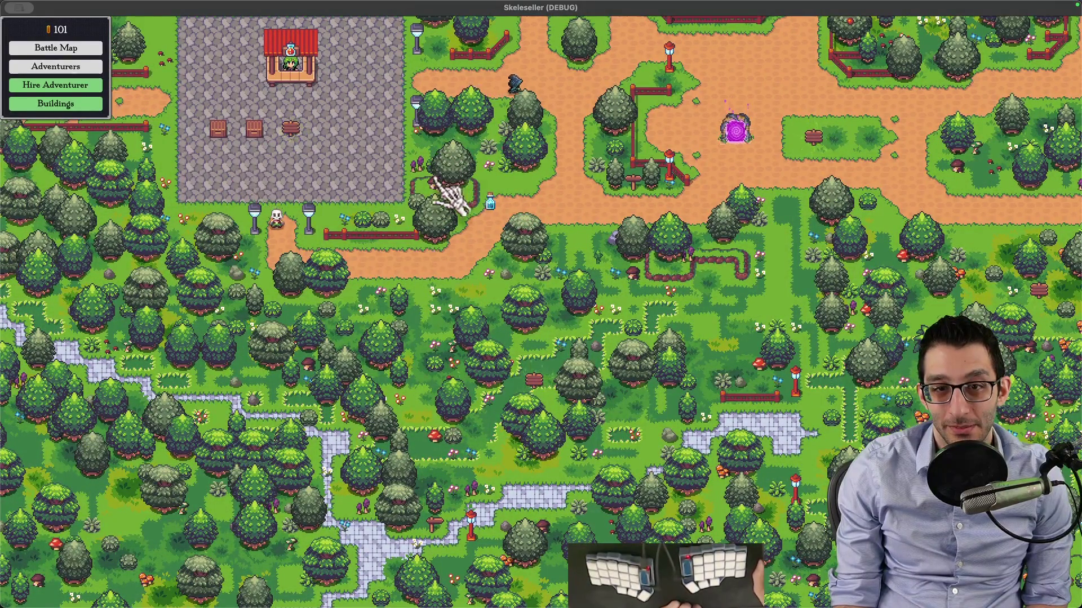
{"action": "left_click", "coordinate": [449, 172]}
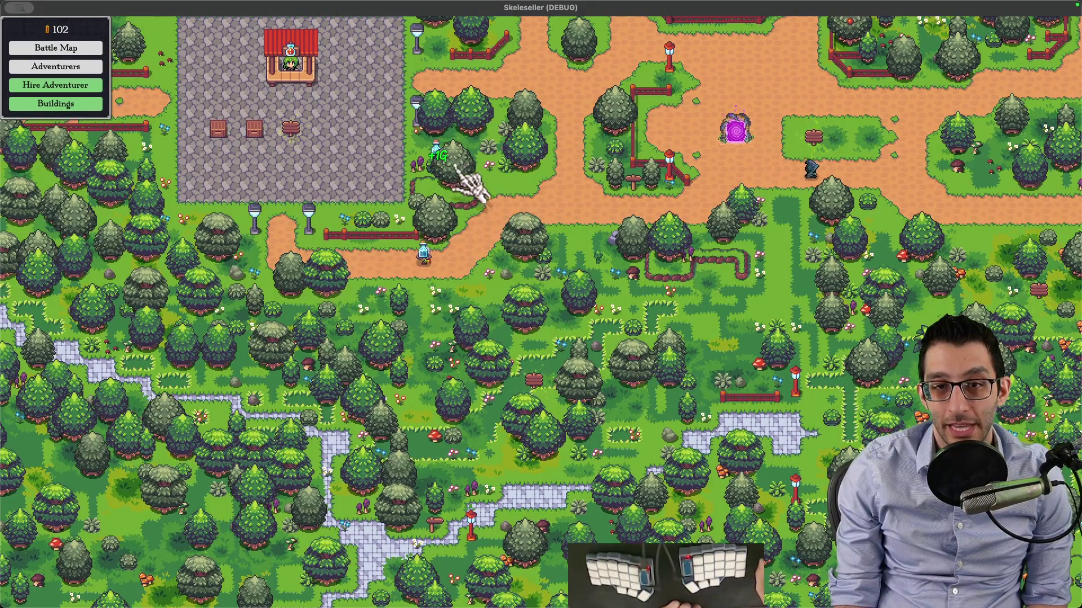
Pick up the potion by the tree and harvest more bushes, watching blue potions drop
{"action": "key", "text": "grave"}
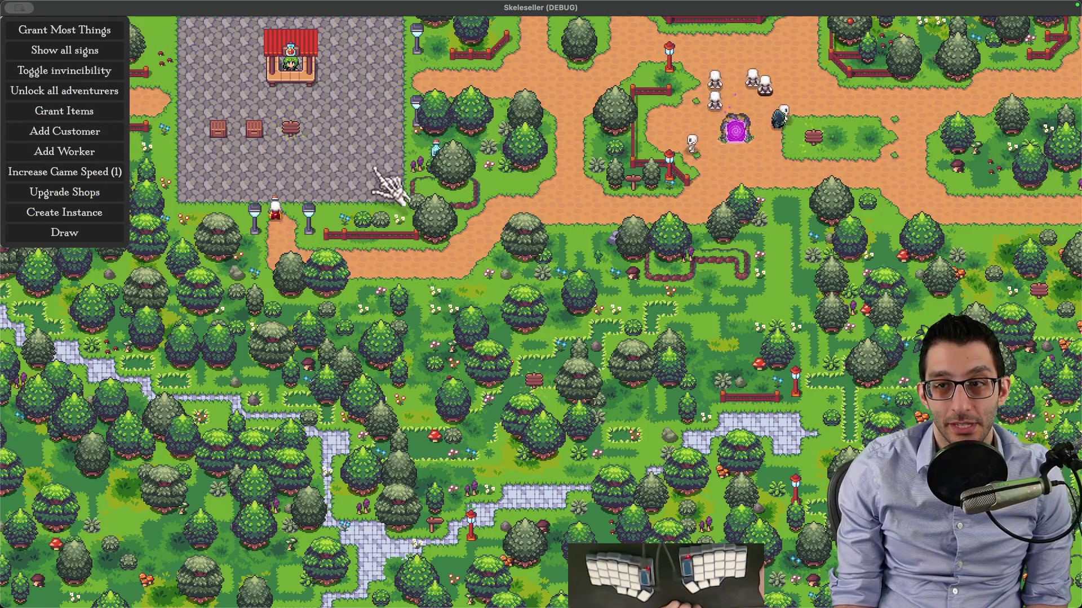
{"action": "key", "text": "grave"}
{"action": "scroll", "coordinate": [547, 184], "scroll_direction": "up", "scroll_amount": 2}
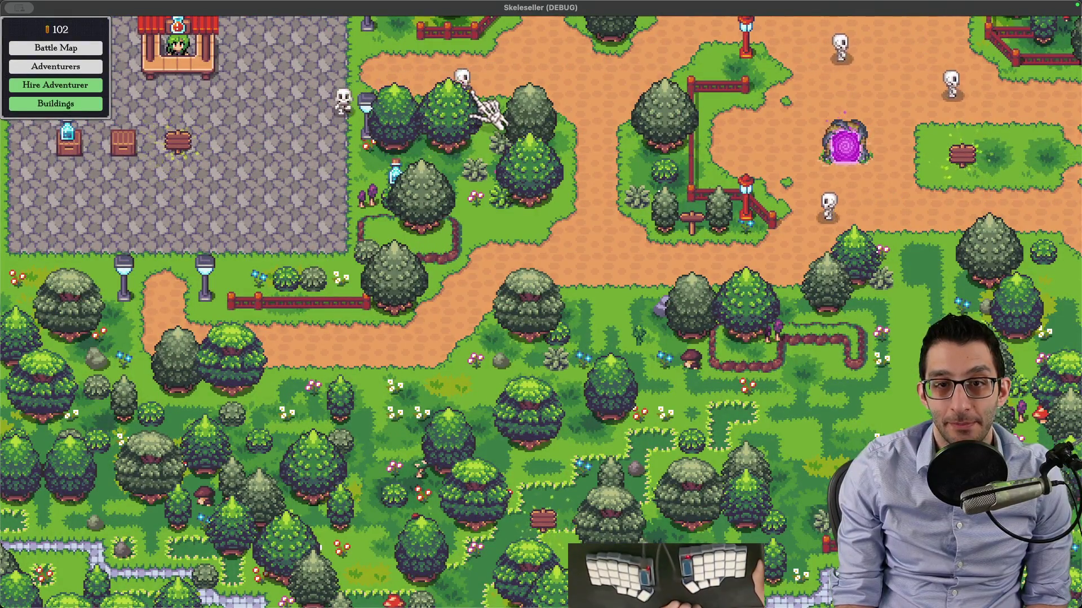
{"action": "left_click", "coordinate": [394, 172]}
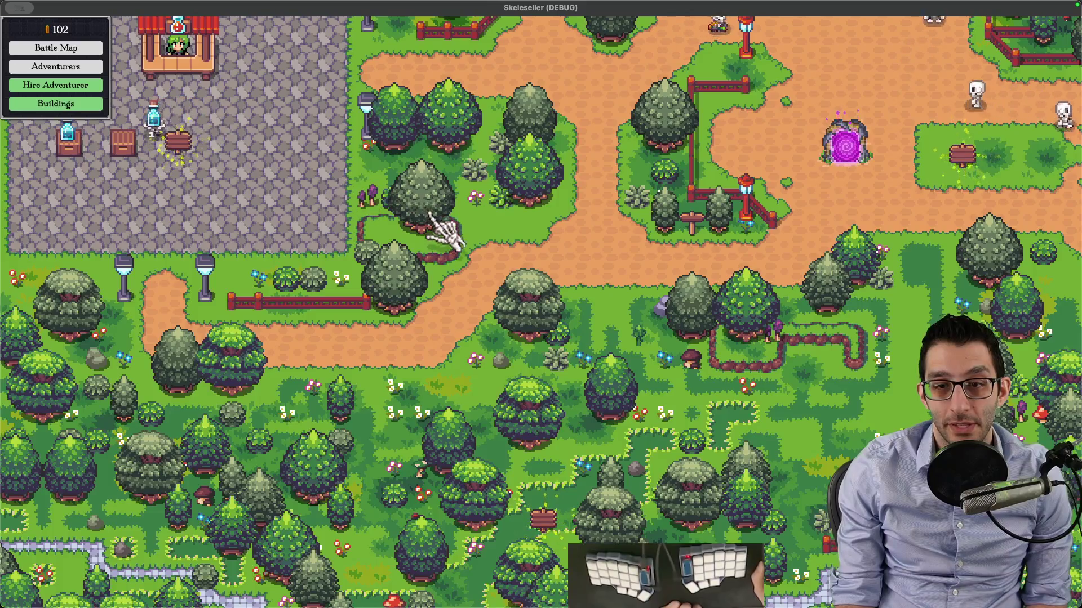
{"action": "key", "text": "d"}
{"action": "key", "text": "s"}
{"action": "left_click", "coordinate": [507, 282]}
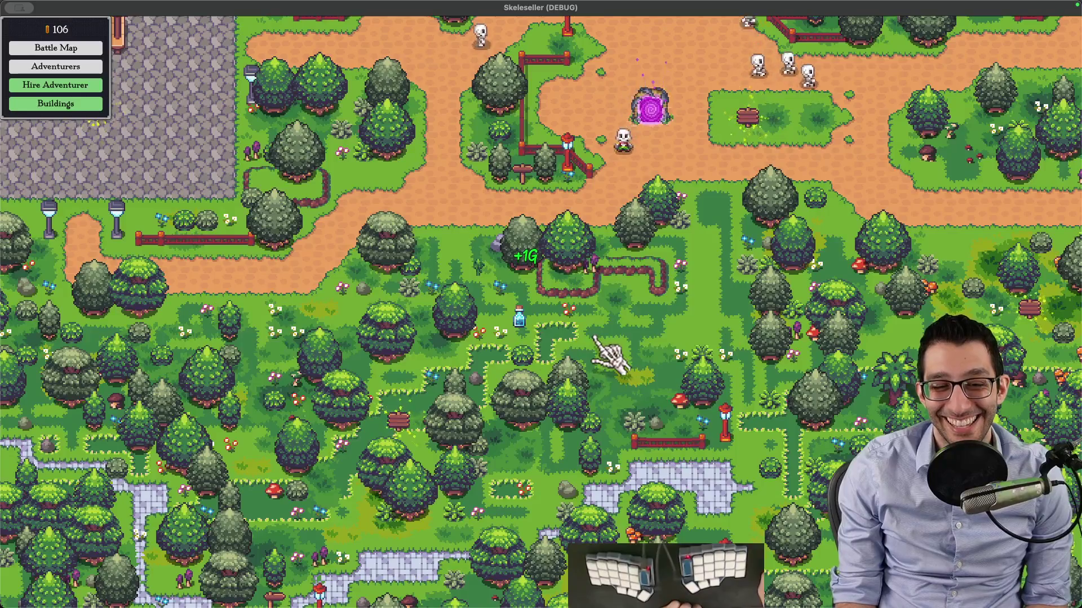
{"action": "key", "text": "d"}
{"action": "key", "text": "w"}
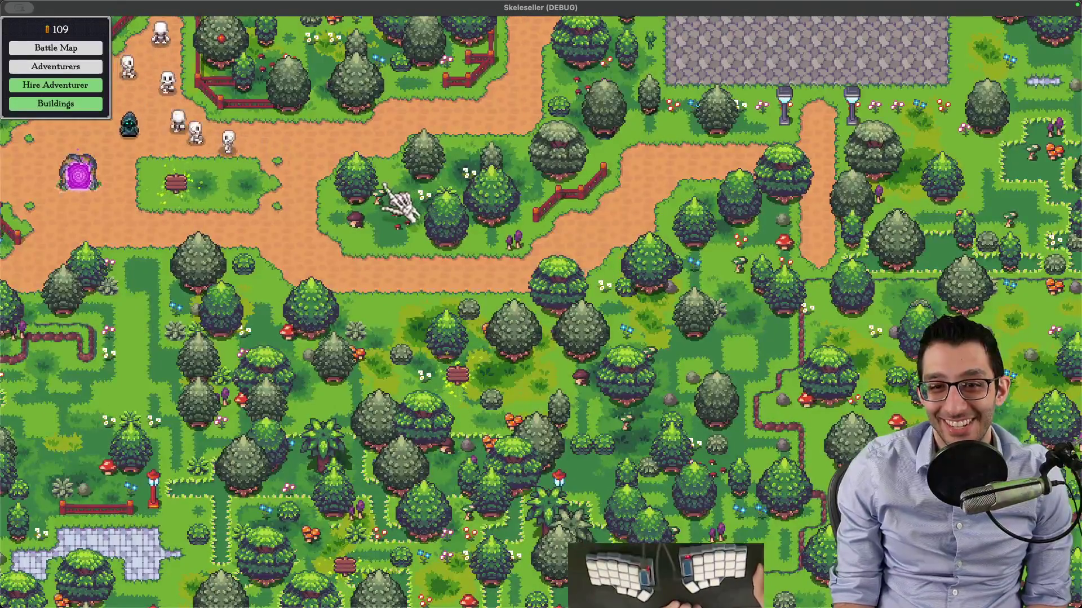
{"action": "key", "text": "w"}
{"action": "left_click", "coordinate": [602, 239]}
{"action": "type", "text": "- Add item bags that can spawn on the map (you'll find them in the farming atlas). There should p"}
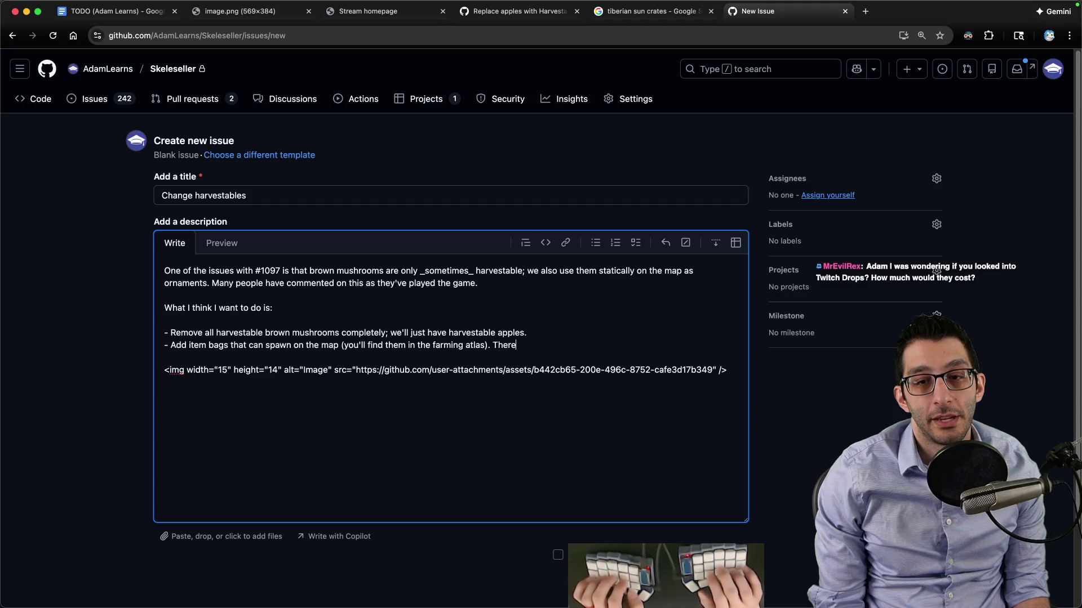
Write the item-bag bullet: hover outline, click to pick up, right-click drop, skeleton-inaccessible tracking, no save/load
{"action": "type", "text": "robably be one bag that spawns at a"}
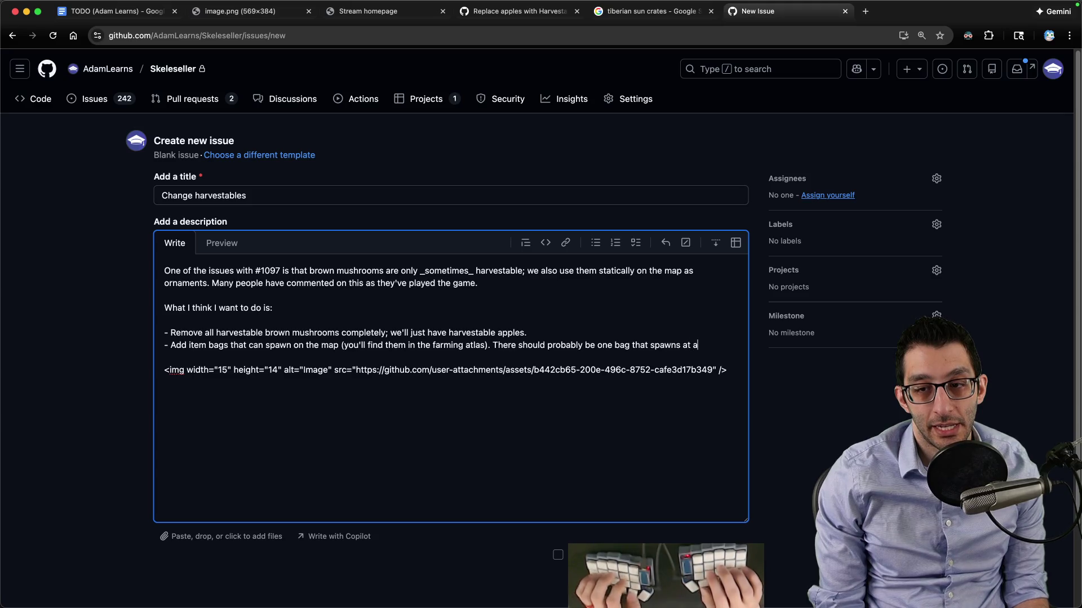
{"action": "type", "text": " random place every minute or so. C"}
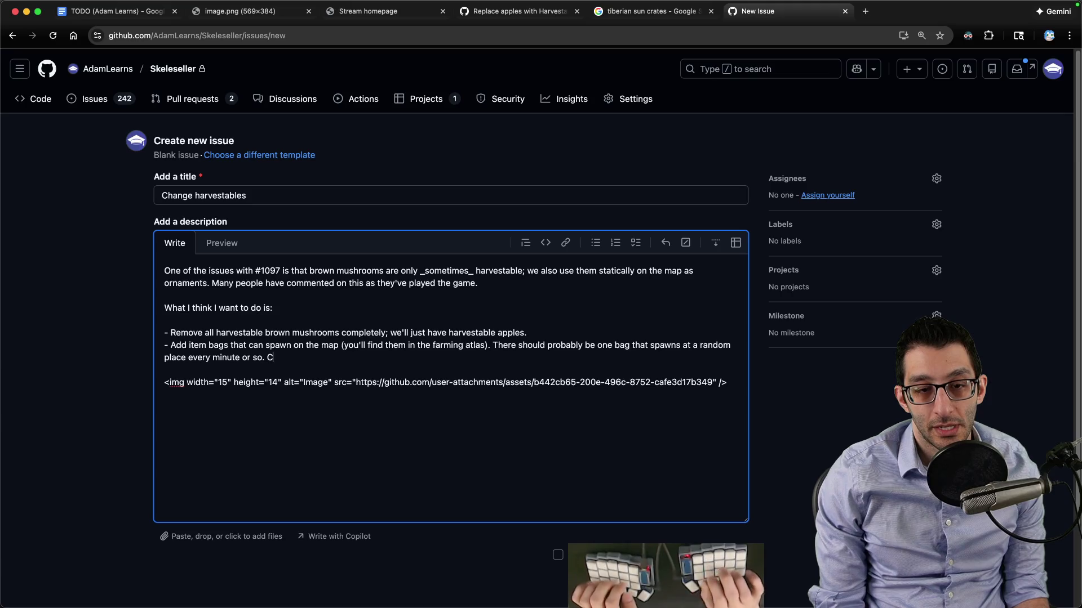
{"action": "key", "text": "BackSpace"}
{"action": "type", "text": "It would be"}
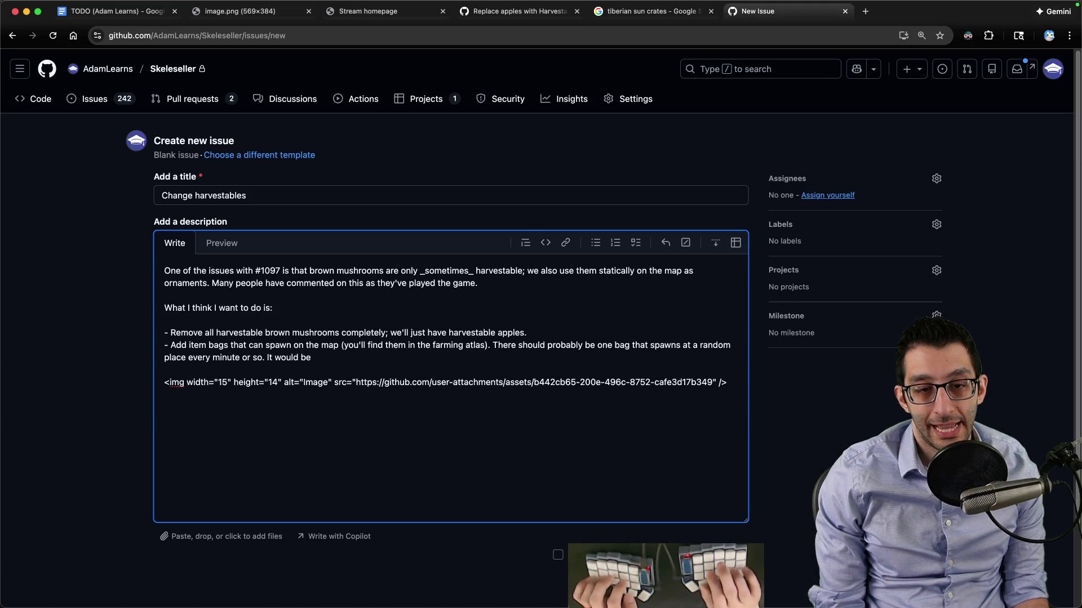
{"action": "type", "text": " outlined on hover but"}
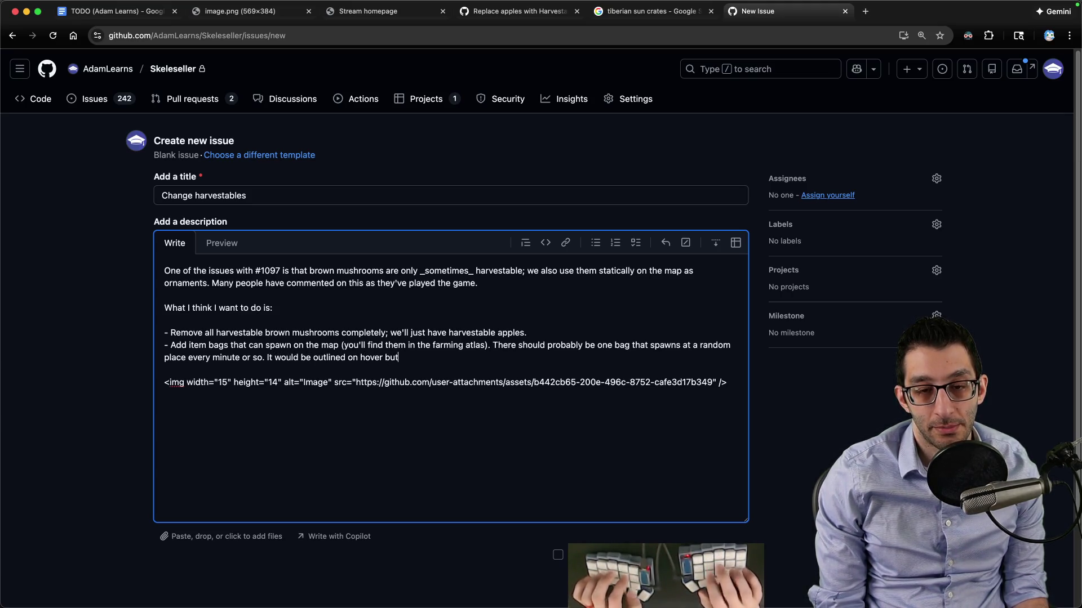
{"action": "type", "text": " have no toolt"}
{"action": "type", "text": "ip. Clck"}
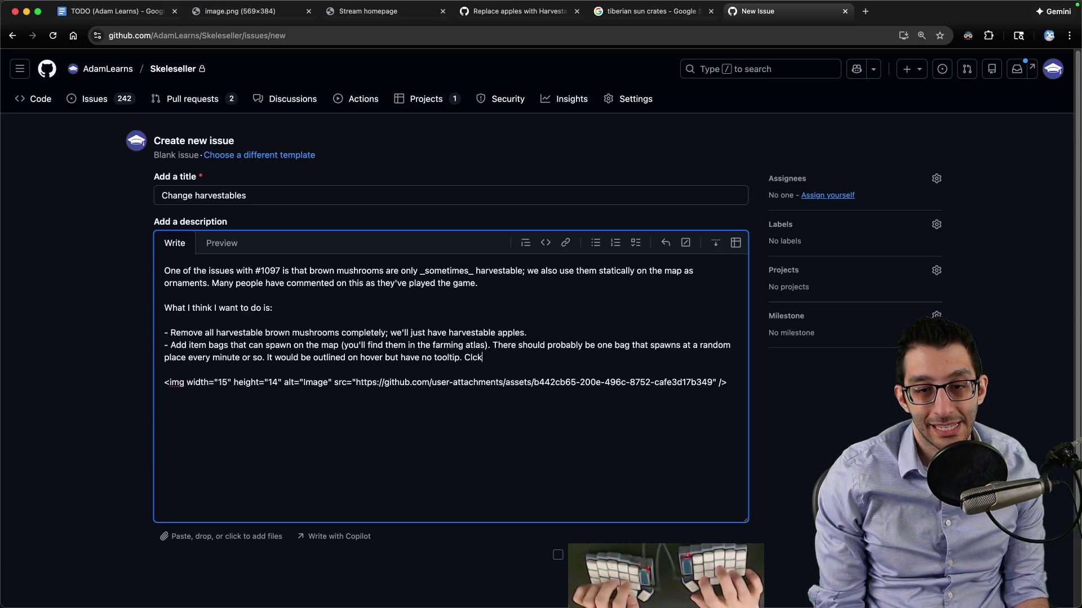
{"action": "key", "text": "BackSpace"}
{"action": "key", "text": "BackSpace"}
{"action": "type", "text": "icking it would immed"}
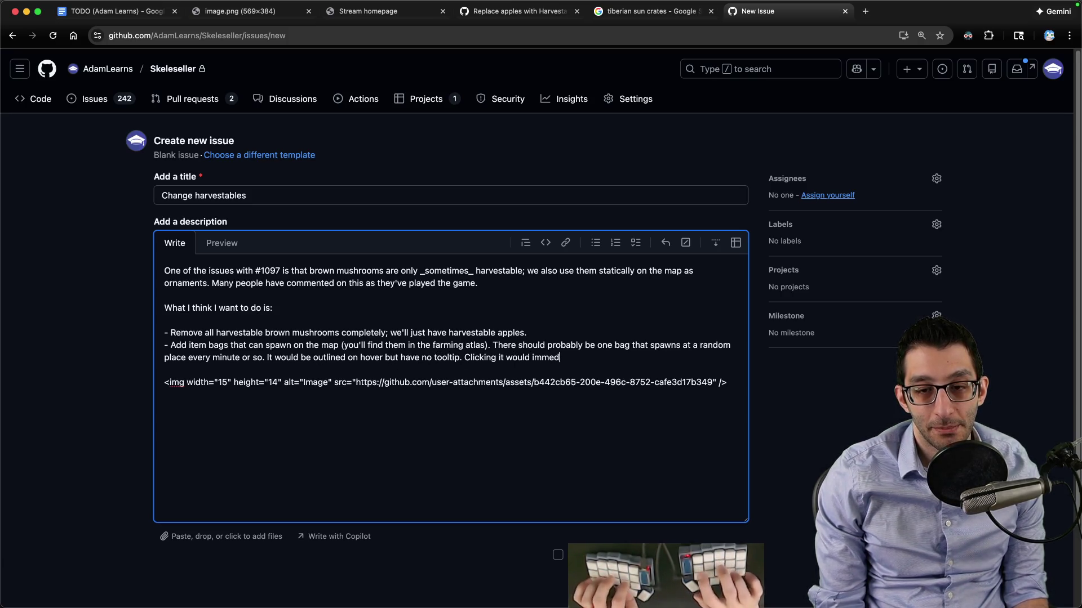
{"action": "type", "text": "iately put an item on your cursor"}
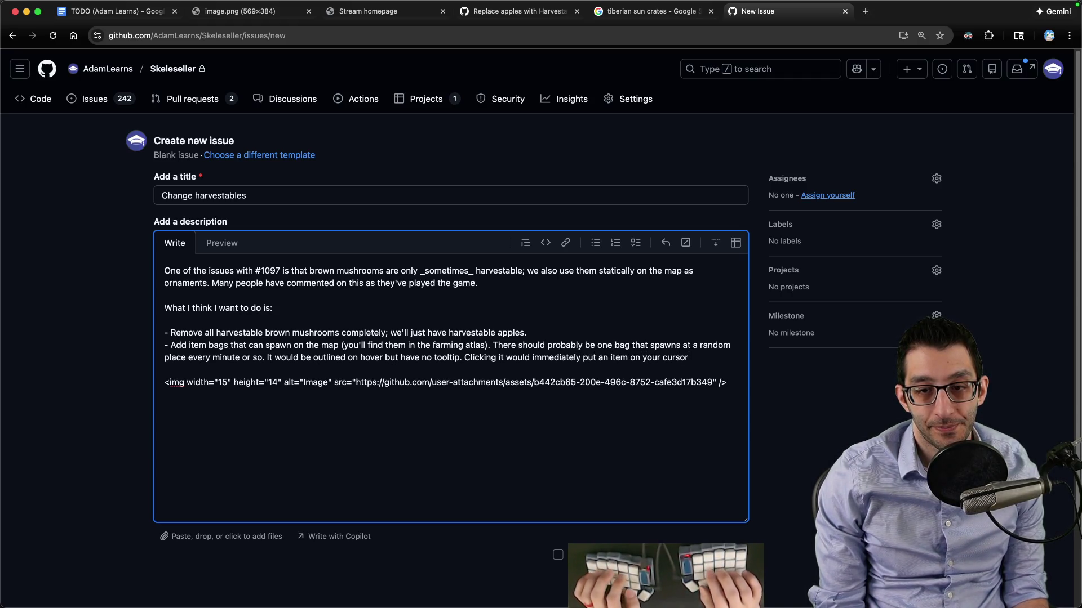
{"action": "type", "text": "licking it would drop that item on t"}
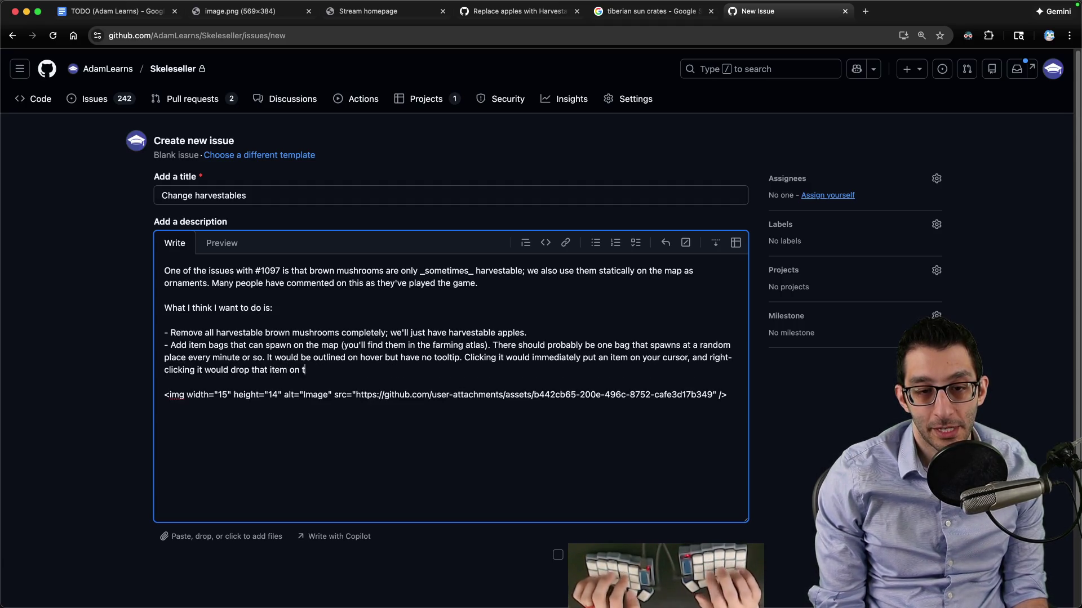
{"action": "type", "text": "he ground, but it would"}
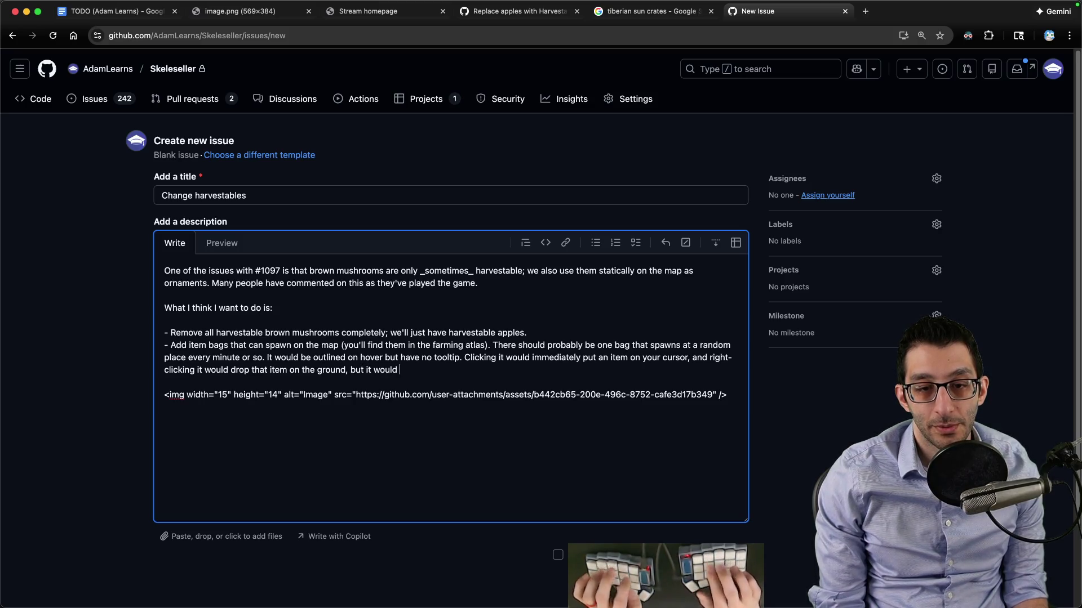
{"action": "type", "text": "be tra"}
{"action": "type", "text": "cked by something tha"}
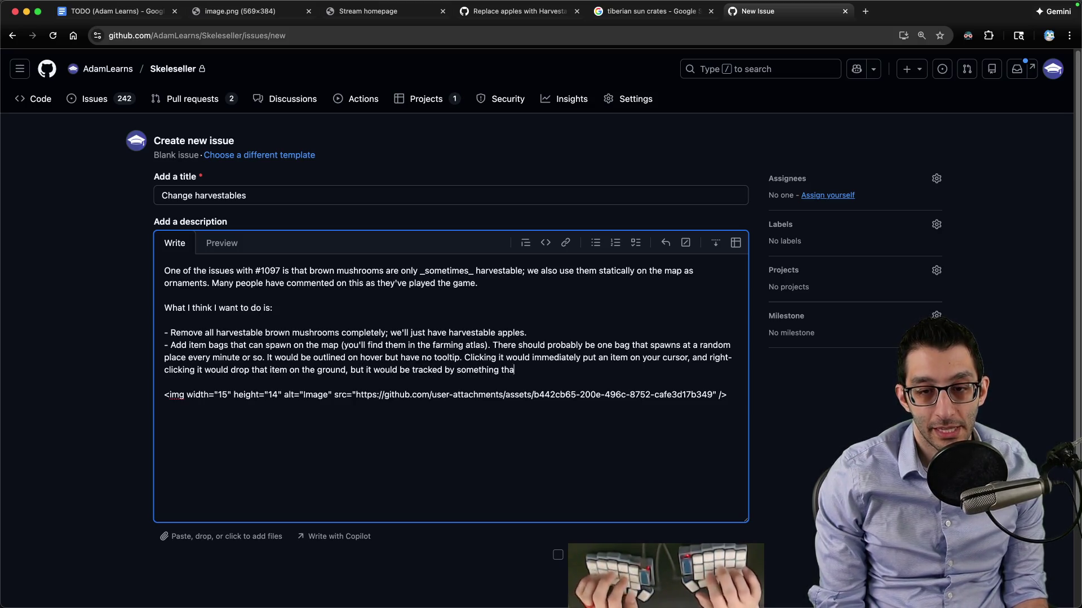
{"action": "type", "text": "n't"}
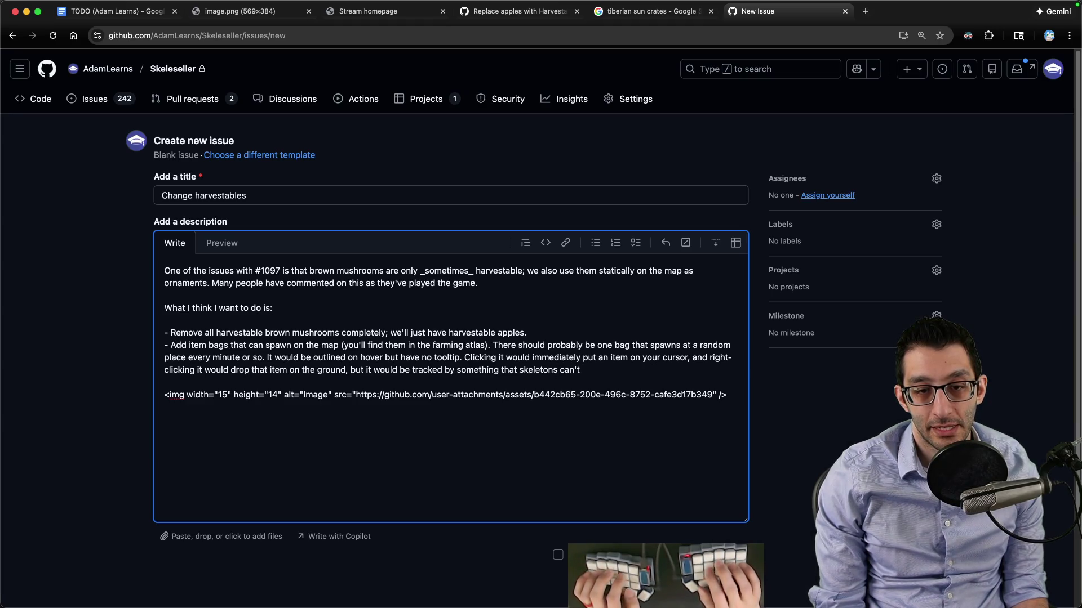
{"action": "key", "text": "alt+BackSpace"}
{"action": "key", "text": "alt+BackSpace"}
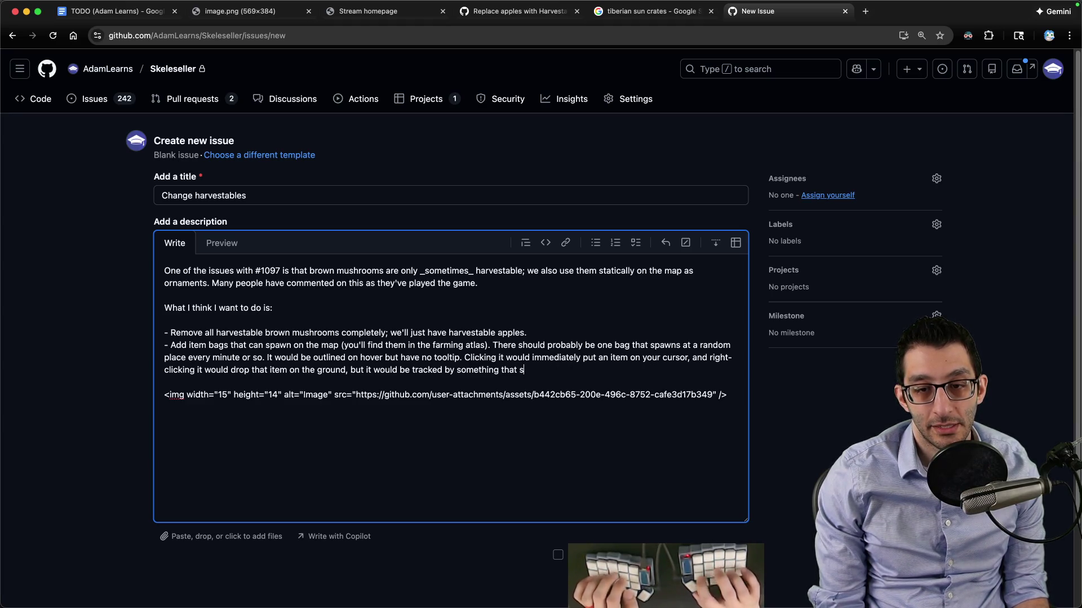
{"action": "type", "text": "keletons can't access (so that the"}
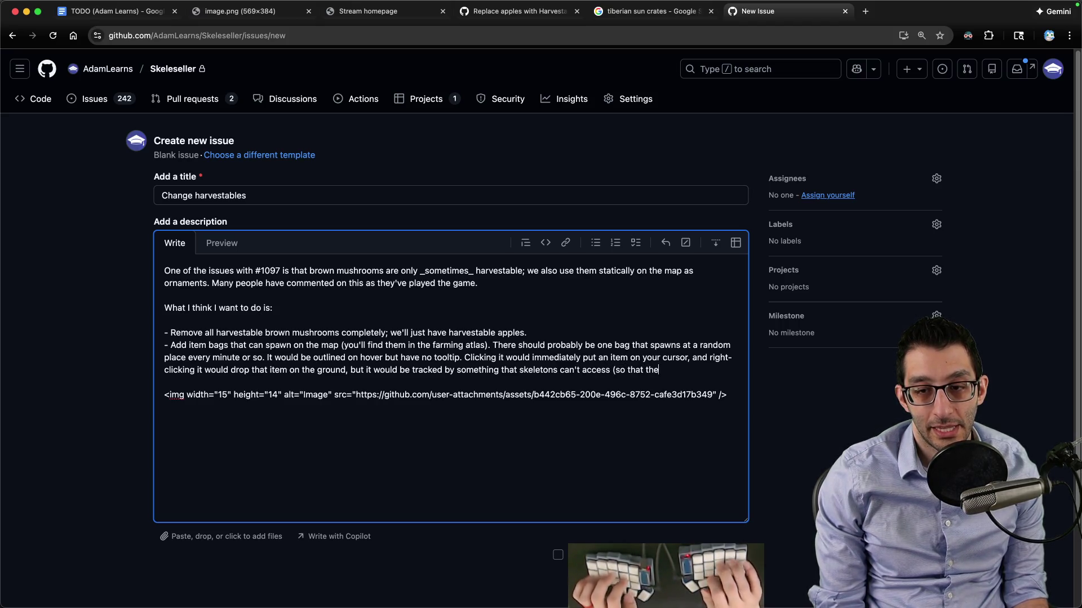
{"action": "type", "text": "y don't try going out-of"}
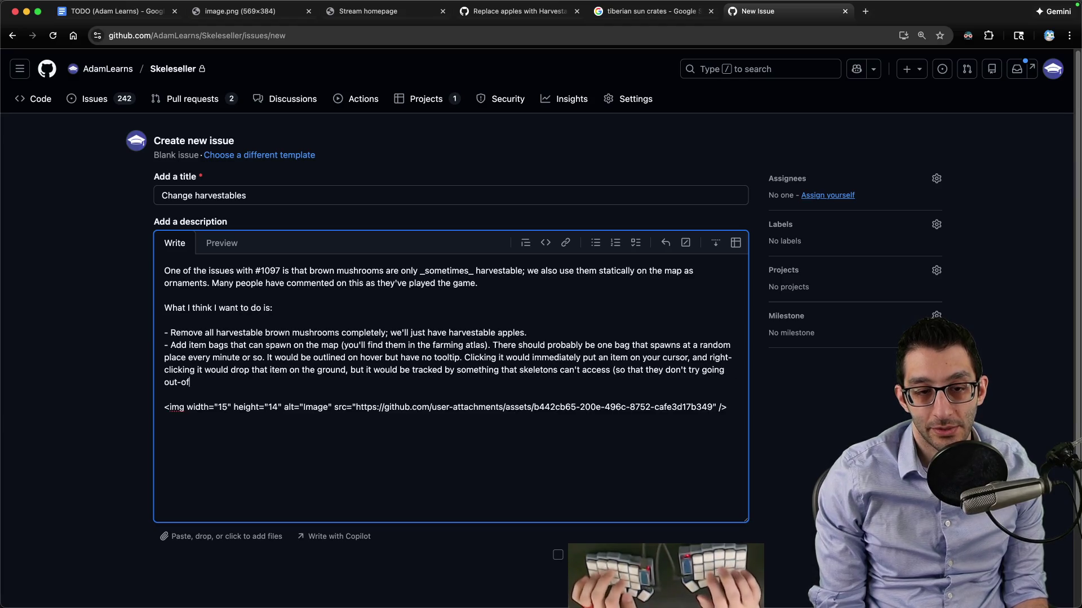
{"action": "type", "text": " We wouldn't"}
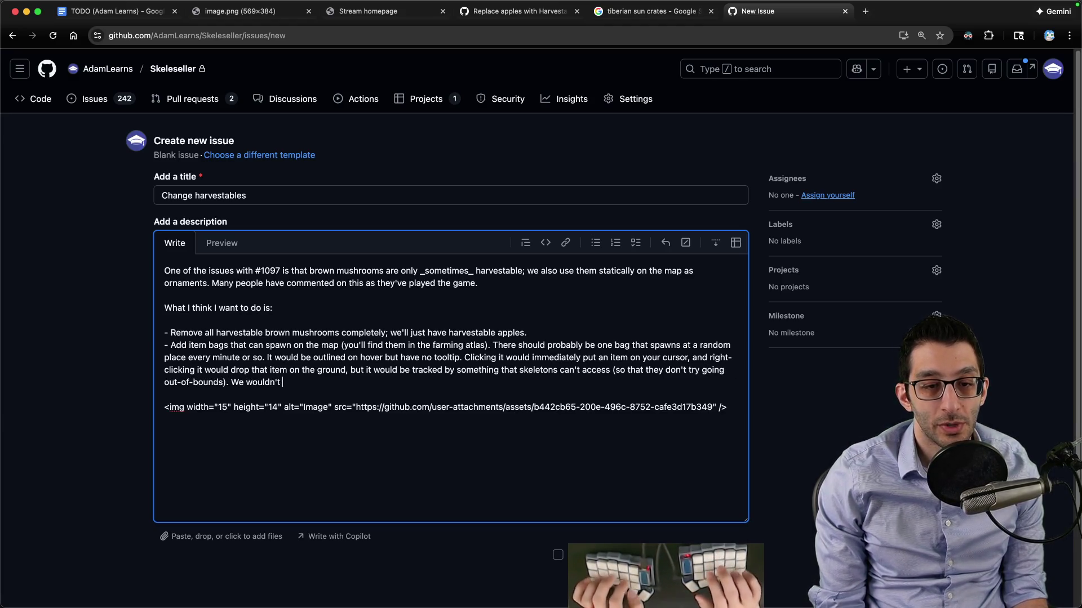
{"action": "type", "text": " save this ite"}
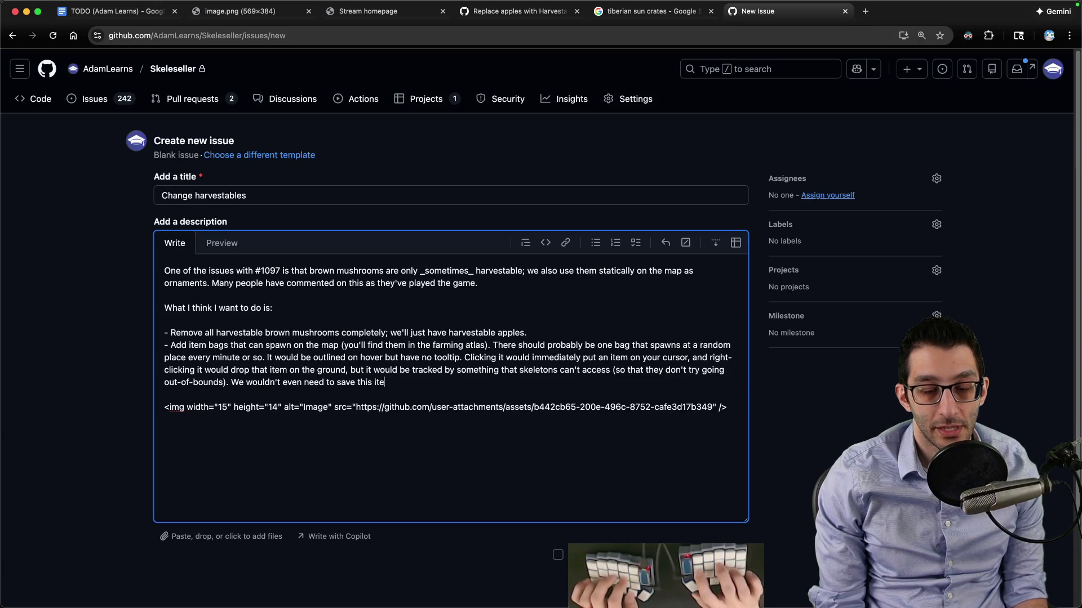
{"action": "type", "text": "m on the ground"}
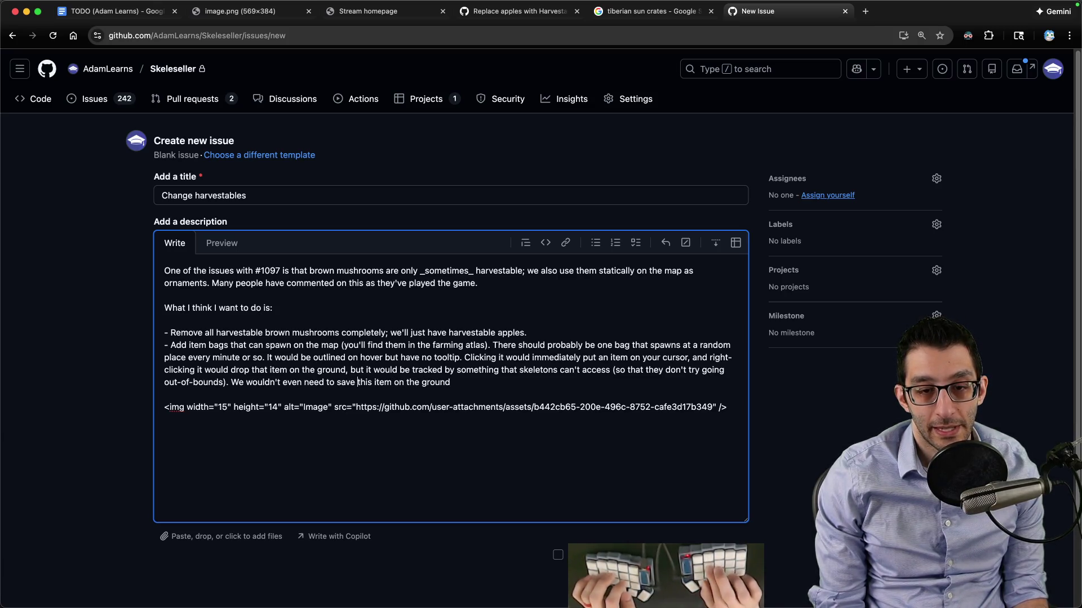
{"action": "type", "text": "/load"}
{"action": "key", "text": "alt+Left"}
Finish the description with Small Blue Potion weighting and a tiny loot table
{"action": "type", "text": "type of"}
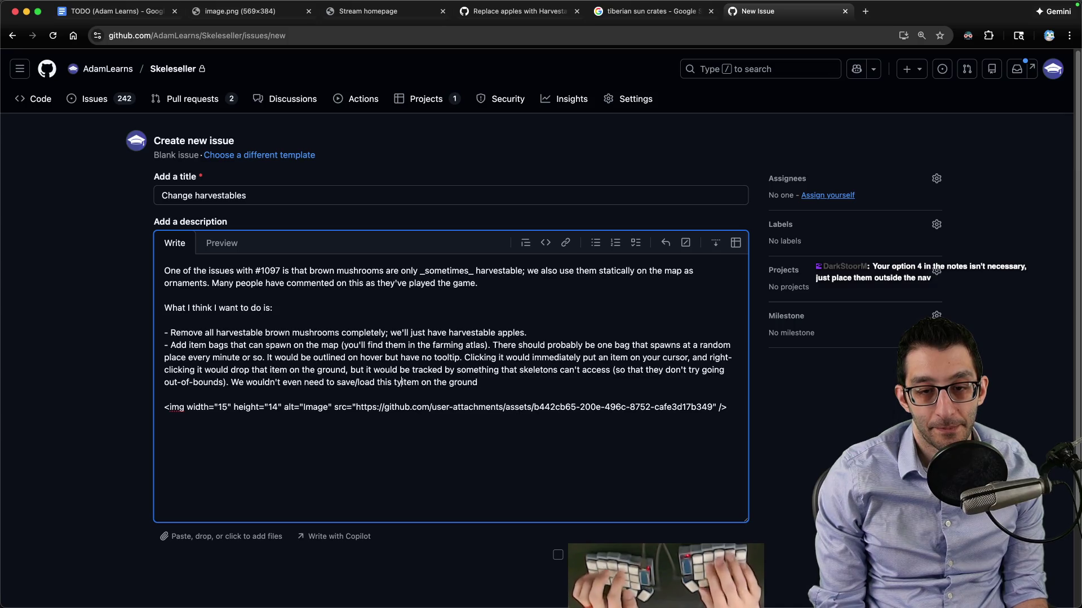
{"action": "key", "text": "super+Right"}
{"action": "key", "text": "alt+BackSpace"}
{"action": "key", "text": "alt+BackSpace"}
{"action": "key", "text": "alt+BackSpace"}
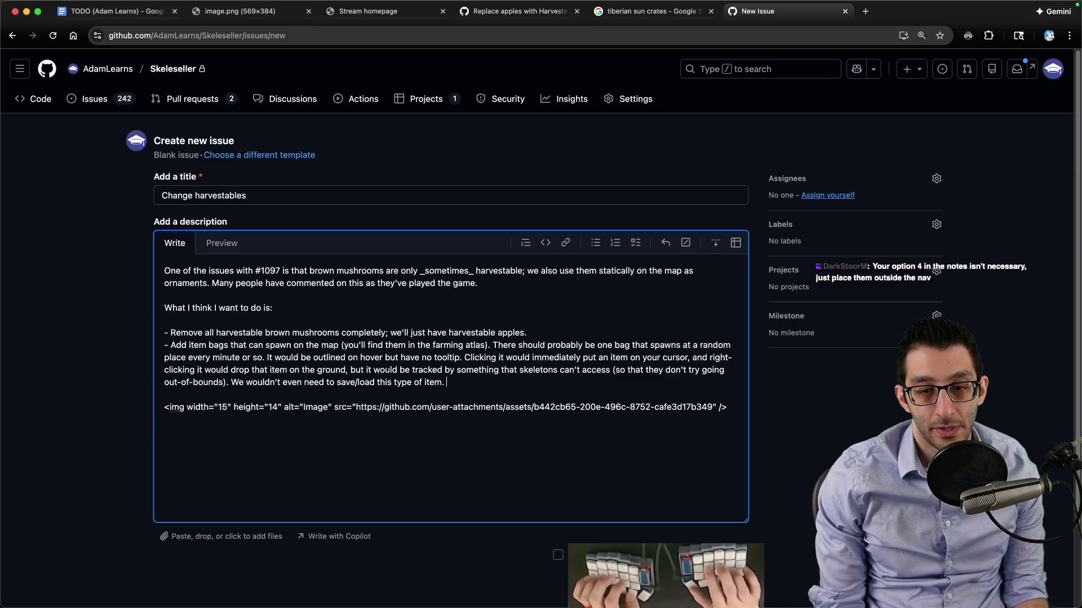
{"action": "type", "text": "Also, we would heavily"}
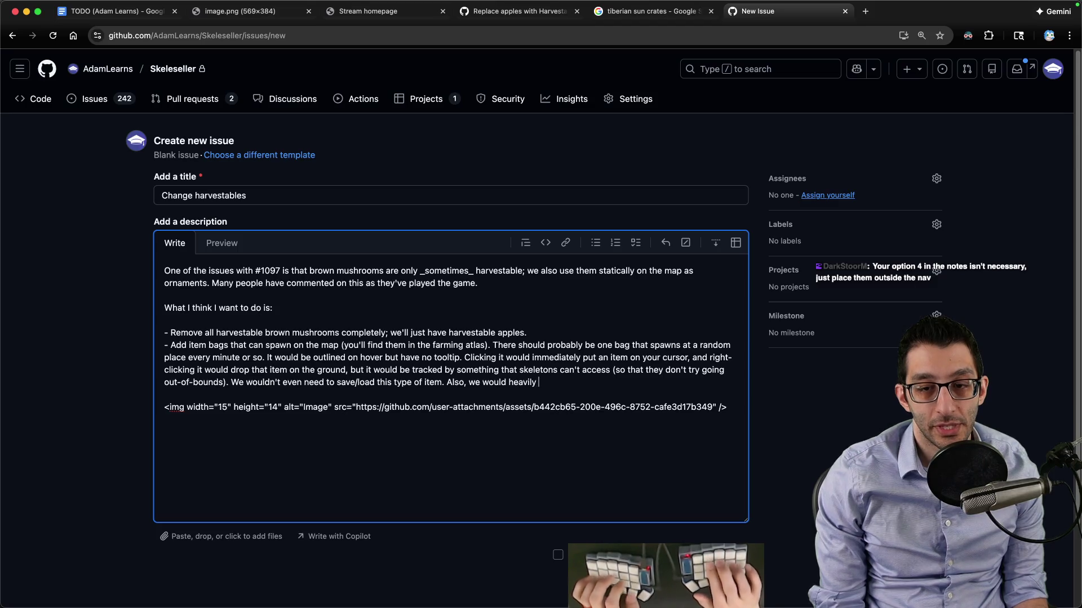
{"action": "type", "text": "steer"}
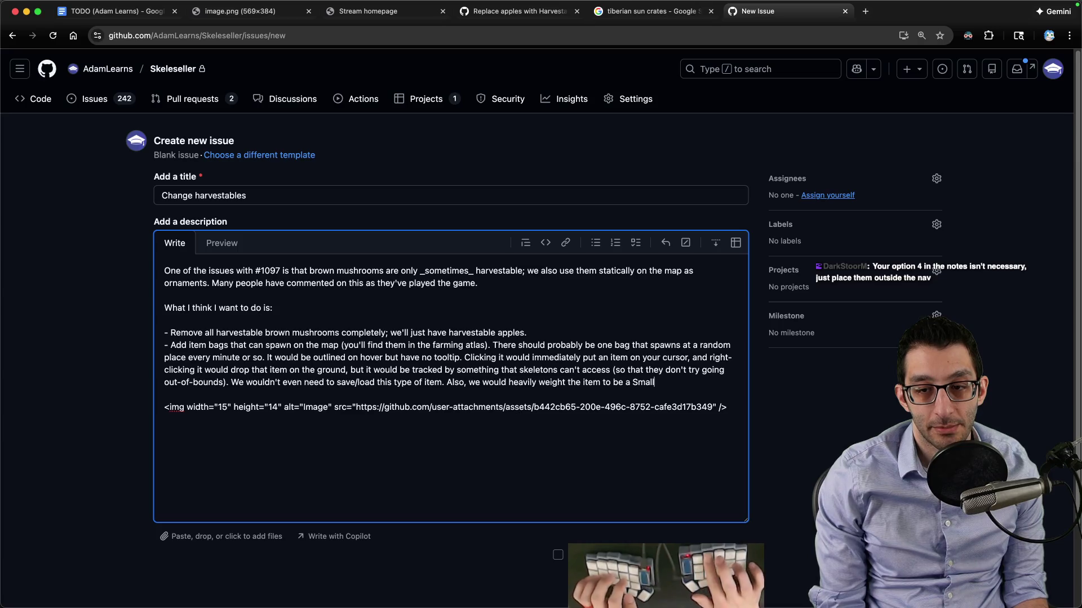
{"action": "type", "text": " Blue Potion. We c"}
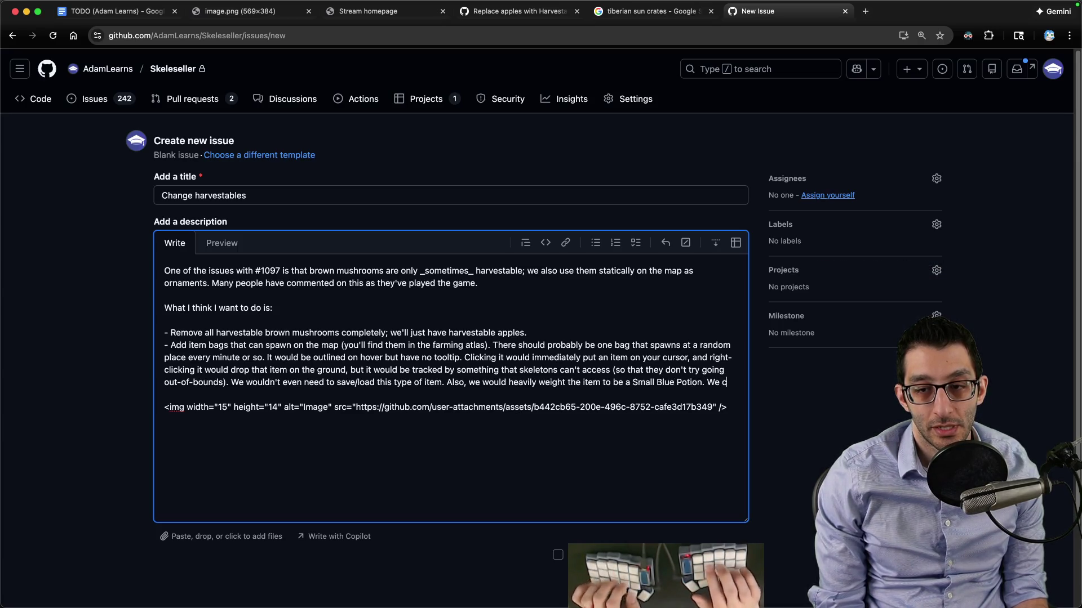
{"action": "type", "text": "ould even have a very tiny loot table specifically"}
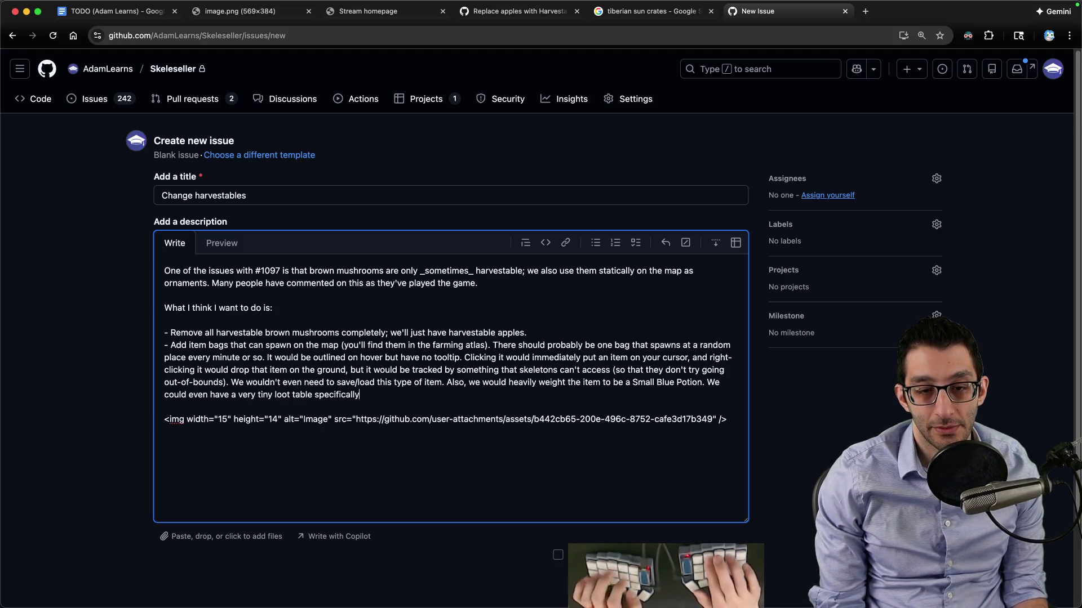
{"action": "type", "text": "; maybe you can fi"}
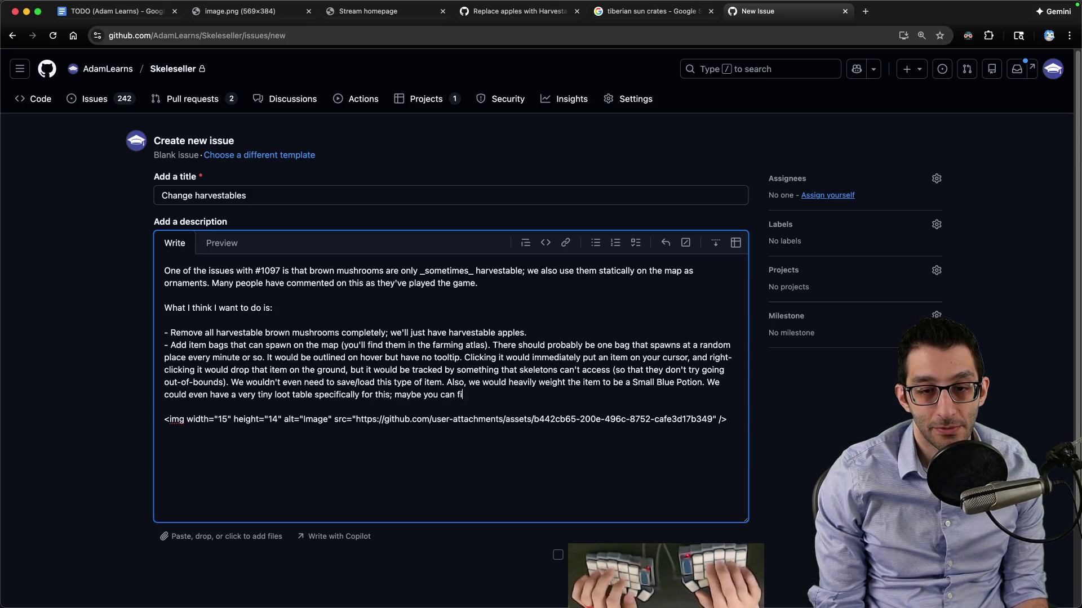
{"action": "type", "text": "al"}
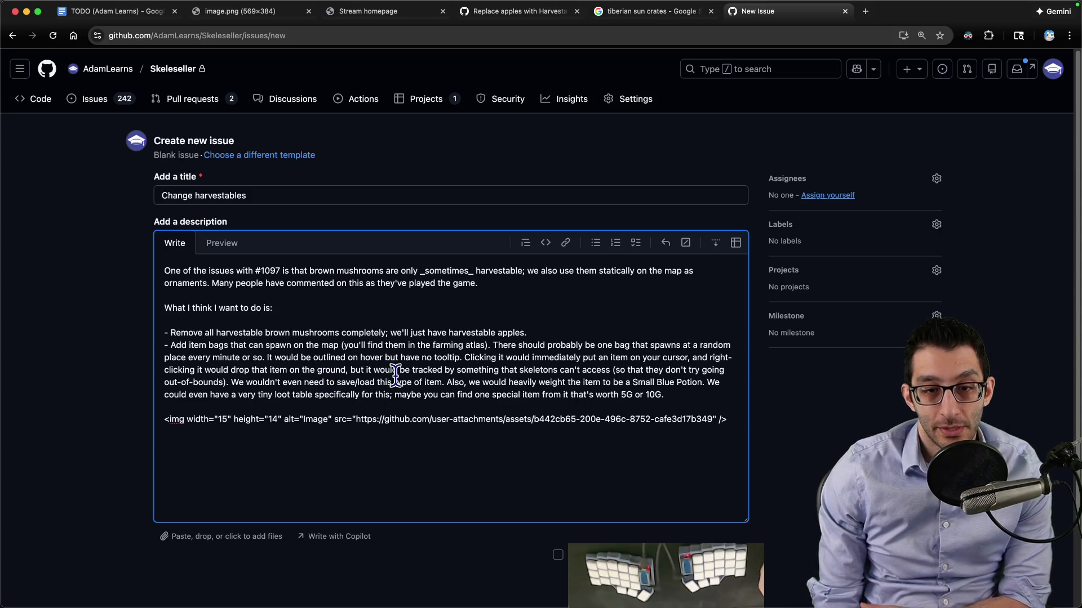
Insert '; see below' after 'atlas' and submit the Change harvestables issue
{"action": "left_click", "coordinate": [484, 345]}
{"action": "type", "text": "; see belo"}
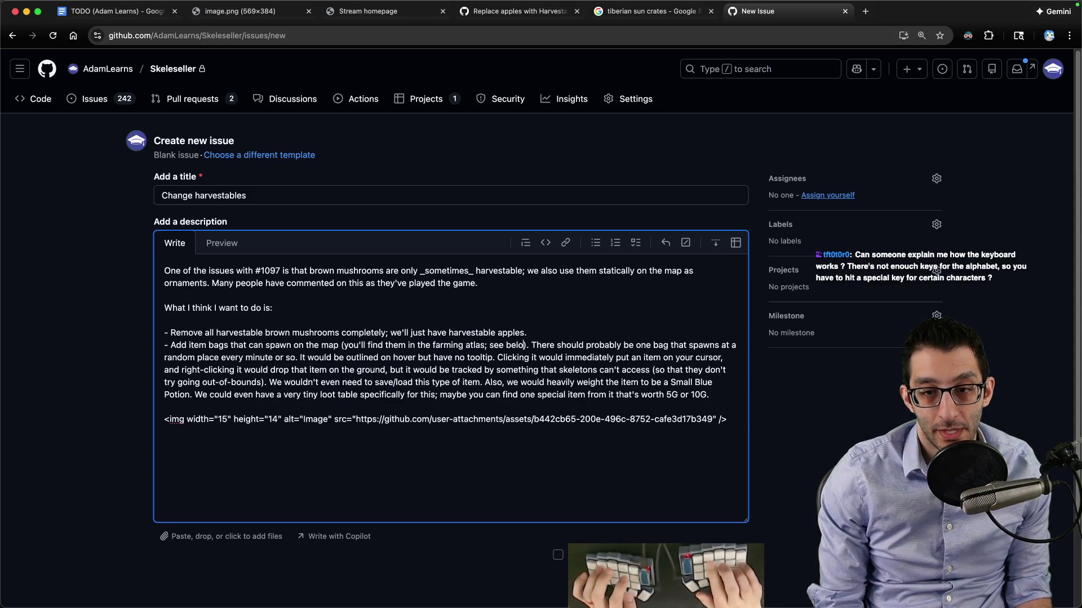
{"action": "type", "text": "w"}
{"action": "key", "text": "ctrl+Return"}
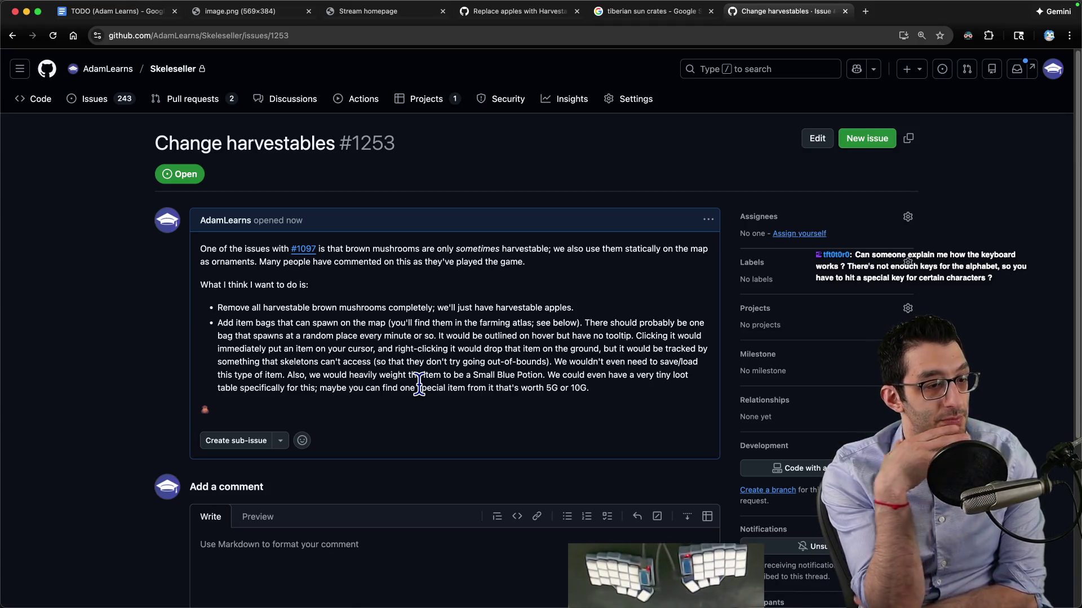
Select the Option 4 line in the Untitled-4 notes, then bring the Godot game back from the Dock
{"action": "key", "text": "super+Tab"}
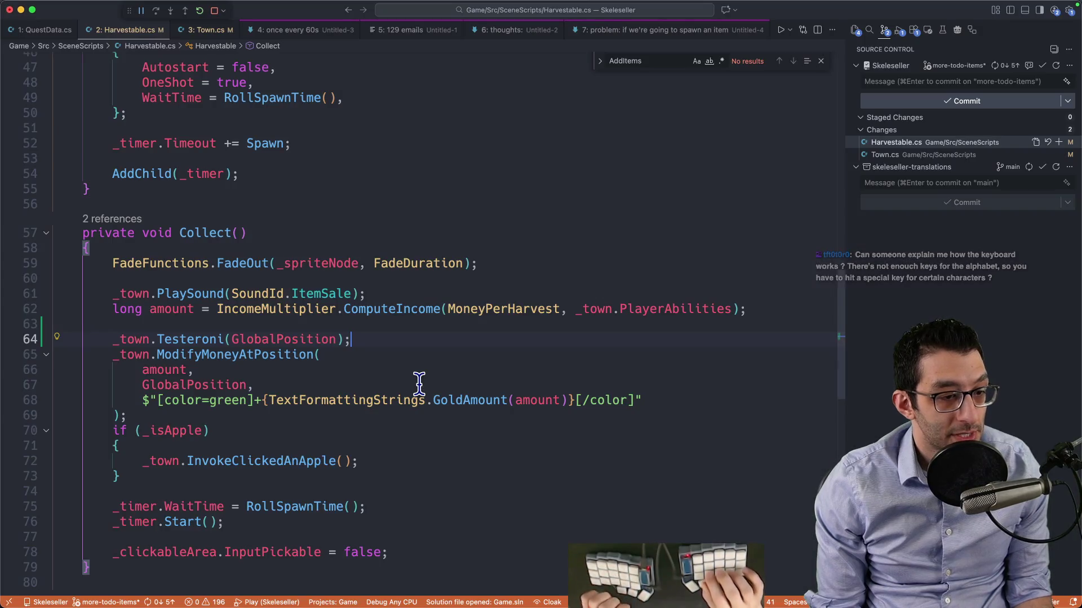
{"action": "key", "text": "super+alt+Right"}
{"action": "key", "text": "super+alt+Right"}
{"action": "key", "text": "super+alt+Right"}
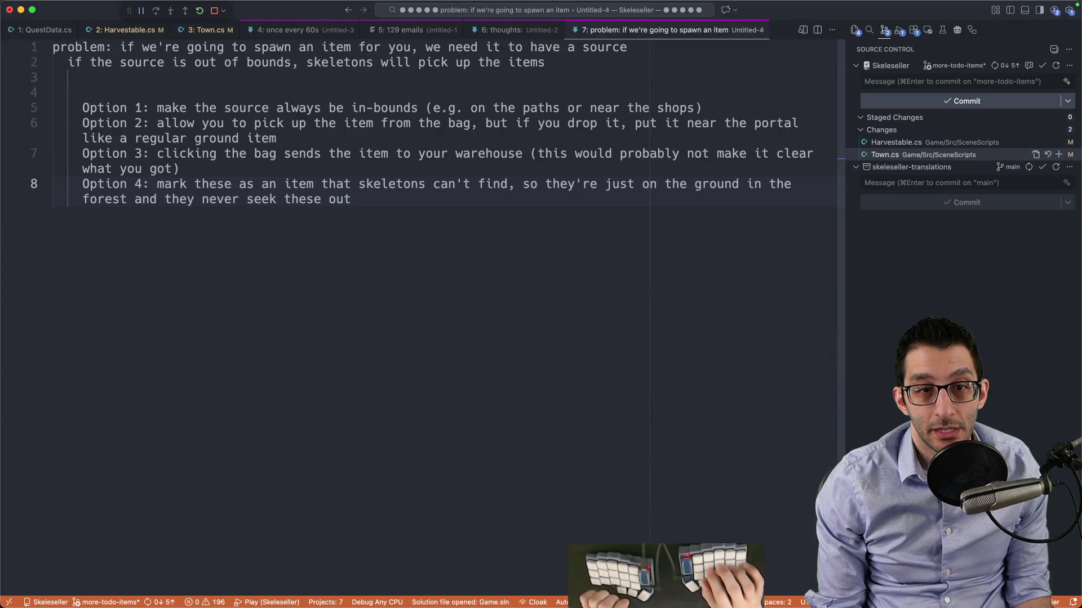
{"action": "key", "text": "shift+Up"}
{"action": "key", "text": "shift+Home"}
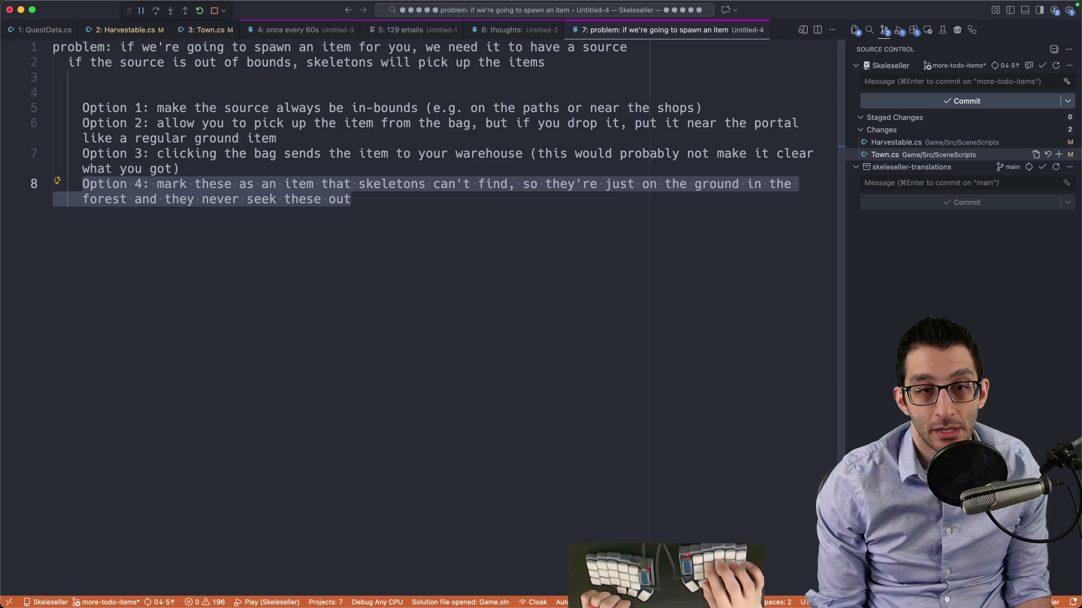
{"action": "left_click", "coordinate": [807, 588]}
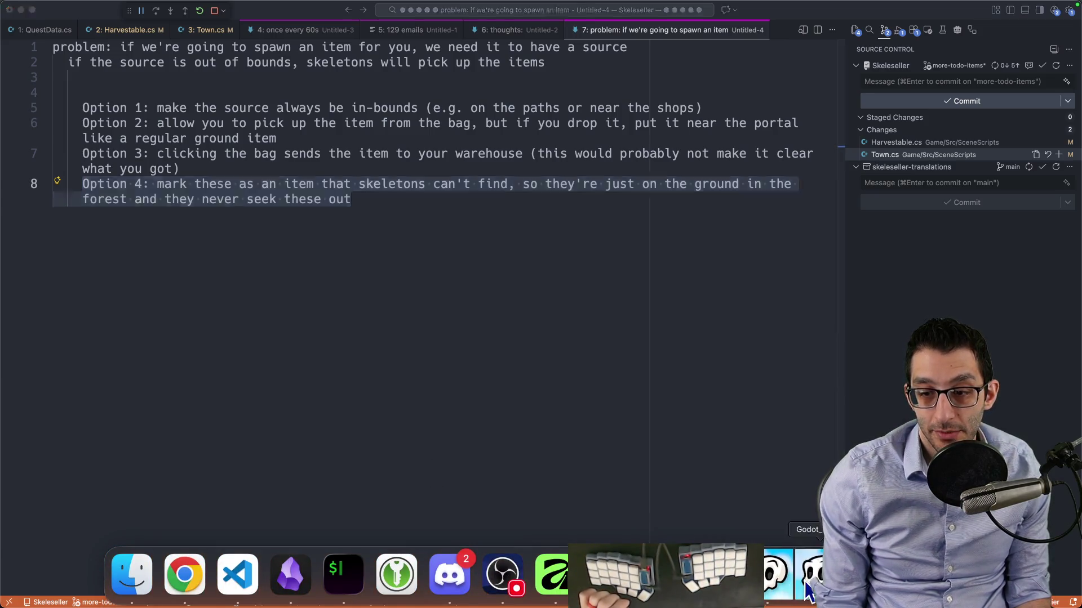
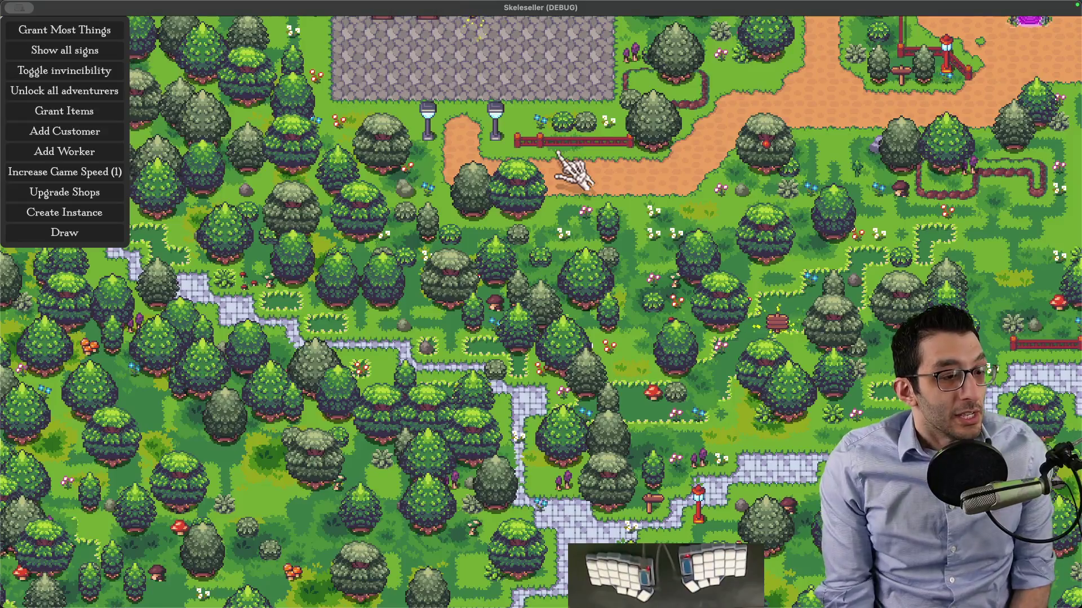
Start a new scratch note reading '36 keys' with an 'alpha 10 numbers' line
{"action": "key", "text": "super+Tab"}
{"action": "key", "text": "super+n"}
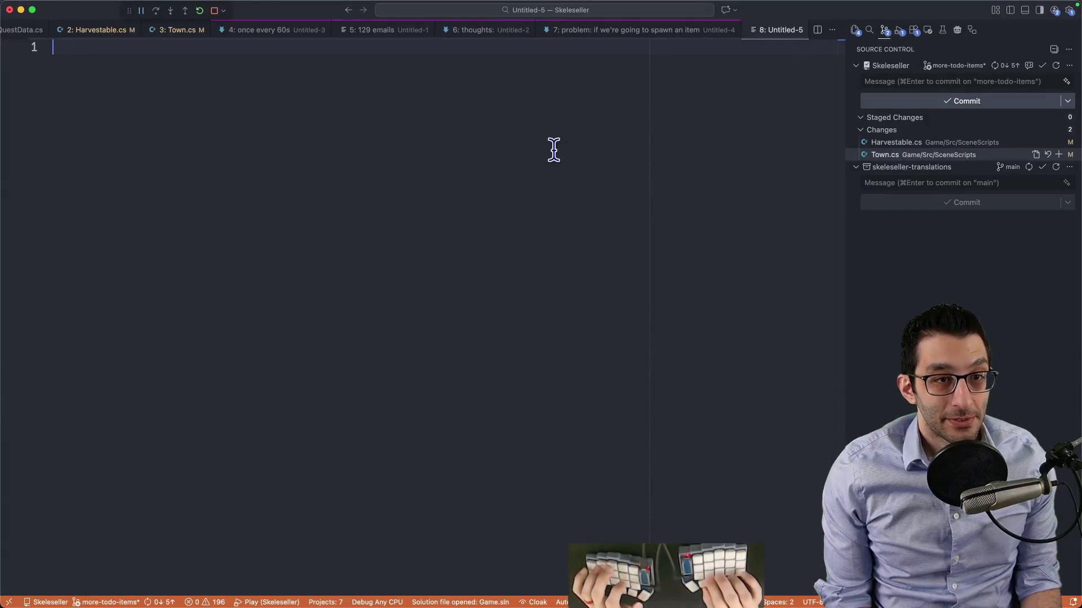
{"action": "type", "text": "36 keys"}
{"action": "key", "text": "Return"}
{"action": "type", "text": "26"}
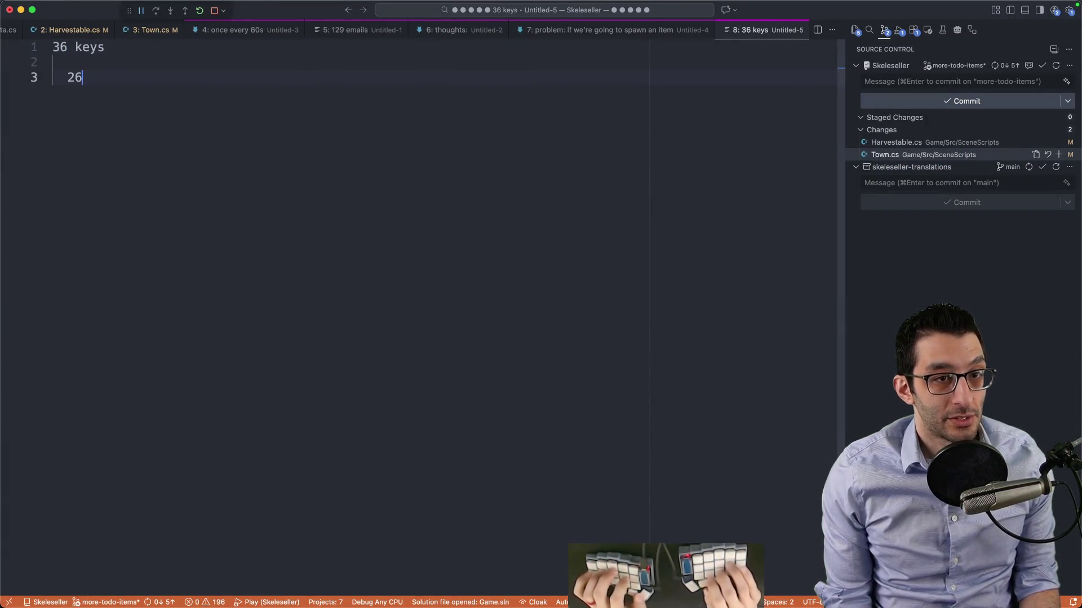
{"action": "type", "text": " alpha"}
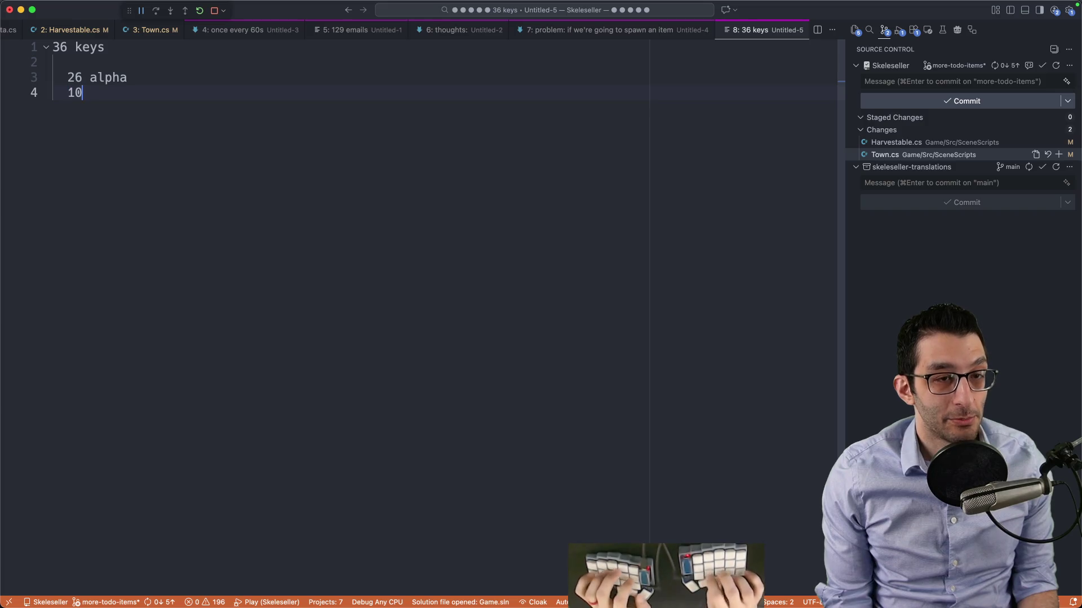
{"action": "type", "text": "   10 numbers"}
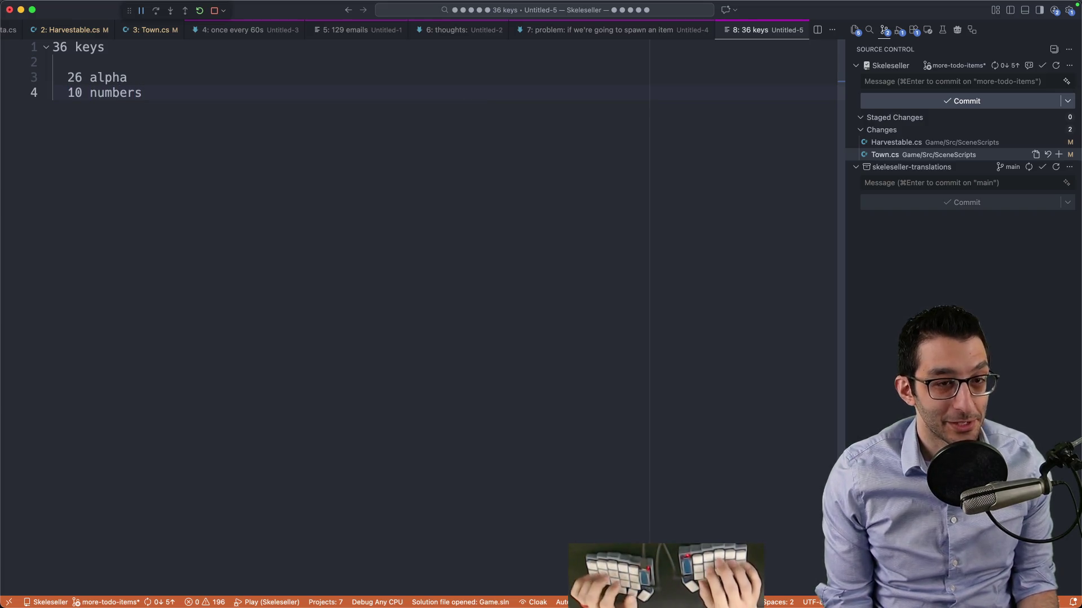
Rework the note into key-row lines 'luyneih;' and '789456123 _=+"():[]'
{"action": "key", "text": "shift+Up"}
{"action": "key", "text": "shift+Up"}
{"action": "key", "text": "Up"}
{"action": "key", "text": "Down"}
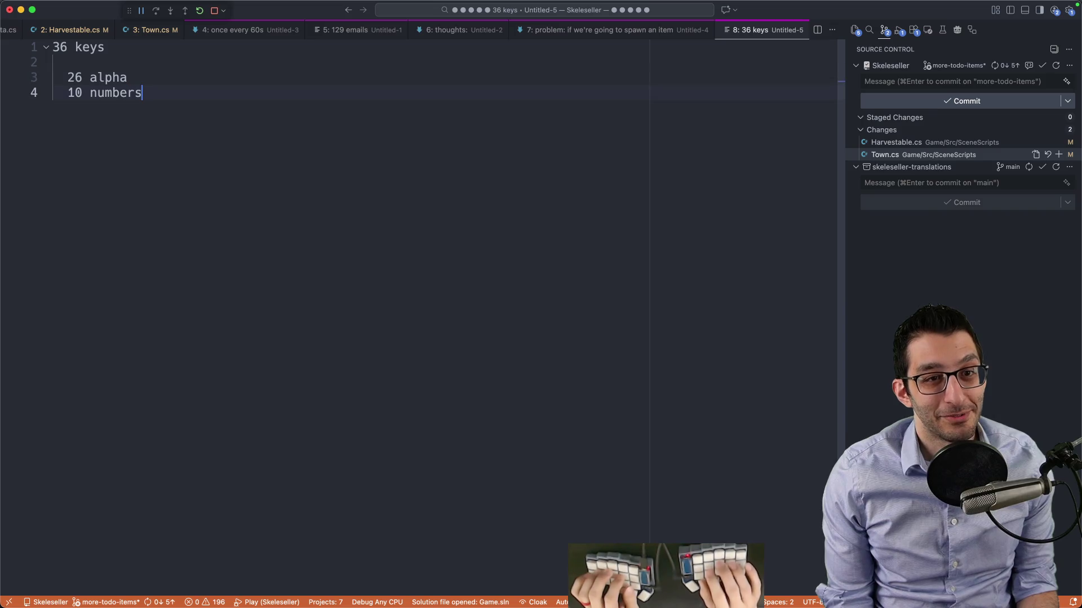
{"action": "key", "text": "shift+Home"}
{"action": "key", "text": "Return"}
{"action": "key", "text": "Return"}
{"action": "type", "text": "luyneih;"}
{"action": "key", "text": "Return"}
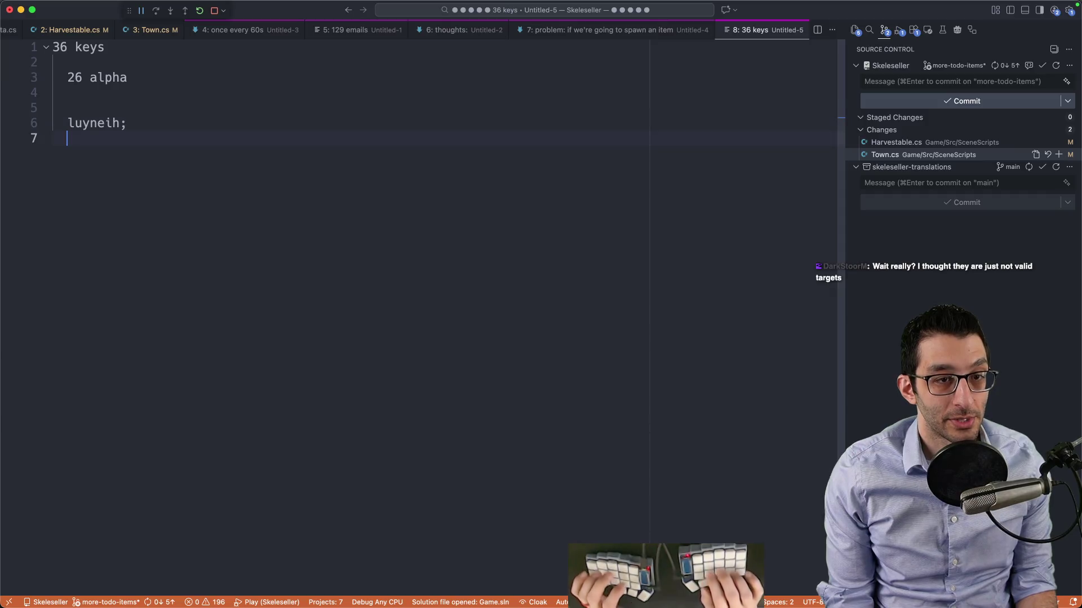
{"action": "type", "text": "789456123"}
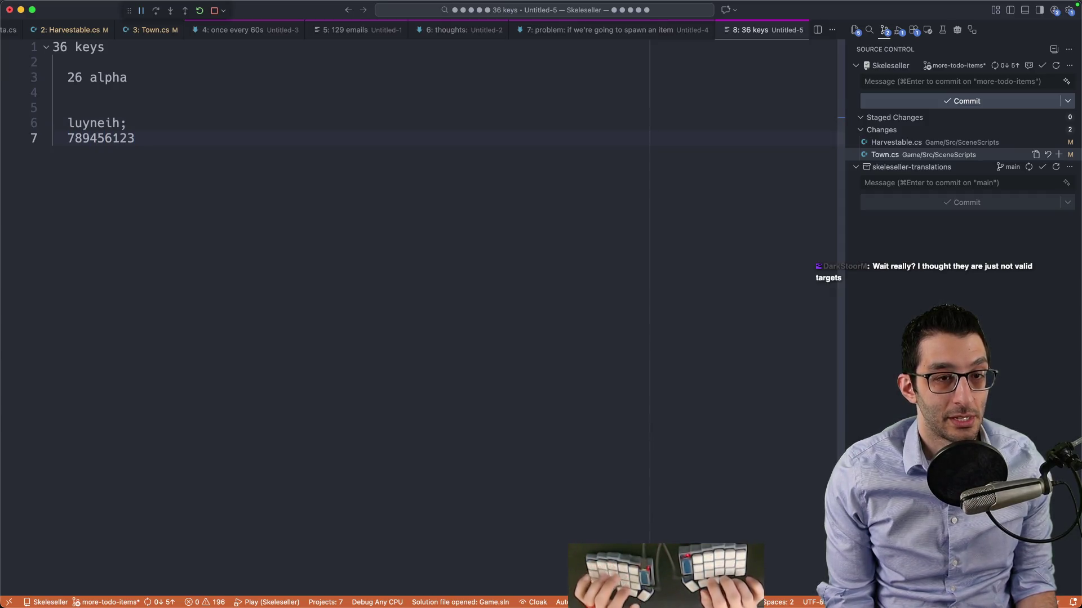
{"action": "type", "text": " _=+\"():[]"}
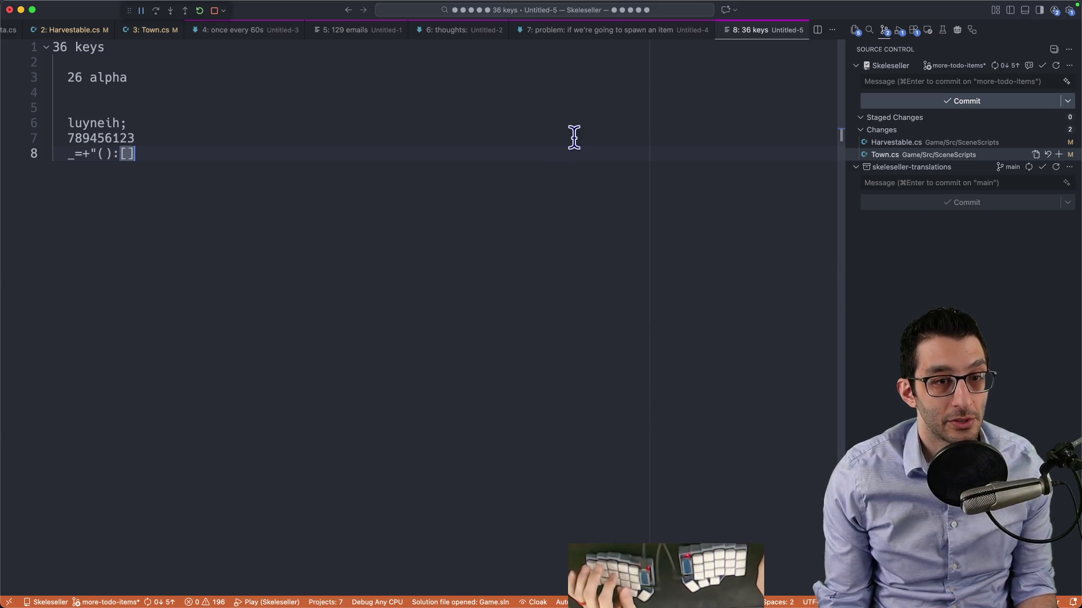
{"action": "key", "text": "Up"}
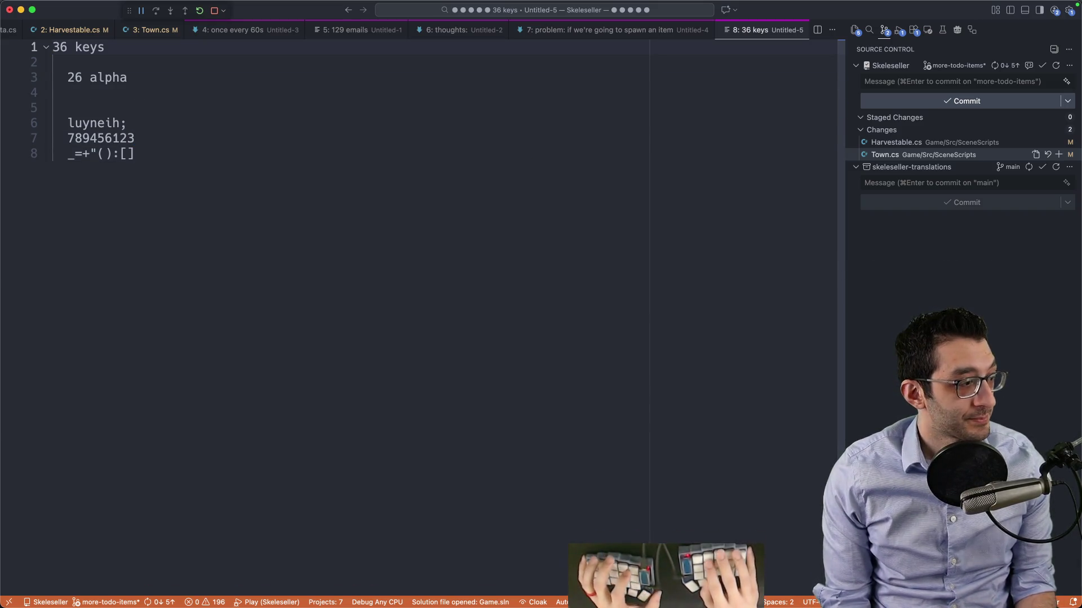
Close the scratch note without saving and return to the browser's GitHub issue
{"action": "key", "text": "super+w"}
{"action": "key", "text": "super+BackSpace"}
{"action": "key", "text": "super+Tab"}
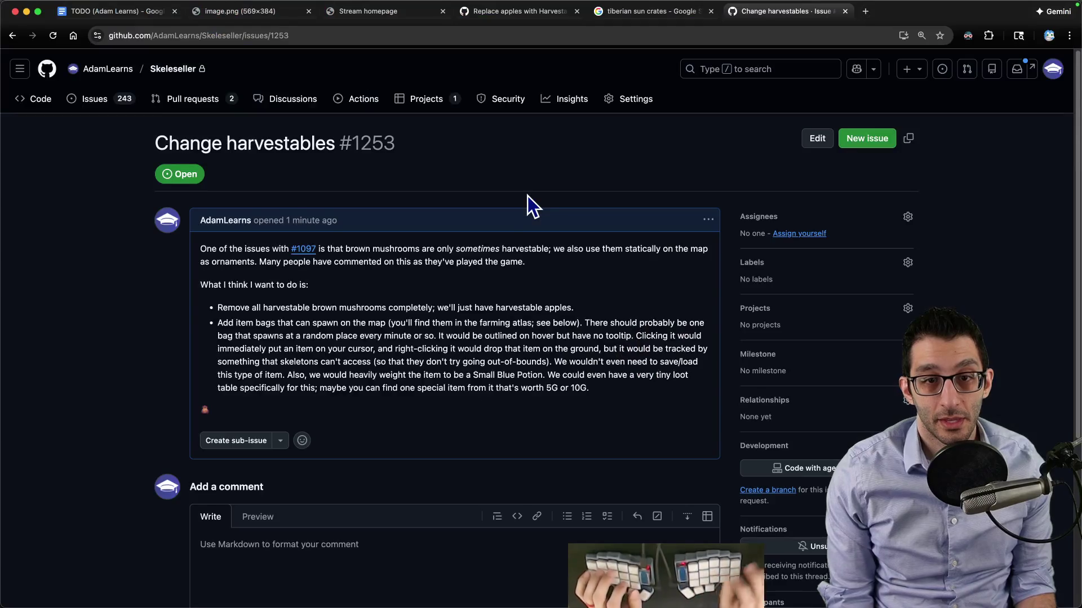
Delete the PRs block containing the 1097 mushroom note from the TODO document
{"action": "key", "text": "super+space"}
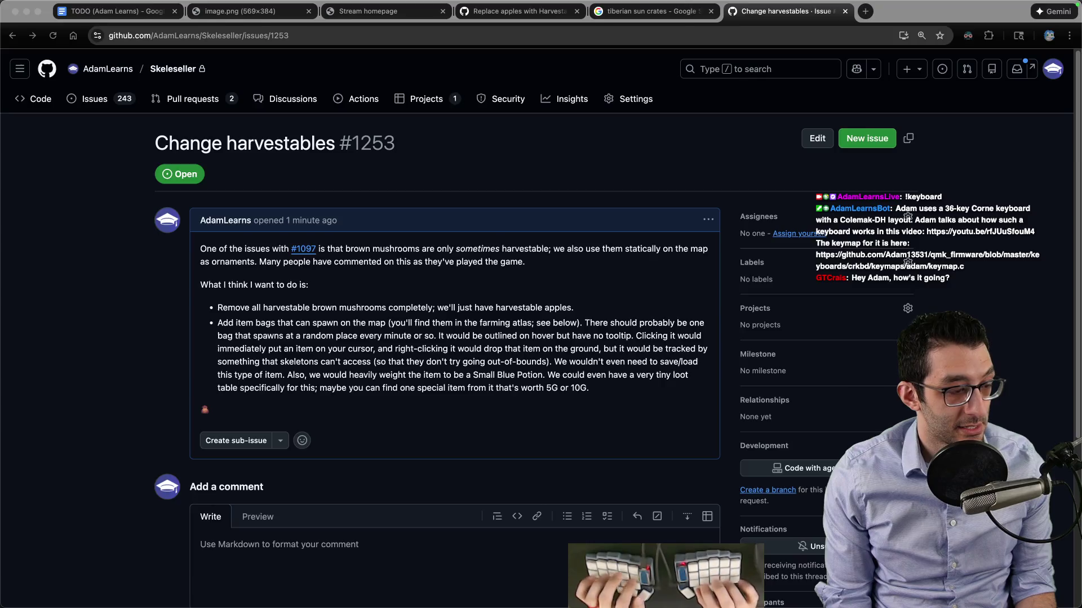
{"action": "key", "text": "super+Tab"}
{"action": "left_click", "coordinate": [185, 581]}
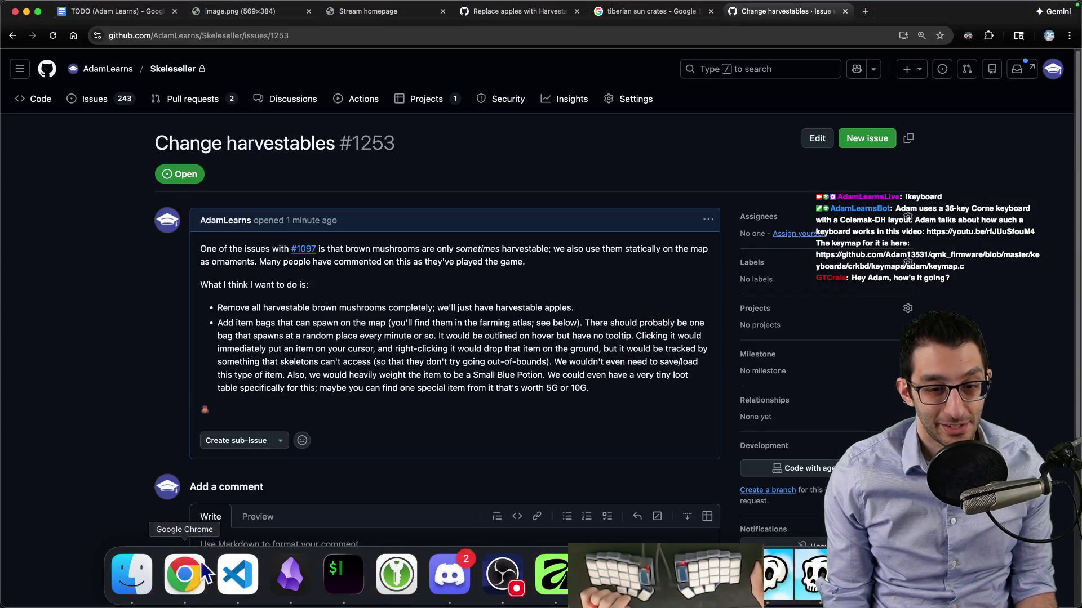
{"action": "left_click", "coordinate": [116, 12]}
{"action": "mouse_move", "coordinate": [589, 309]}
{"action": "left_mouse_down"}
{"action": "mouse_move", "coordinate": [417, 283]}
{"action": "mouse_move", "coordinate": [437, 237]}
{"action": "left_mouse_up"}
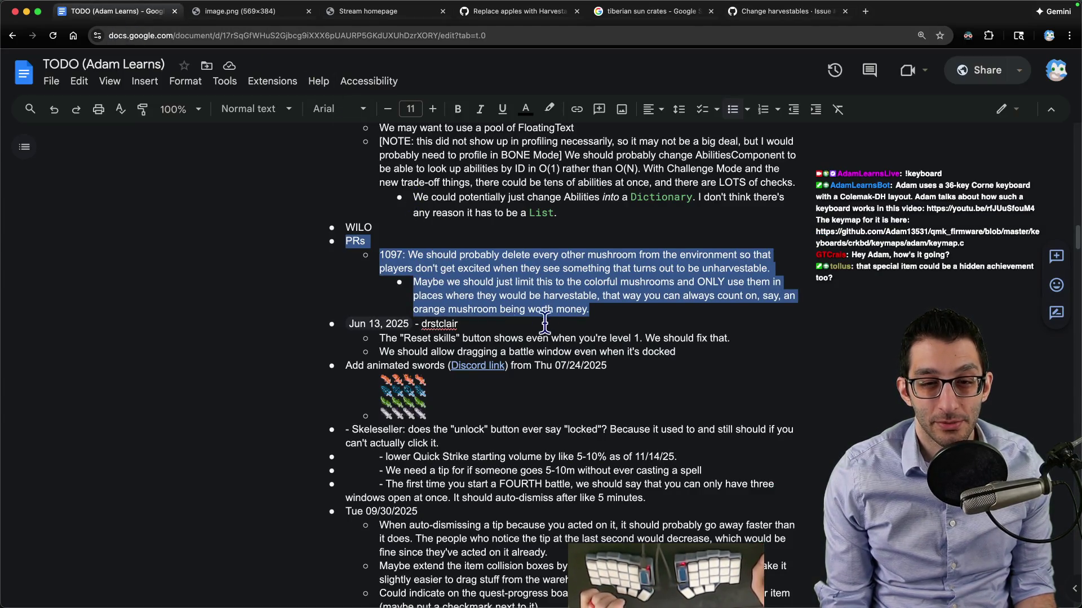
{"action": "key", "text": "Delete"}
{"action": "key", "text": "Delete"}
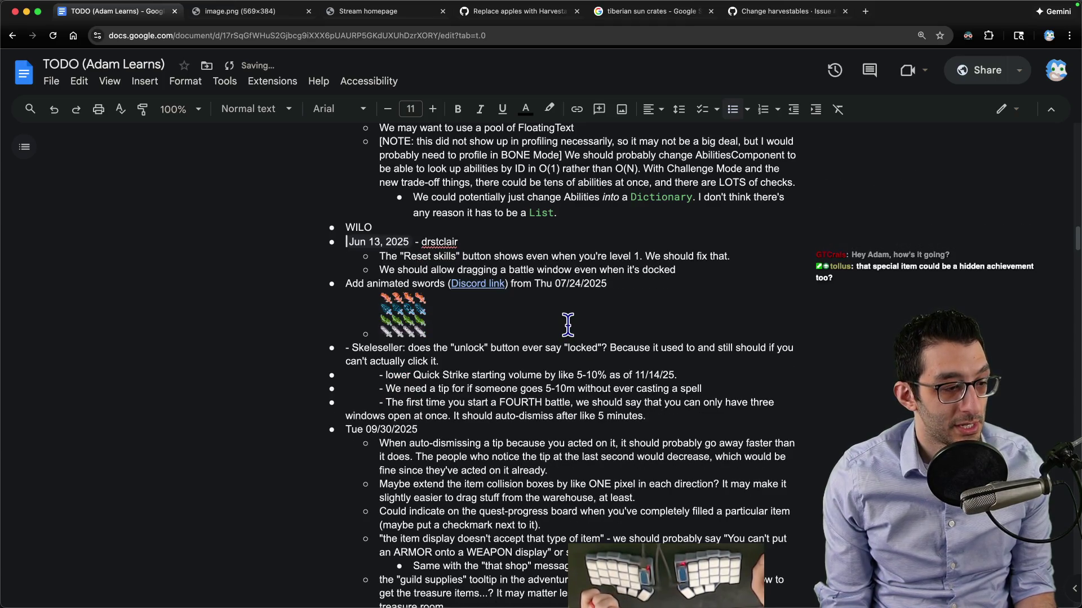
Open the Change harvestables issue description for editing, then cancel the edit
{"action": "key", "text": "ctrl+shift+Tab"}
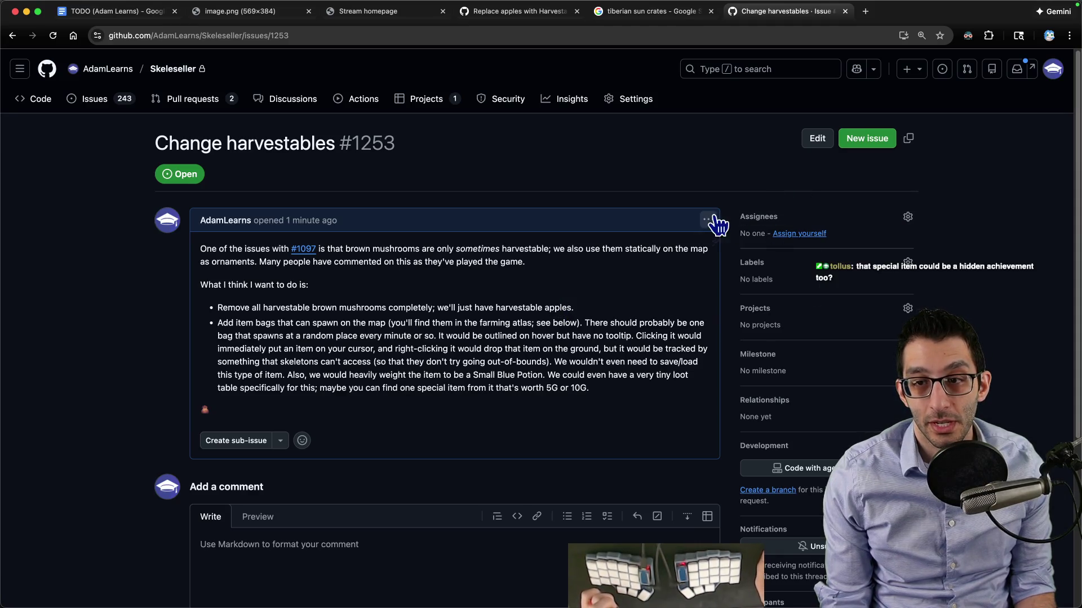
{"action": "left_click", "coordinate": [708, 220]}
{"action": "left_click", "coordinate": [729, 285]}
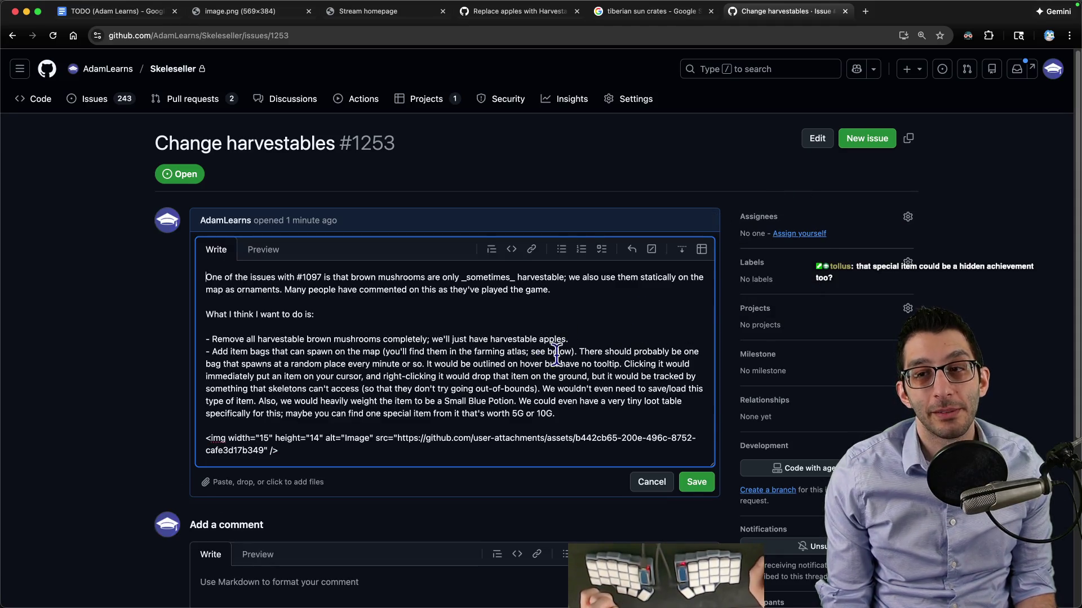
{"action": "left_click", "coordinate": [650, 483]}
Pick up the item on the Skeleseller map and return to the editor's notes
{"action": "left_click", "coordinate": [526, 586]}
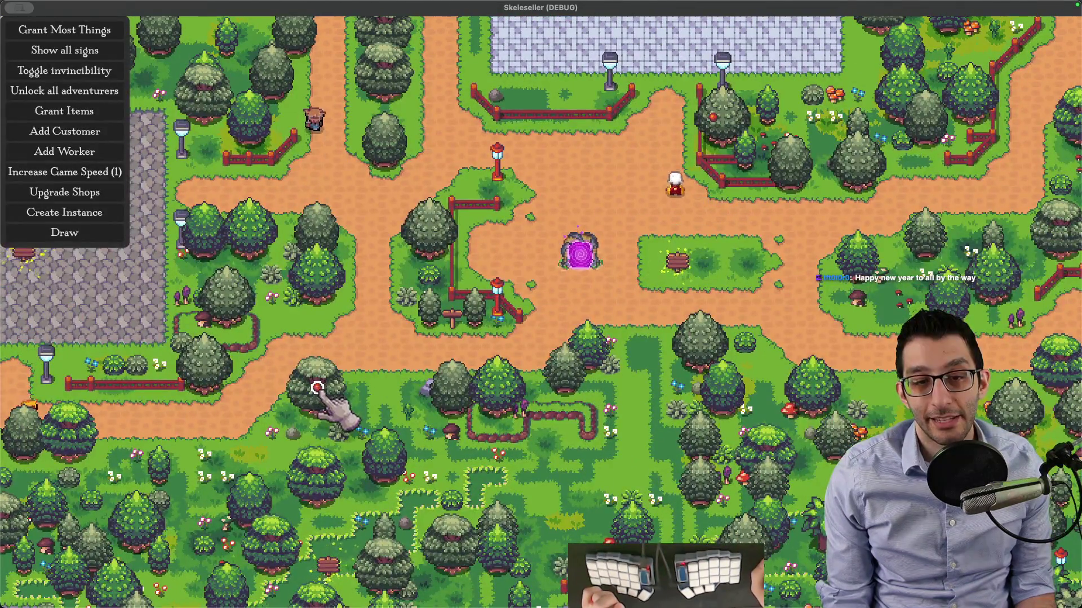
{"action": "left_click", "coordinate": [319, 390]}
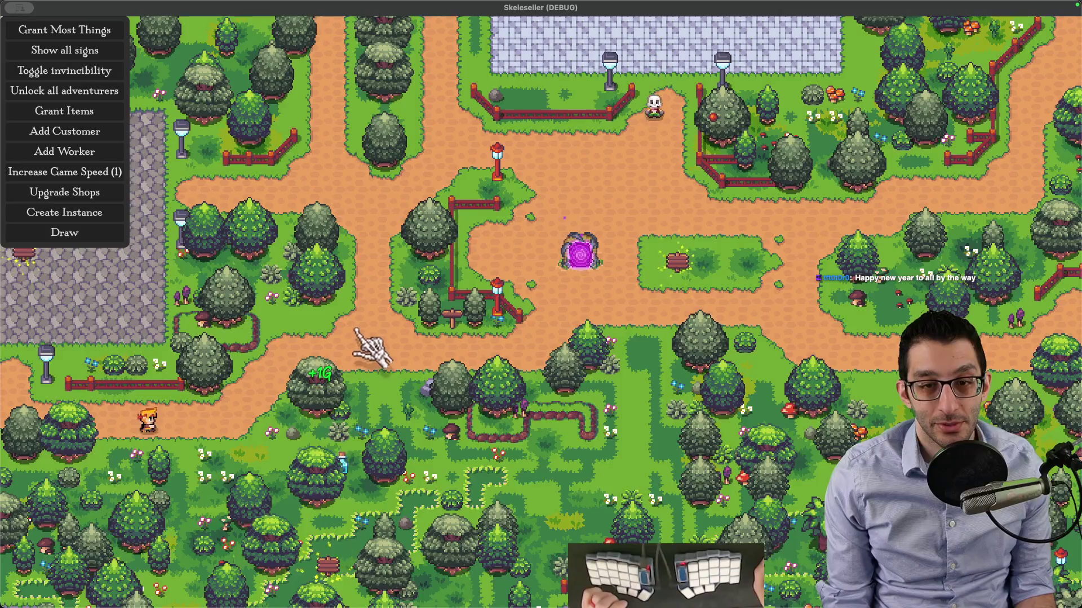
{"action": "key", "text": "super+Tab"}
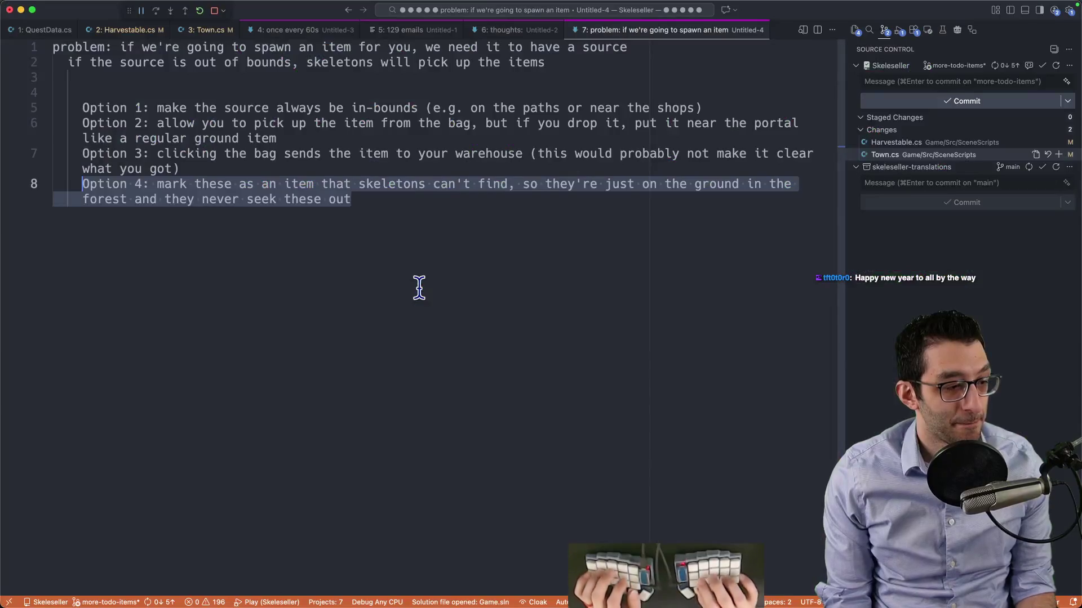
Review the Harvestable.cs and Town.cs diffs, selecting the SpawnItem line in Testeroni
{"action": "key", "text": "ctrl+Tab"}
{"action": "key", "text": "ctrl+Tab"}
{"action": "key", "text": "ctrl+Tab"}
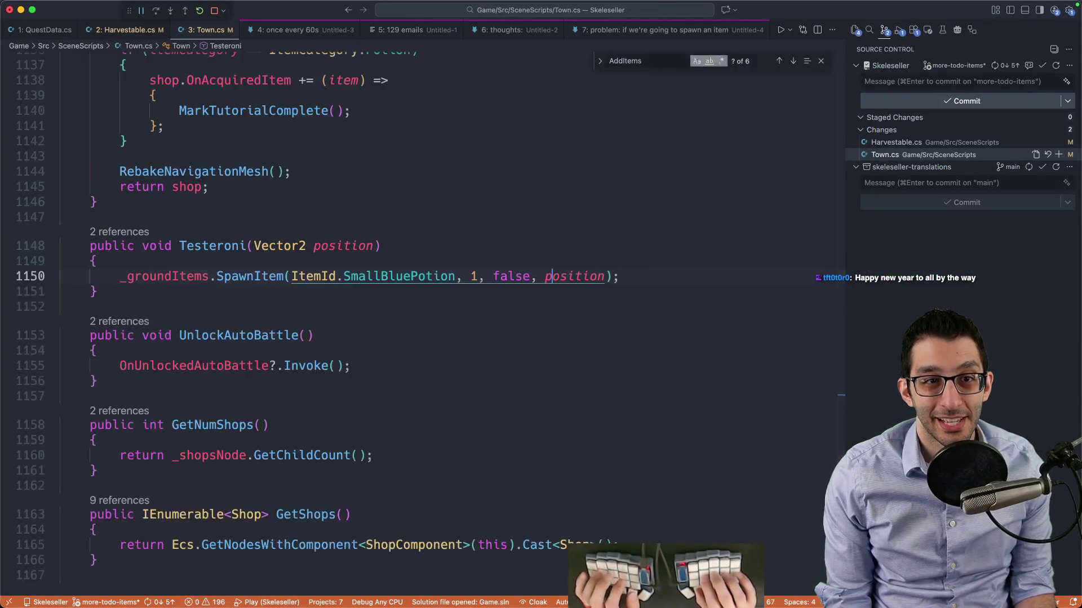
{"action": "left_click", "coordinate": [931, 144]}
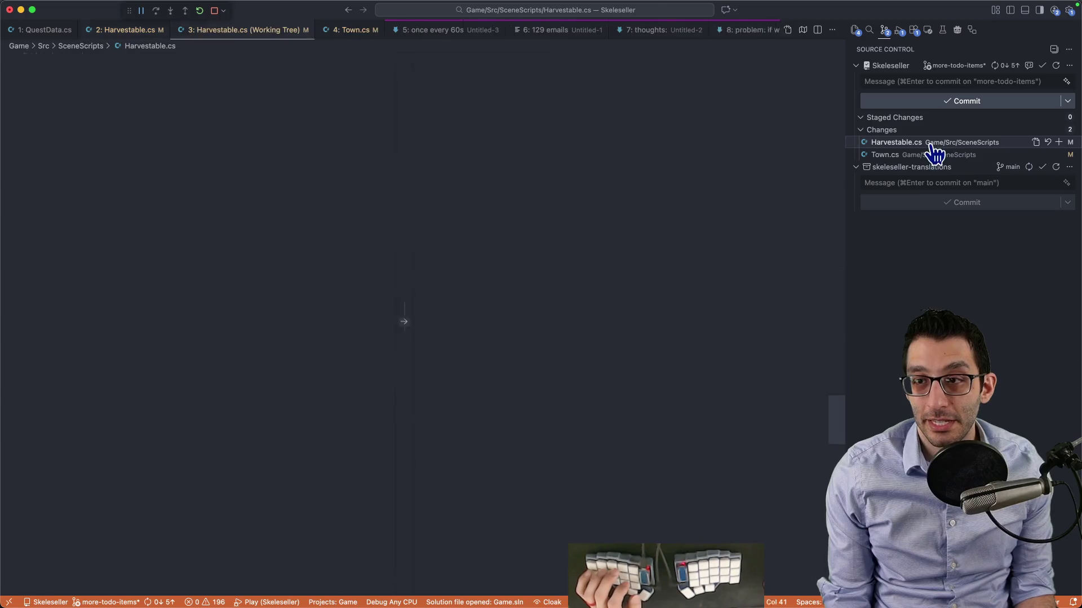
{"action": "left_click", "coordinate": [884, 154]}
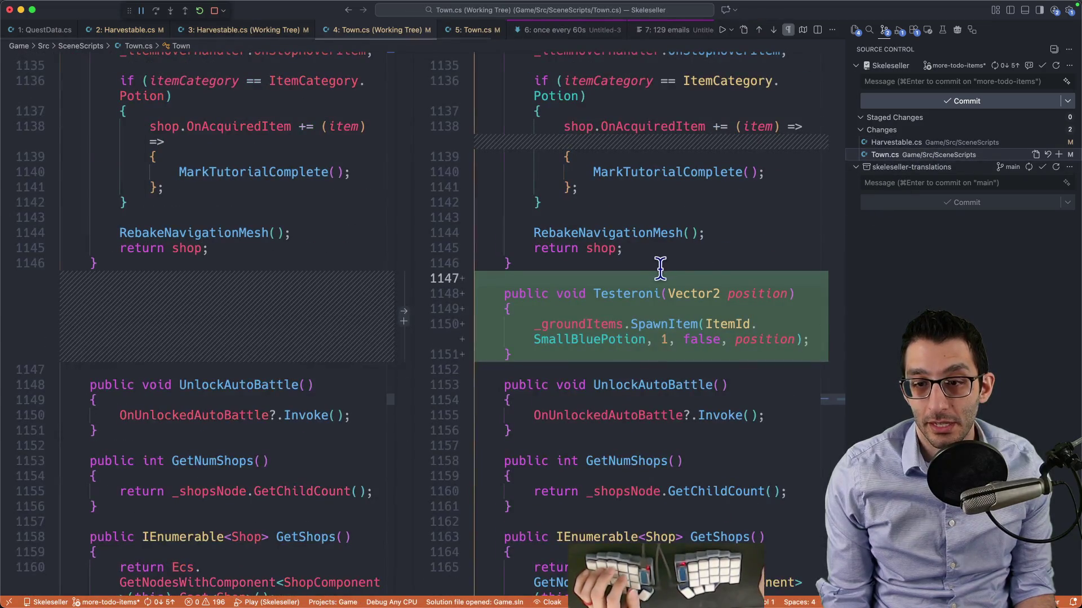
{"action": "left_click_drag", "start_coordinate": [810, 283], "coordinate": [572, 267]}
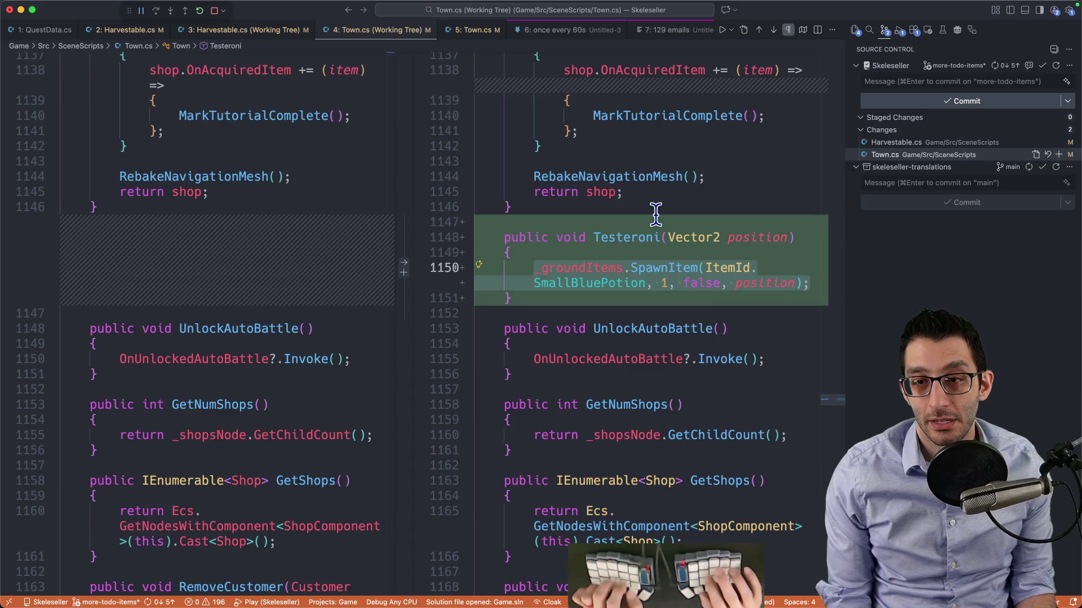
{"action": "key", "text": "super+Tab"}
{"action": "left_click", "coordinate": [708, 220]}
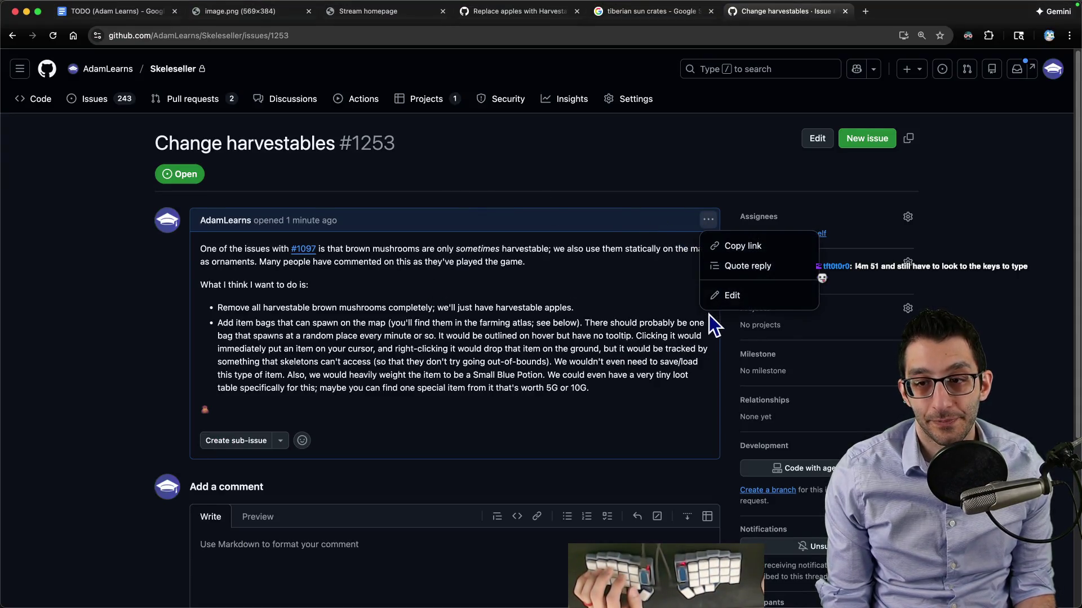
Begin a testing note in the issue description and copy the Testeroni method from Town.cs
{"action": "left_click", "coordinate": [726, 295]}
{"action": "key", "text": "Return"}
{"action": "key", "text": "Return"}
{"action": "type", "text": "Note: when testing this, I put"}
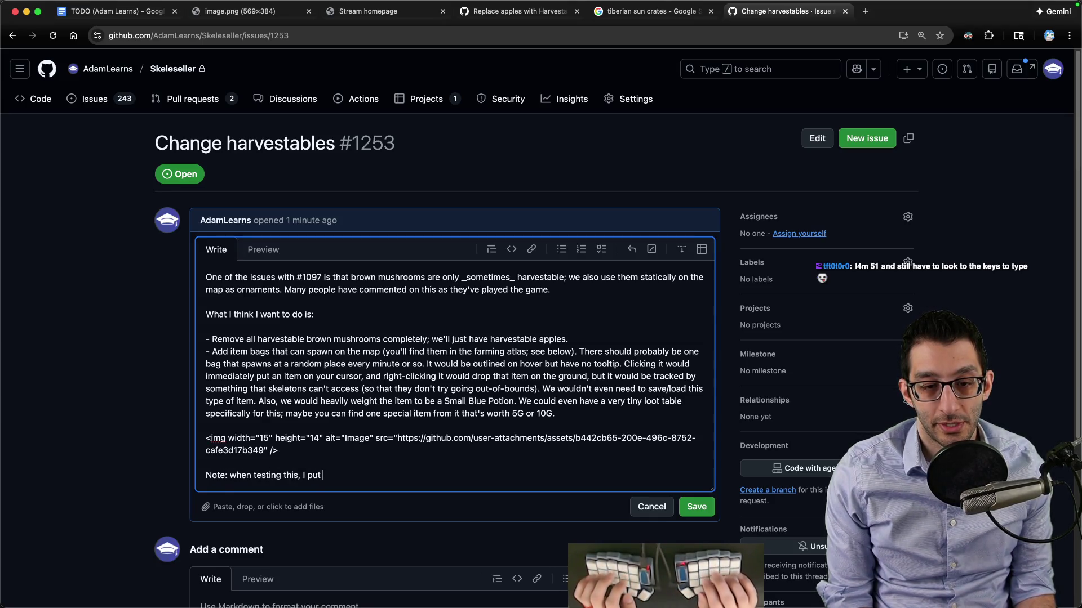
{"action": "type", "text": "this code in `Town.cs`,"}
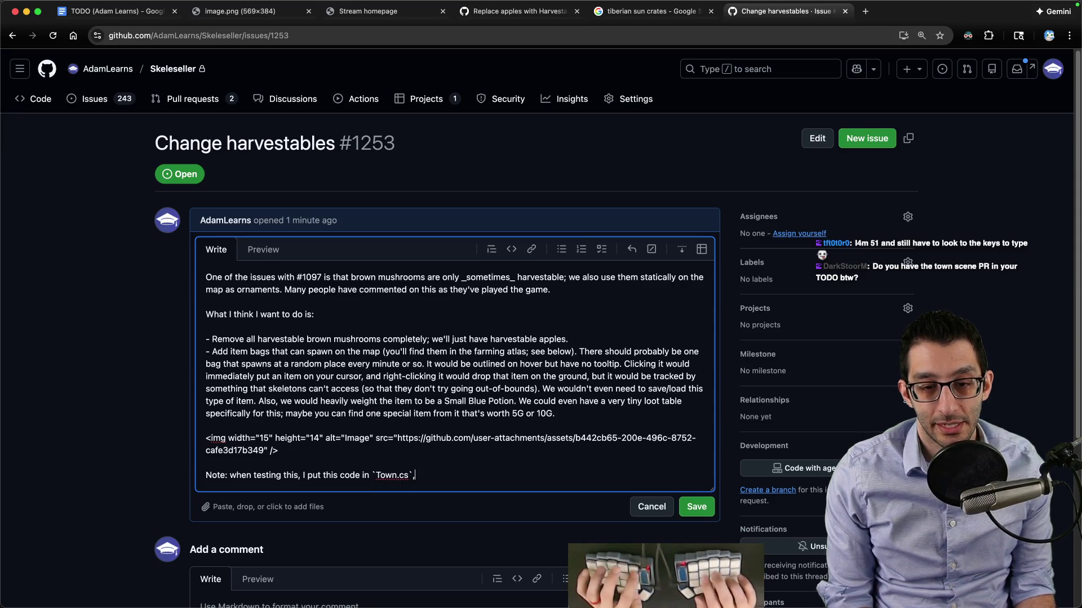
{"action": "type", "text": " but it cre"}
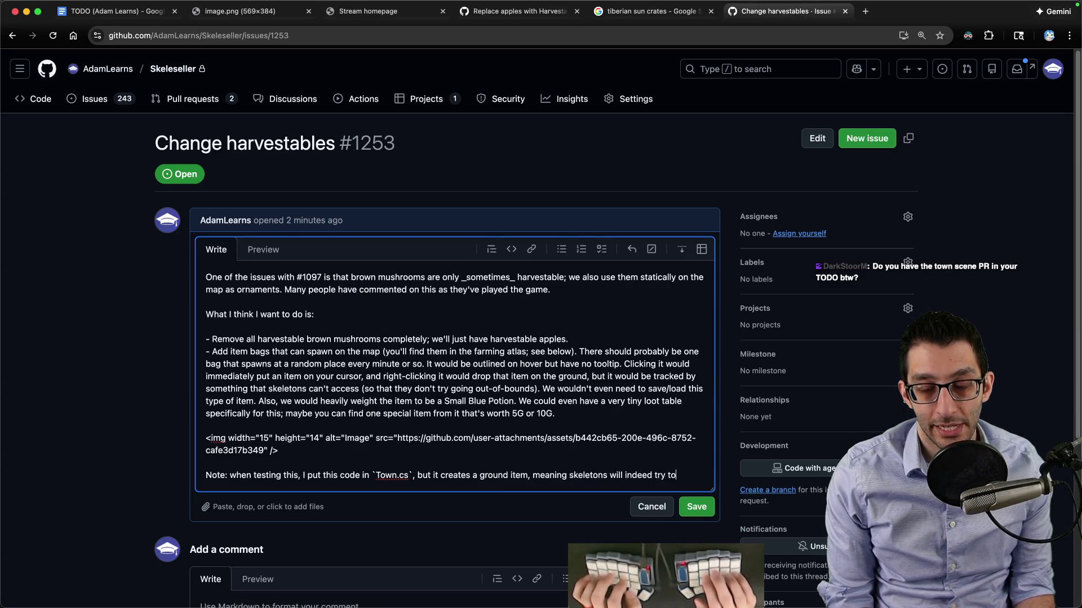
{"action": "key", "text": "super+Tab"}
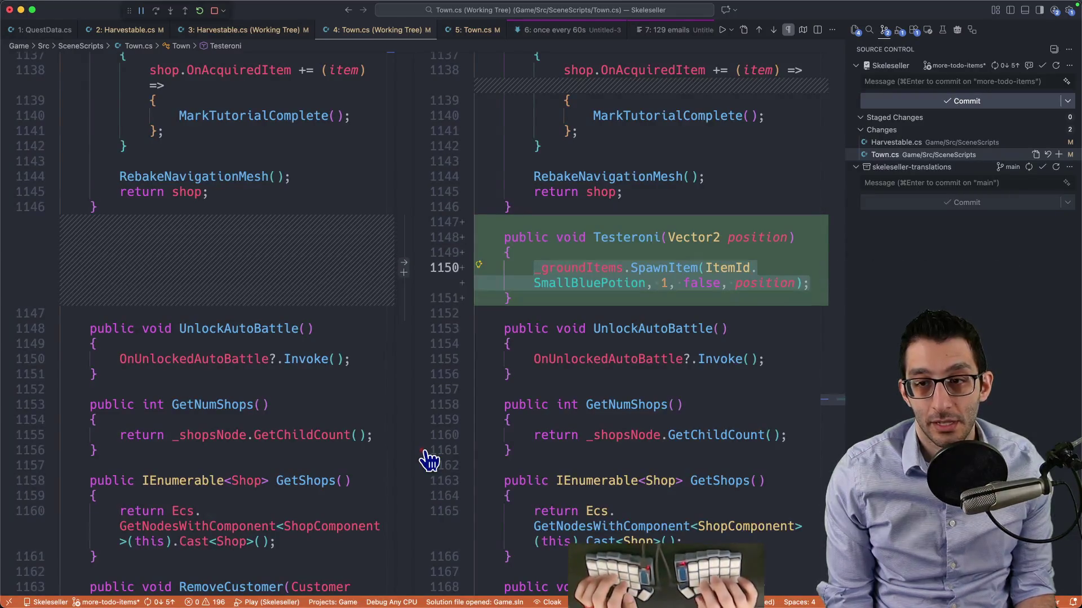
{"action": "key", "text": "shift+Up"}
{"action": "key", "text": "shift+Up"}
{"action": "key", "text": "shift+Up"}
{"action": "key", "text": "super+c"}
Paste the Testeroni code under a ```cs fence in the issue description and save it
{"action": "key", "text": "super+Tab"}
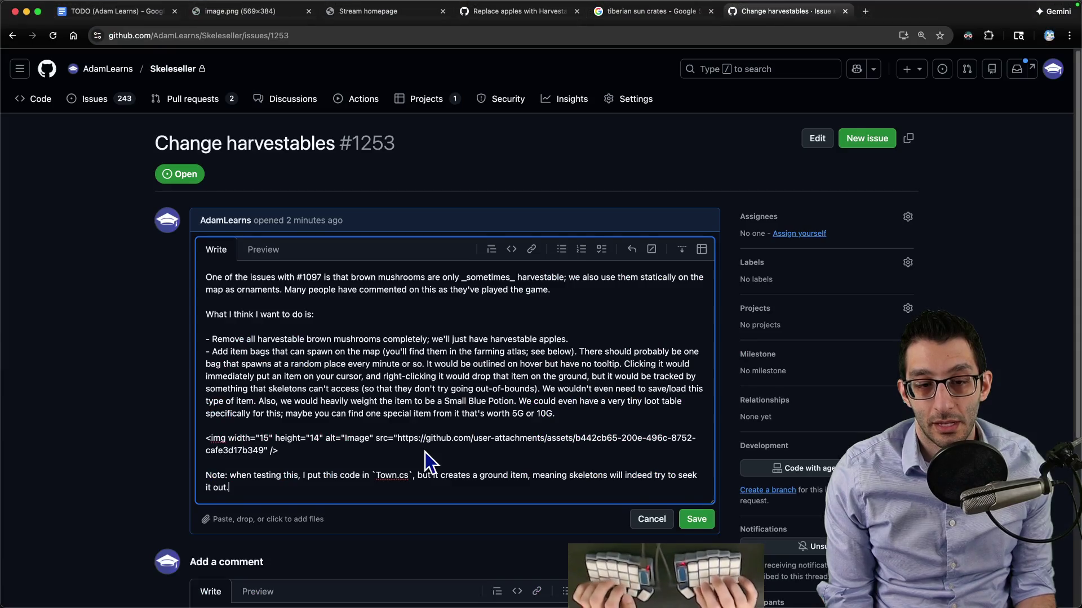
{"action": "key", "text": "Return"}
{"action": "key", "text": "Return"}
{"action": "type", "text": "```cs"}
{"action": "key", "text": "Return"}
{"action": "key", "text": "Return"}
{"action": "key", "text": "super+v"}
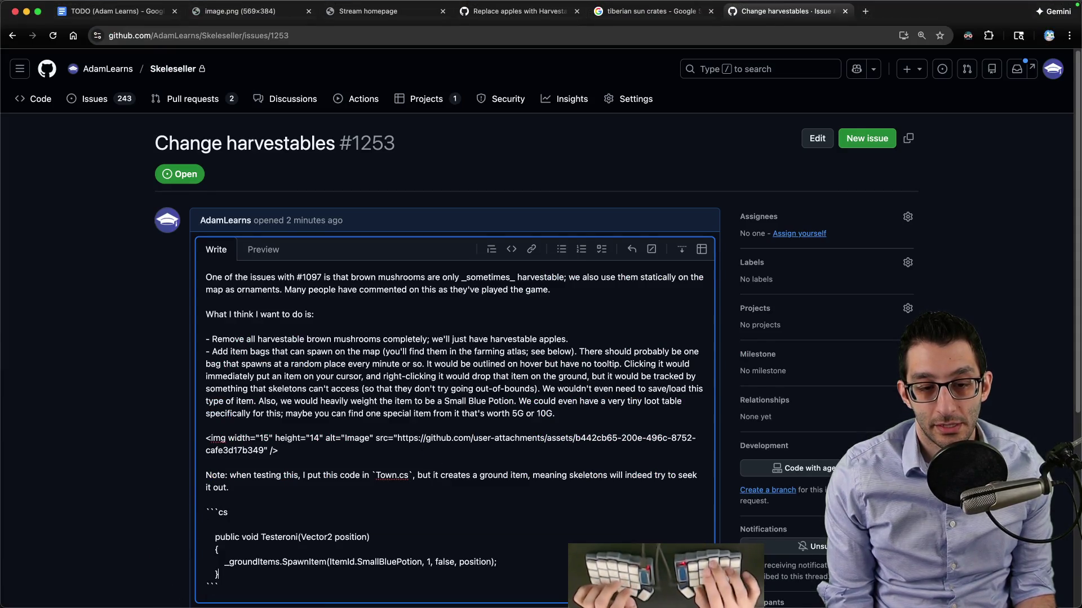
{"action": "left_click", "coordinate": [206, 525]}
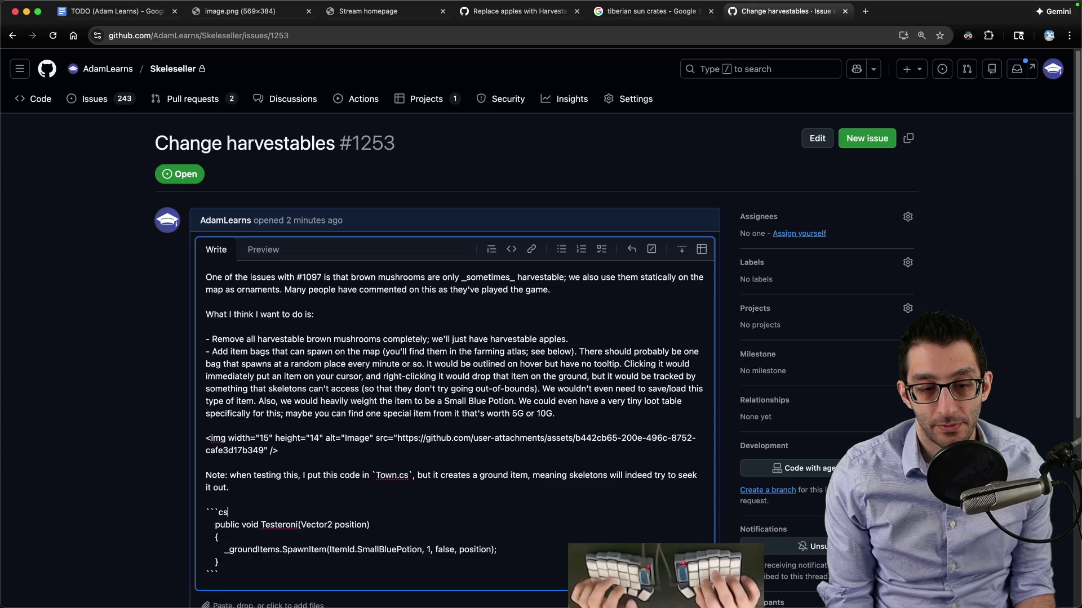
{"action": "key", "text": "super+Return"}
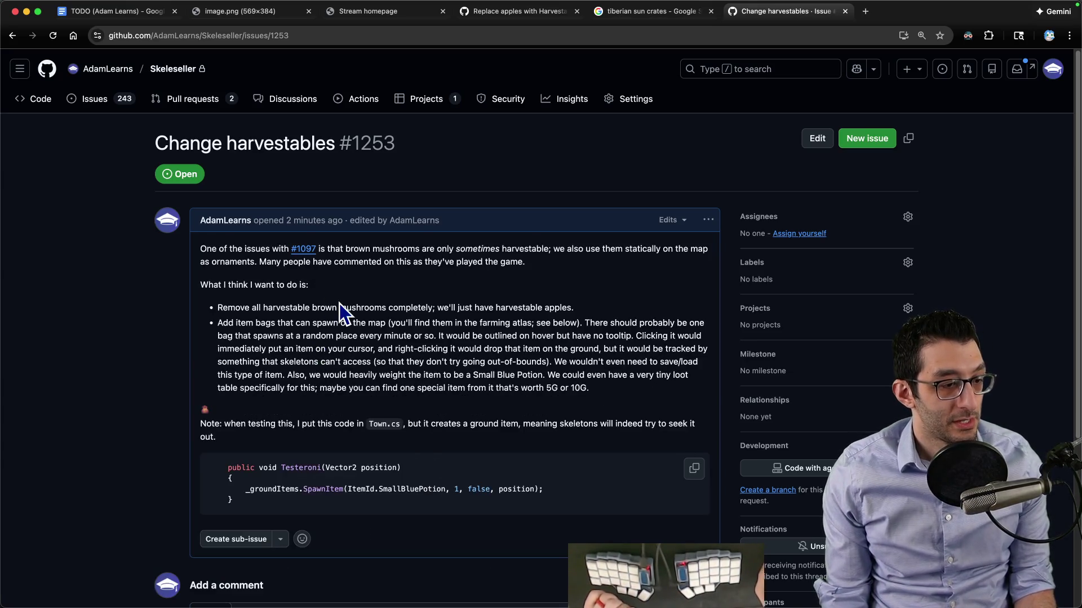
{"action": "left_click", "coordinate": [175, 100]}
Read PR #1221 and the latest comment on its linked issue #154, 'Rename Town and TownScene'
{"action": "left_click", "coordinate": [274, 233]}
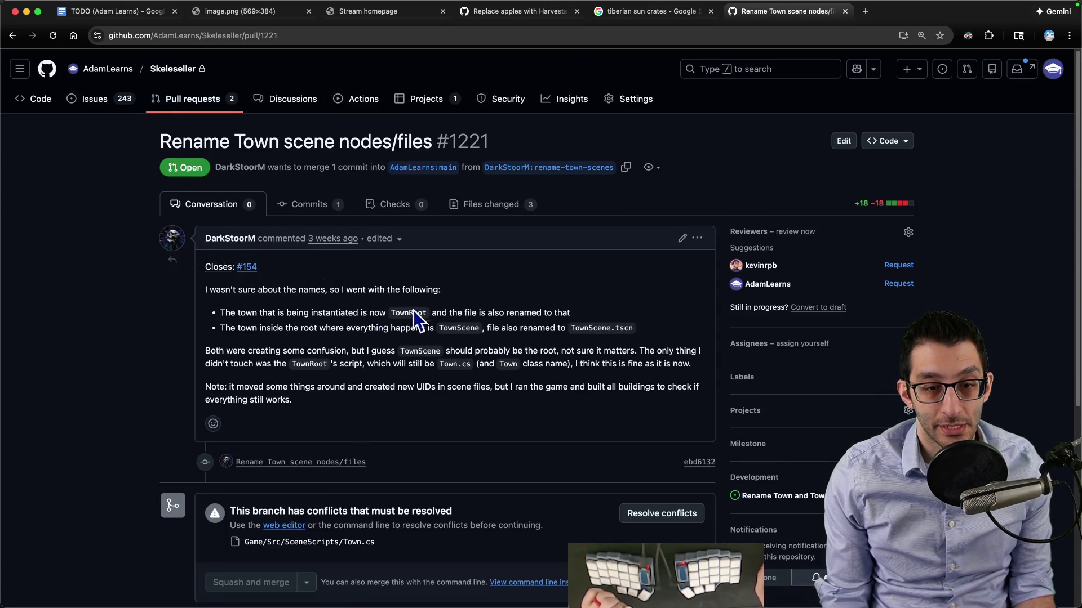
{"action": "scroll", "coordinate": [414, 318], "scroll_direction": "down", "scroll_amount": 4}
{"action": "scroll", "coordinate": [423, 319], "scroll_direction": "up", "scroll_amount": 4}
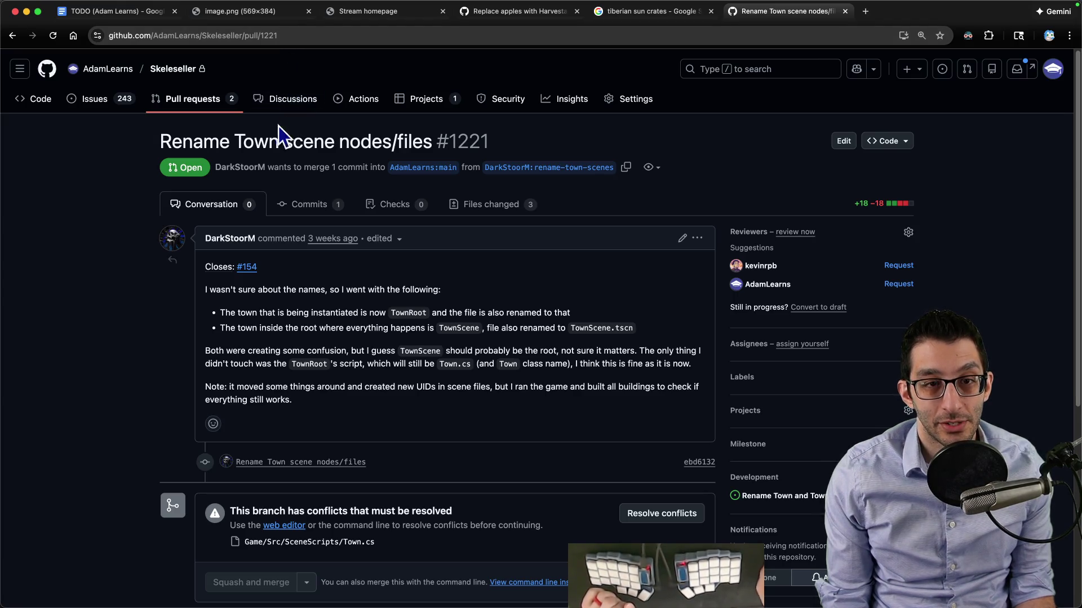
{"action": "left_click", "coordinate": [248, 267], "text": "shift+super"}
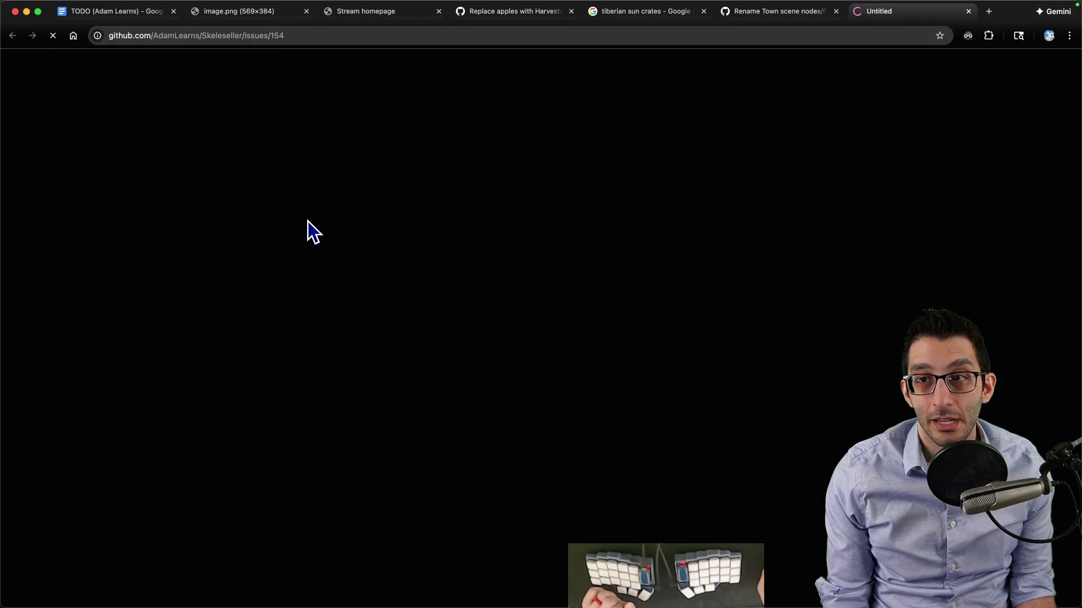
{"action": "scroll", "coordinate": [358, 224], "scroll_direction": "down", "scroll_amount": 15}
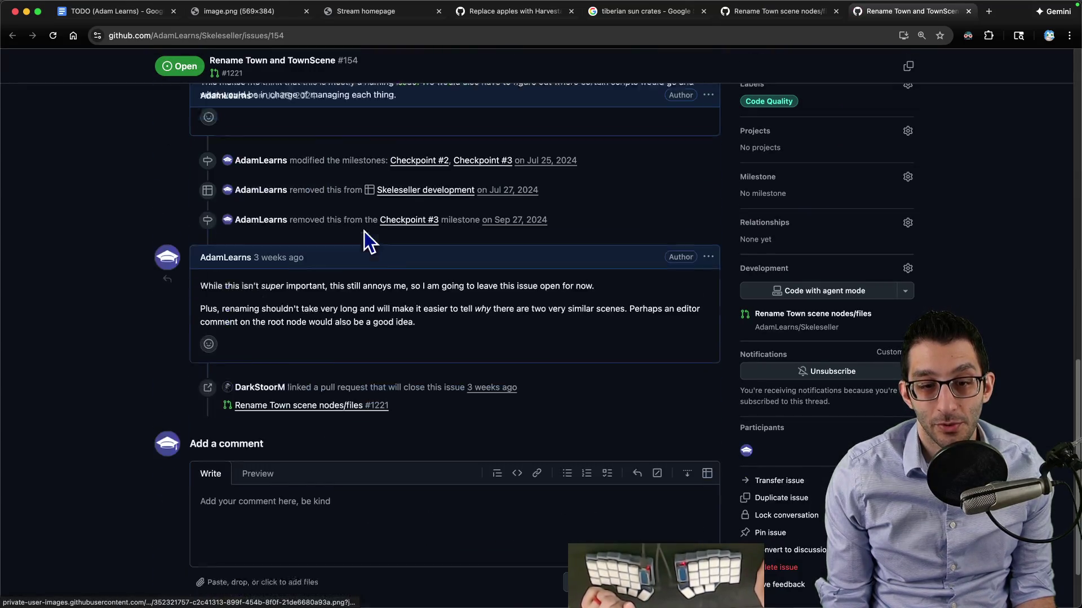
{"action": "left_click_drag", "start_coordinate": [202, 275], "coordinate": [596, 273]}
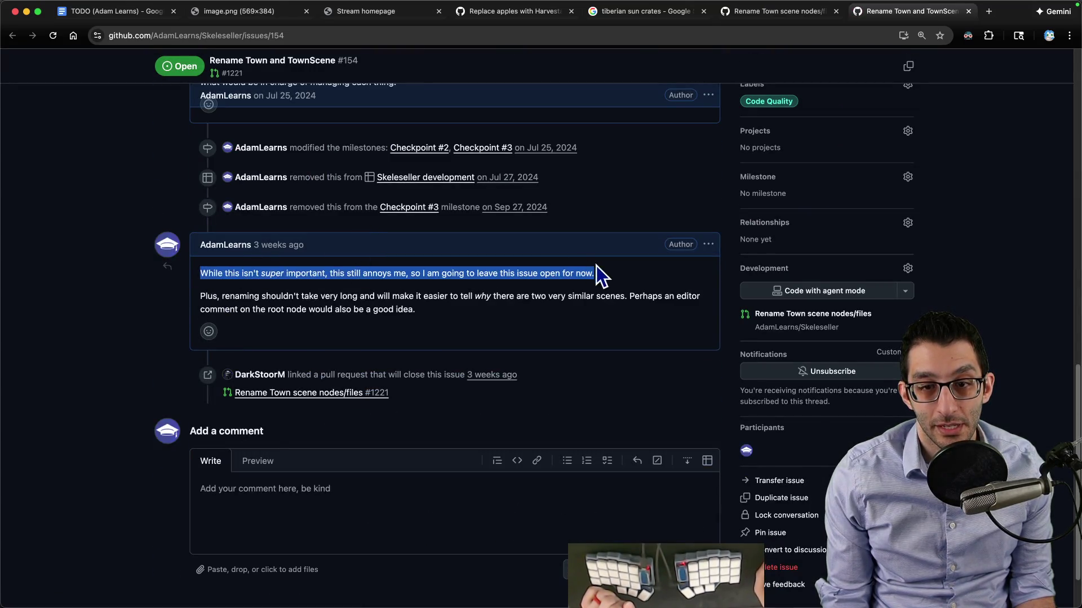
{"action": "left_click", "coordinate": [617, 273]}
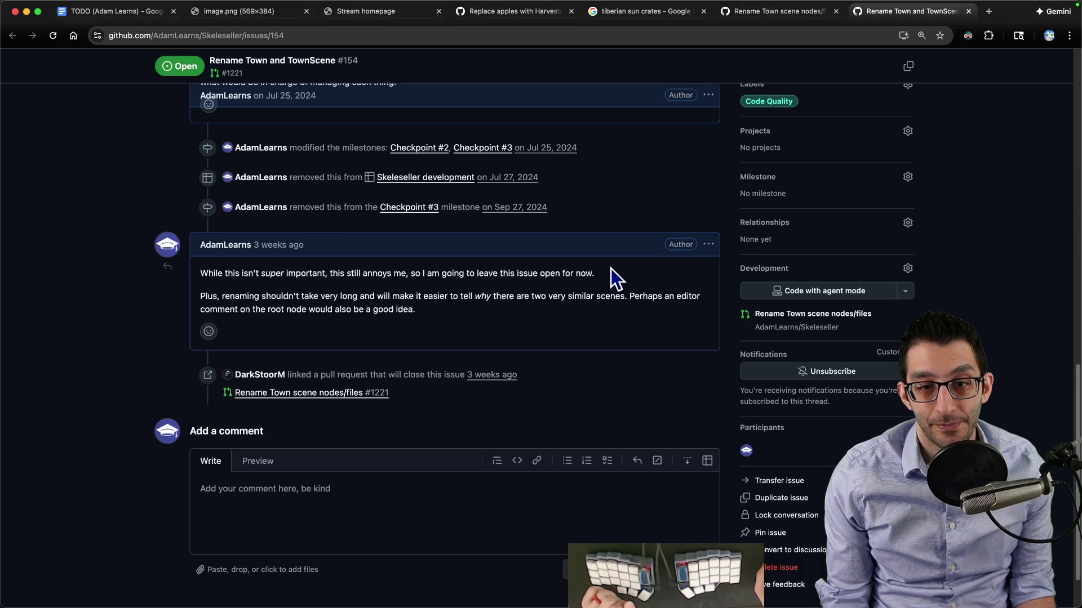
{"action": "key", "text": "a"}
{"action": "key", "text": "super+1"}
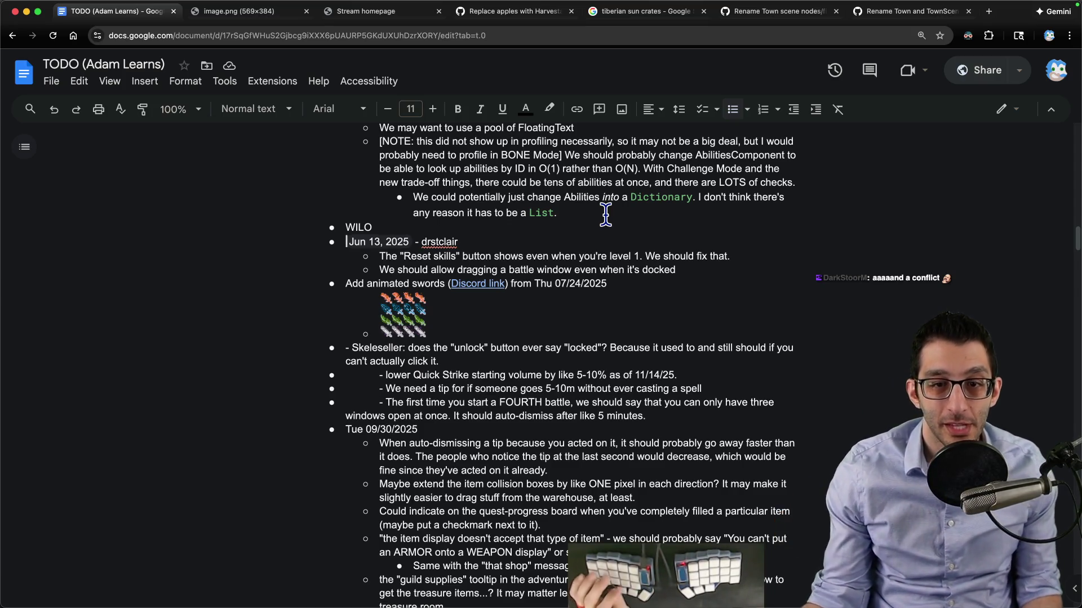
Select the Reset skills to-do line, then quit Skeleseller from its pause menu
{"action": "triple_click", "coordinate": [504, 256]}
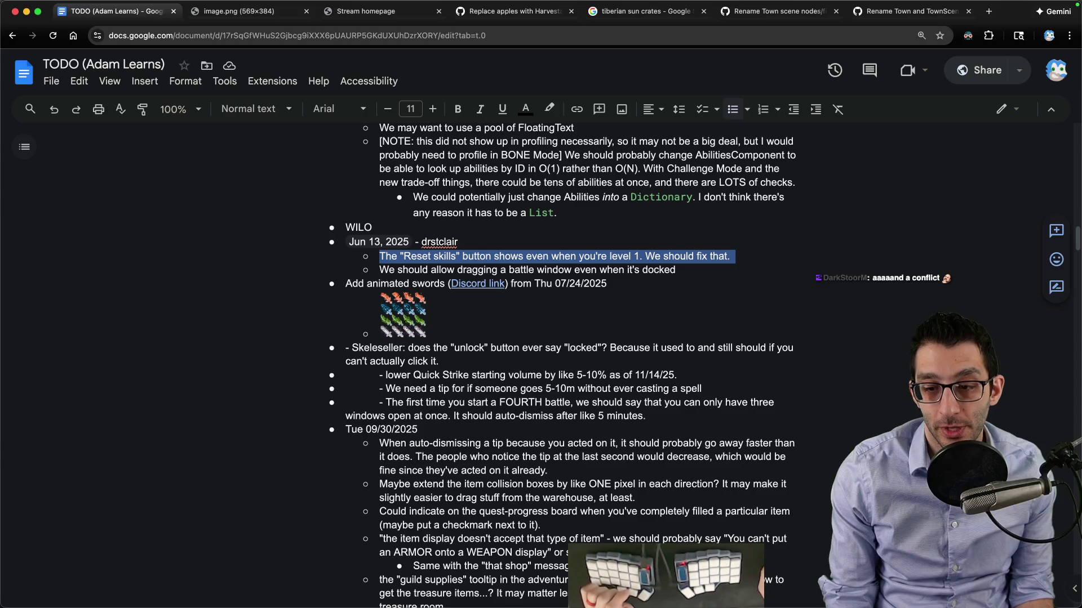
{"action": "left_click", "coordinate": [769, 585]}
{"action": "key", "text": "Escape"}
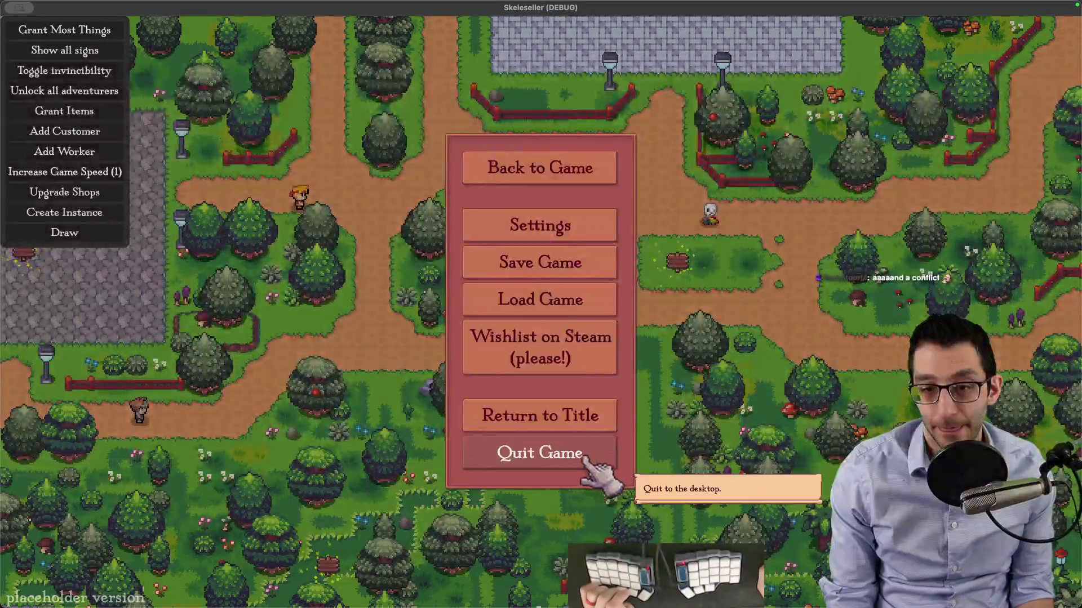
{"action": "left_click", "coordinate": [579, 458]}
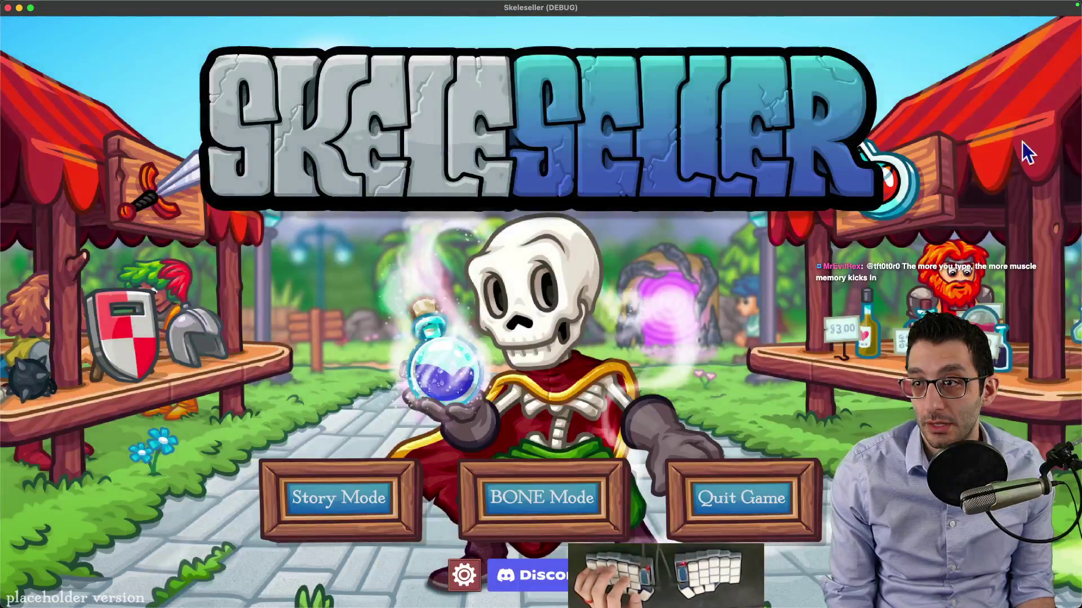
{"action": "left_click", "coordinate": [264, 599]}
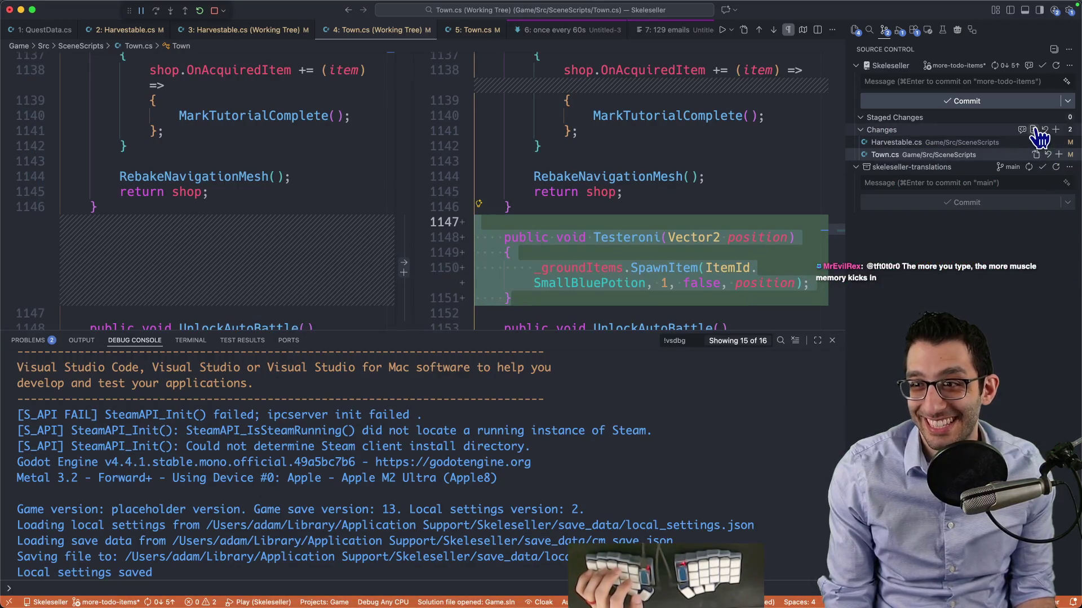
Discard all changes to Harvestable.cs and Town.cs and close the unsaved notes without saving
{"action": "left_click", "coordinate": [1044, 130]}
{"action": "left_click", "coordinate": [536, 349]}
{"action": "key", "text": "super+q"}
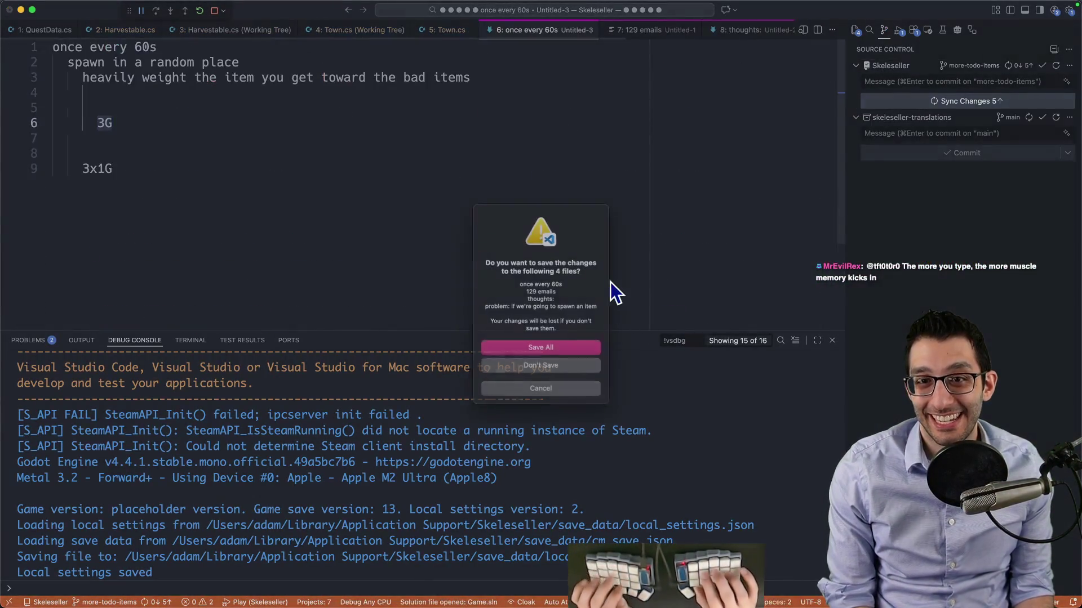
{"action": "key", "text": "super+d"}
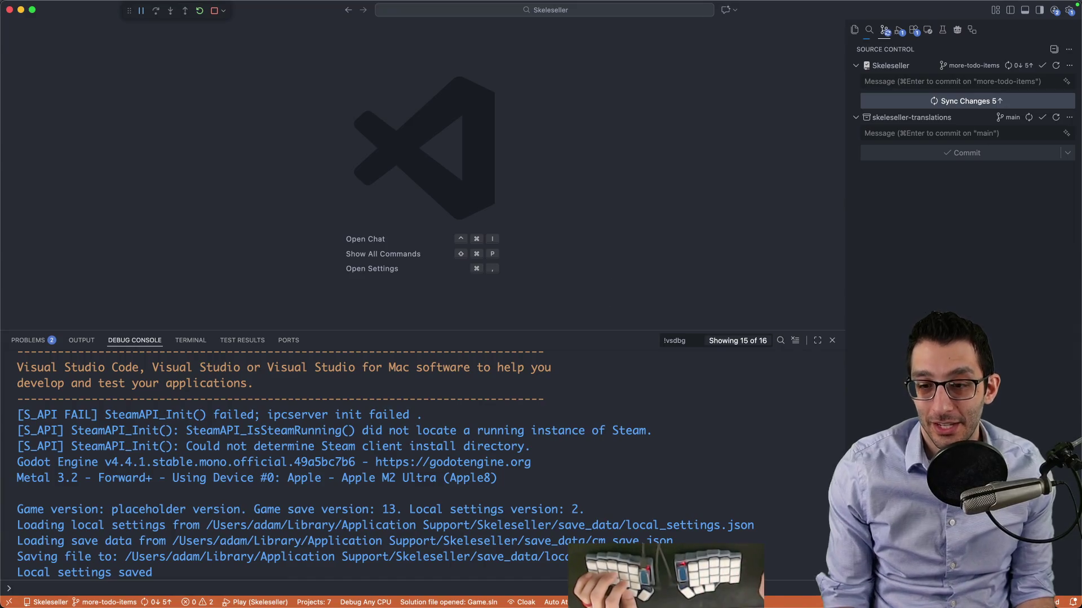
Relaunch Skeleseller and continue from the saved game
{"action": "mouse_move", "coordinate": [740, 575]}
{"action": "left_click", "coordinate": [793, 575]}
{"action": "left_click", "coordinate": [484, 346]}
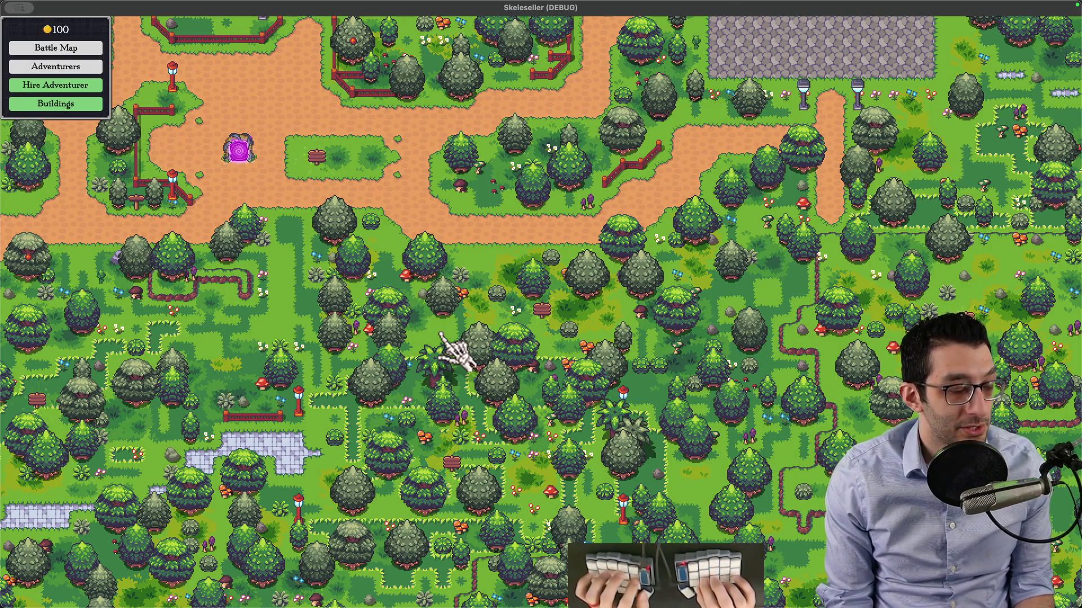
Type 'learning a new layout' into the empty Untitled-1 note in the code editor
{"action": "key", "text": "super+Tab"}
{"action": "type", "text": "learning a new layout"}
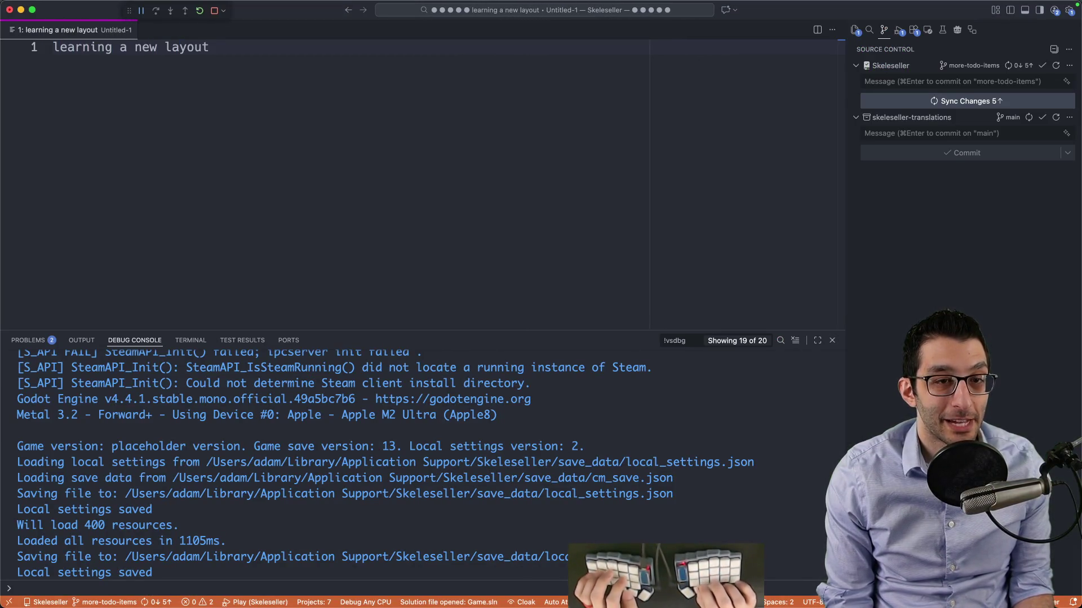
Add indented layout lines to the note, ending with 'Colemak-DH'
{"action": "key", "text": "Return"}
{"action": "key", "text": "Return"}
{"action": "key", "text": "Return"}
{"action": "type", "text": "QWERTY"}
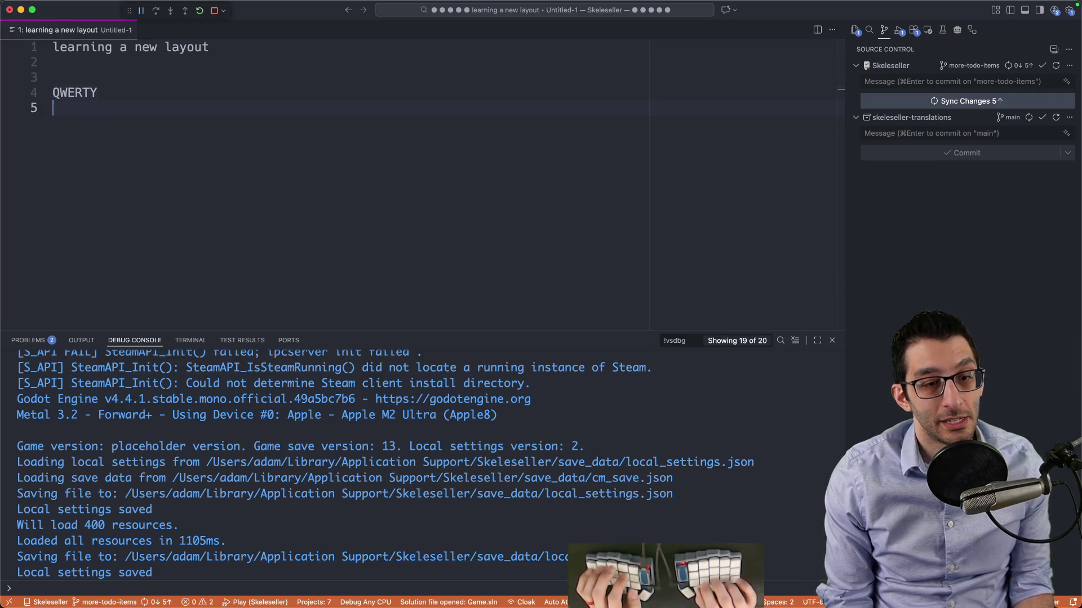
{"action": "key", "text": "Tab"}
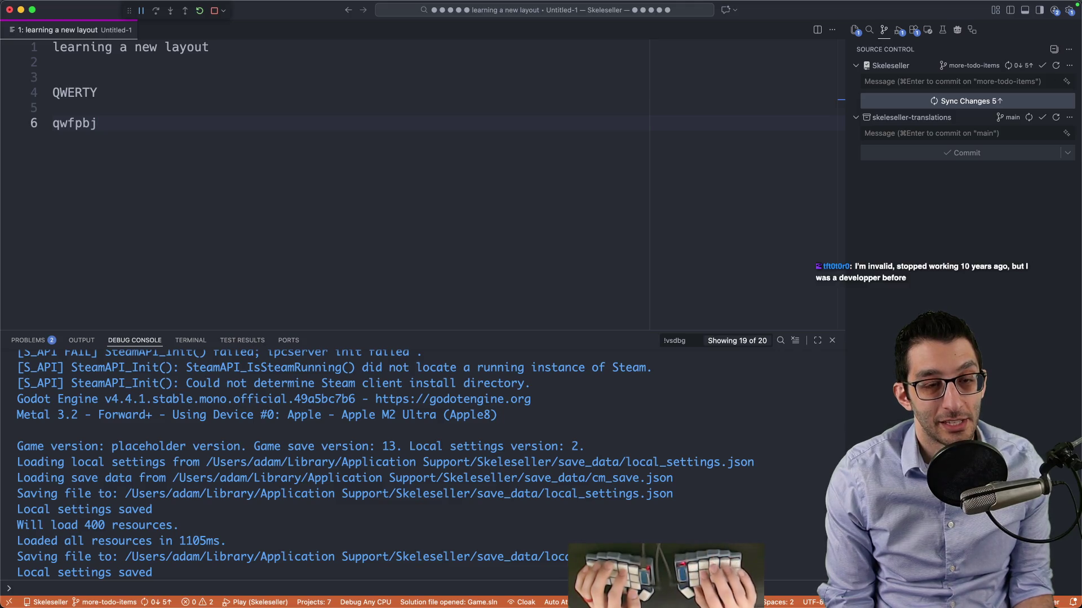
{"action": "key", "text": "super+shift+Left"}
{"action": "key", "text": "Return"}
{"action": "key", "text": "Return"}
{"action": "type", "text": "Col"}
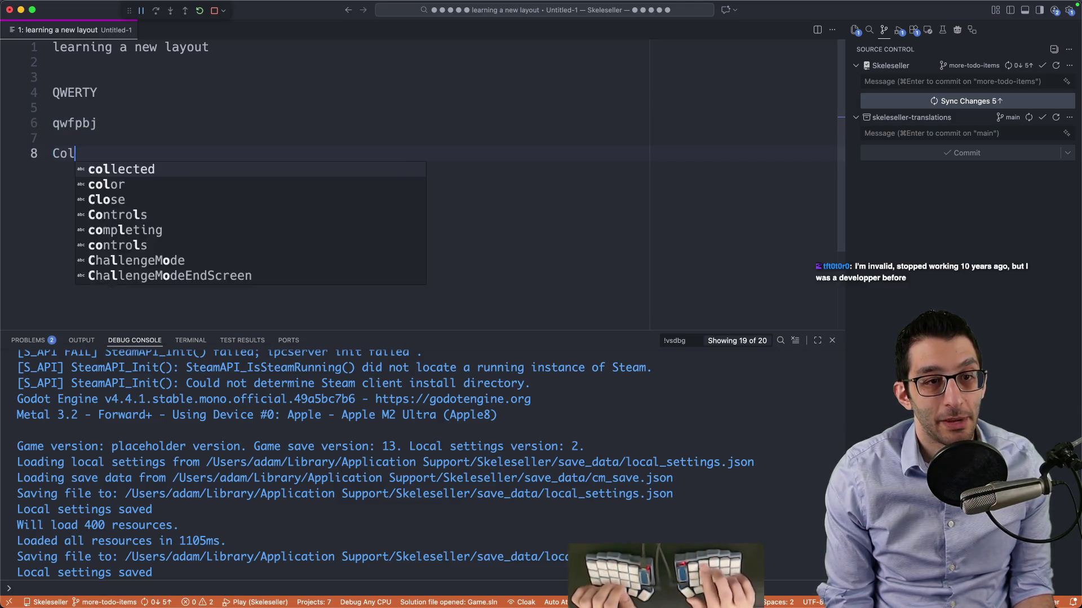
{"action": "type", "text": "emak-DH"}
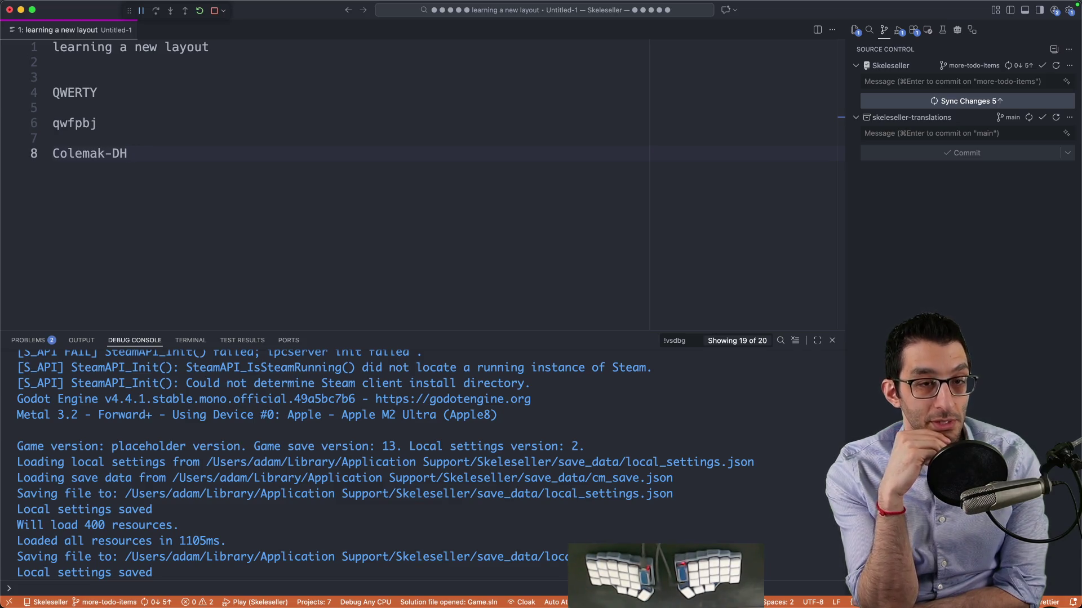
Close the scratch note without saving and switch to the TODO document
{"action": "key", "text": "super+w"}
{"action": "key", "text": "Escape"}
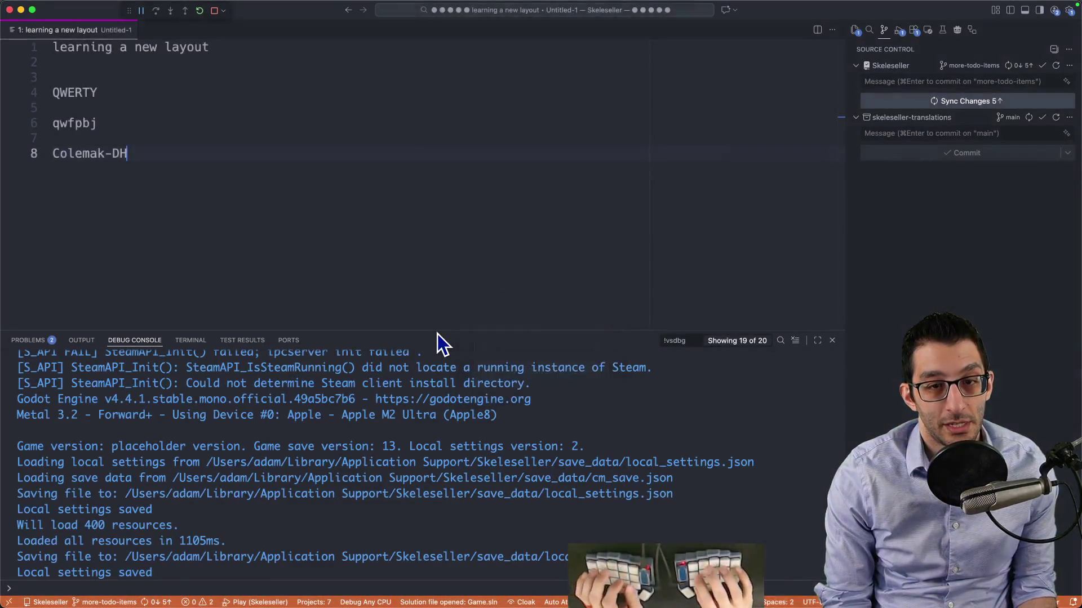
{"action": "key", "text": "super+w"}
{"action": "key", "text": "super+d"}
{"action": "key", "text": "super+Tab"}
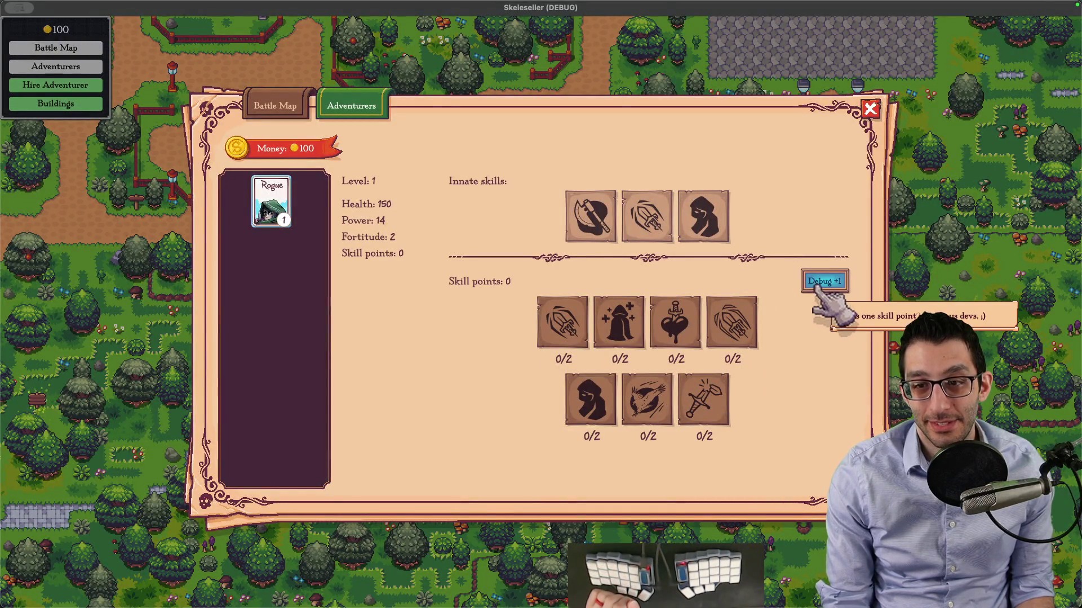
Close the Adventurers window, then save and reload the game
{"action": "left_click", "coordinate": [109, 307]}
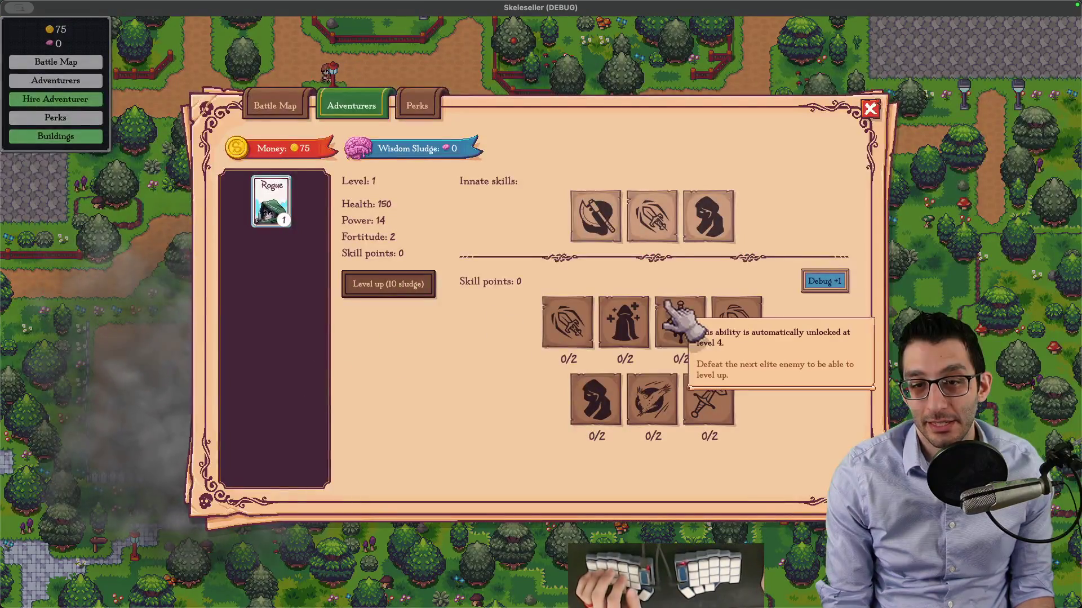
{"action": "key", "text": "Escape"}
{"action": "left_click", "coordinate": [541, 261]}
{"action": "left_click", "coordinate": [579, 293]}
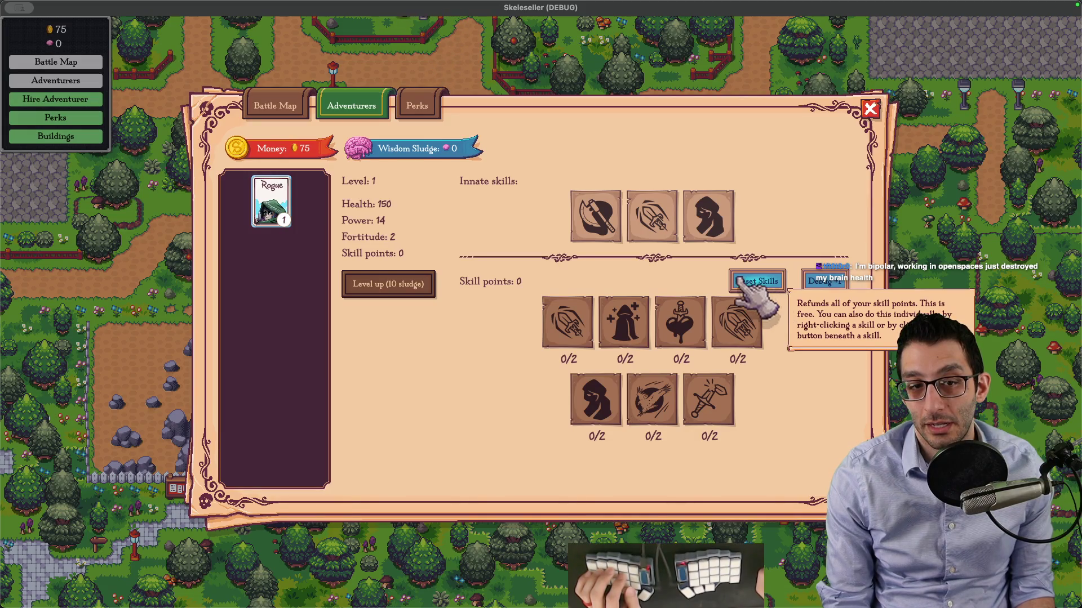
Return to the title screen, continue Story Mode from the save, and save again
{"action": "key", "text": "Escape"}
{"action": "key", "text": "Escape"}
{"action": "left_click", "coordinate": [579, 425]}
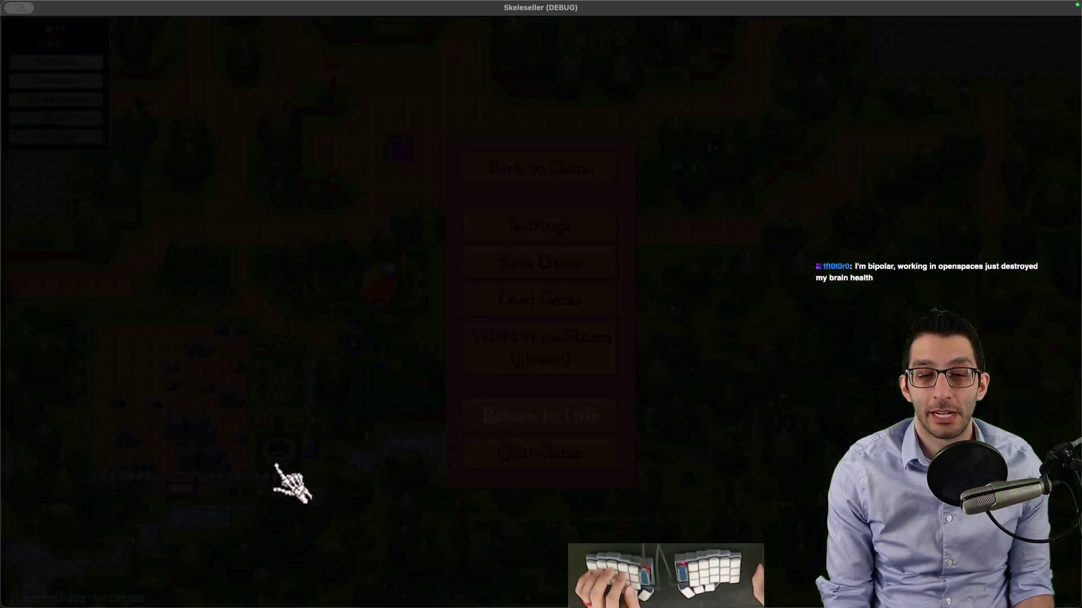
{"action": "left_click", "coordinate": [297, 484]}
{"action": "left_click", "coordinate": [542, 339]}
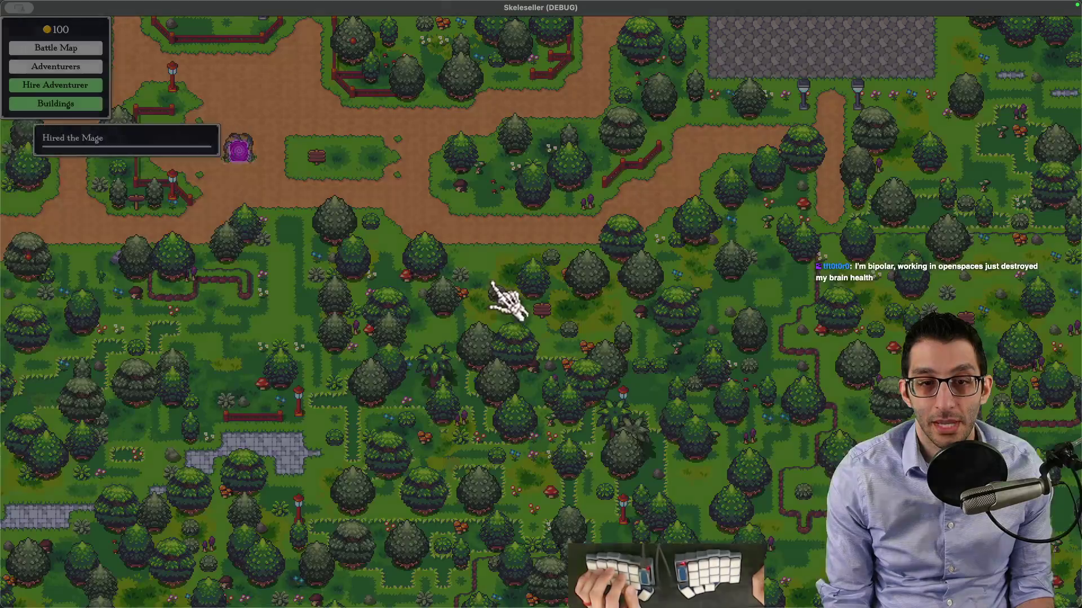
{"action": "key", "text": "Escape"}
{"action": "left_click", "coordinate": [521, 275]}
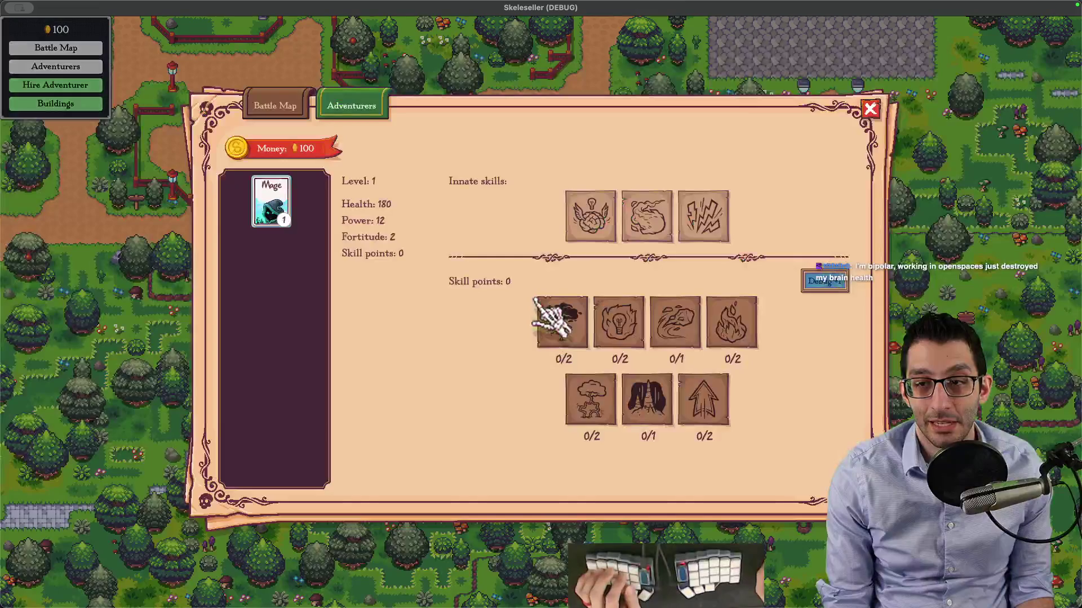
{"action": "left_click", "coordinate": [820, 282]}
{"action": "key", "text": "Escape"}
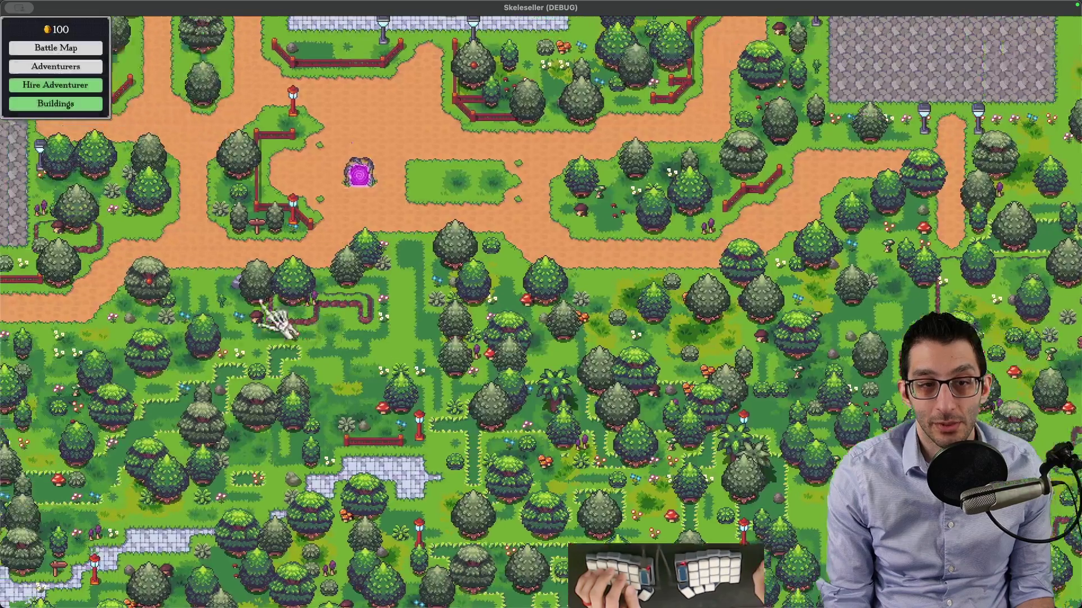
Reveal all map signs from the debug menu and level the Mage up to 2
{"action": "key", "text": "grave"}
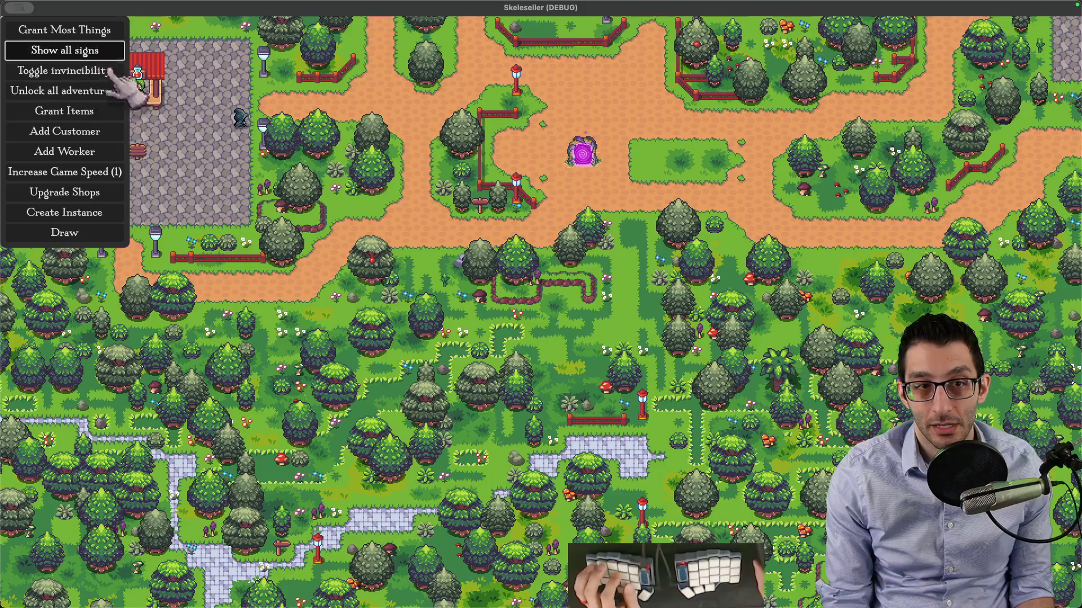
{"action": "left_click", "coordinate": [116, 50]}
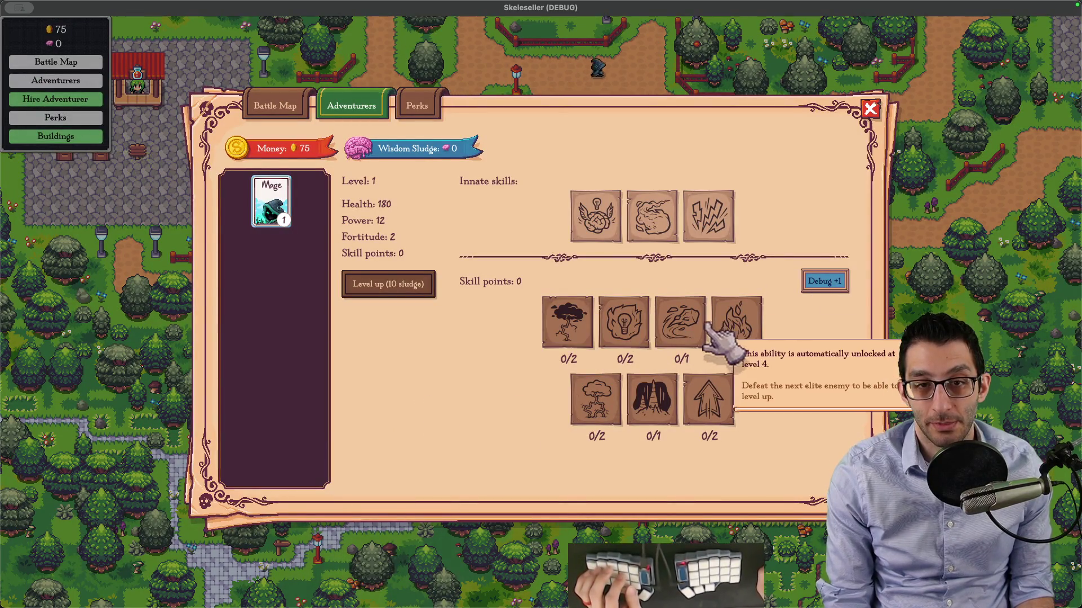
{"action": "key", "text": "l"}
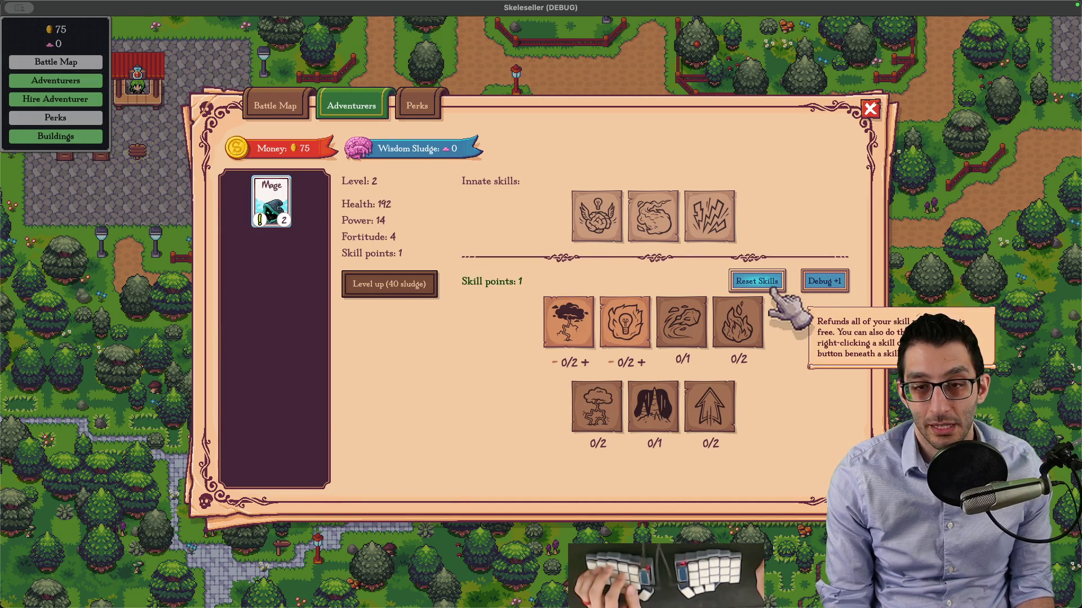
Unlock all adventurers from the debug menu and view the level-1 Golem's skills
{"action": "key", "text": "grave"}
{"action": "left_click", "coordinate": [107, 91]}
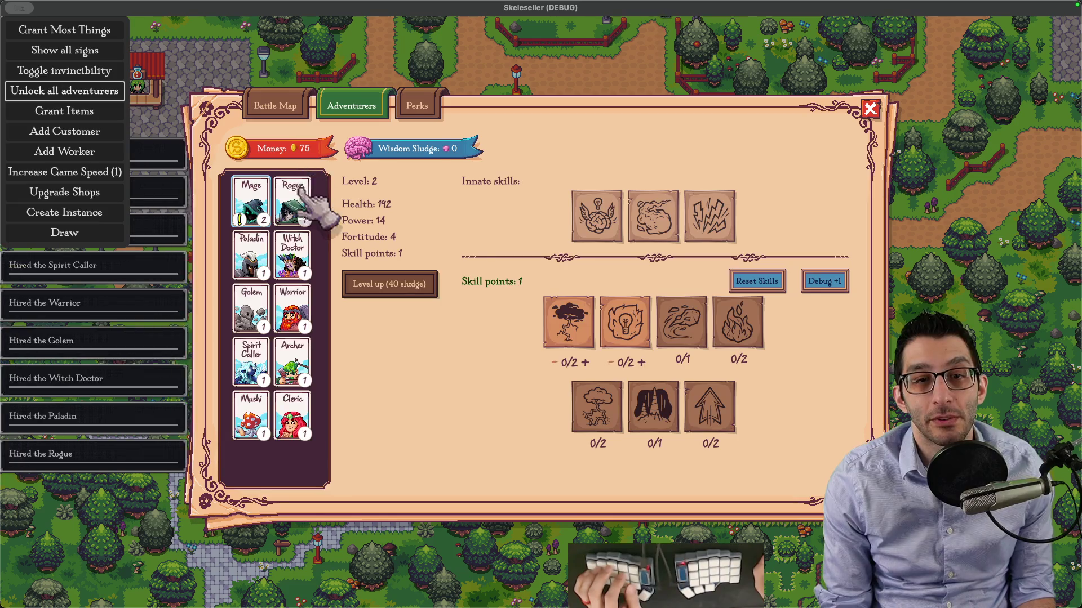
{"action": "left_click", "coordinate": [302, 205]}
{"action": "left_click", "coordinate": [291, 254]}
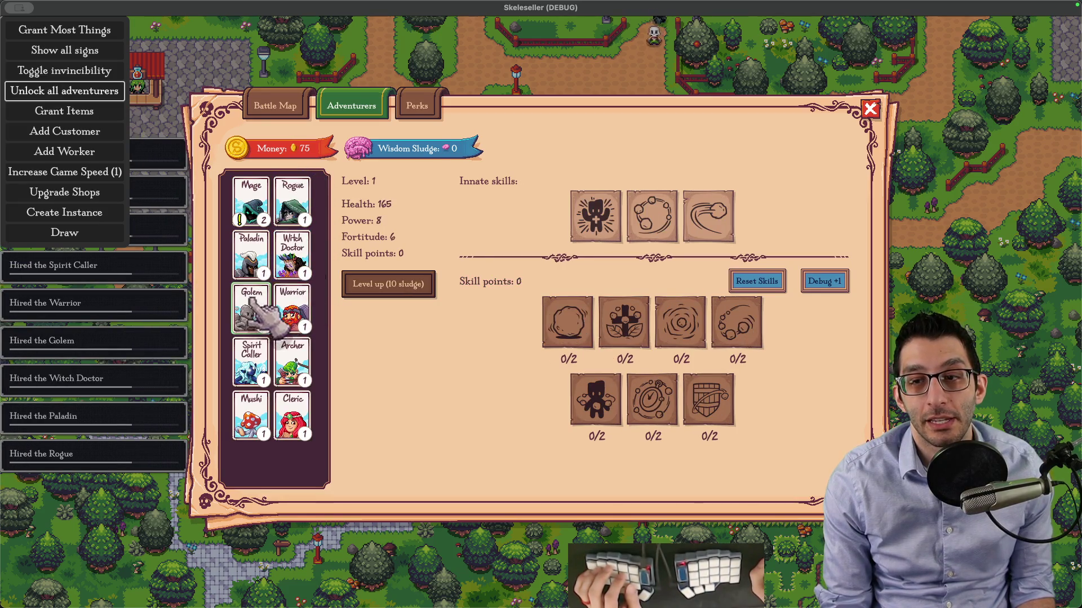
{"action": "key", "text": "super+Tab"}
Add a nested 'Repro:' bullet under Reset skills with steps 'Unlock the farm' and 'Save and load'
{"action": "key", "text": "Right"}
{"action": "key", "text": "Return"}
{"action": "key", "text": "Tab"}
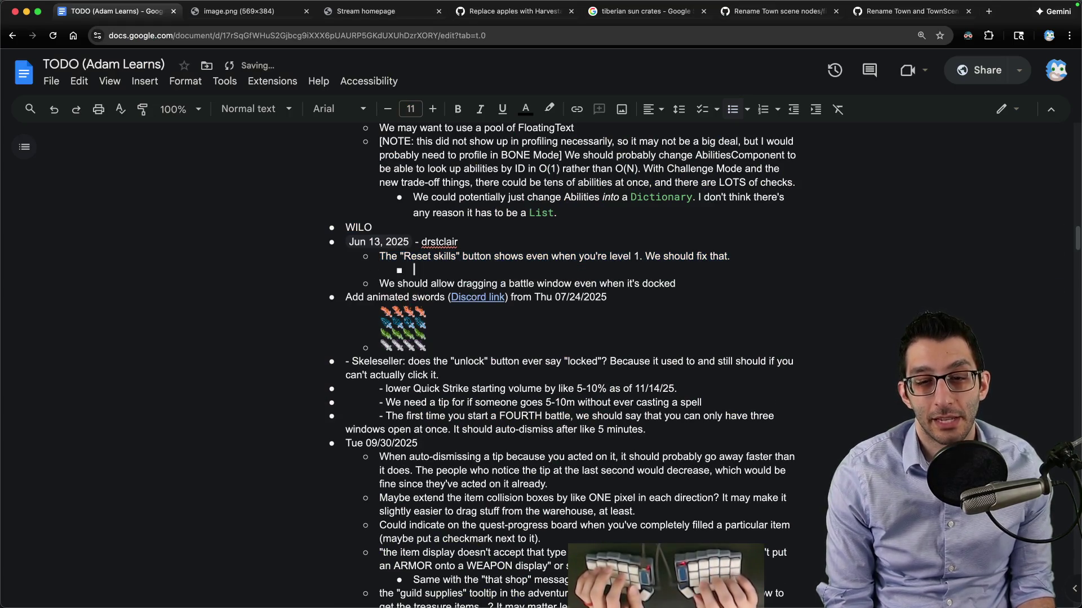
{"action": "type", "text": "Repro:"}
{"action": "key", "text": "Return"}
{"action": "key", "text": "Tab"}
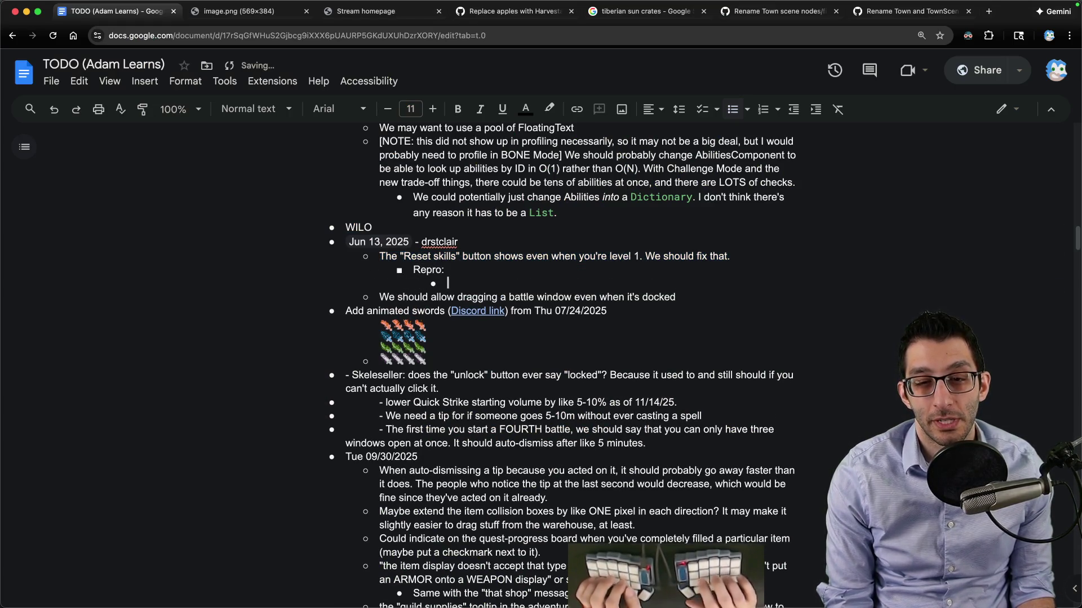
{"action": "type", "text": "Unlock the farm"}
{"action": "key", "text": "Return"}
{"action": "type", "text": "Save and load"}
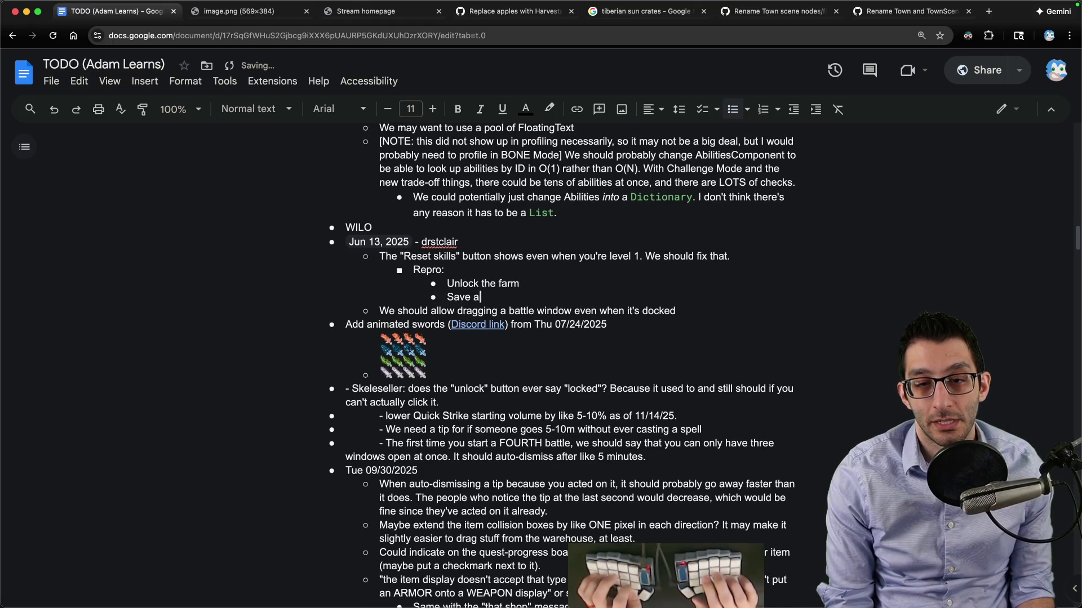
Add a 'Repro #2:' bullet with steps 'Have a character >lv. 1' and 'Click a character that is level 1'
{"action": "key", "text": "Return"}
{"action": "key", "text": "shift+Tab"}
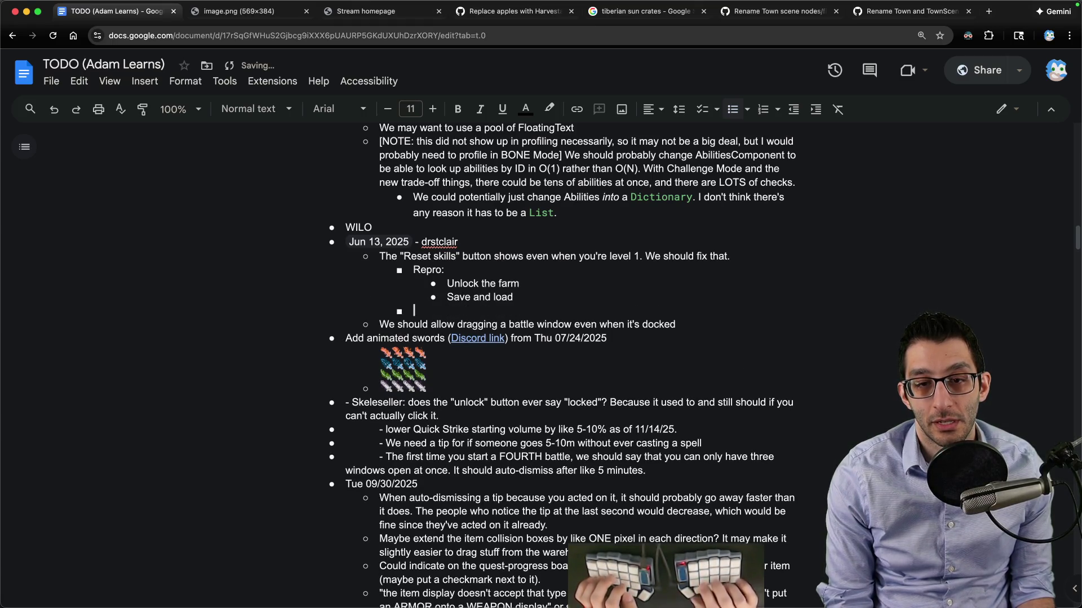
{"action": "type", "text": "Repro #2:"}
{"action": "key", "text": "Return"}
{"action": "key", "text": "Tab"}
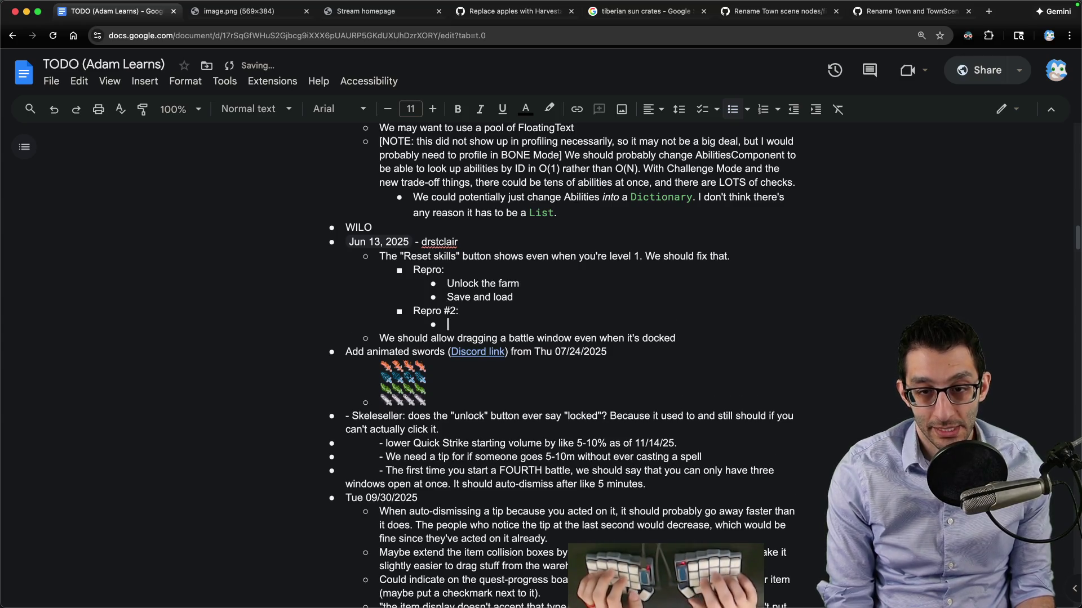
{"action": "type", "text": "Have a character >lv. 1"}
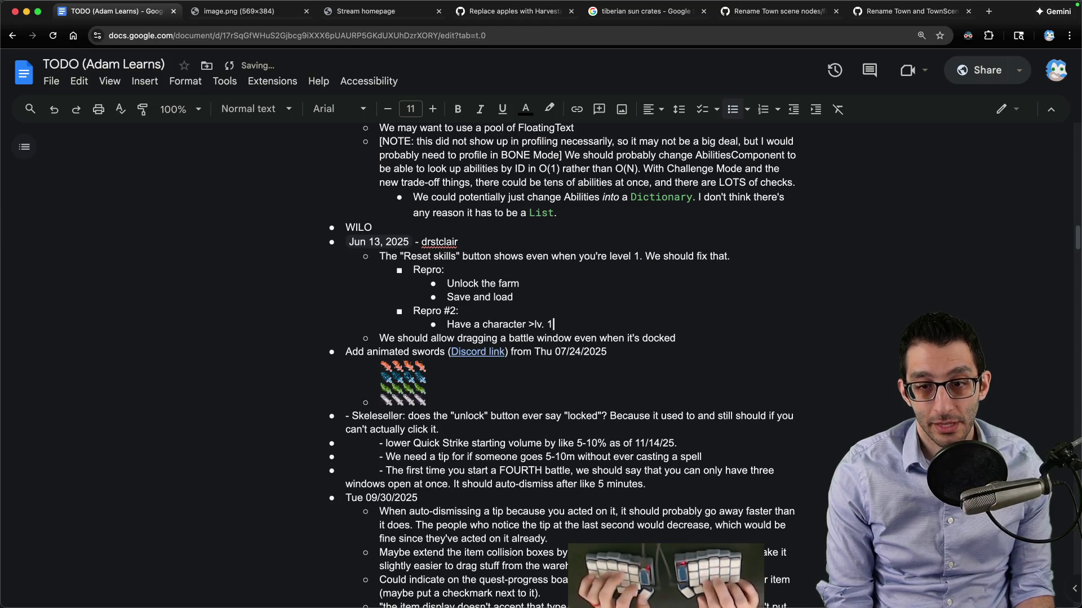
{"action": "key", "text": "Return"}
{"action": "type", "text": "Click"}
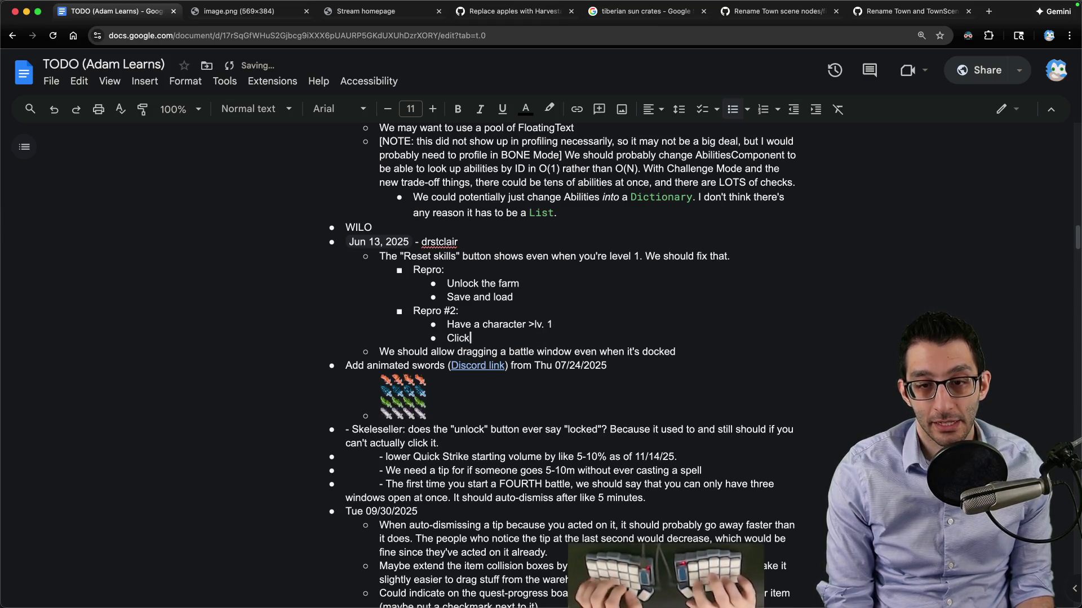
{"action": "type", "text": " a character that is level 1"}
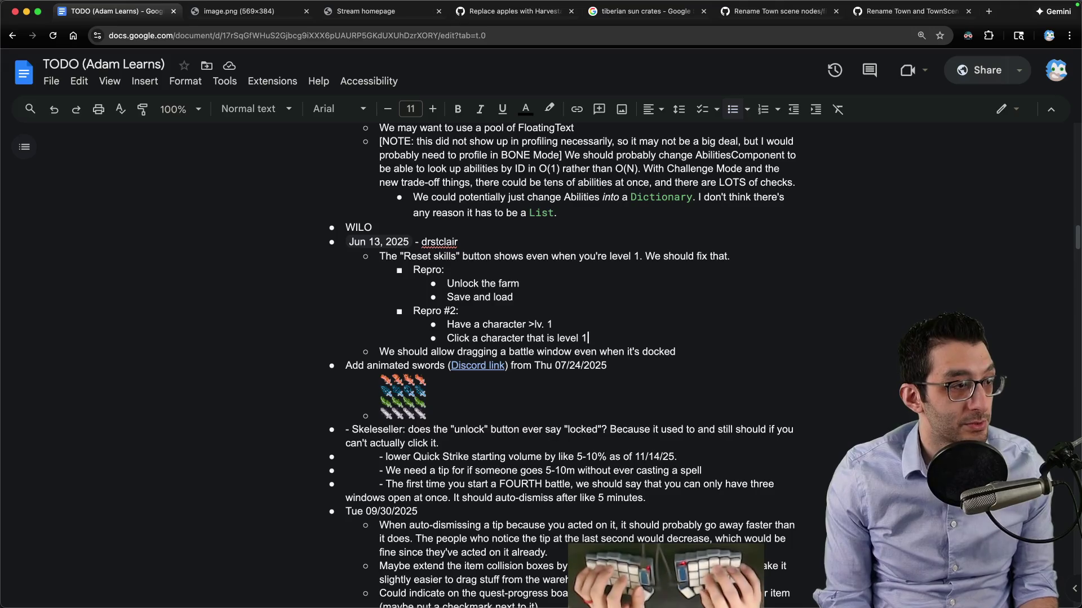
{"action": "key", "text": "super+Tab"}
Type 'typing on a keyboard' and an indented 'used to be a developer' into the Untitled-1 file
{"action": "type", "text": "typing on a keyboard"}
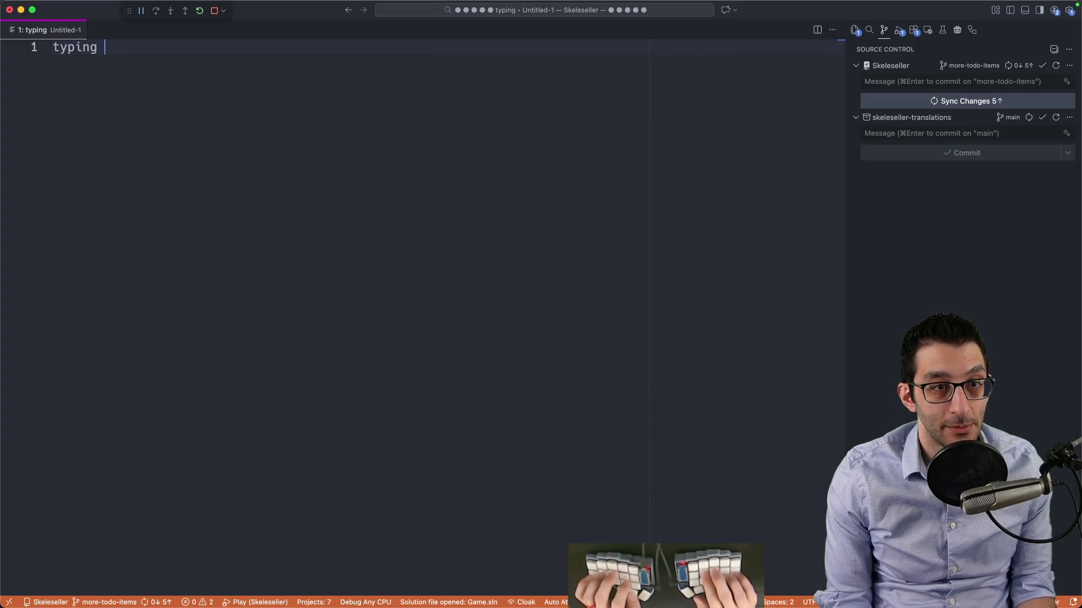
{"action": "key", "text": "Return"}
{"action": "key", "text": "Return"}
{"action": "key", "text": "Tab"}
{"action": "type", "text": "u"}
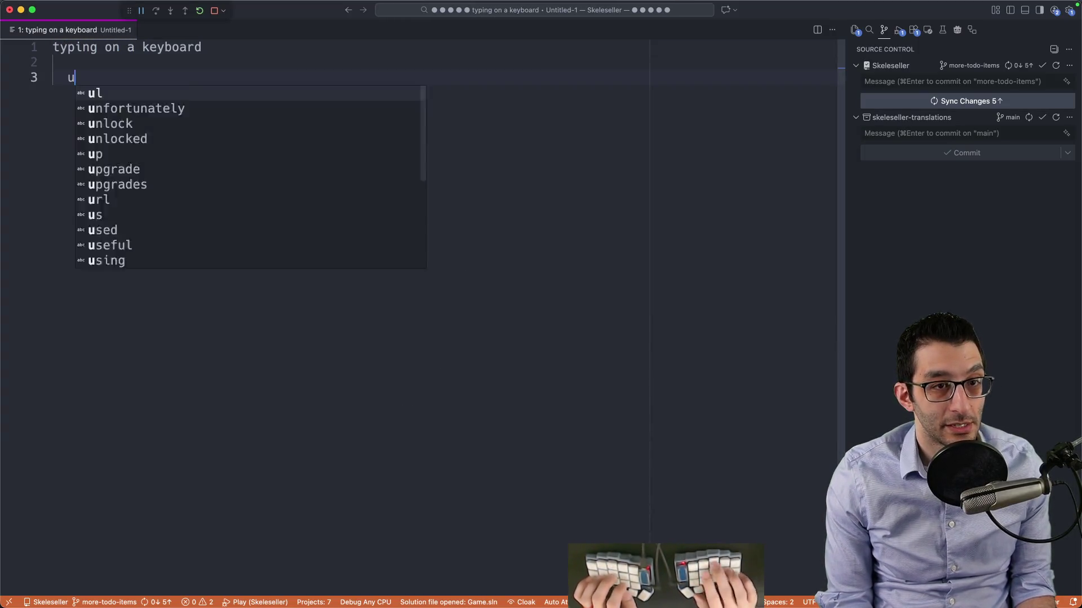
{"action": "type", "text": "sed to be a developer"}
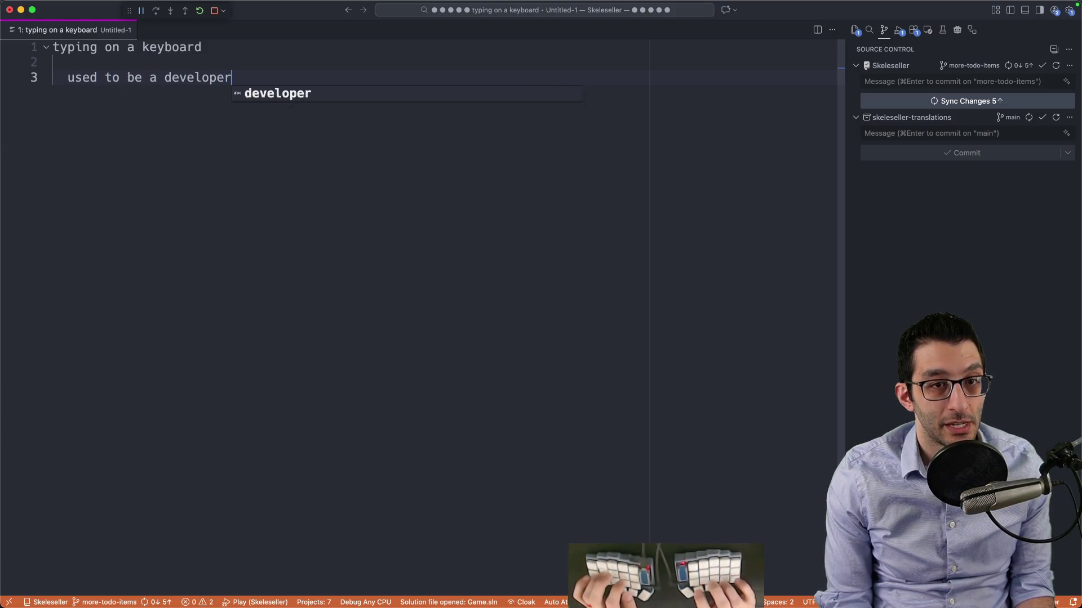
{"action": "key", "text": "Escape"}
{"action": "key", "text": "Up"}
{"action": "key", "text": "Up"}
{"action": "key", "text": "shift+Home"}
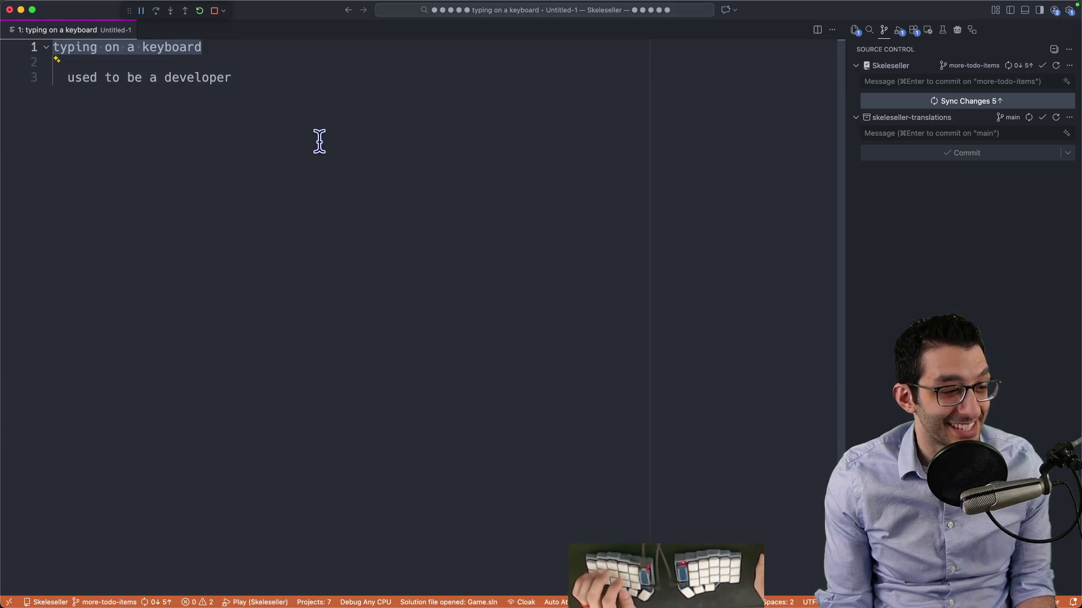
{"action": "key", "text": "Down"}
{"action": "key", "text": "Down"}
{"action": "key", "text": "super+shift+Up"}
{"action": "key", "text": "Right"}
{"action": "key", "text": "Return"}
{"action": "key", "text": "Return"}
{"action": "key", "text": "Return"}
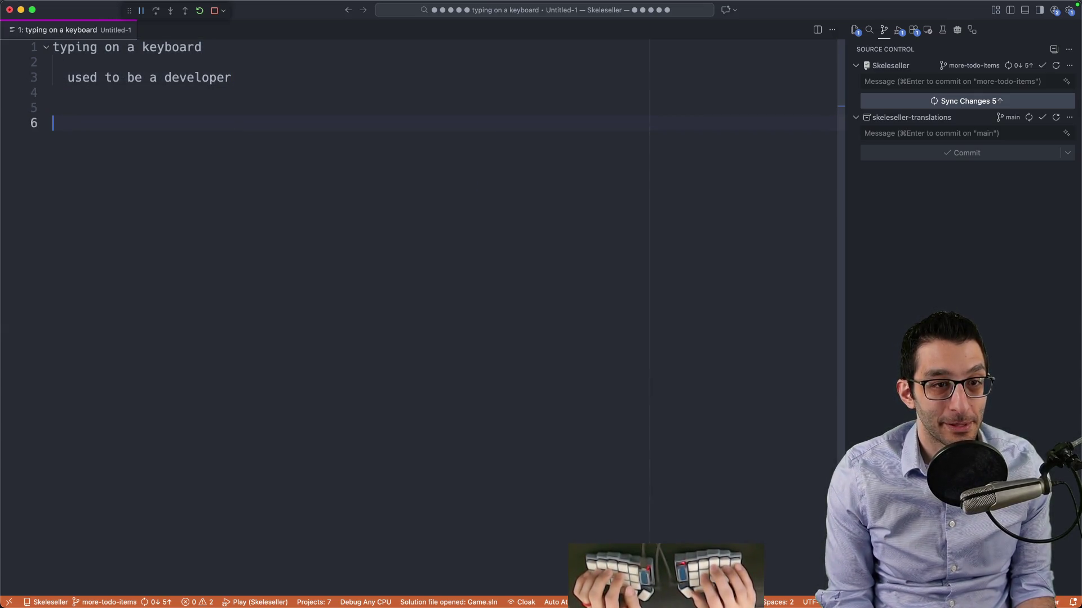
Close the Untitled-1 scratch file without saving it
{"action": "left_click", "coordinate": [201, 48]}
{"action": "key", "text": "shift+Home"}
{"action": "left_click", "coordinate": [205, 225]}
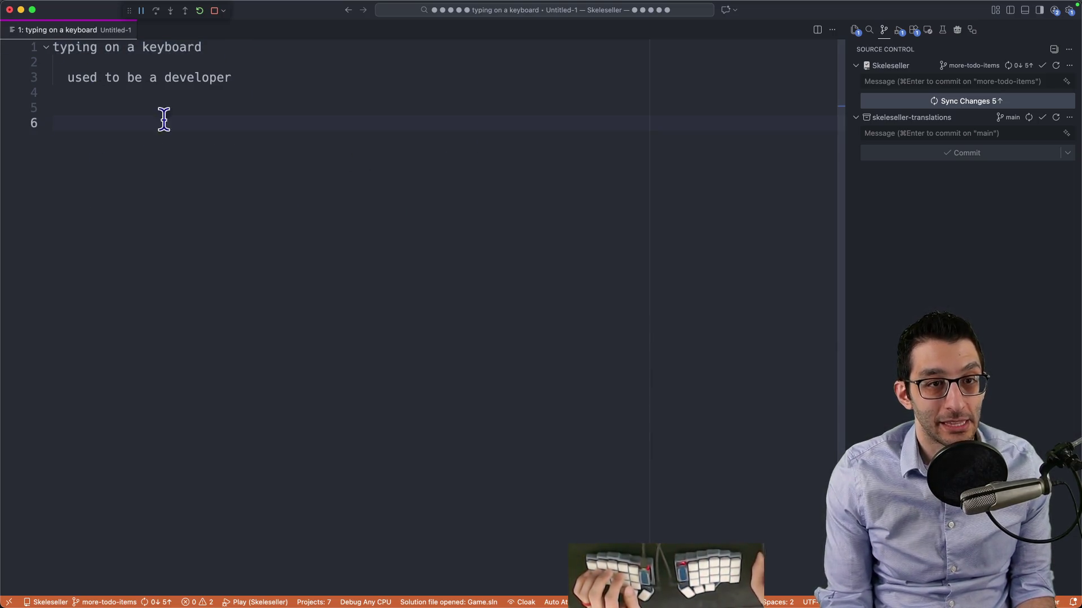
{"action": "key", "text": "super+w"}
{"action": "key", "text": "super+d"}
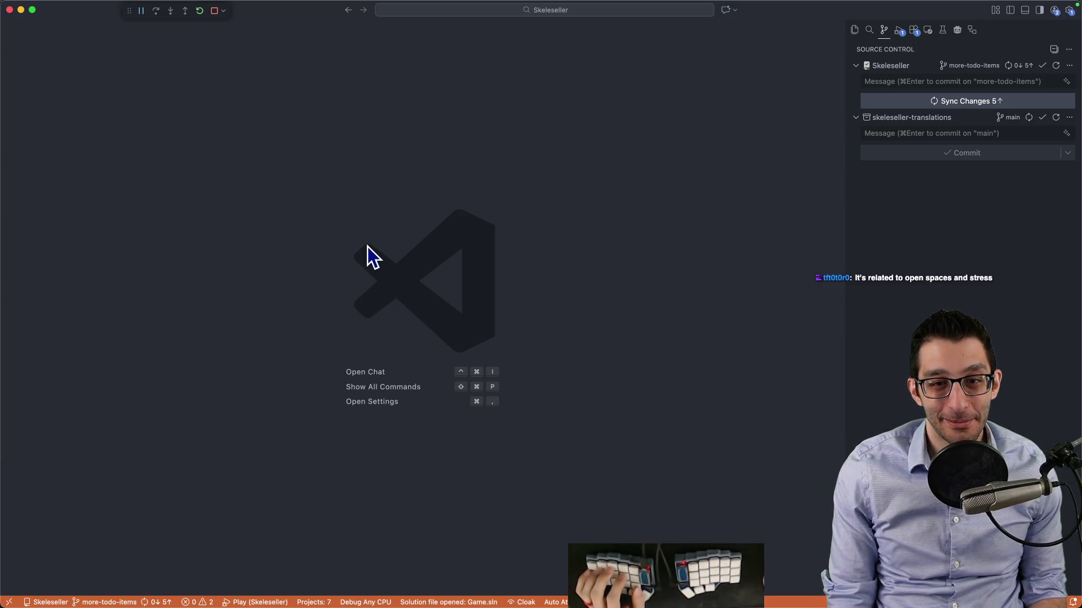
{"action": "key", "text": "super+Tab"}
{"action": "mouse_move", "coordinate": [375, 243]}
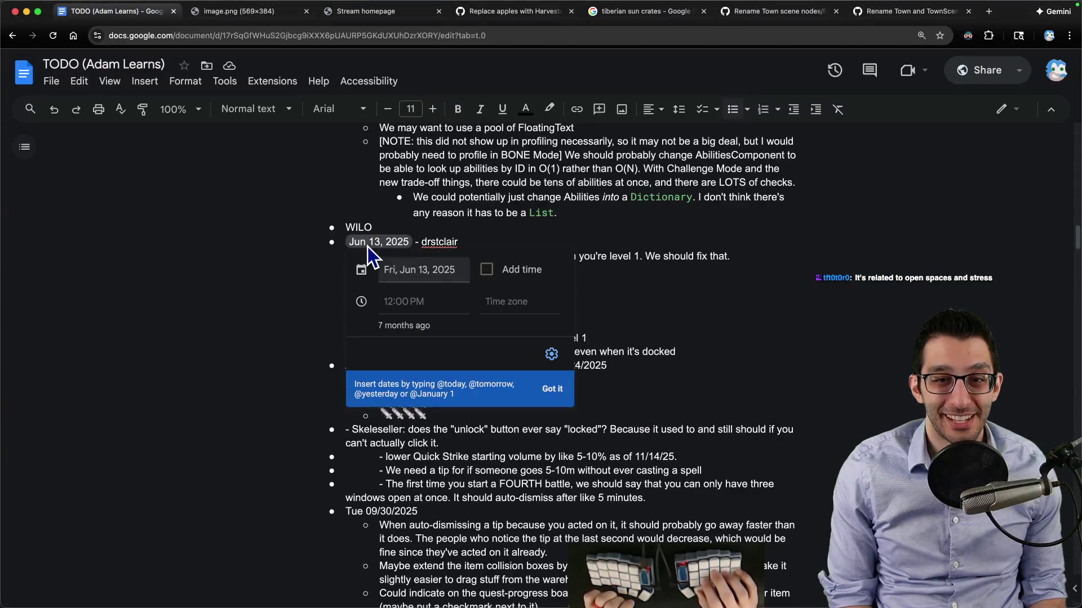
{"action": "left_click", "coordinate": [535, 242]}
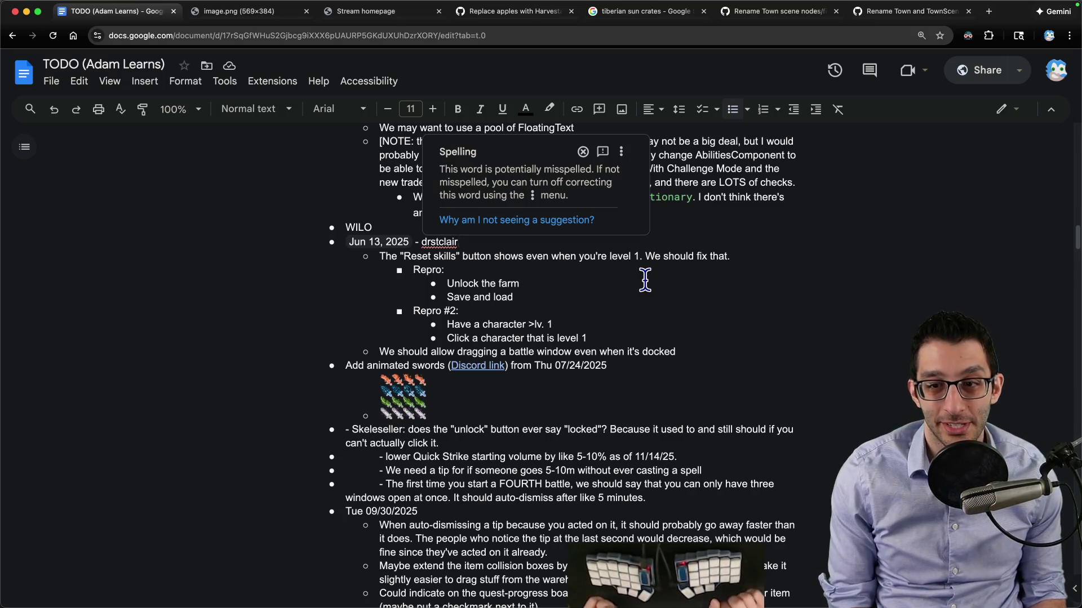
{"action": "left_click", "coordinate": [395, 254]}
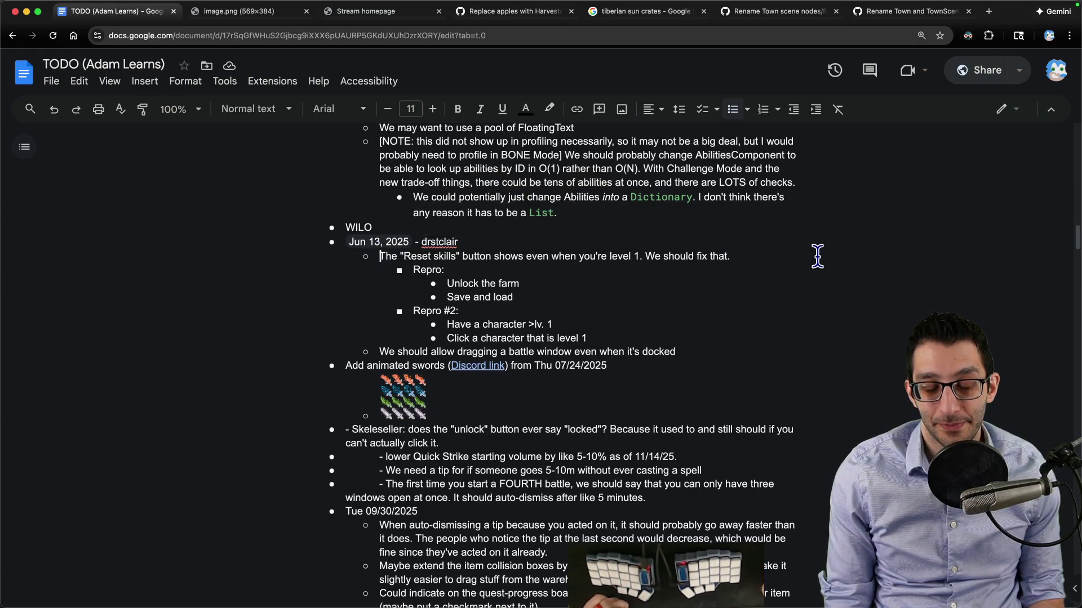
{"action": "key", "text": "End"}
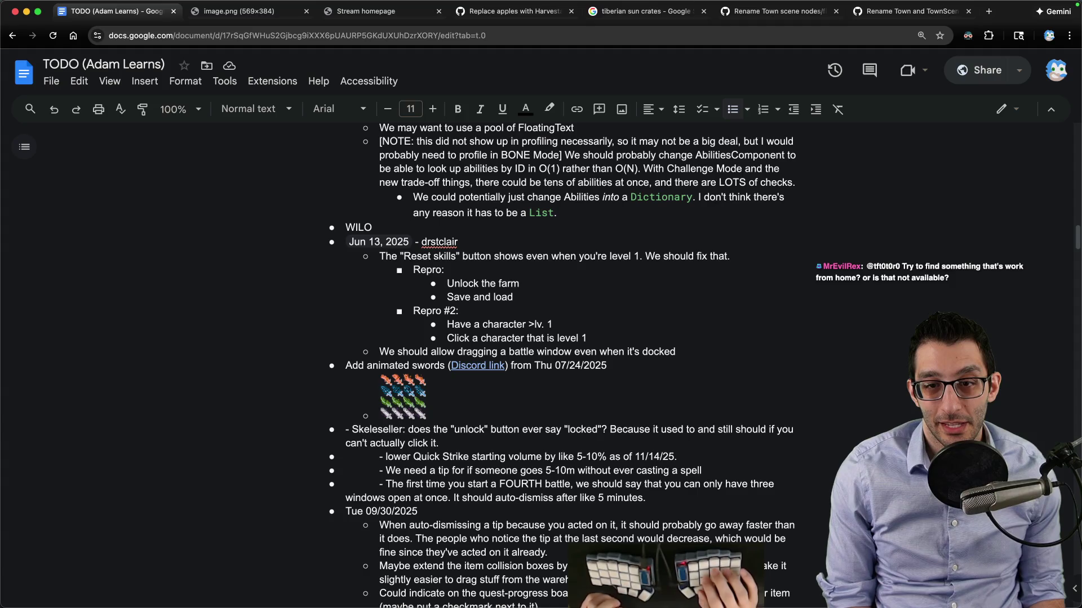
{"action": "key", "text": "super+Tab"}
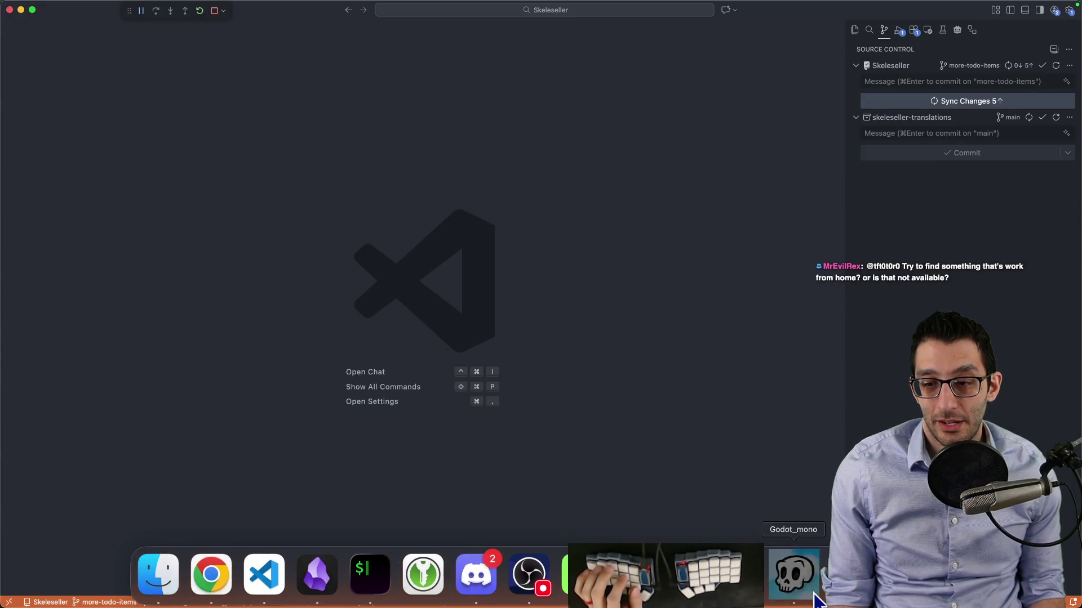
Open AdventurersPanelTab.cs through quick file search
{"action": "left_click", "coordinate": [794, 580]}
{"action": "key", "text": "super+Tab"}
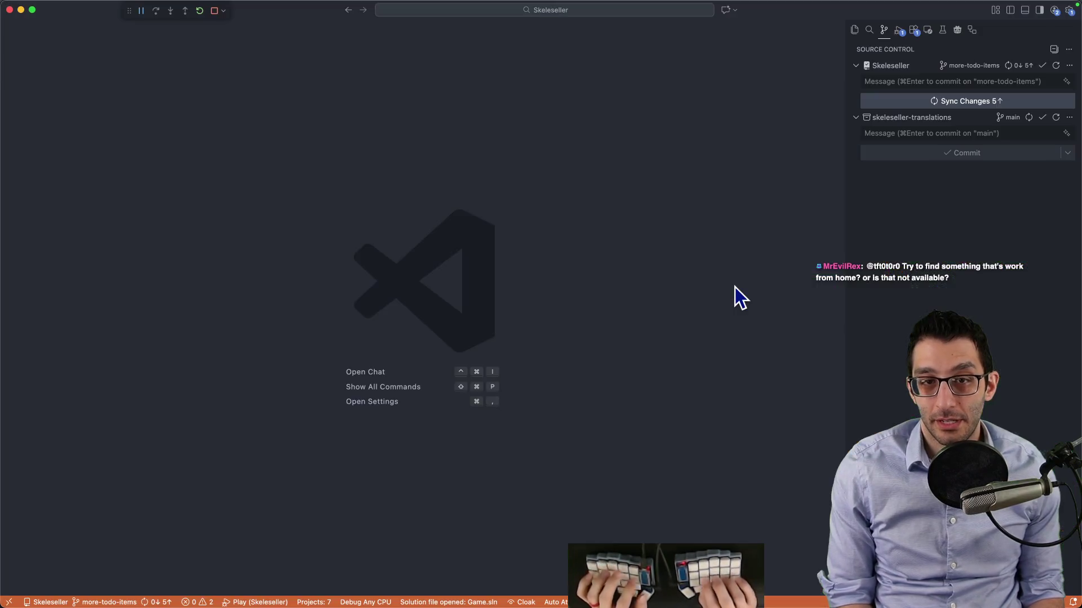
{"action": "key", "text": "super+p"}
{"action": "type", "text": "adventurpanelta"}
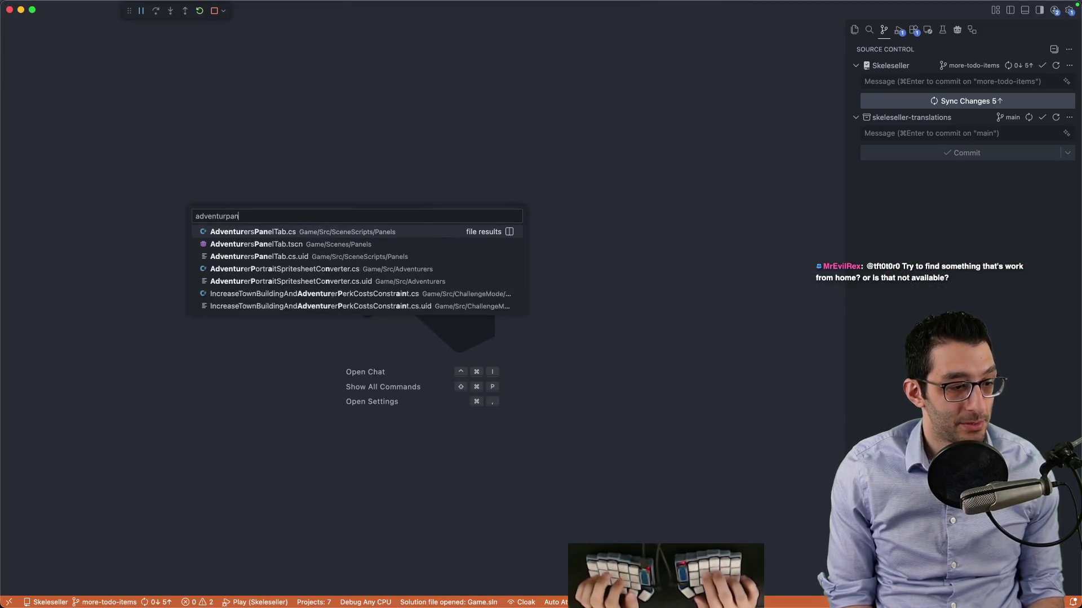
{"action": "key", "text": "Return"}
Find _resetSkillPointsButton in the file and jump to the line setting its visibility
{"action": "scroll", "coordinate": [603, 229], "scroll_direction": "down", "scroll_amount": 5}
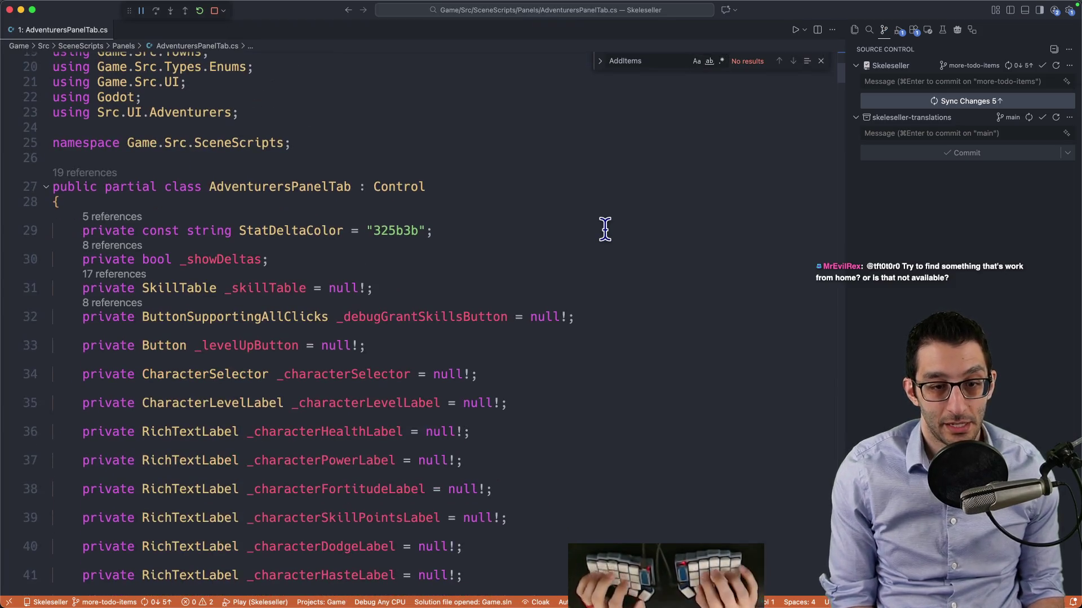
{"action": "key", "text": "super+f"}
{"action": "type", "text": "resetski"}
{"action": "key", "text": "super+d"}
{"action": "key", "text": "super+d"}
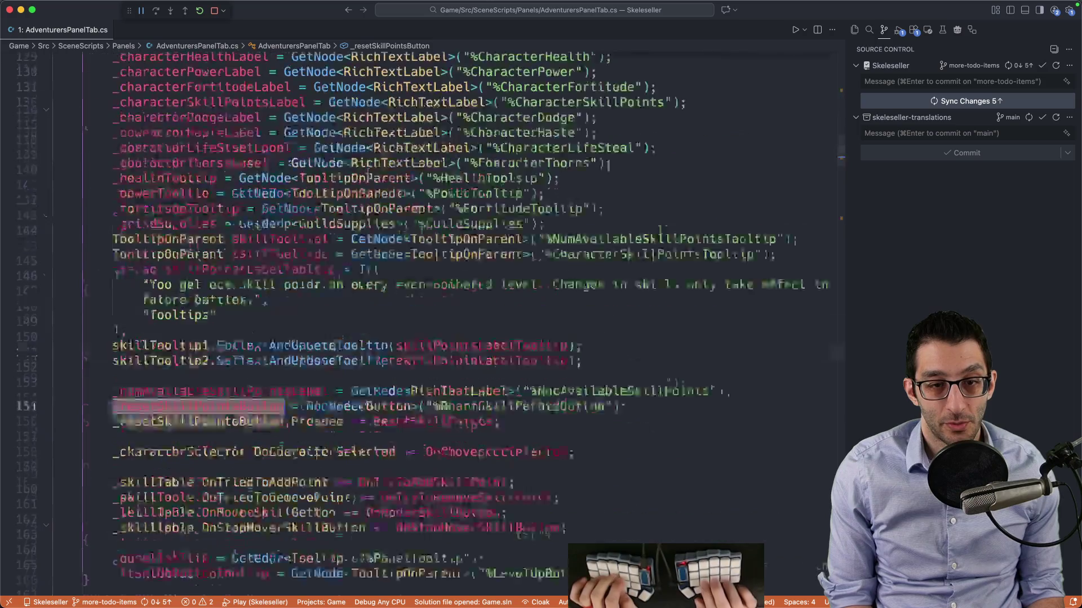
{"action": "key", "text": "Return"}
{"action": "key", "text": "Return"}
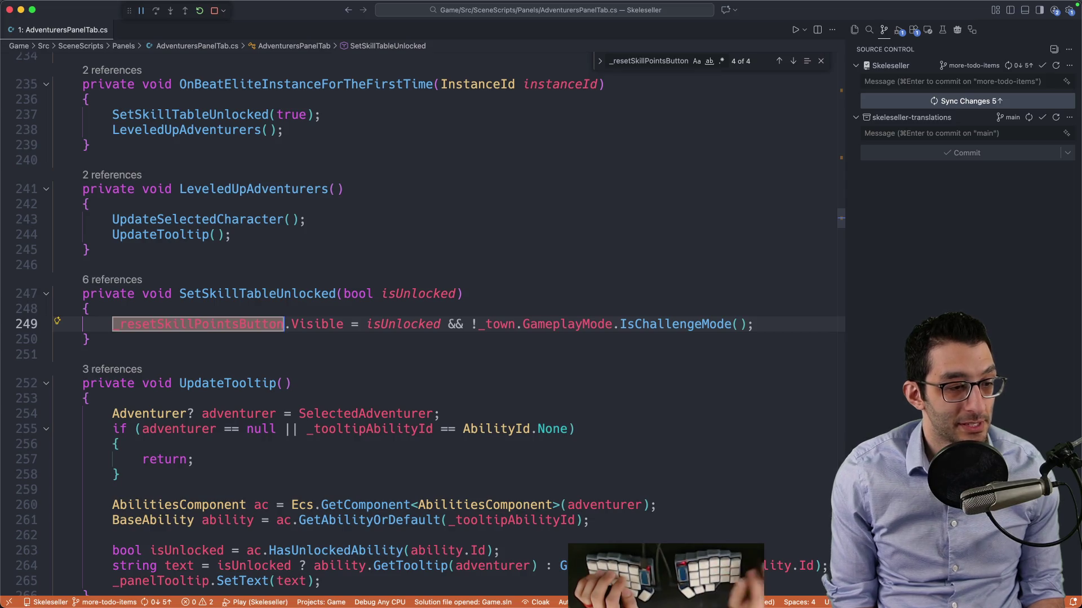
{"action": "key", "text": "super+Tab"}
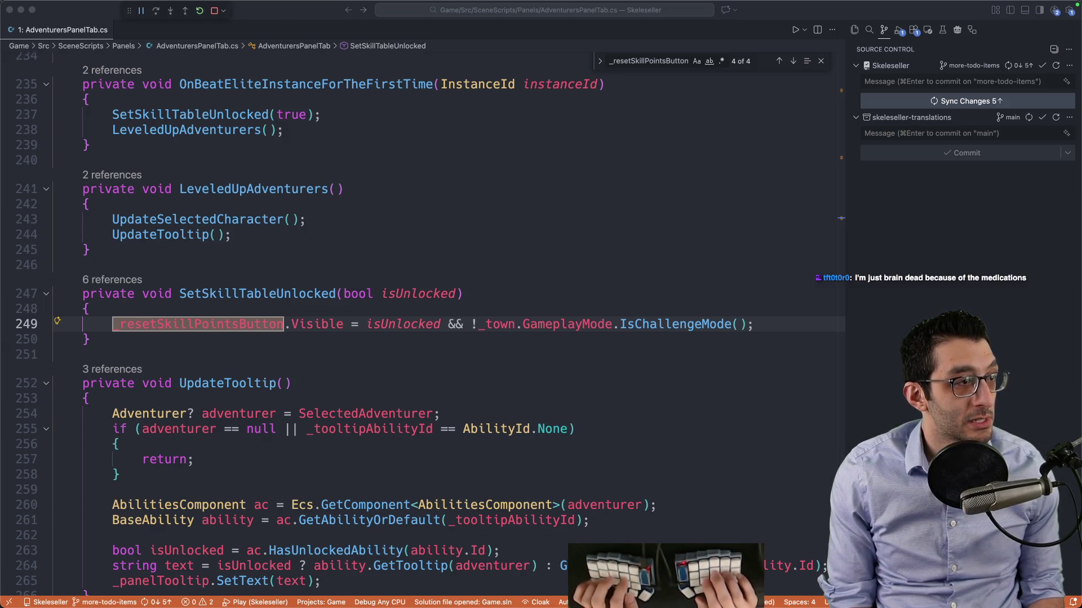
{"action": "key", "text": "super+Tab"}
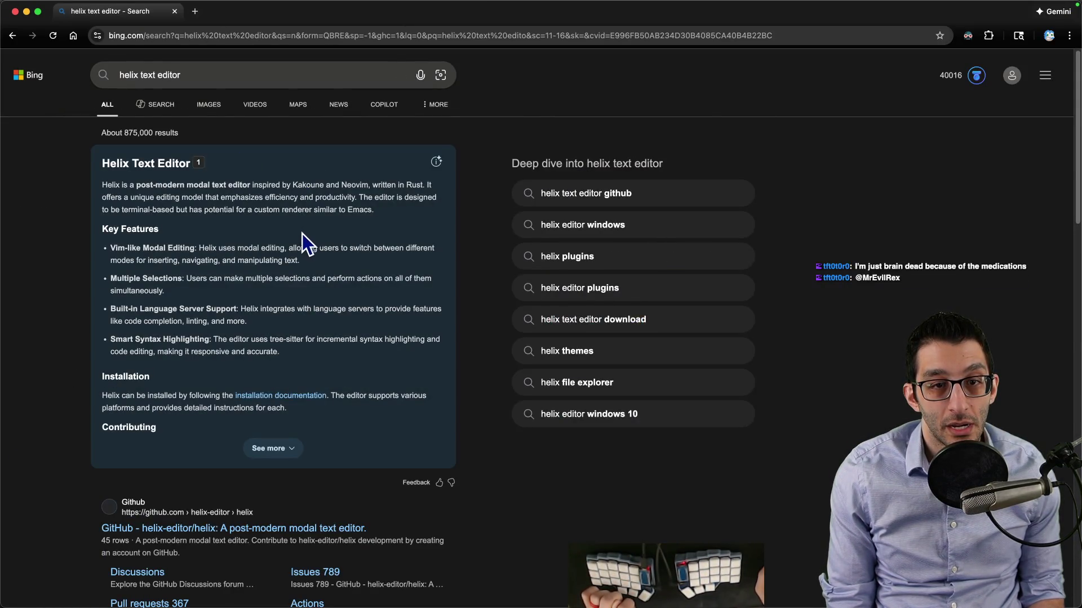
Skim the Bing Helix answer panel, then open the GitHub helix-editor/helix result
{"action": "left_click_drag", "start_coordinate": [187, 186], "coordinate": [254, 186]}
{"action": "left_click", "coordinate": [338, 237]}
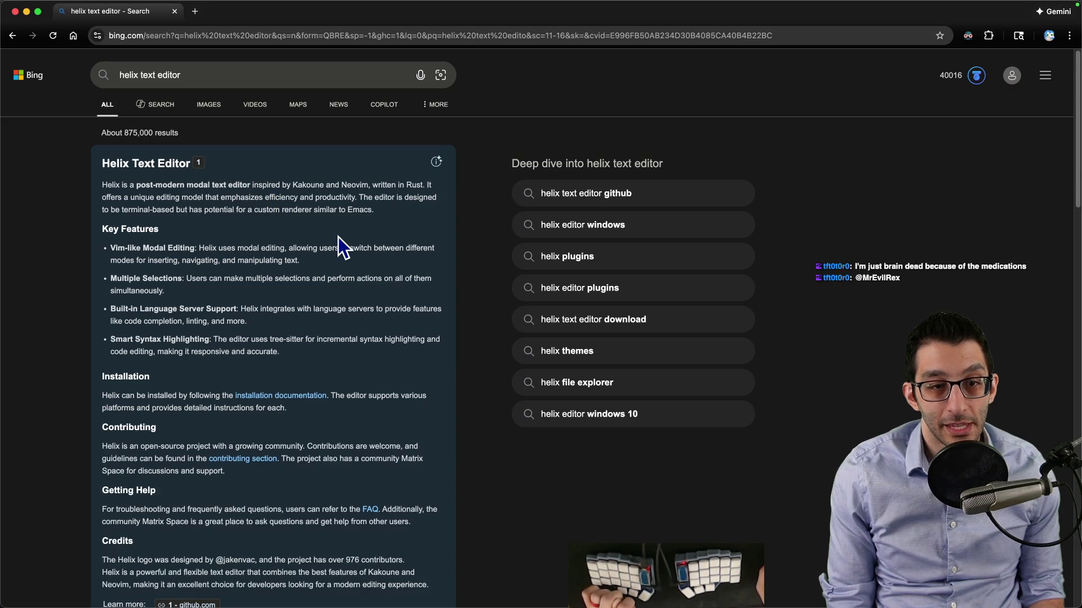
{"action": "mouse_move", "coordinate": [119, 248]}
{"action": "left_mouse_down"}
{"action": "mouse_move", "coordinate": [296, 251]}
{"action": "mouse_move", "coordinate": [284, 261]}
{"action": "left_mouse_up"}
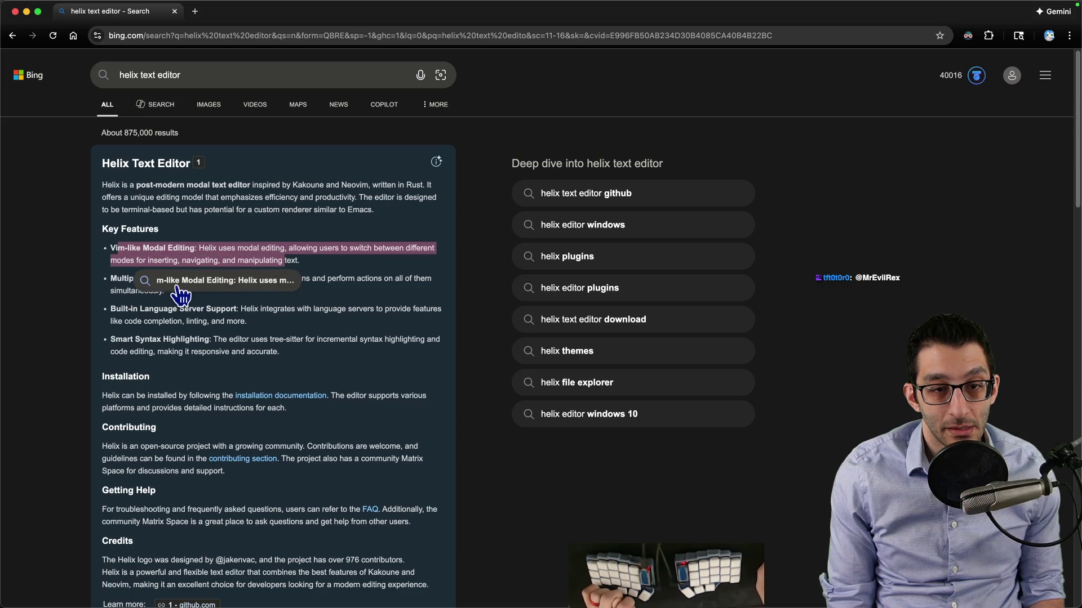
{"action": "left_click", "coordinate": [197, 284]}
{"action": "scroll", "coordinate": [214, 282], "scroll_direction": "down", "scroll_amount": 8}
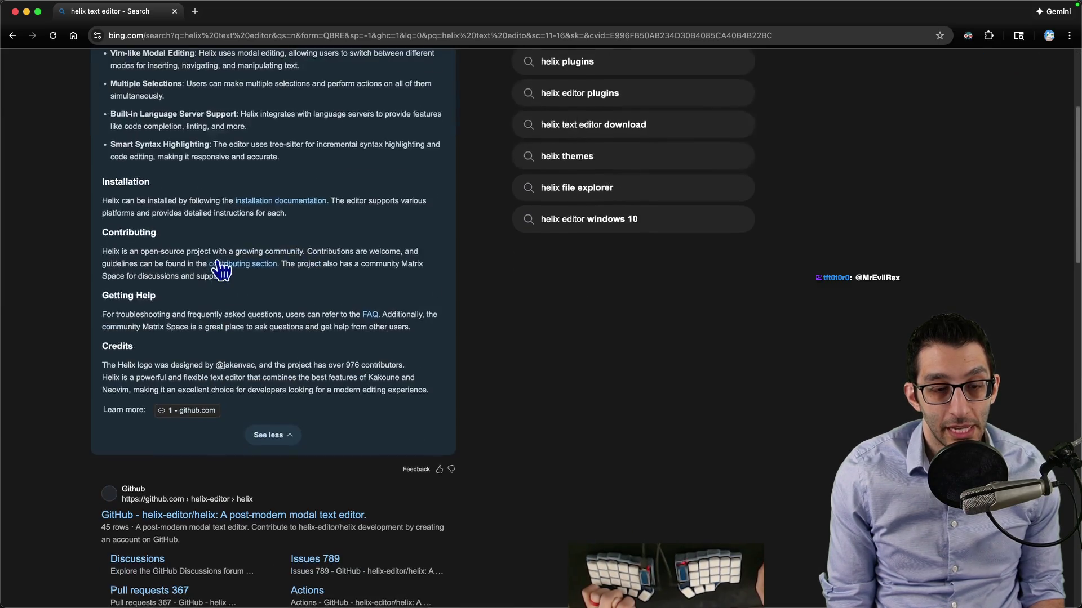
{"action": "left_click", "coordinate": [244, 277]}
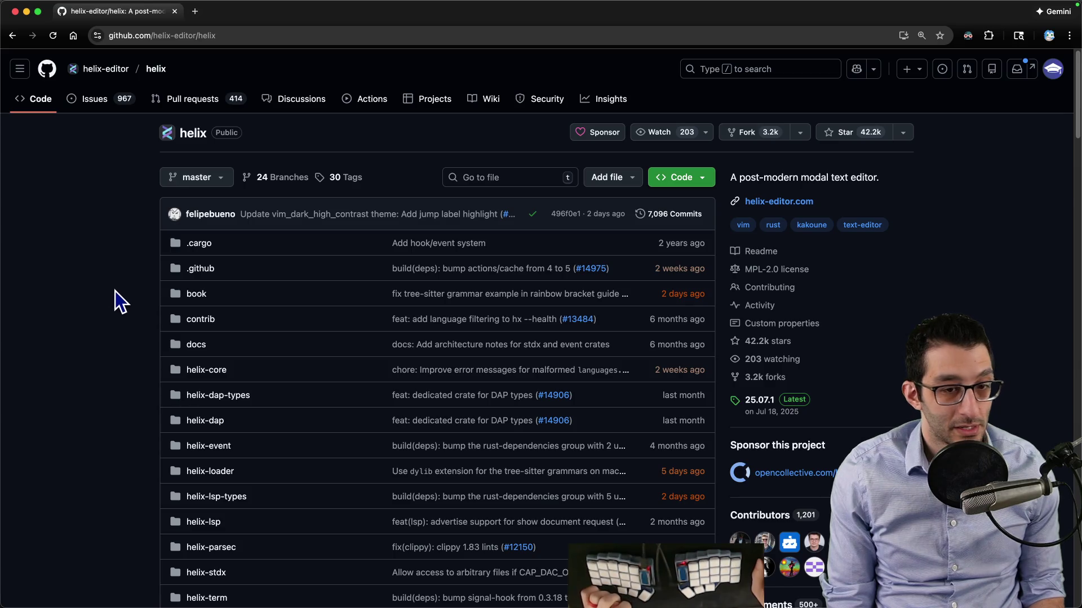
{"action": "scroll", "coordinate": [115, 292], "scroll_direction": "down", "scroll_amount": 15}
{"action": "scroll", "coordinate": [120, 295], "scroll_direction": "down", "scroll_amount": 7}
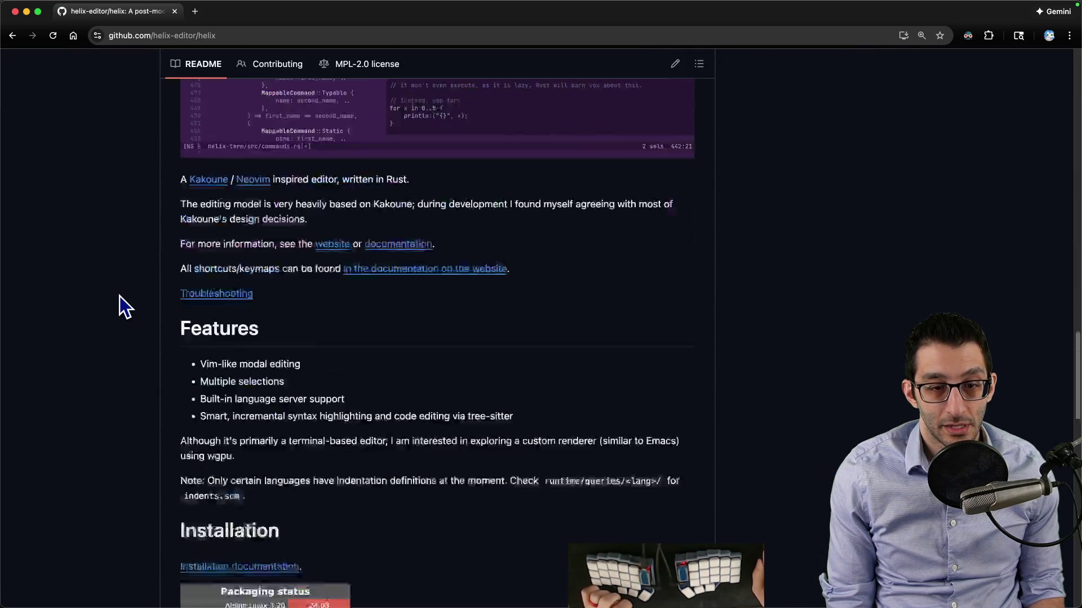
{"action": "scroll", "coordinate": [119, 297], "scroll_direction": "up", "scroll_amount": 2}
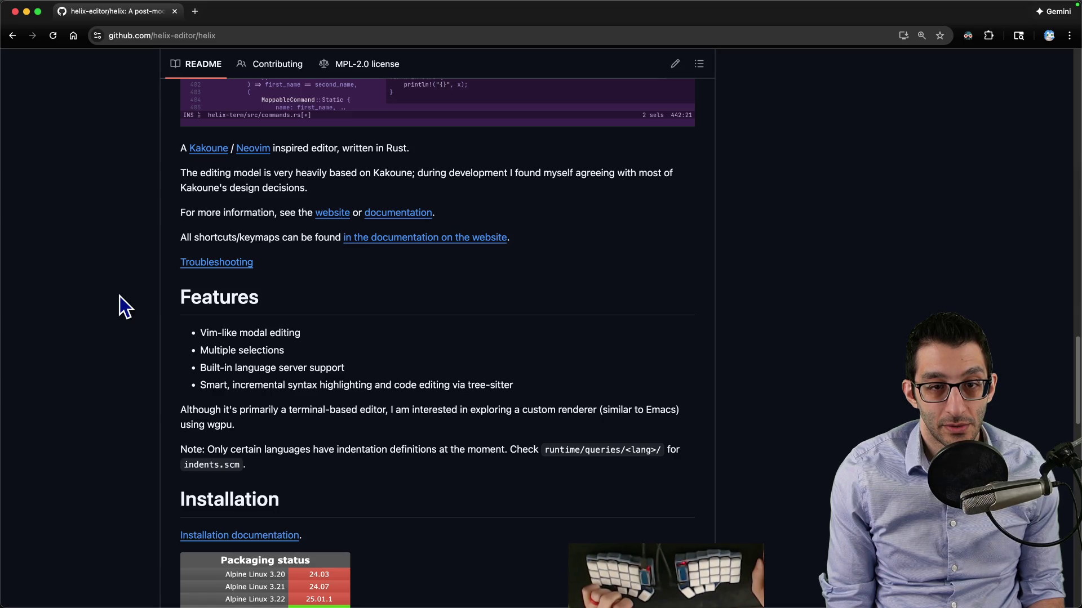
{"action": "scroll", "coordinate": [119, 298], "scroll_direction": "down", "scroll_amount": 5}
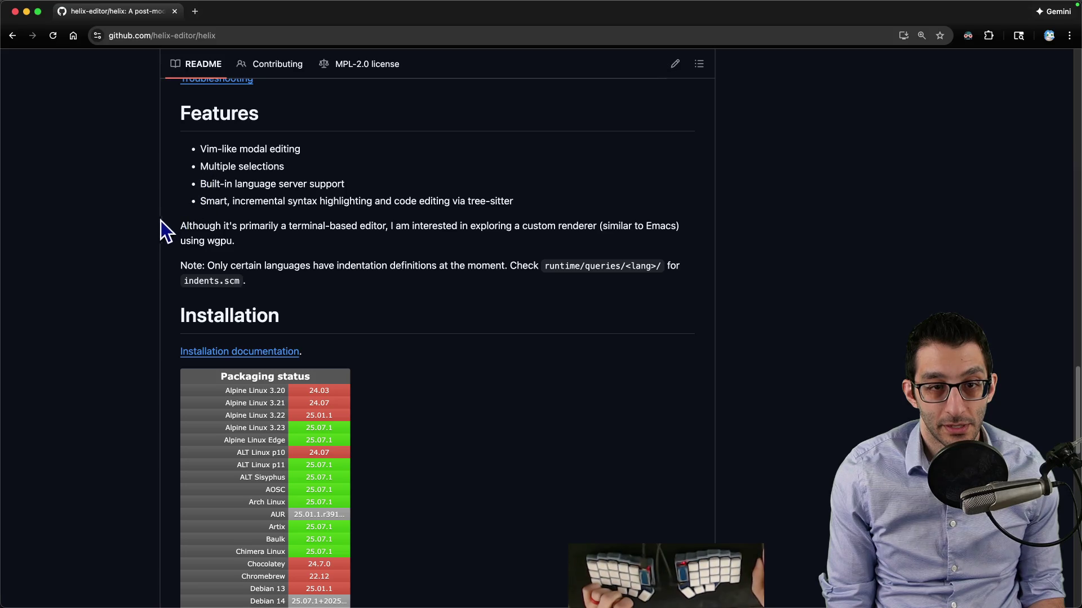
{"action": "scroll", "coordinate": [130, 257], "scroll_direction": "down", "scroll_amount": 20}
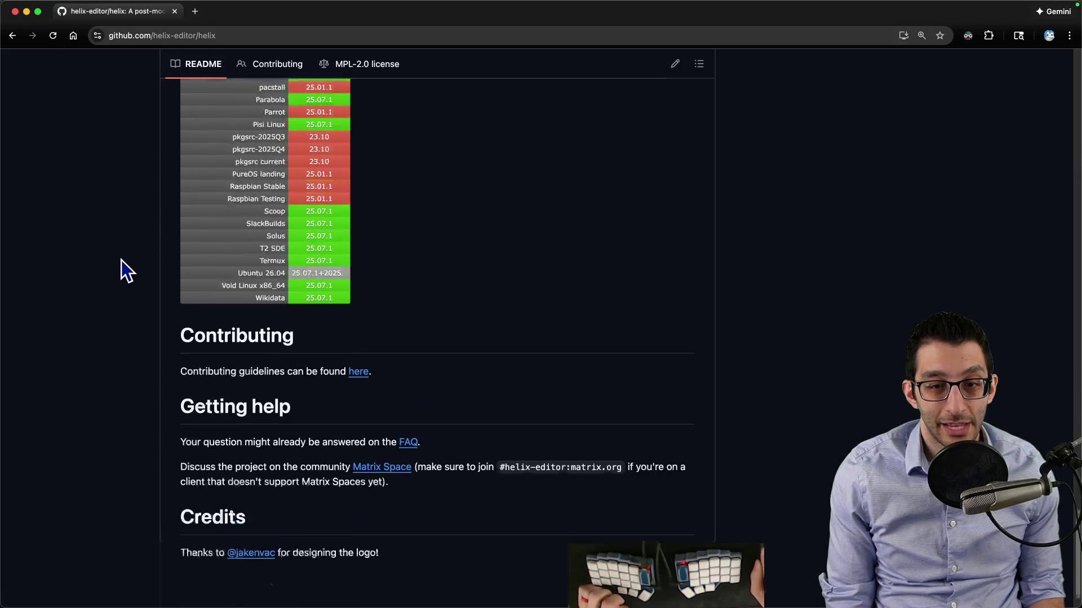
{"action": "scroll", "coordinate": [122, 258], "scroll_direction": "up", "scroll_amount": 20}
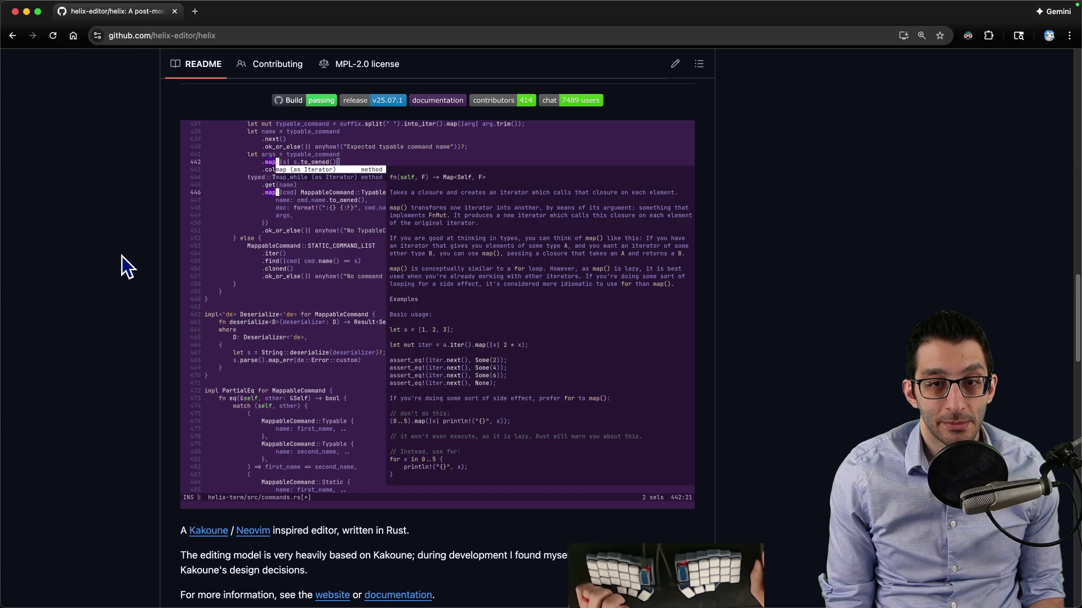
{"action": "scroll", "coordinate": [121, 256], "scroll_direction": "up", "scroll_amount": 15}
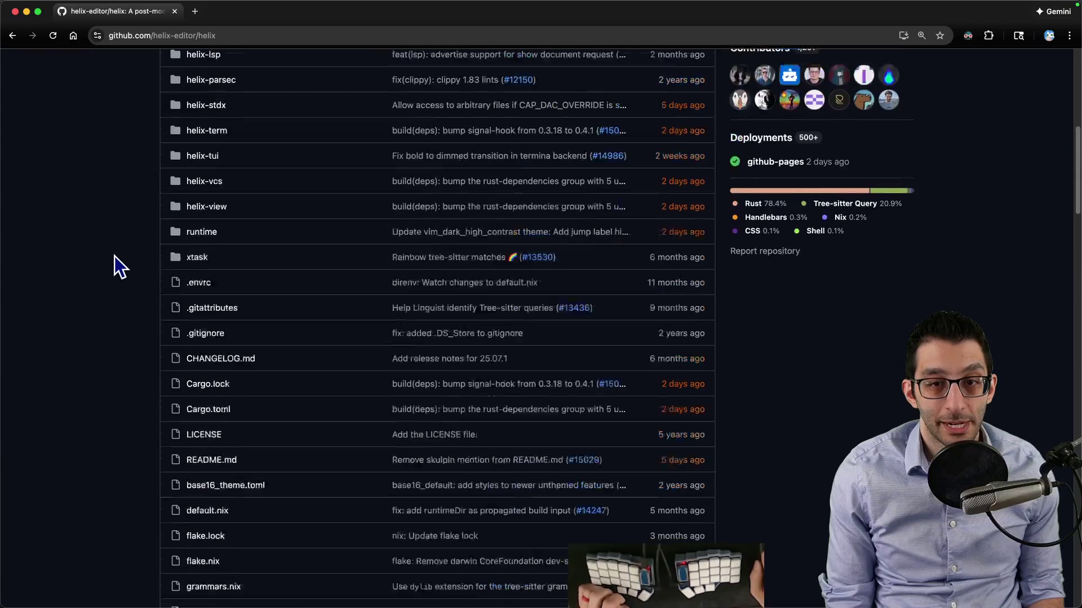
{"action": "scroll", "coordinate": [114, 257], "scroll_direction": "up", "scroll_amount": 10}
{"action": "key", "text": "super+w"}
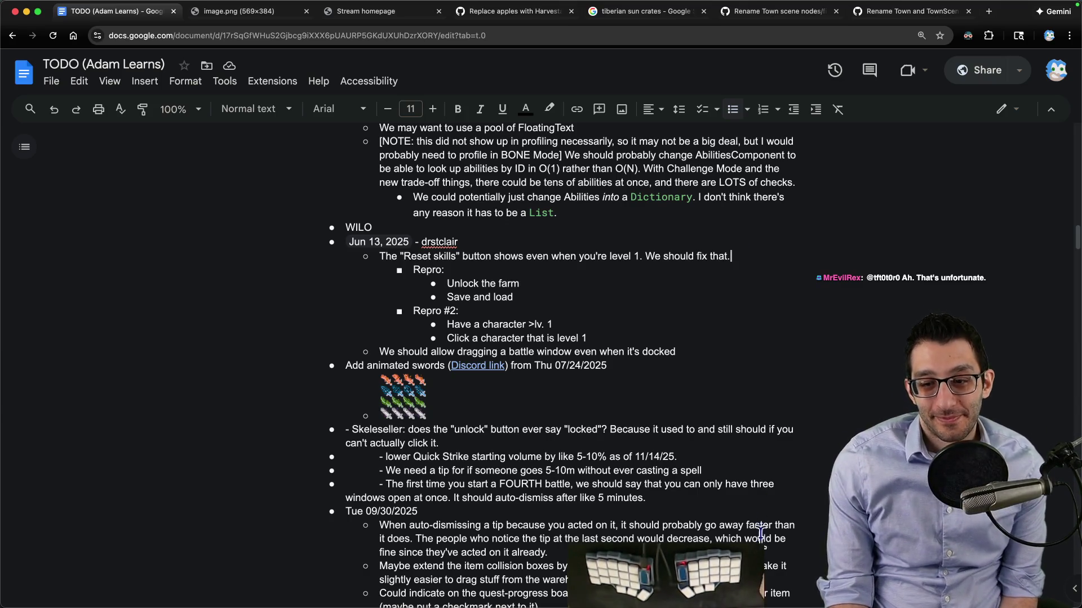
Check the Reset Skills button in Skeleseller, then go back to AdventurersPanelTab.cs
{"action": "left_click", "coordinate": [795, 580]}
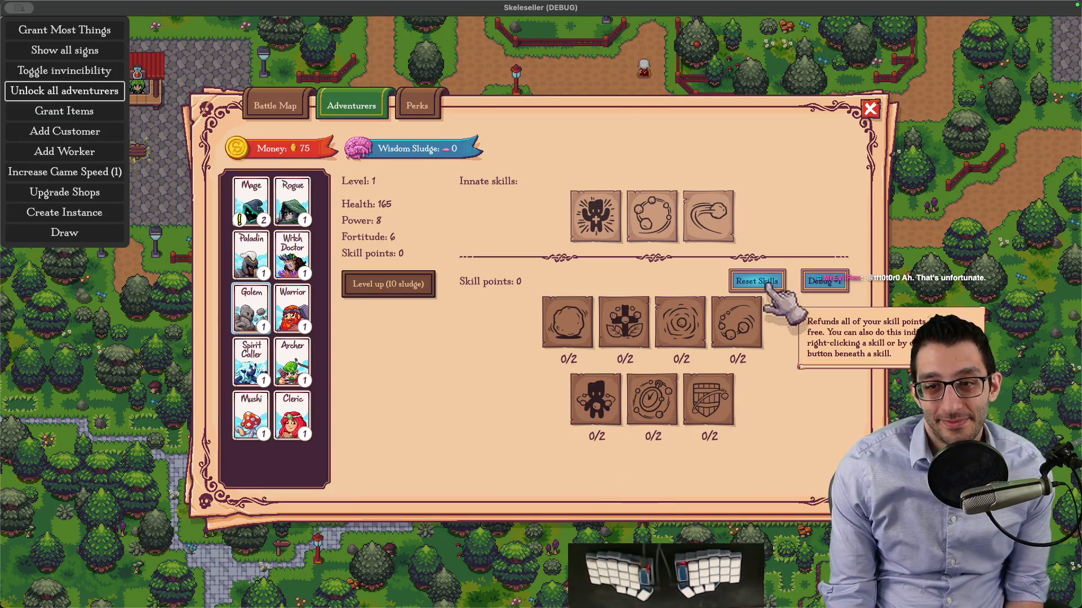
{"action": "key", "text": "super+Tab"}
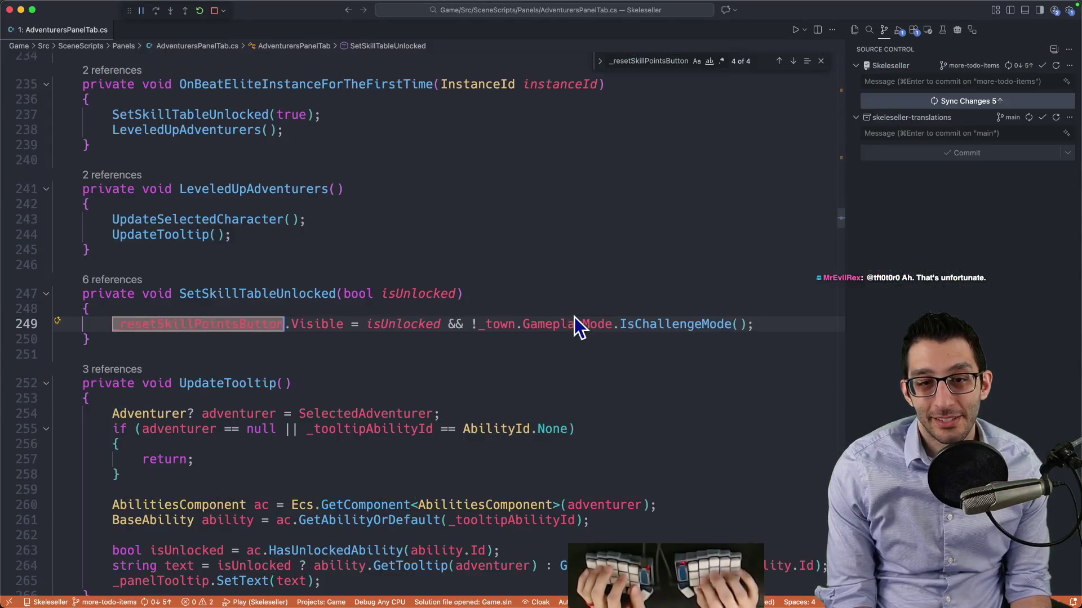
{"action": "left_click", "coordinate": [356, 293]}
{"action": "key", "text": "shift+F12"}
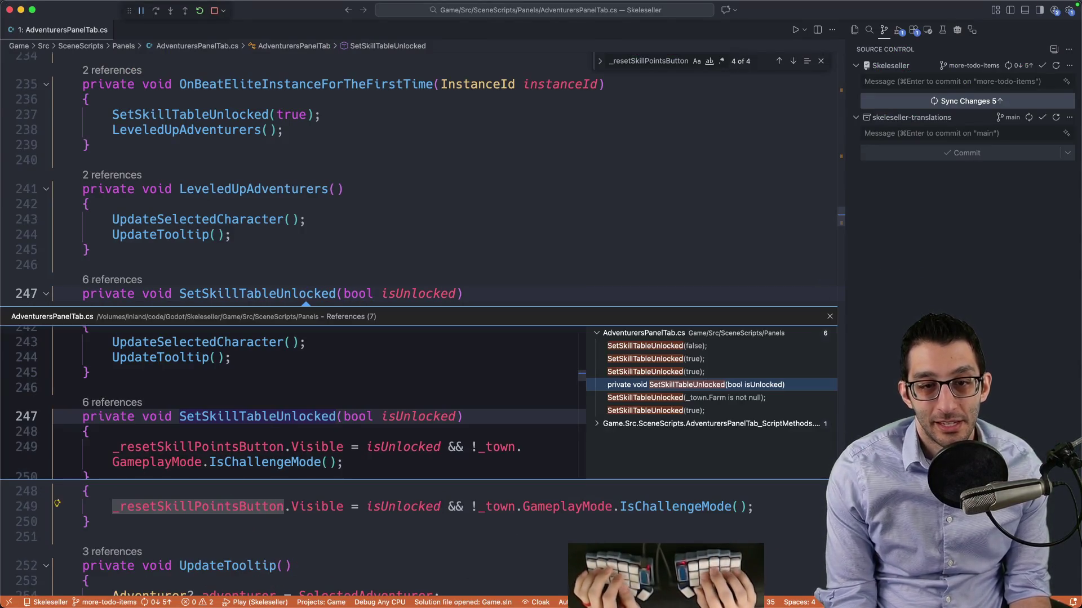
{"action": "key", "text": "Up"}
{"action": "key", "text": "Up"}
{"action": "key", "text": "Return"}
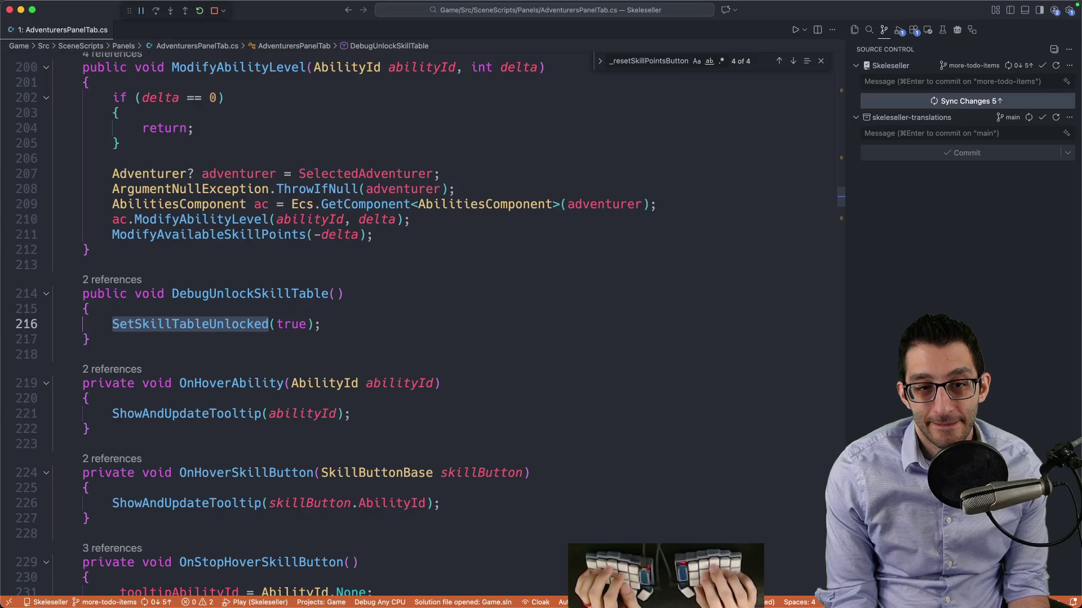
{"action": "key", "text": "super+f"}
{"action": "key", "text": "Return"}
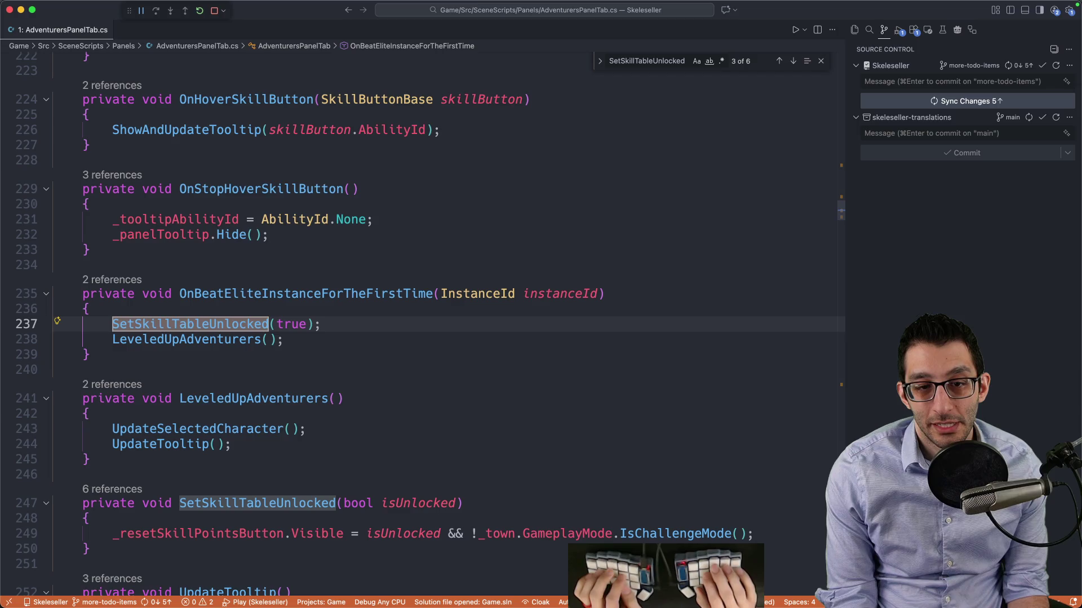
{"action": "key", "text": "F12"}
{"action": "key", "text": "Down"}
{"action": "key", "text": "Down"}
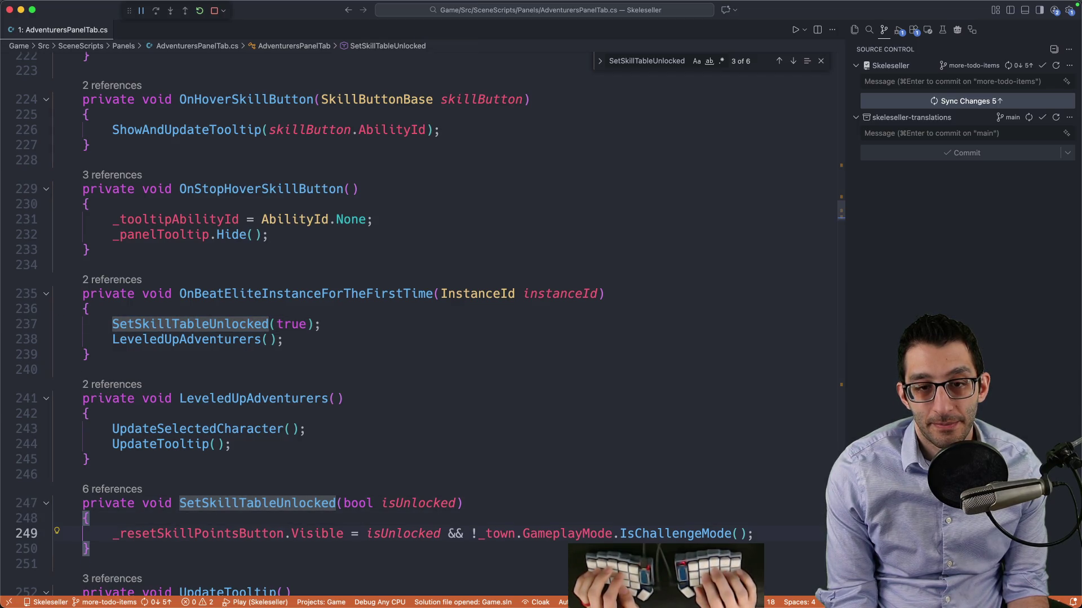
{"action": "key", "text": "Up"}
{"action": "key", "text": "Up"}
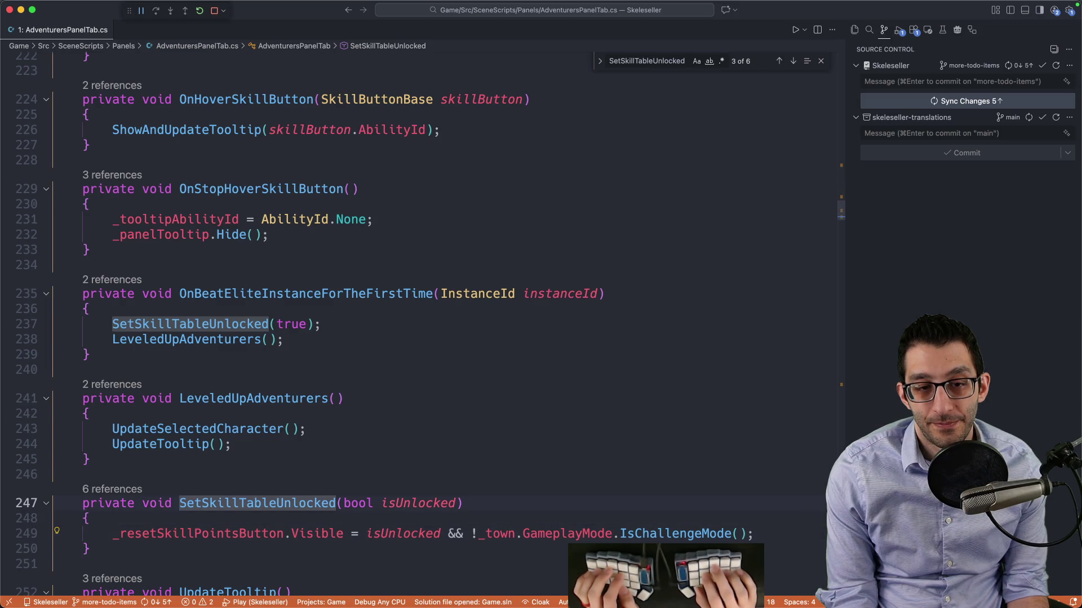
{"action": "key", "text": "super+g"}
{"action": "key", "text": "super+g"}
{"action": "key", "text": "super+shift+g"}
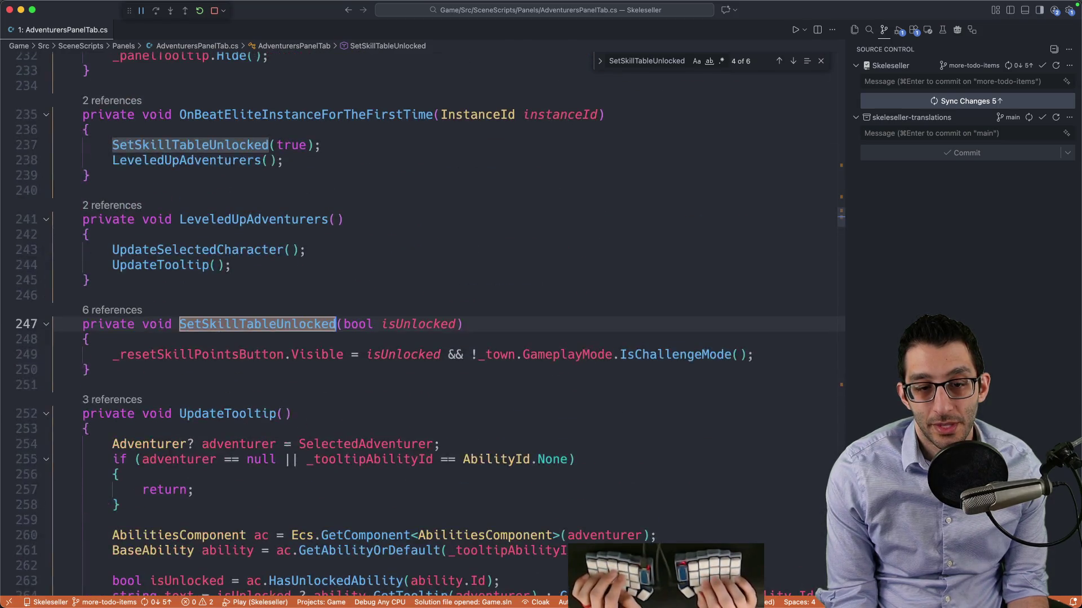
{"action": "key", "text": "Down"}
{"action": "key", "text": "Down"}
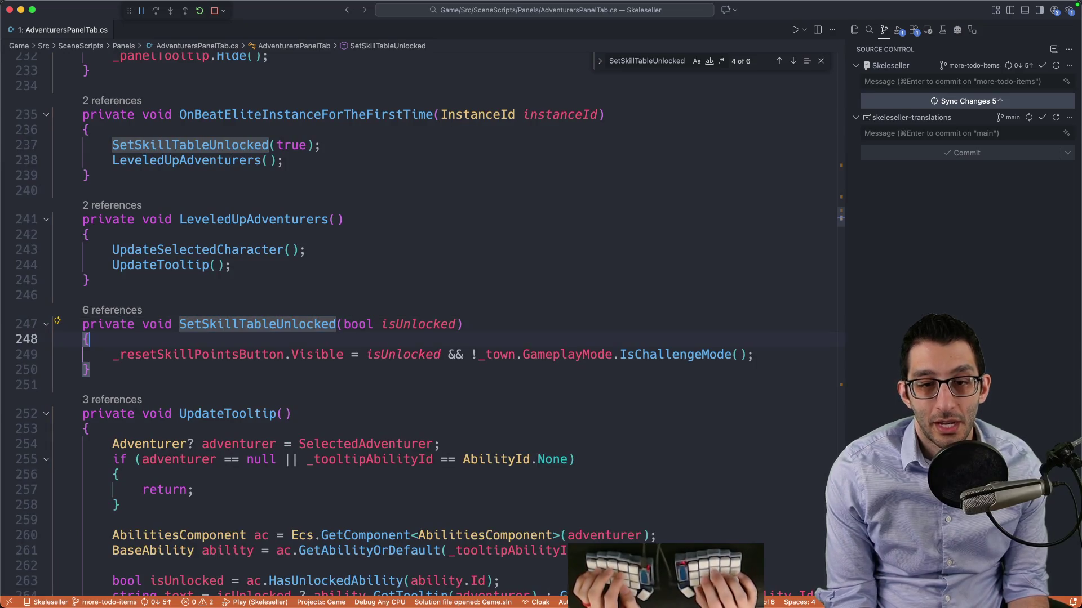
{"action": "key", "text": "Right"}
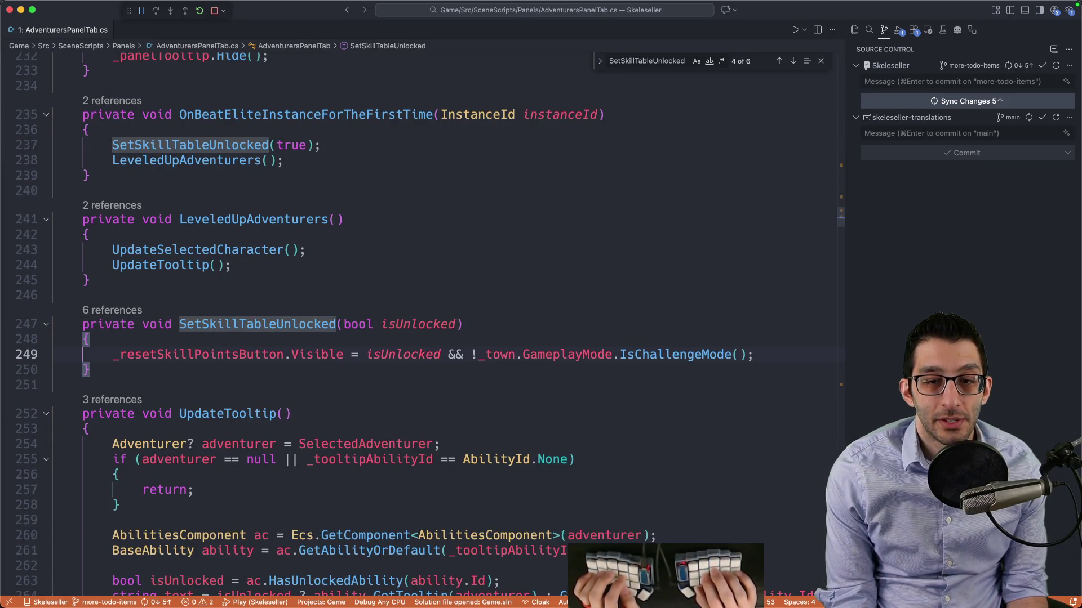
{"action": "key", "text": "Right"}
{"action": "key", "text": "Right"}
{"action": "key", "text": "Right"}
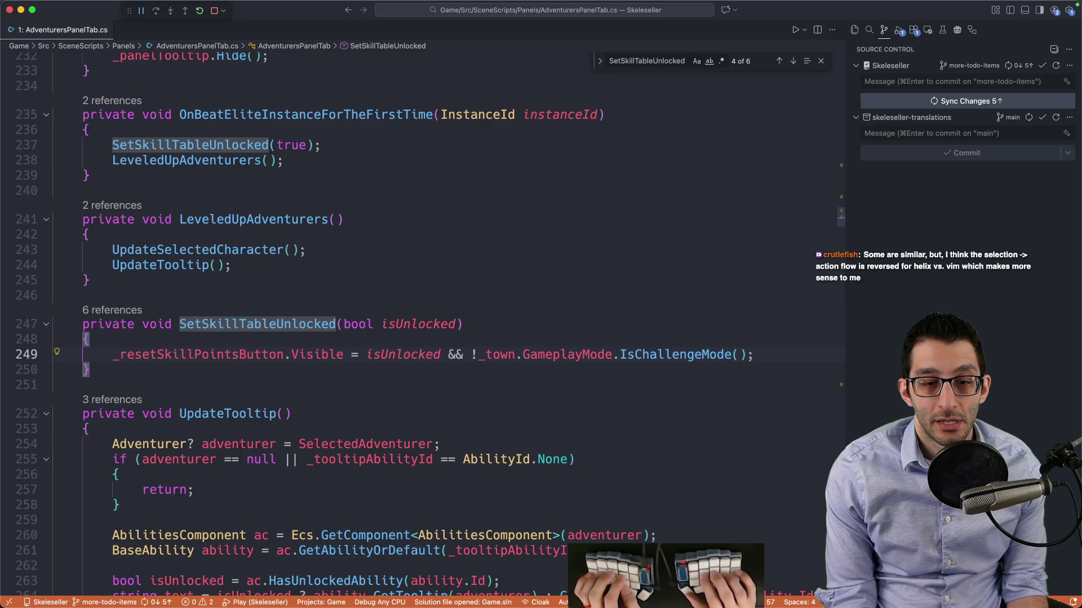
{"action": "type", "text": "Adventure"}
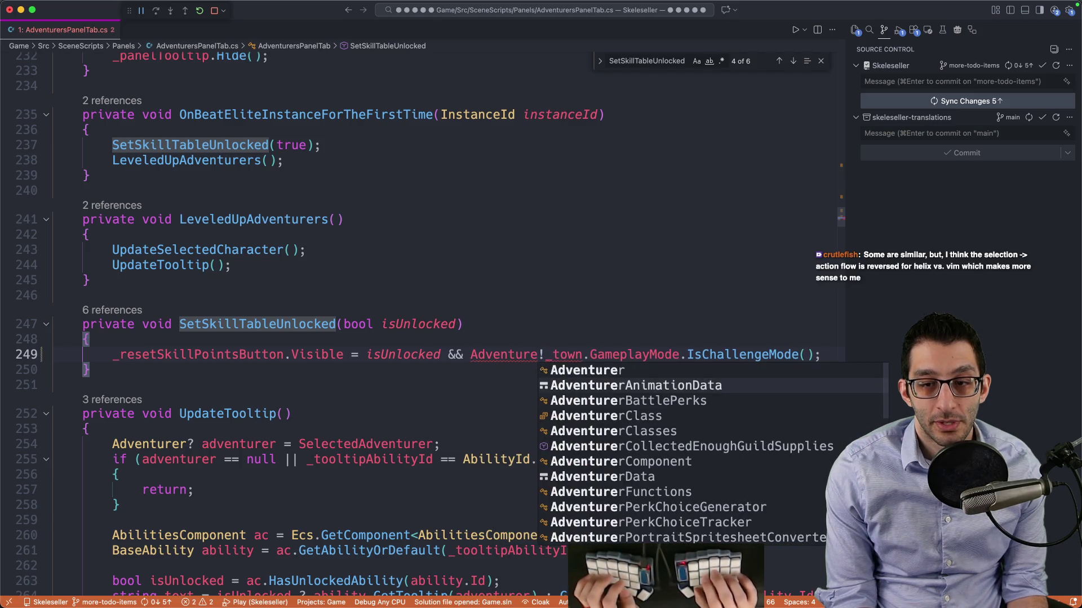
Complete the Visible condition with AdventurerComponent.GetLevel(SelectedAdventurer) > 1 and save
{"action": "key", "text": "Down"}
{"action": "key", "text": "Return"}
{"action": "type", "text": "Level(Sel"}
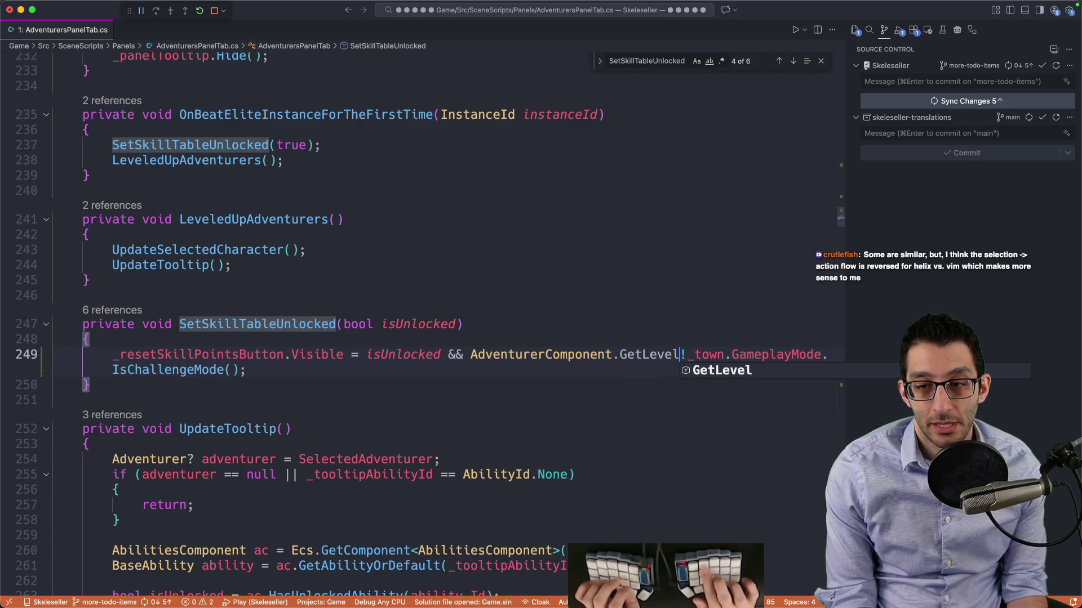
{"action": "type", "text": "ected"}
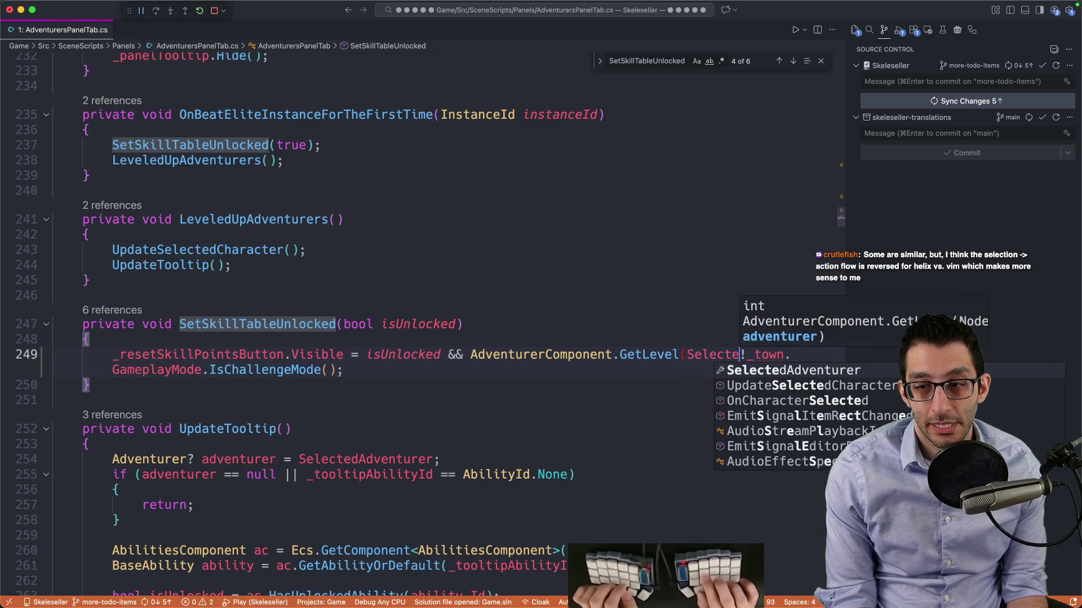
{"action": "key", "text": "Tab"}
{"action": "type", "text": ") > 0 &&"}
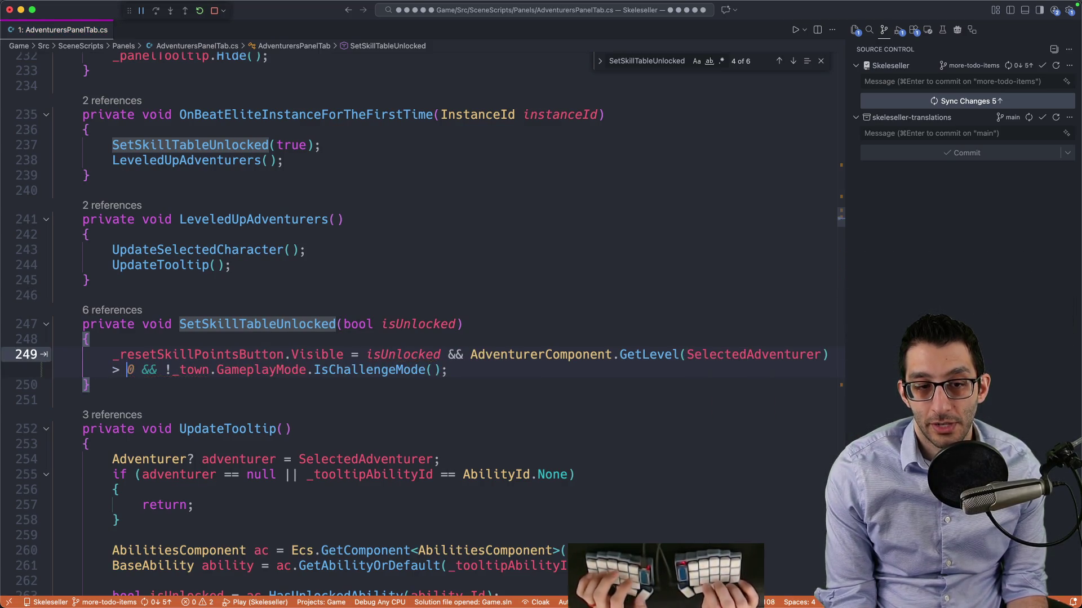
{"action": "key", "text": "BackSpace"}
{"action": "key", "text": "BackSpace"}
{"action": "key", "text": "BackSpace"}
{"action": "type", "text": "1 &&"}
{"action": "key", "text": "End"}
{"action": "key", "text": "super+s"}
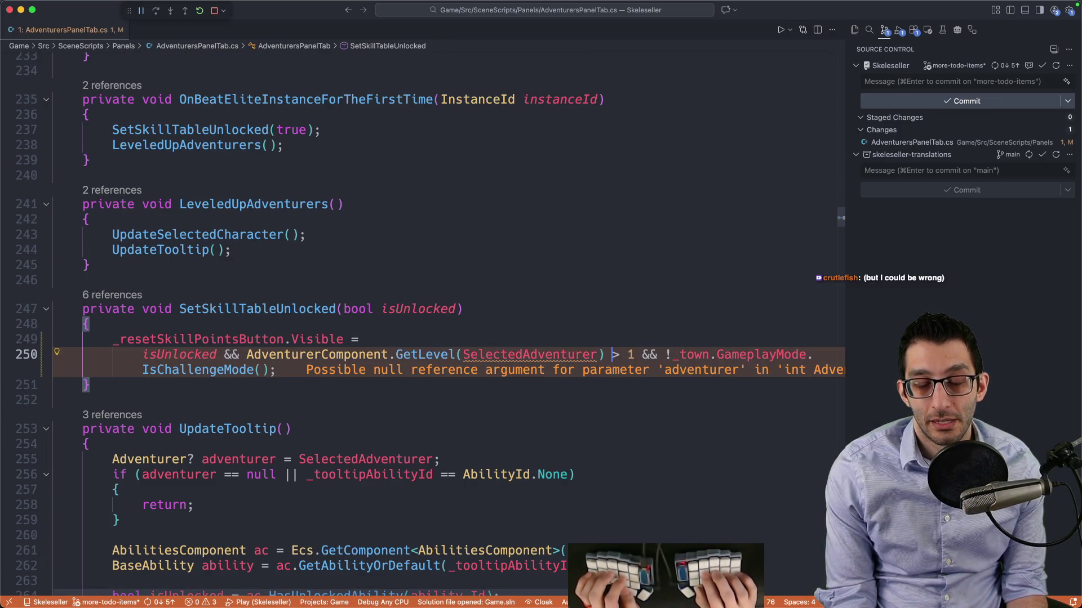
Prepend 'SelectedAdventurer is not null' to the visibility condition and reformat it
{"action": "scroll", "coordinate": [394, 293], "scroll_direction": "down", "scroll_amount": 4}
{"action": "double_click", "coordinate": [507, 242]}
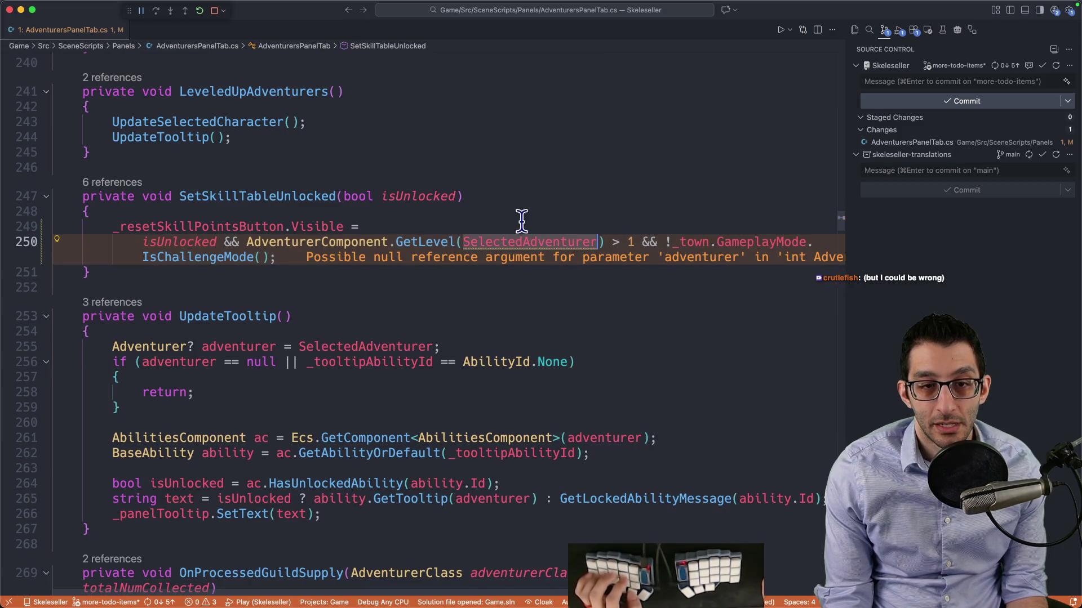
{"action": "left_click", "coordinate": [414, 227]}
{"action": "type", "text": "SelectedAdventurer is"}
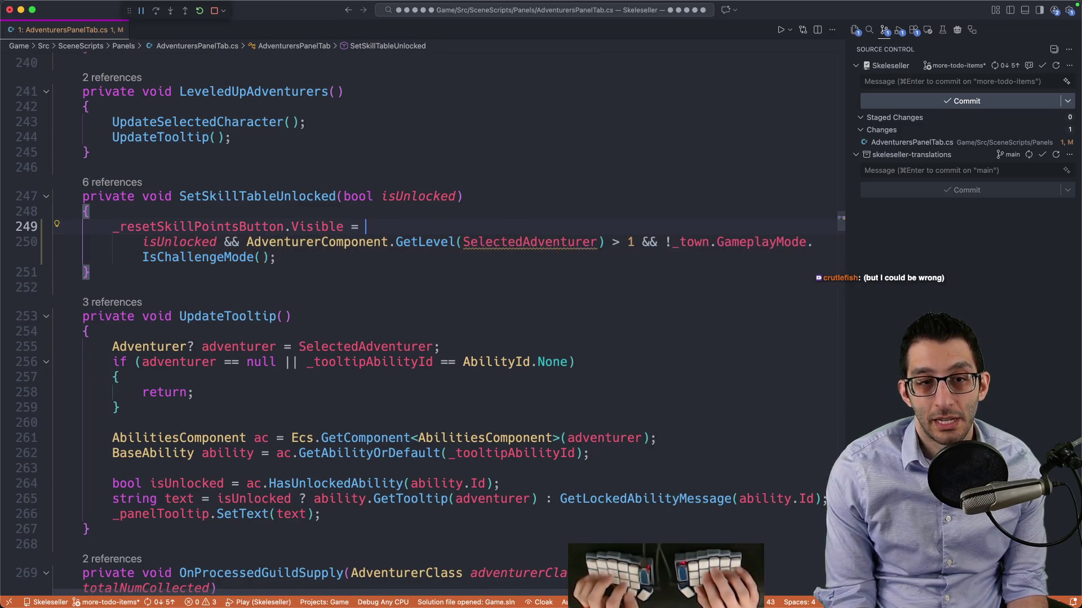
{"action": "type", "text": " not null"}
{"action": "key", "text": "super+alt+l"}
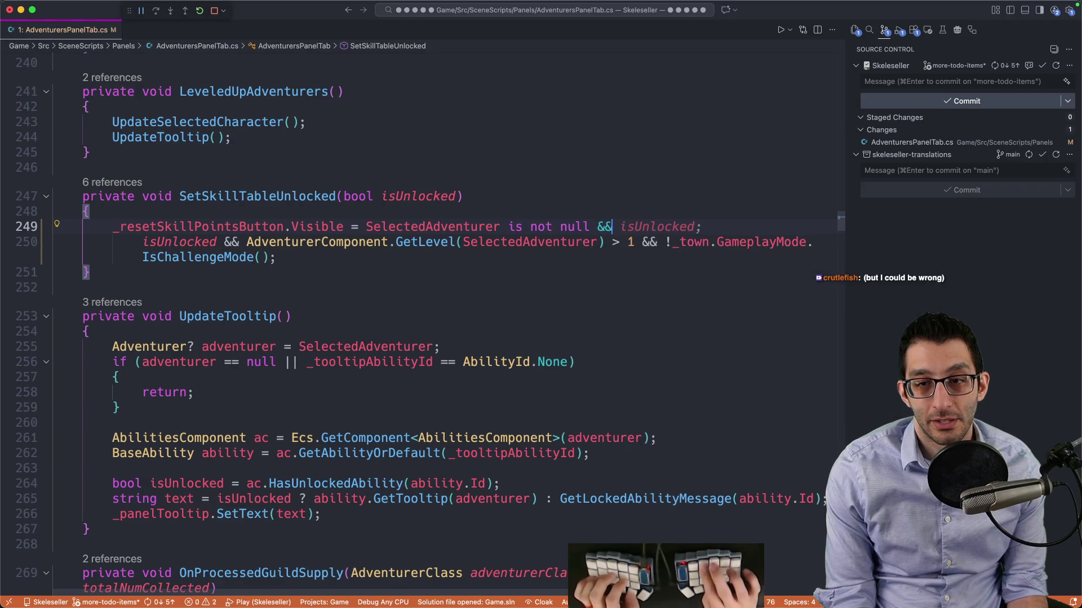
Inspect the SelectedAdventurer and GetAdventurerByClass definitions, then return to SetSkillTableUnlocked
{"action": "left_click", "coordinate": [239, 211]}
{"action": "key", "text": "F12"}
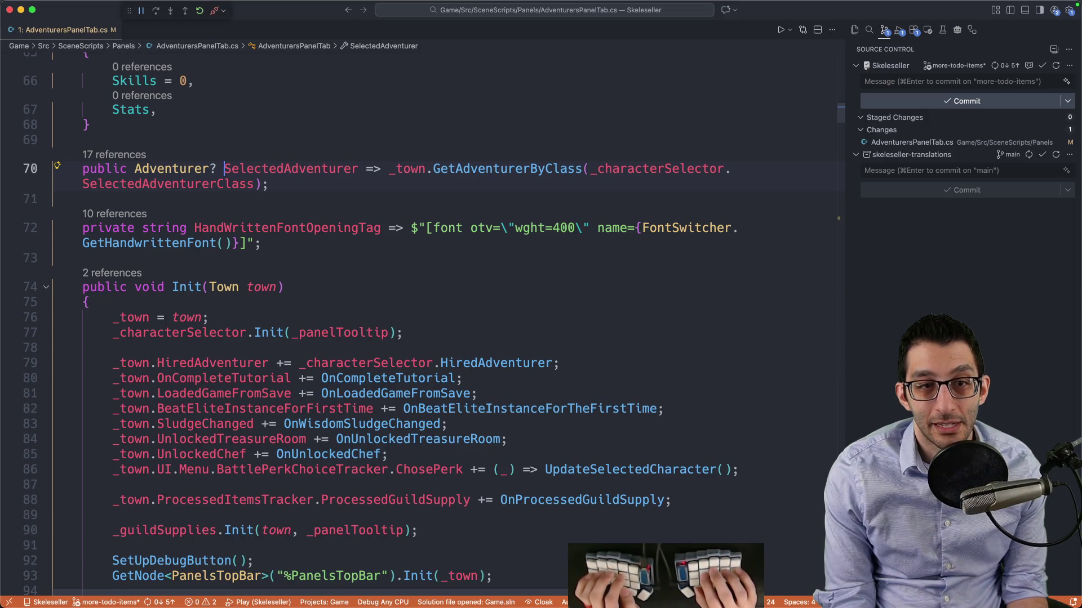
{"action": "left_click", "coordinate": [426, 169]}
{"action": "left_click", "coordinate": [247, 183]}
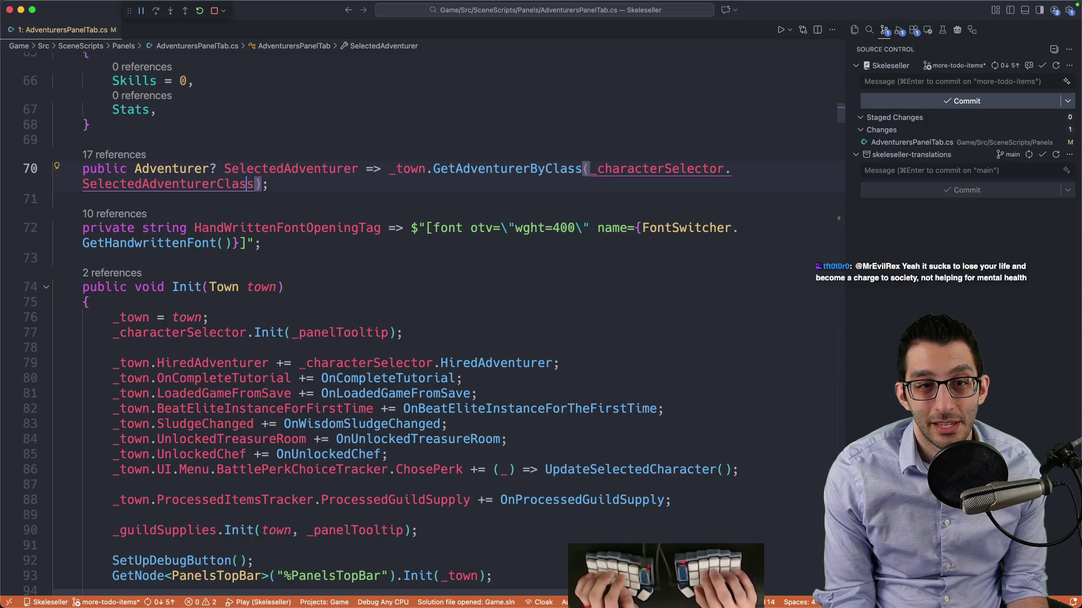
{"action": "left_click", "coordinate": [388, 169]}
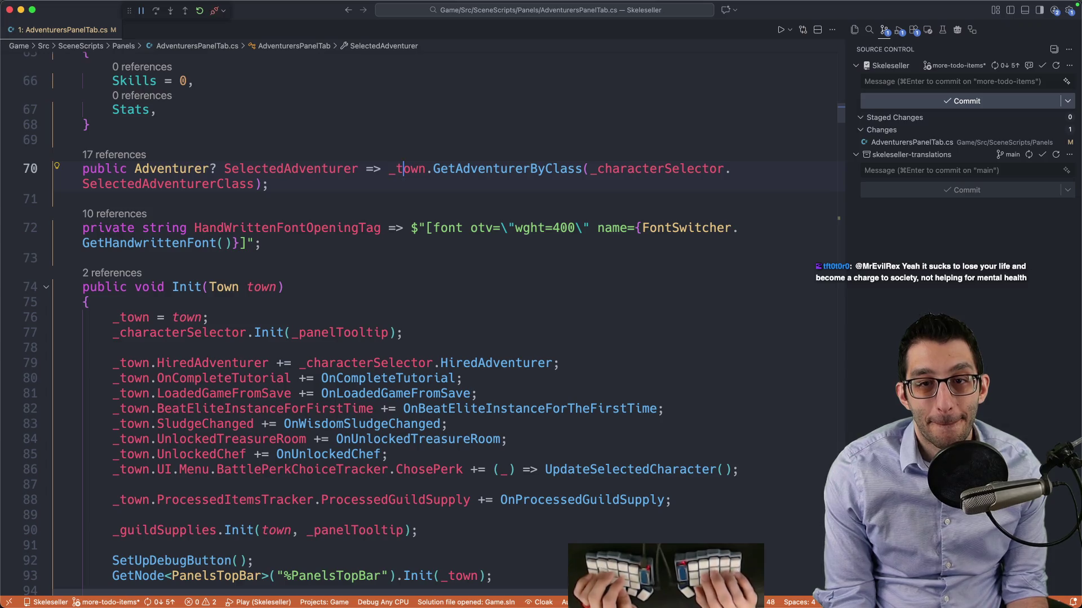
{"action": "key", "text": "F12"}
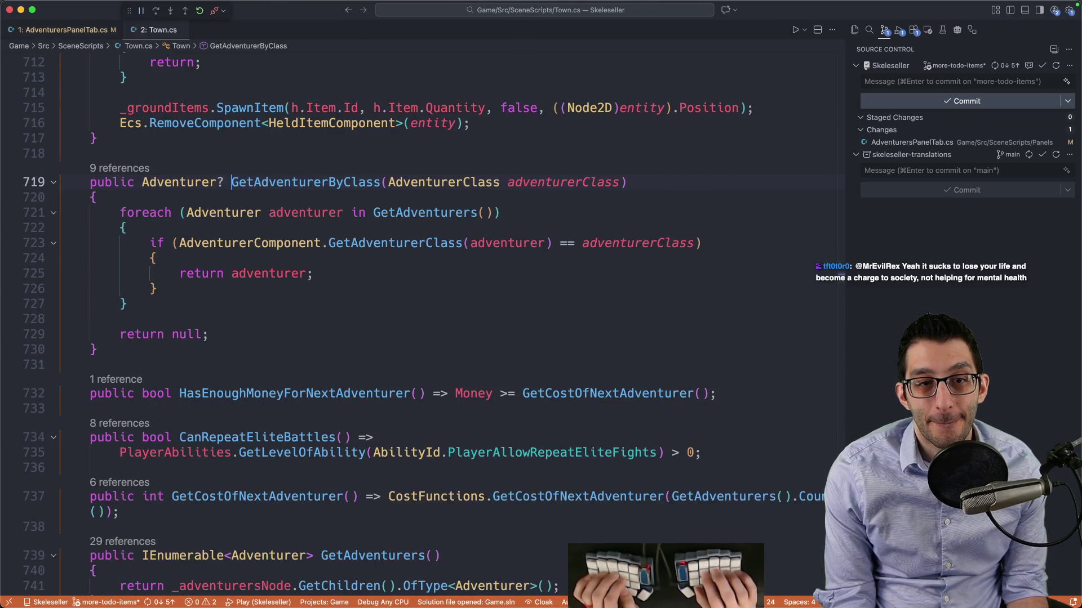
{"action": "key", "text": "ctrl+minus"}
{"action": "key", "text": "Return"}
{"action": "key", "text": "Up"}
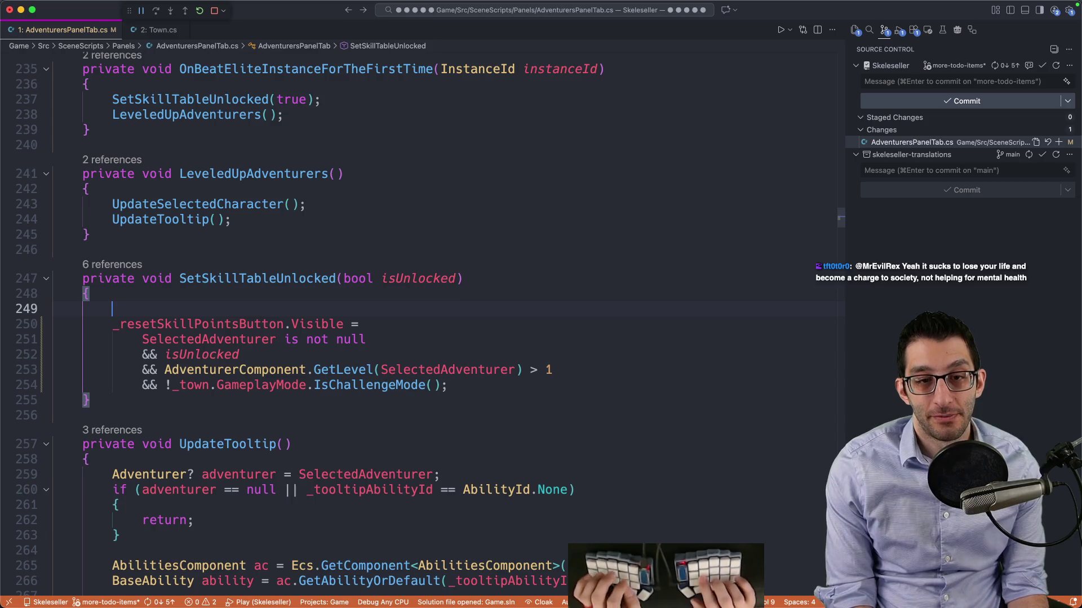
Declare 'Adventurer? selectedAdventurer = SelectedAdventurer;' above the visibility assignment
{"action": "type", "text": "Adventurer selecte"}
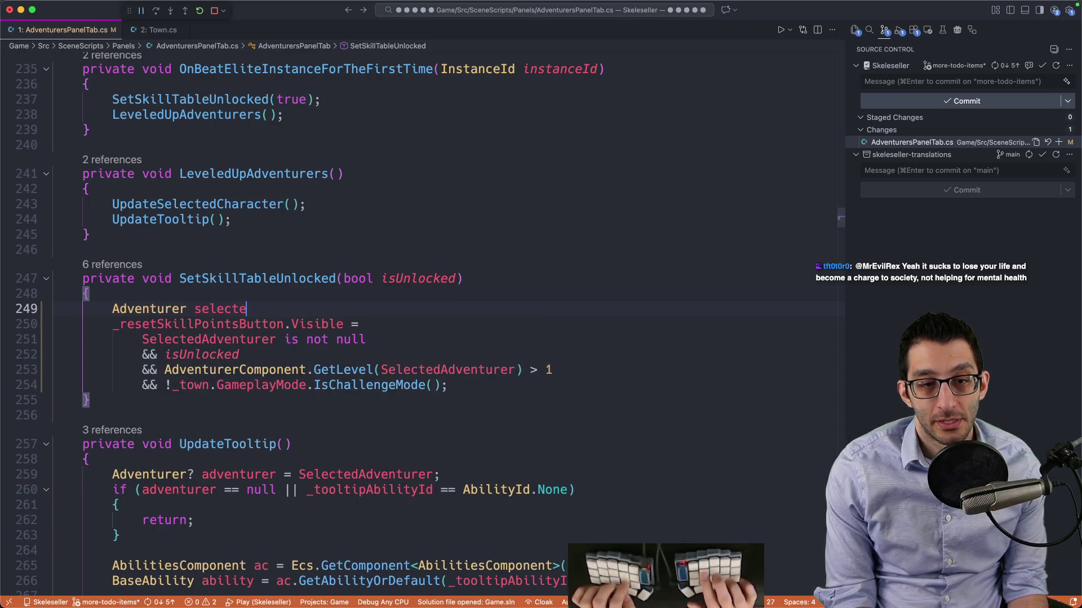
{"action": "type", "text": "dAdventurer ="}
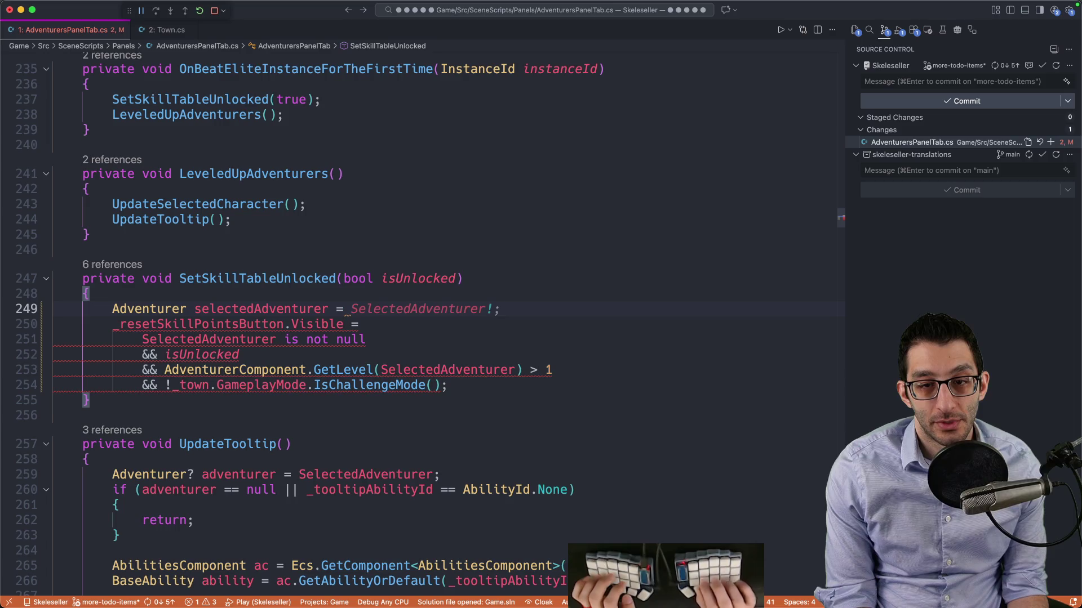
{"action": "key", "text": "Tab"}
{"action": "key", "text": "Delete"}
{"action": "key", "text": "End"}
{"action": "key", "text": "Return"}
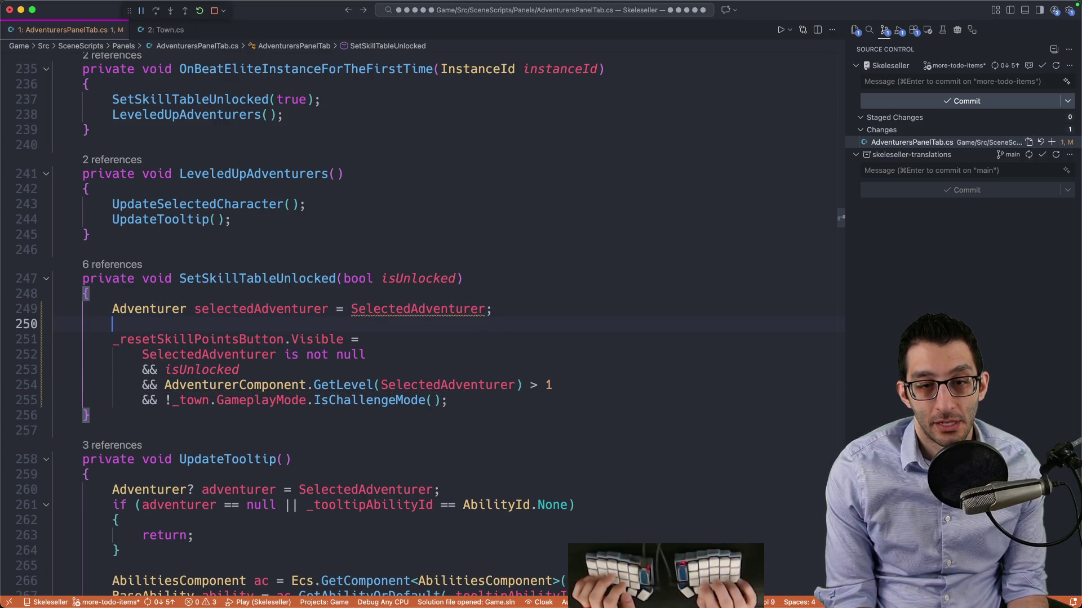
{"action": "type", "text": "if ("}
{"action": "key", "text": "Up"}
{"action": "type", "text": "?"}
{"action": "key", "text": "Down"}
{"action": "left_click", "coordinate": [142, 308]}
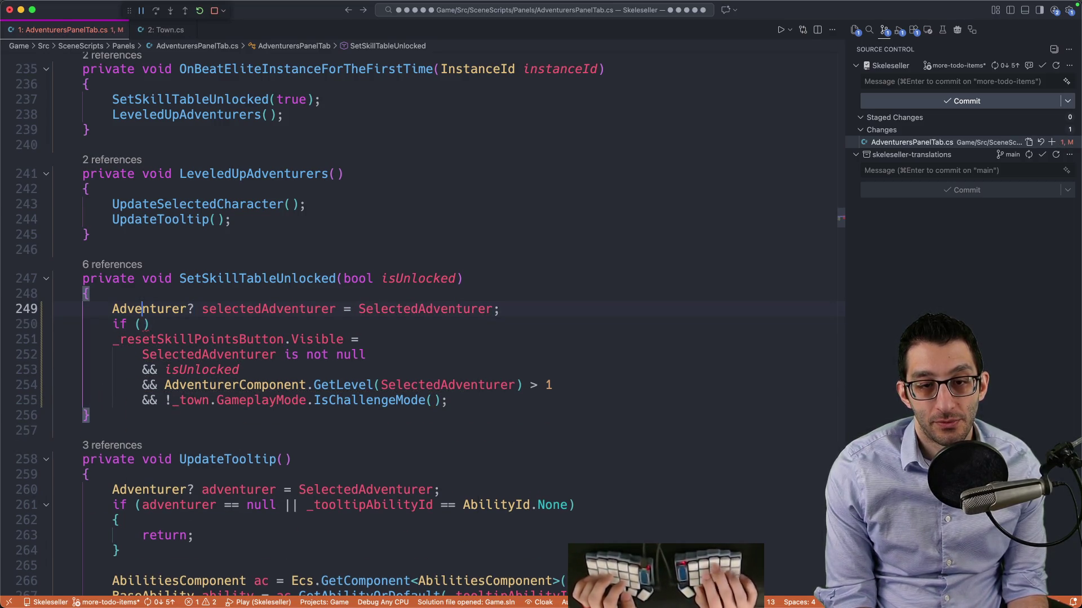
Add an empty 'if (selectedAdventurer is null) { }' block below the declaration
{"action": "key", "text": "Down"}
{"action": "type", "text": "selectedAdventurer is null"}
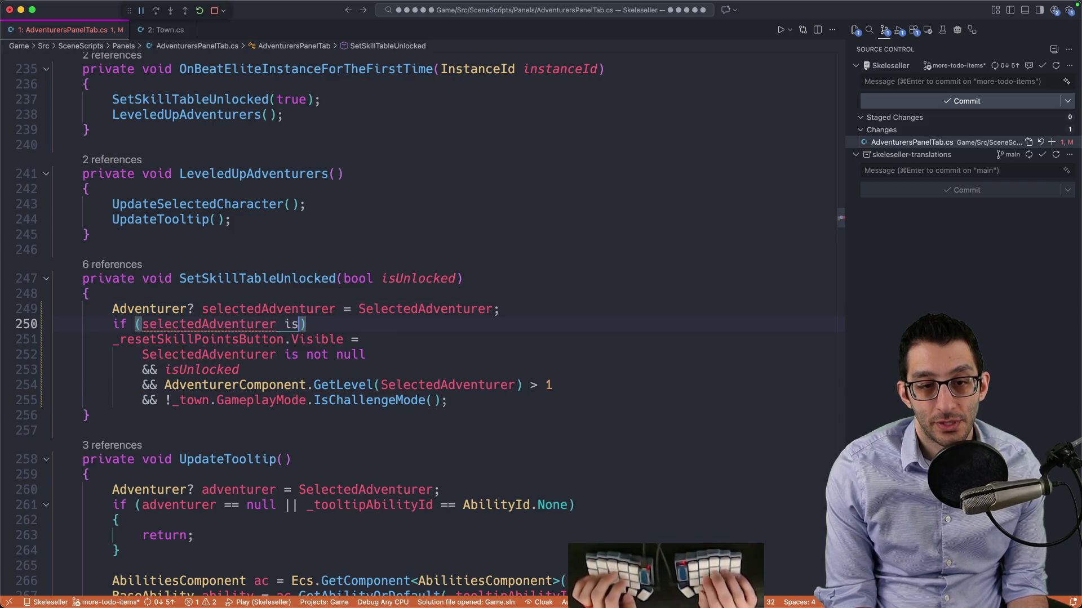
{"action": "key", "text": "End"}
{"action": "key", "text": "Return"}
{"action": "type", "text": "{"}
{"action": "key", "text": "Return"}
{"action": "key", "text": "Down"}
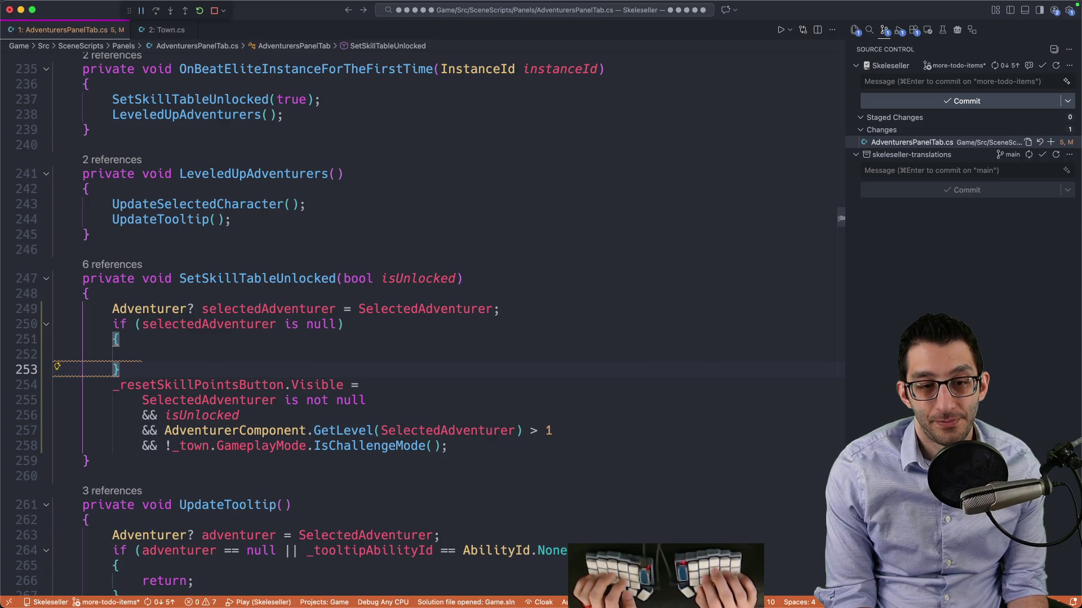
Jump to the GetLevel definition in AdventurerComponent.cs
{"action": "key", "text": "Down"}
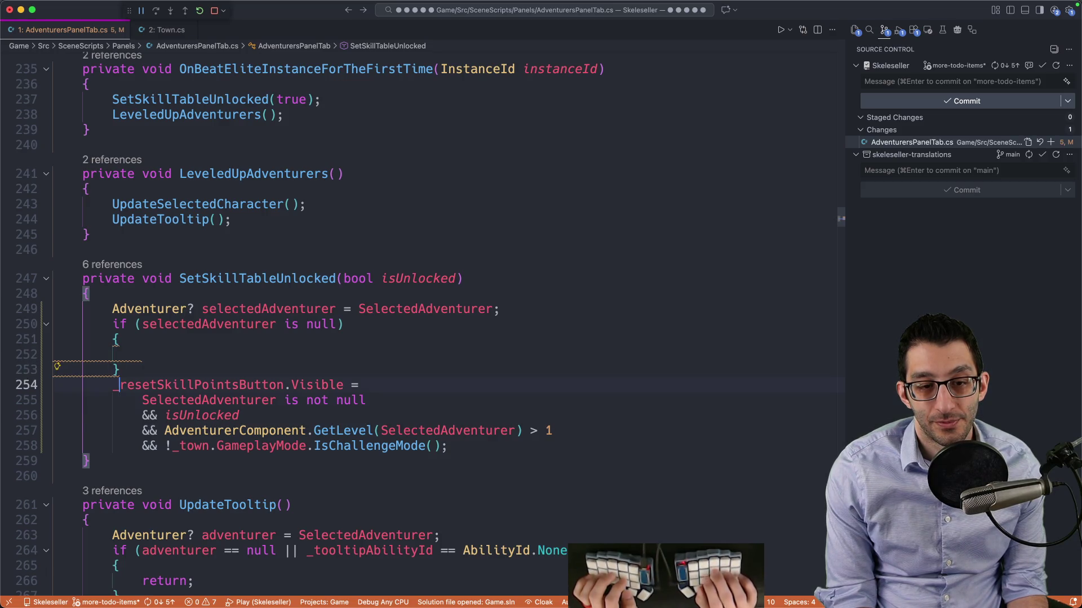
{"action": "key", "text": "Down"}
{"action": "key", "text": "Down"}
{"action": "key", "text": "Down"}
{"action": "key", "text": "Right"}
{"action": "key", "text": "Right"}
{"action": "key", "text": "F12"}
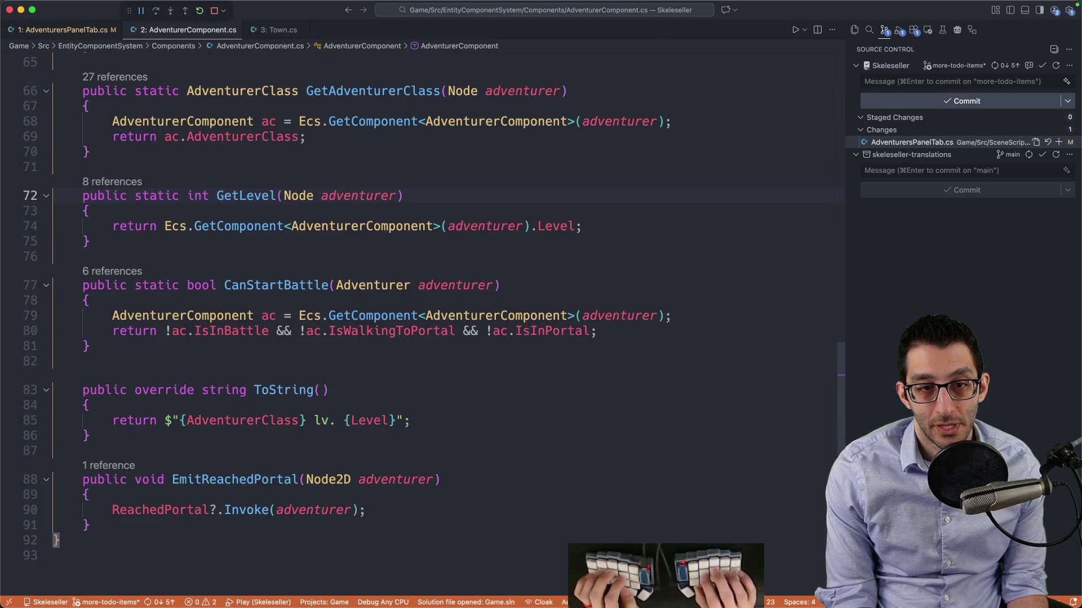
Trace GetComponent, GetComponentHolder and GetEcsEntity in Ecs.cs, then return to AdventurersPanelTab.cs
{"action": "key", "text": "Down"}
{"action": "key", "text": "Down"}
{"action": "key", "text": "F12"}
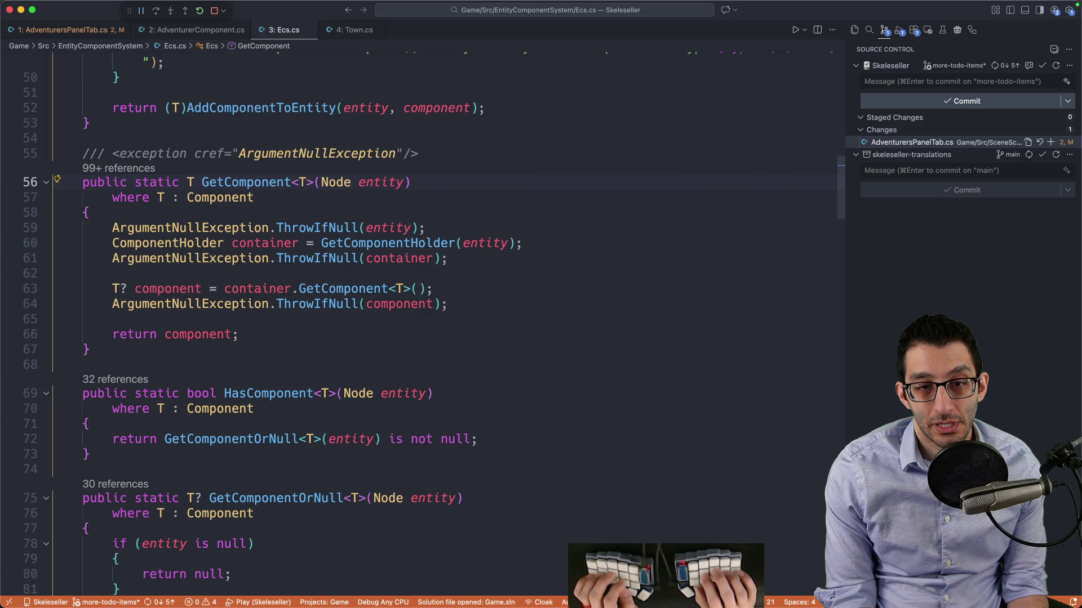
{"action": "key", "text": "Down"}
{"action": "key", "text": "Down"}
{"action": "key", "text": "F12"}
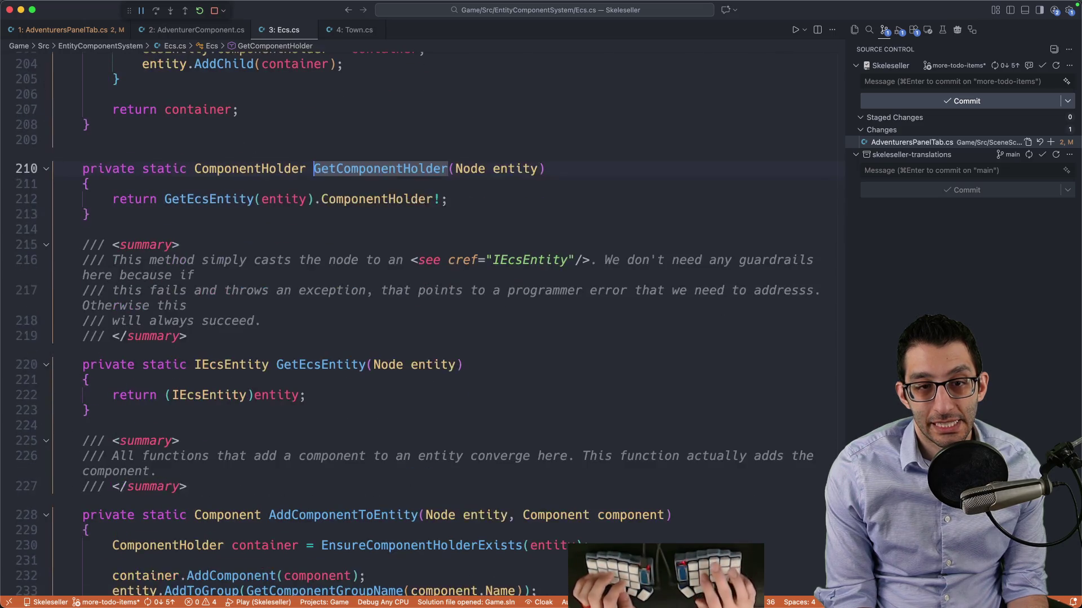
{"action": "key", "text": "Down"}
{"action": "key", "text": "Down"}
{"action": "key", "text": "F12"}
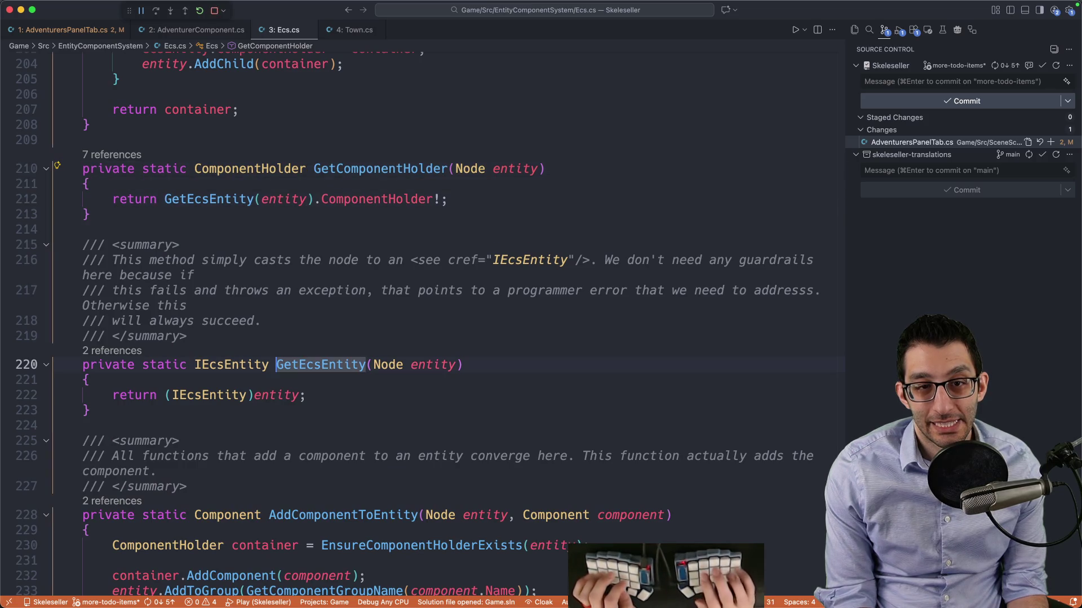
{"action": "key", "text": "ctrl+minus"}
{"action": "key", "text": "ctrl+minus"}
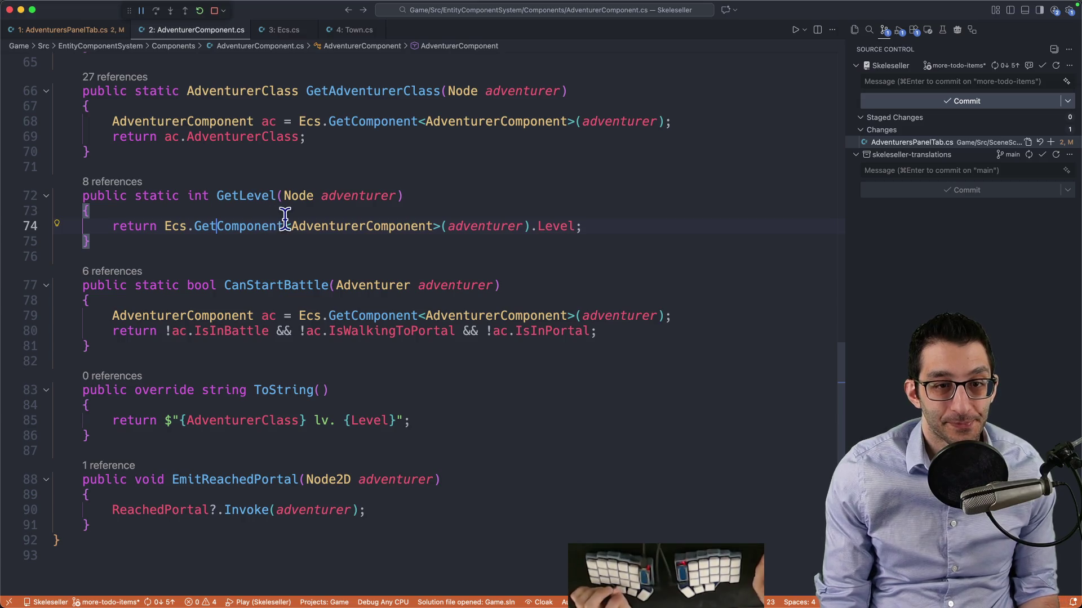
{"action": "key", "text": "ctrl+1"}
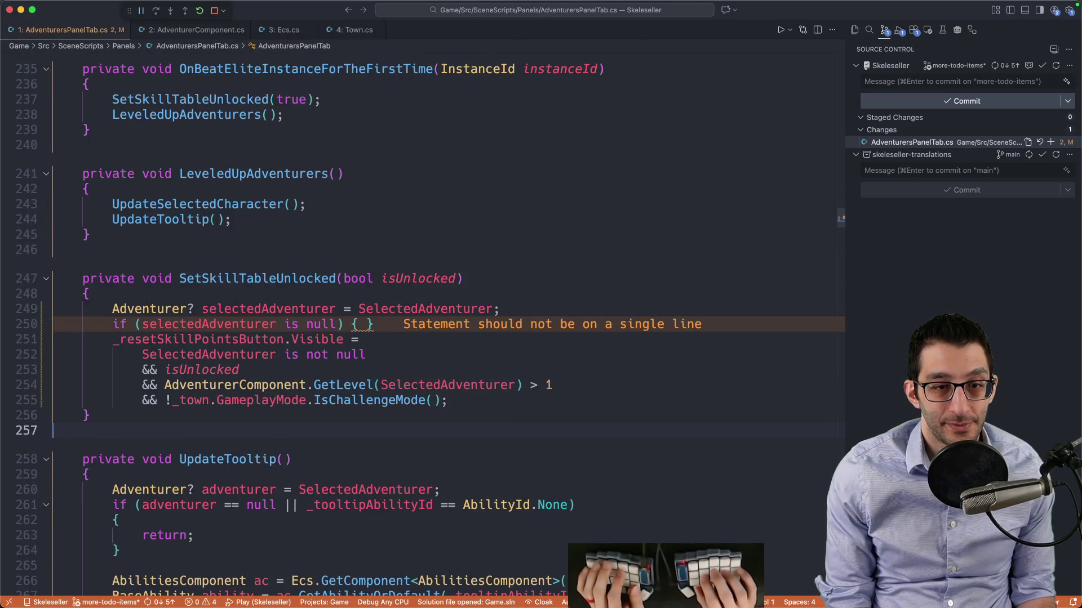
Switch the visibility condition to the selectedAdventurer local and delete the empty null-check lines
{"action": "left_click", "coordinate": [367, 324]}
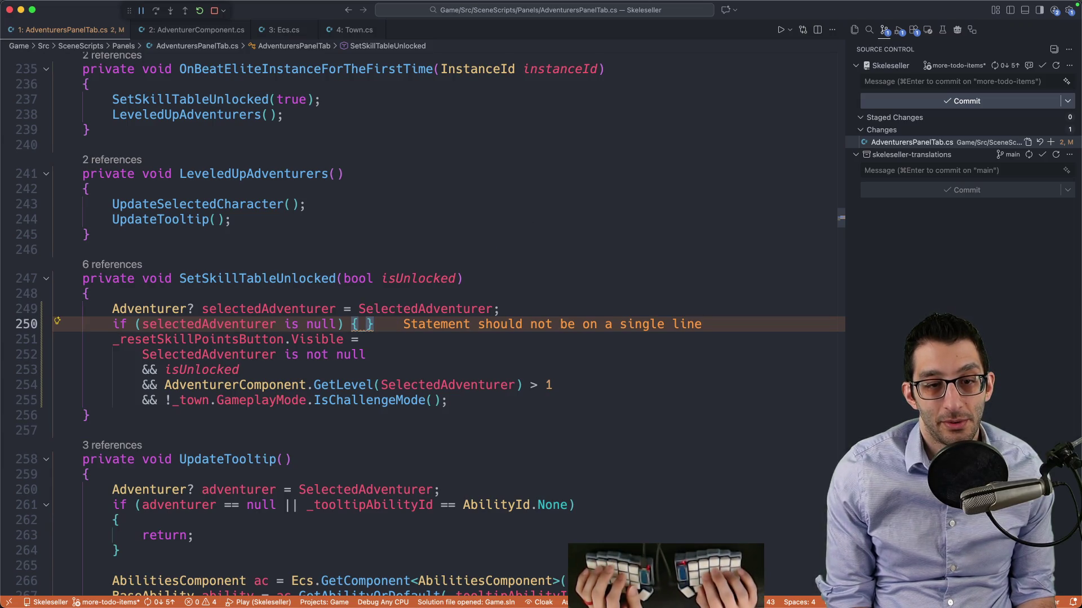
{"action": "key", "text": "Down"}
{"action": "key", "text": "Down"}
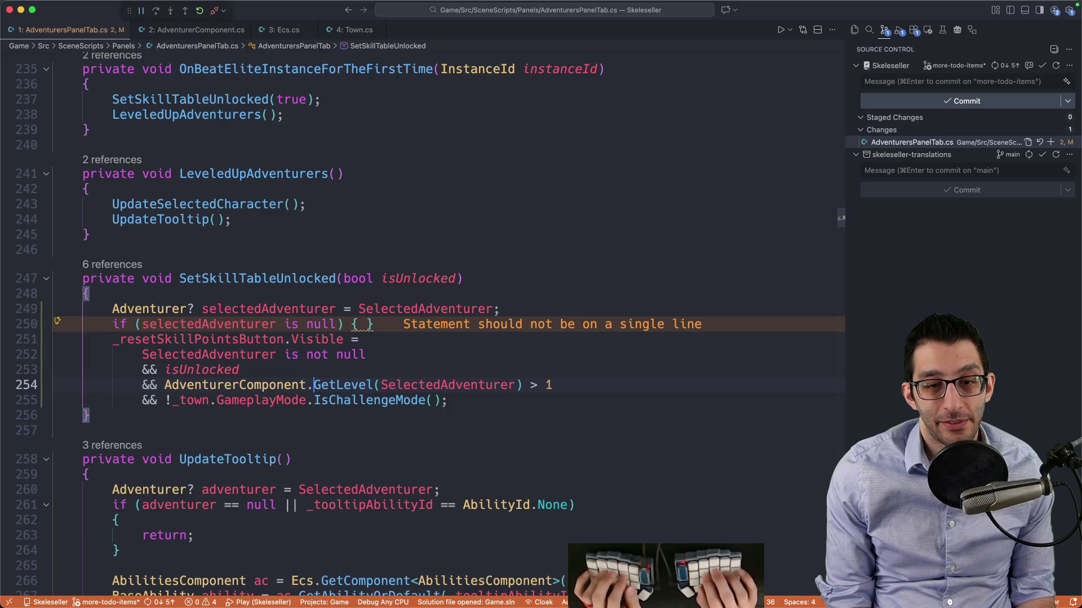
{"action": "key", "text": "Up"}
{"action": "key", "text": "Up"}
{"action": "key", "text": "Up"}
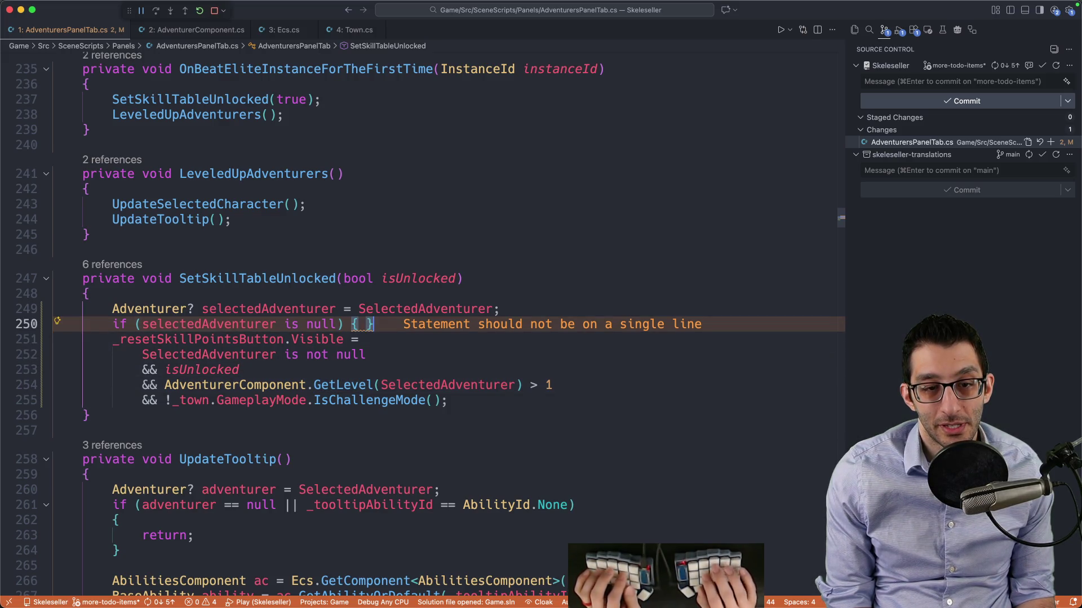
{"action": "left_click", "coordinate": [283, 339]}
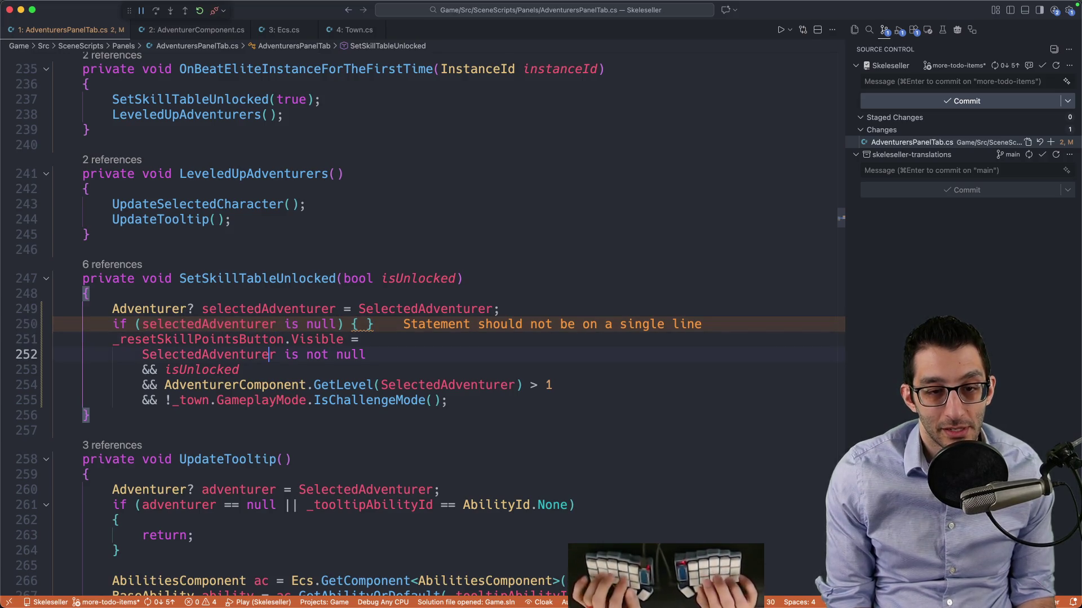
{"action": "key", "text": "super+d"}
{"action": "key", "text": "super+d"}
{"action": "type", "text": "selectedAdventurer"}
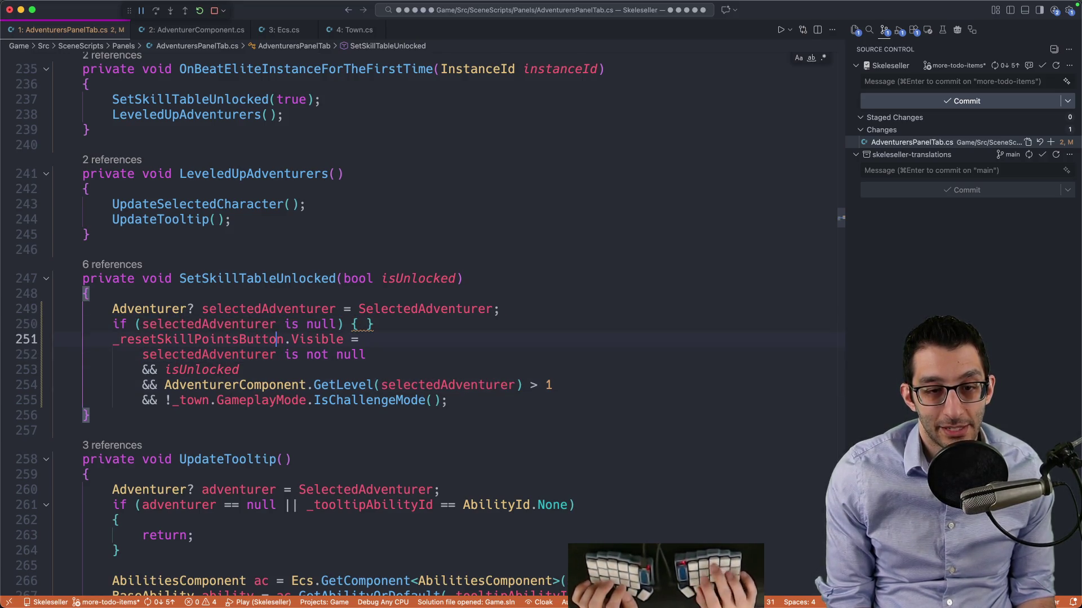
{"action": "key", "text": "super+shift+k"}
{"action": "key", "text": "super+z"}
{"action": "key", "text": "Down"}
{"action": "key", "text": "super+shift+k"}
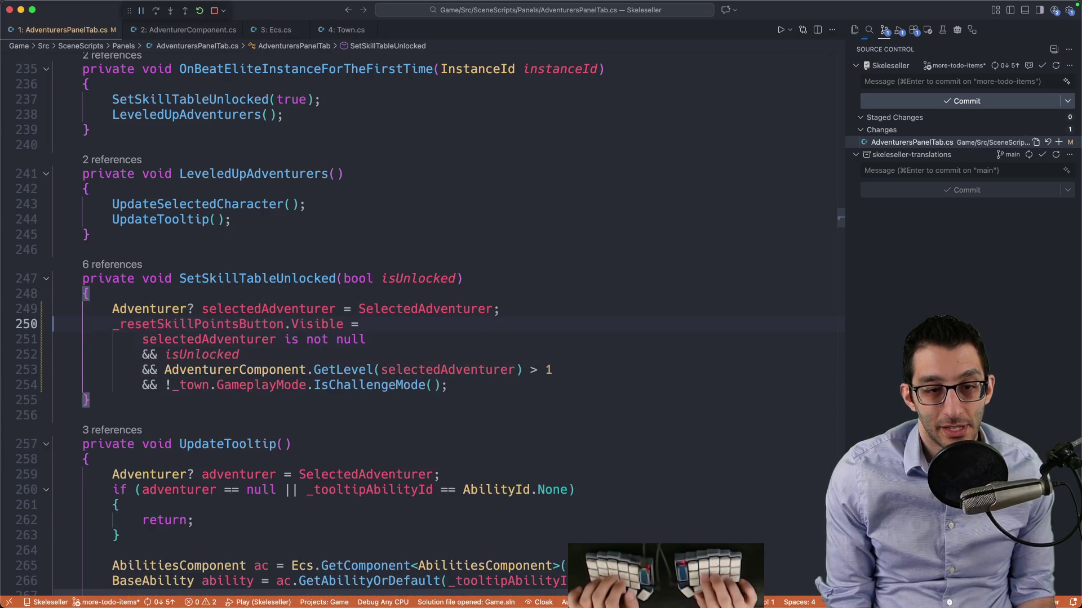
{"action": "key", "text": "Down"}
{"action": "key", "text": "Down"}
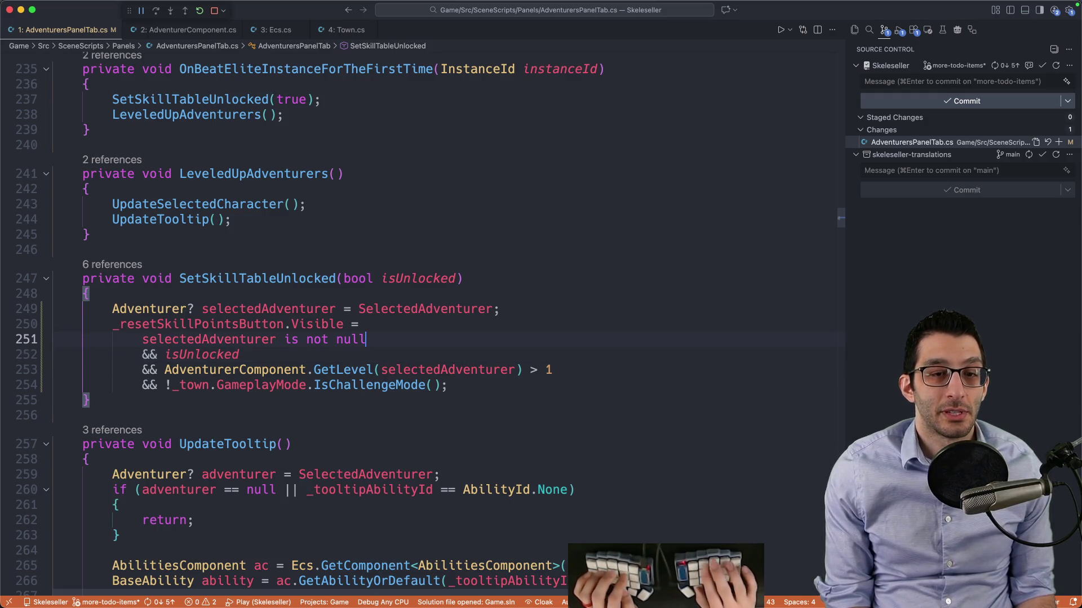
Stop debugging and relaunch Skeleseller to test the GetLevel > 1 condition
{"action": "left_click", "coordinate": [369, 369]}
{"action": "key", "text": "super+Right"}
{"action": "key", "text": "super+shift+Left"}
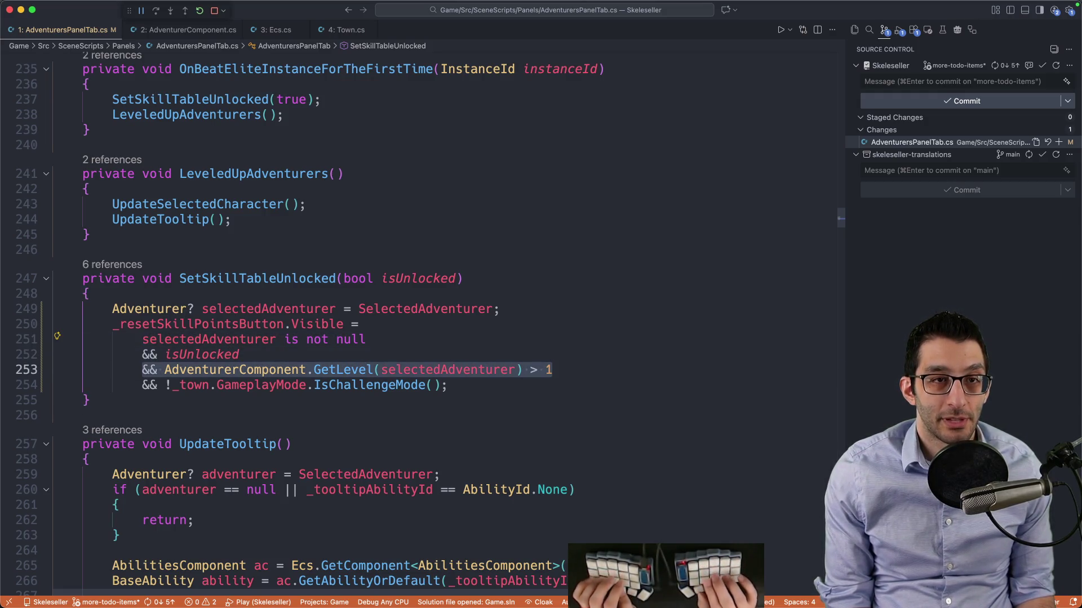
{"action": "key", "text": "shift+F5"}
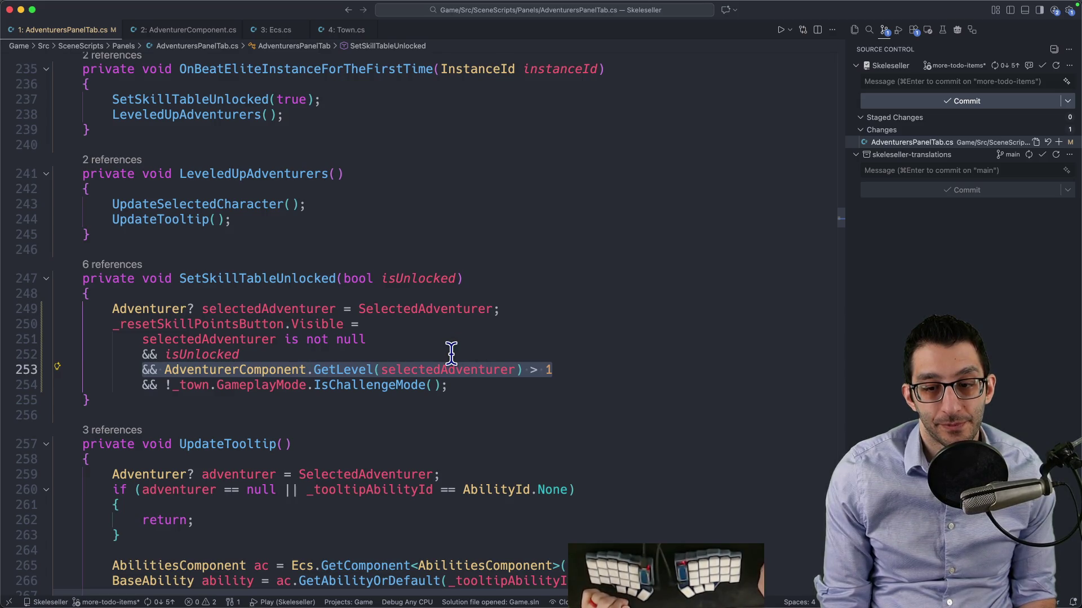
{"action": "key", "text": "F5"}
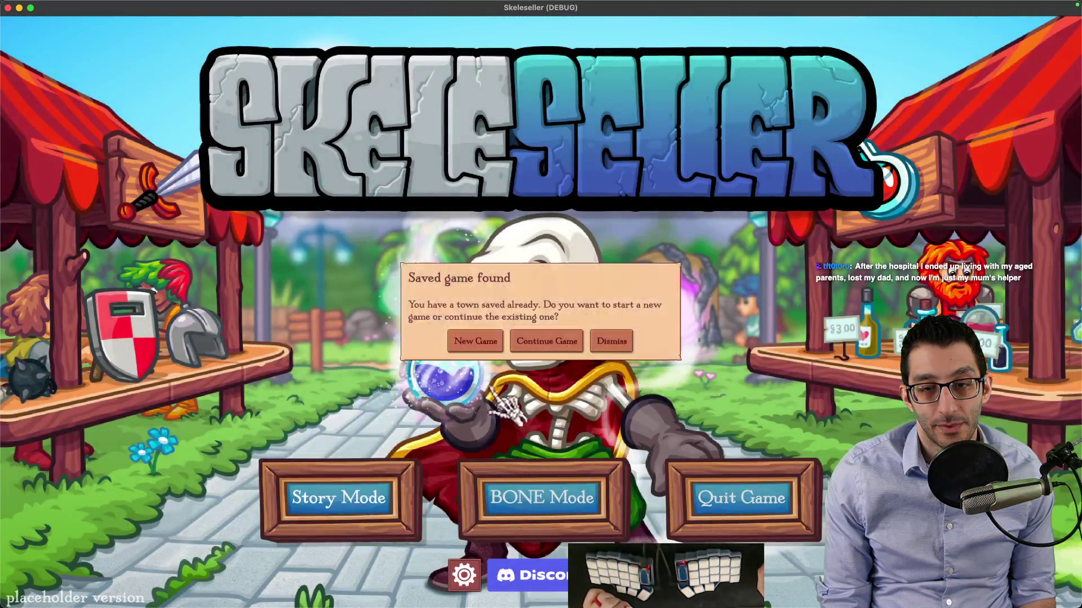
Start a new game and confirm the level-1 Archer shows no Reset Skills button
{"action": "left_click", "coordinate": [486, 344]}
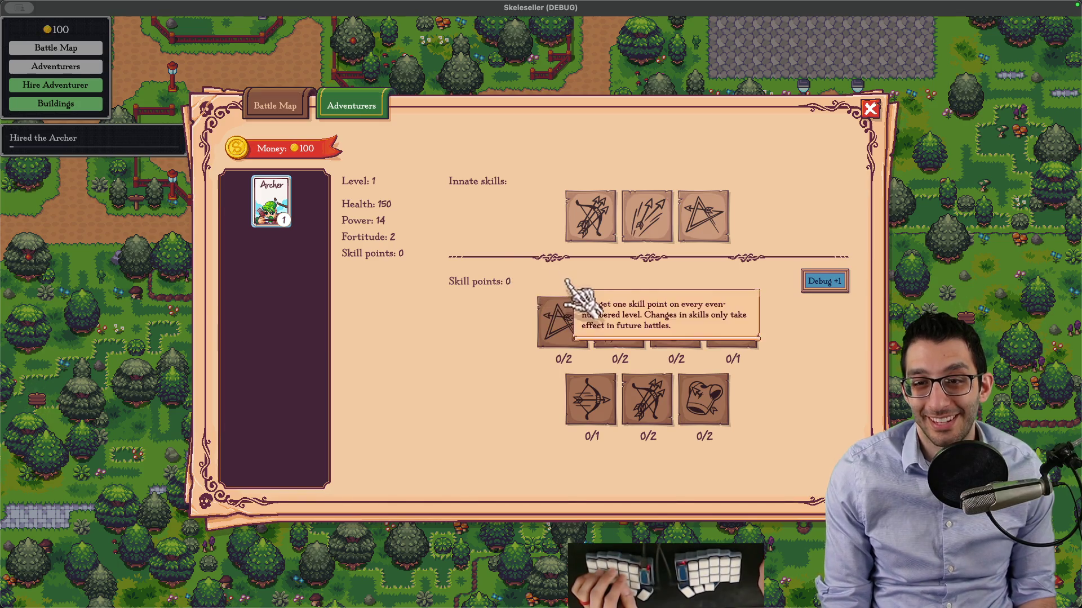
{"action": "mouse_move", "coordinate": [790, 275]}
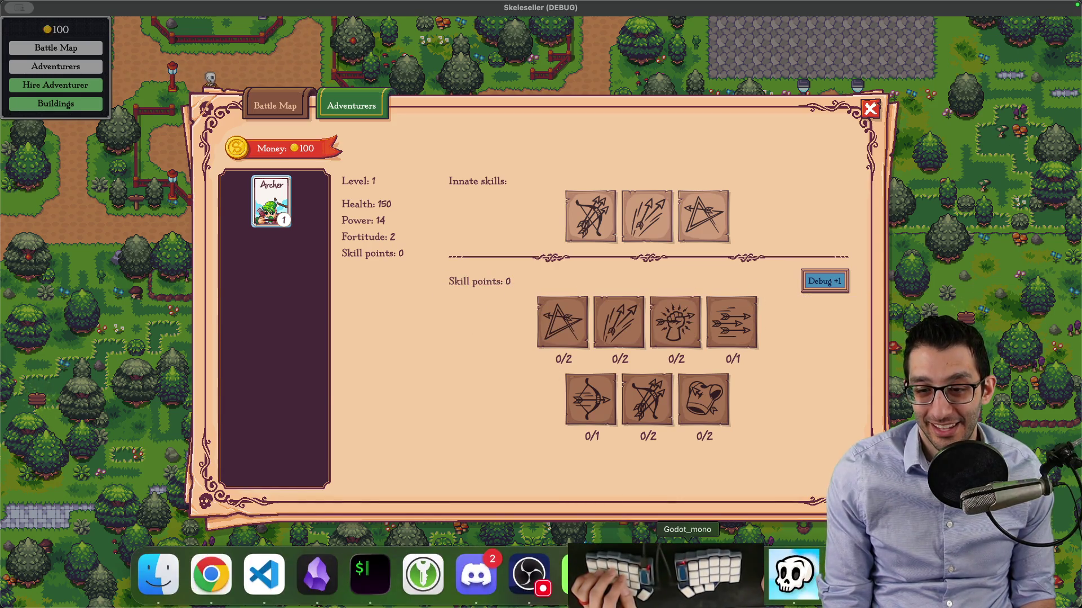
{"action": "left_click", "coordinate": [695, 580]}
{"action": "key", "text": "super+shift+o"}
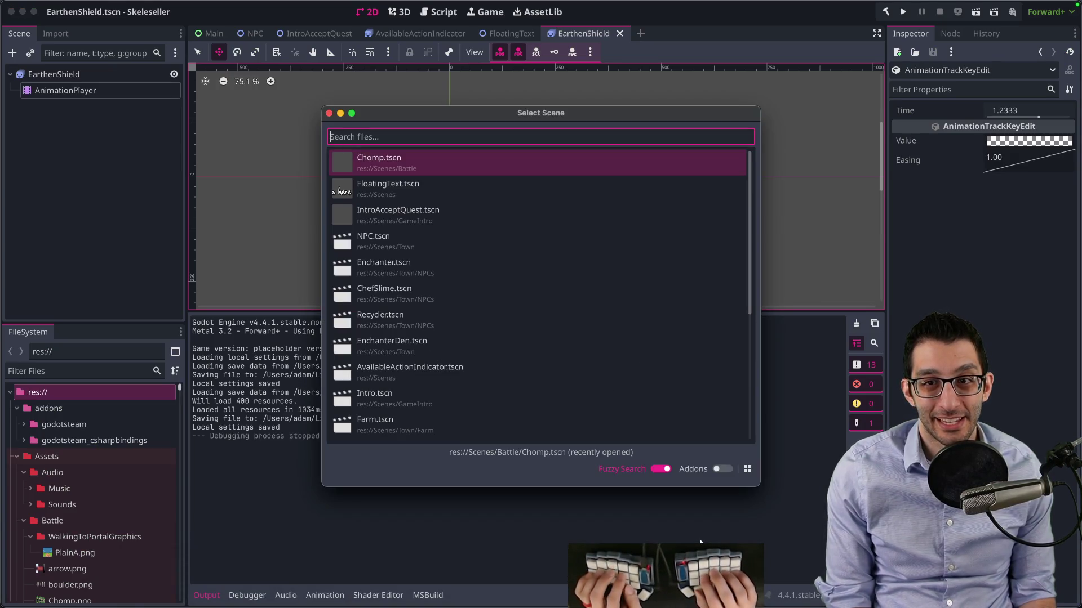
Open AdventurersPanelTab.tscn through the 'adventpanel' search and select SkillPointContainer in the Scene dock
{"action": "type", "text": "adventpanel"}
{"action": "key", "text": "Return"}
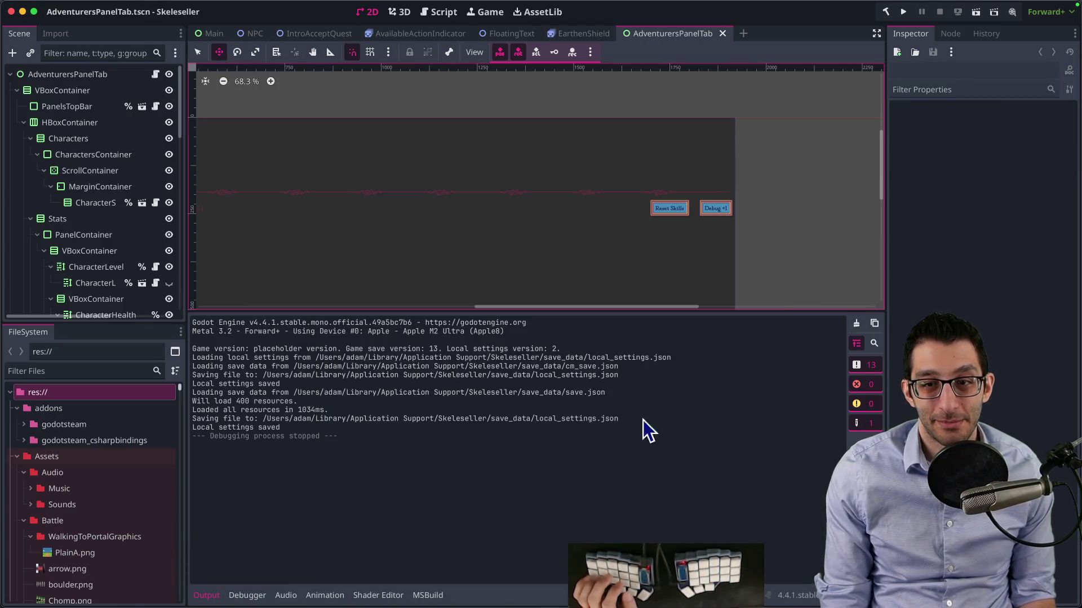
{"action": "left_click", "coordinate": [262, 211]}
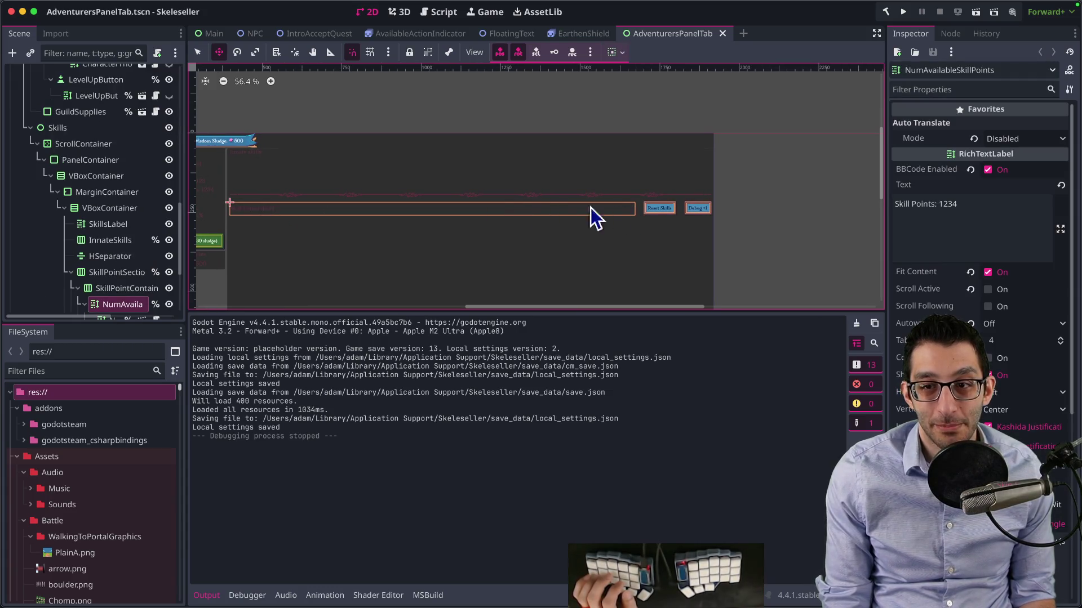
{"action": "scroll", "coordinate": [144, 264], "scroll_direction": "down", "scroll_amount": 3}
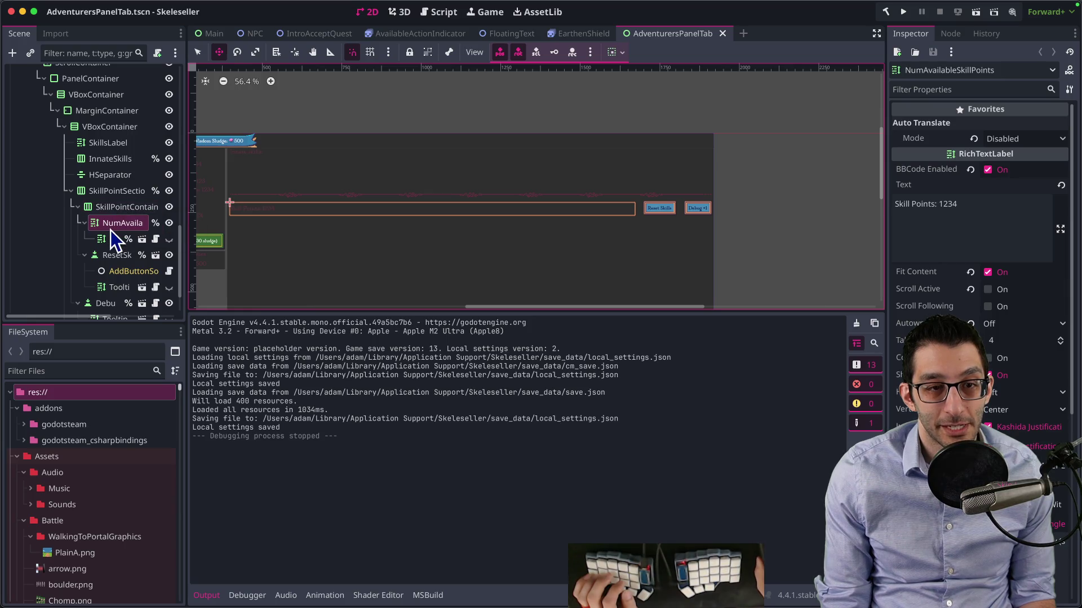
{"action": "scroll", "coordinate": [111, 231], "scroll_direction": "down", "scroll_amount": 2}
{"action": "scroll", "coordinate": [111, 231], "scroll_direction": "down", "scroll_amount": 1}
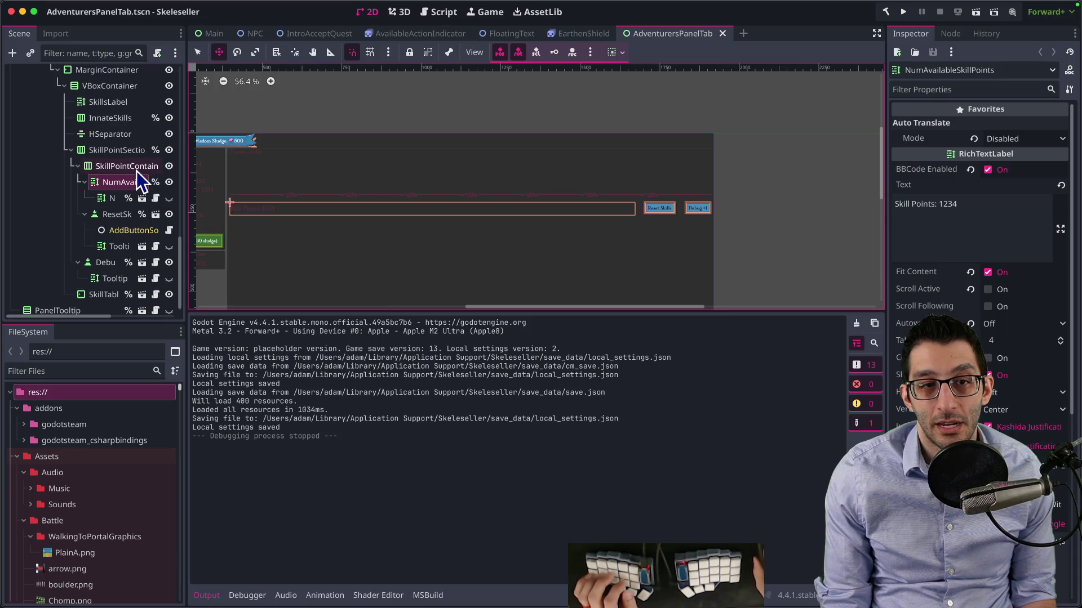
{"action": "left_click", "coordinate": [130, 169]}
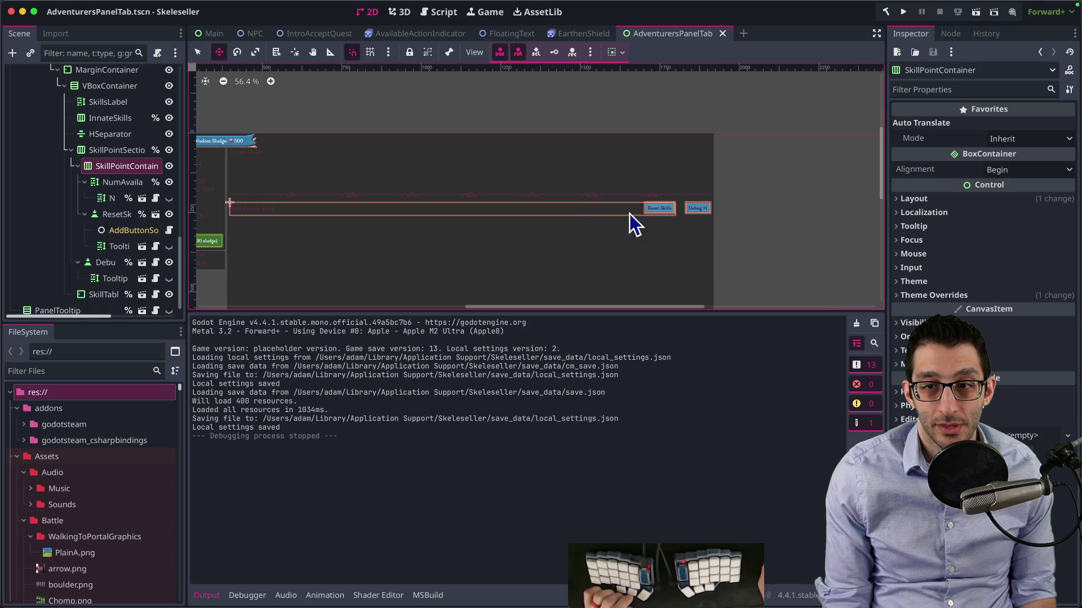
{"action": "key", "text": "super+Tab"}
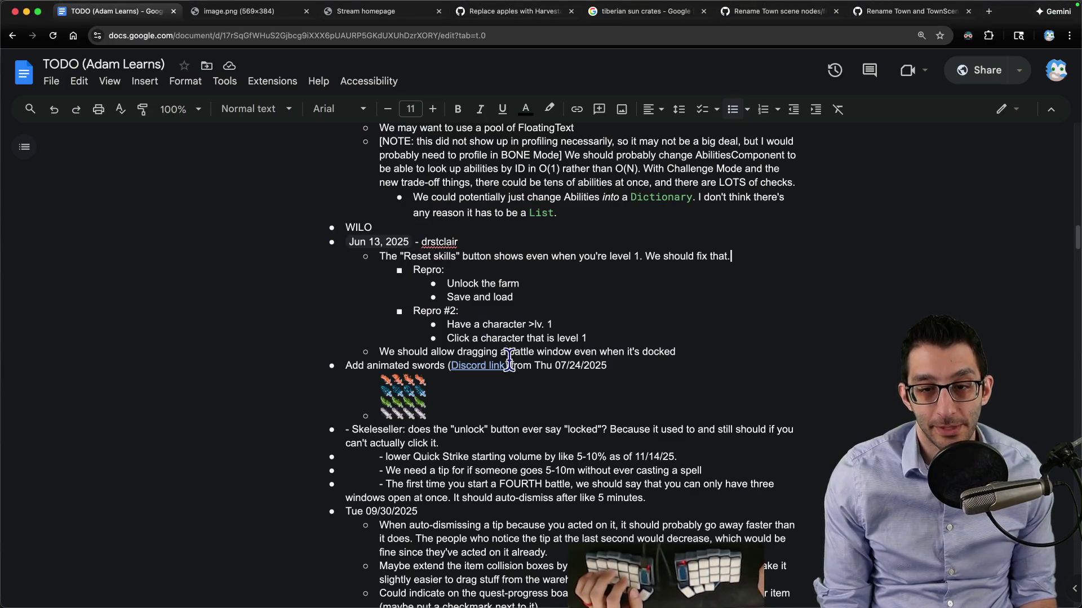
Start a new top-level TODO bullet noting the skill points label spans the page width
{"action": "key", "text": "Return"}
{"action": "key", "text": "shift+Tab"}
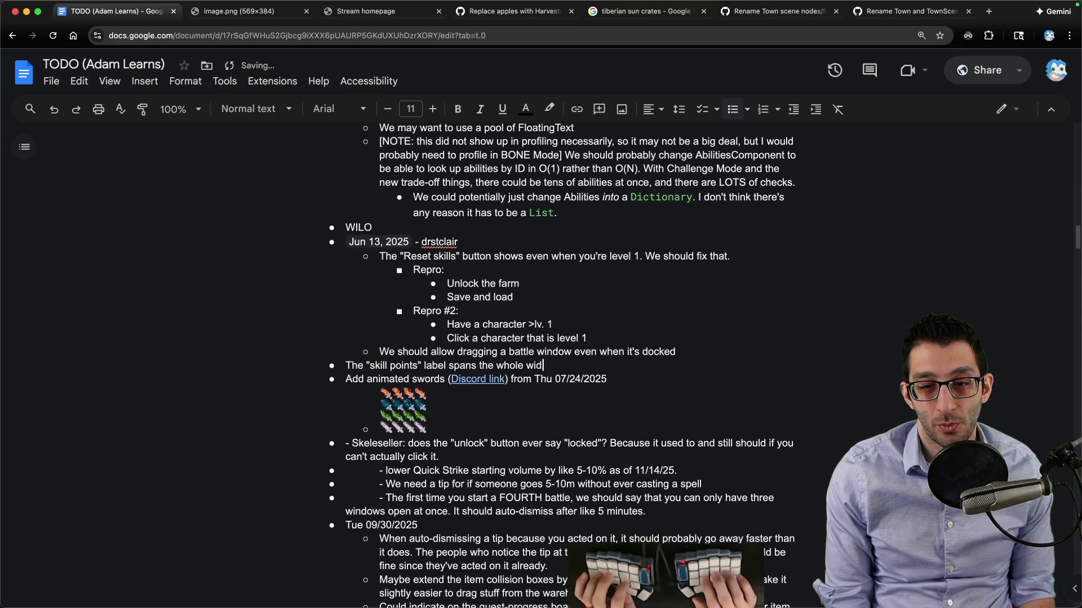
{"action": "key", "text": "super+Tab"}
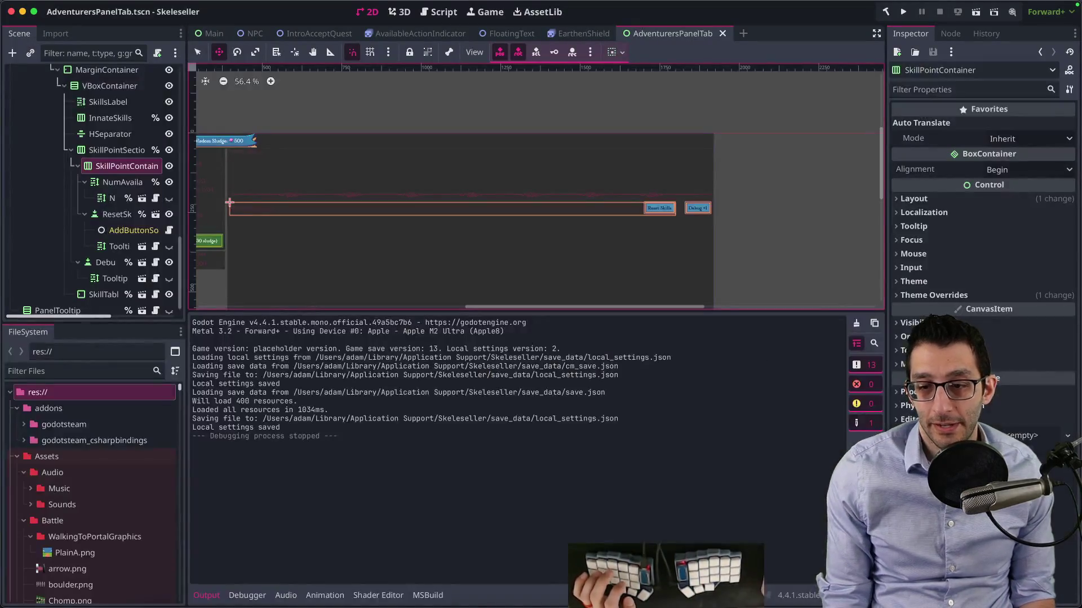
{"action": "left_click", "coordinate": [797, 576]}
Screenshot the game's skill panel, box 'Skill points: 0' in red, and paste it as a sub-bullet
{"action": "key", "text": "super+shift+4"}
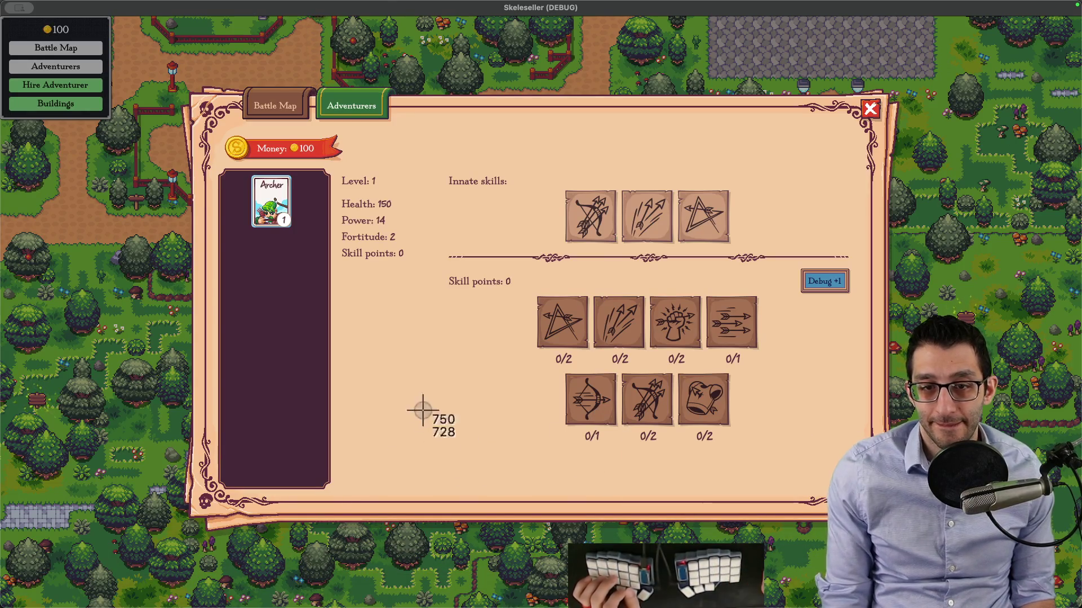
{"action": "mouse_move", "coordinate": [425, 238]}
{"action": "left_mouse_down"}
{"action": "mouse_move", "coordinate": [556, 285]}
{"action": "mouse_move", "coordinate": [870, 472]}
{"action": "left_mouse_up"}
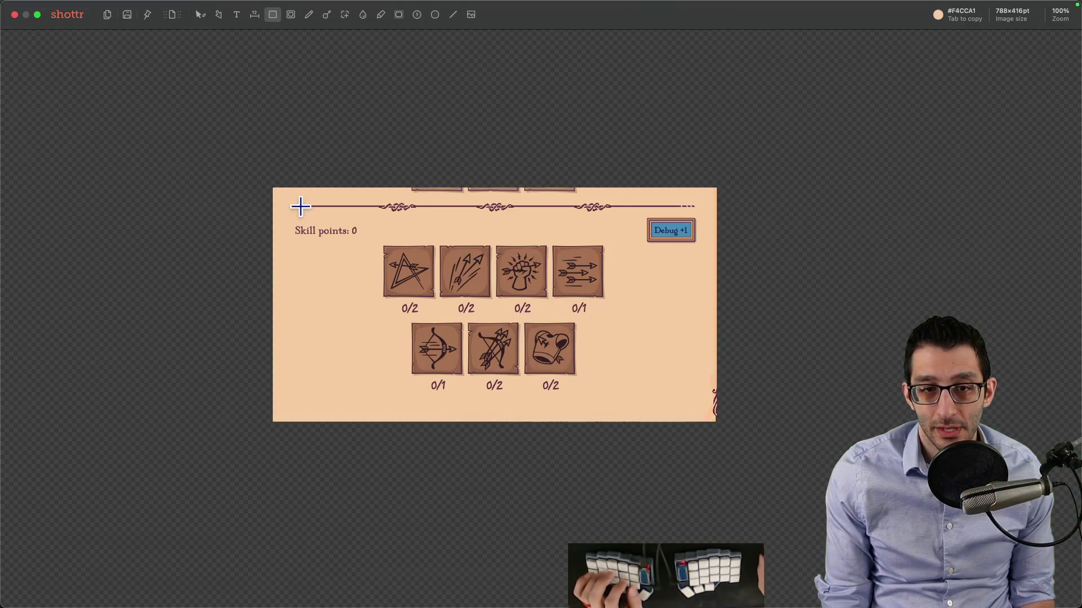
{"action": "left_click_drag", "start_coordinate": [287, 217], "coordinate": [644, 243]}
{"action": "key", "text": "super+c"}
{"action": "key", "text": "super+Tab"}
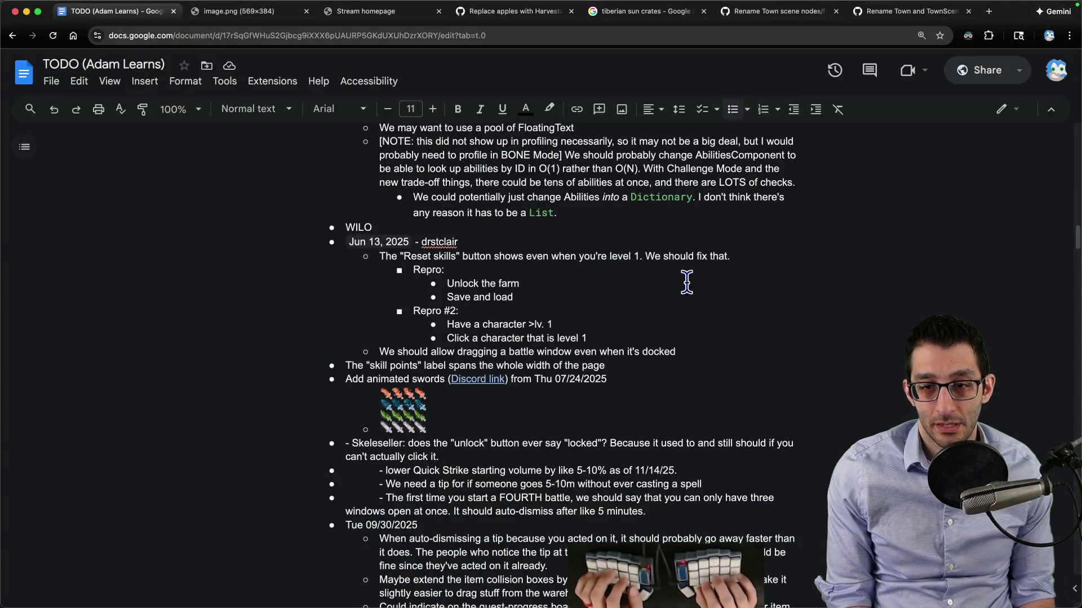
{"action": "key", "text": "Return"}
{"action": "key", "text": "Tab"}
{"action": "key", "text": "super+v"}
{"action": "key", "text": "Return"}
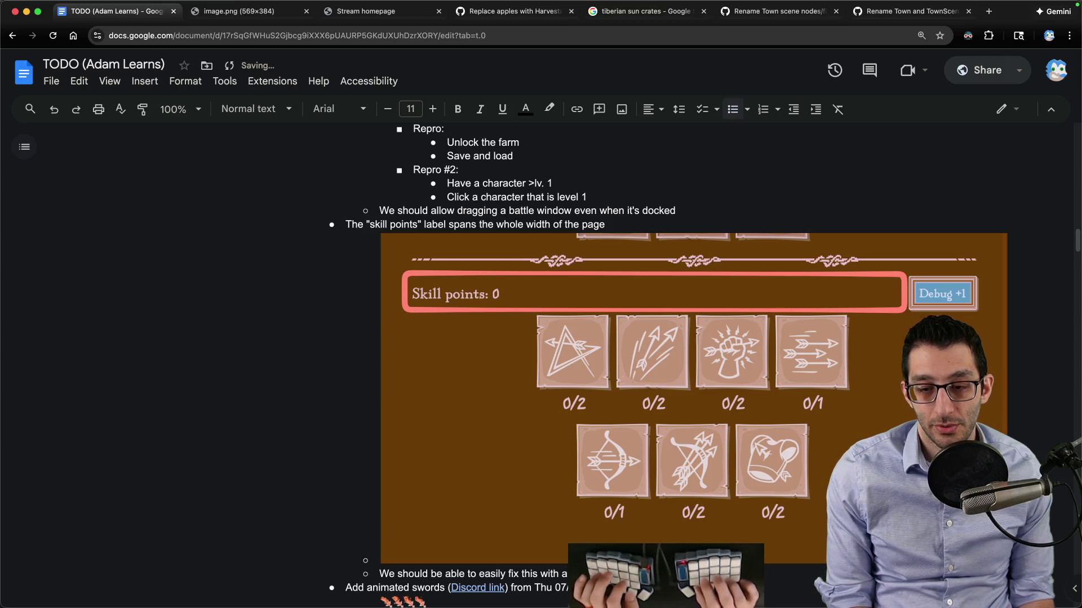
{"action": "scroll", "coordinate": [608, 258], "scroll_direction": "up", "scroll_amount": 4}
{"action": "left_click", "coordinate": [785, 589]}
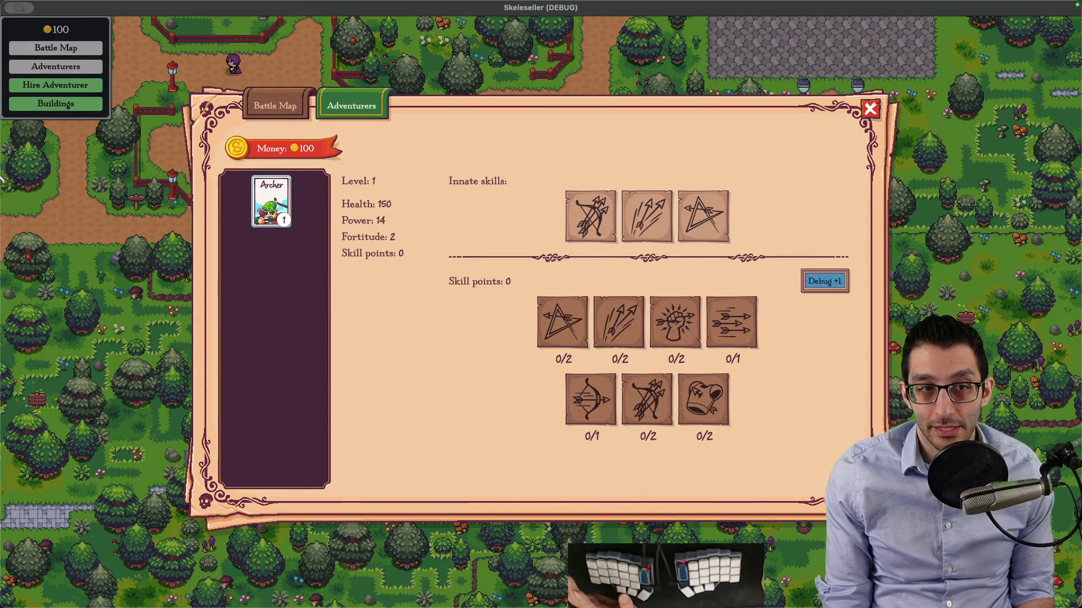
Unlock all adventurers from the debug menu and level the Archer up to level 2
{"action": "key", "text": "F1"}
{"action": "left_click", "coordinate": [116, 94]}
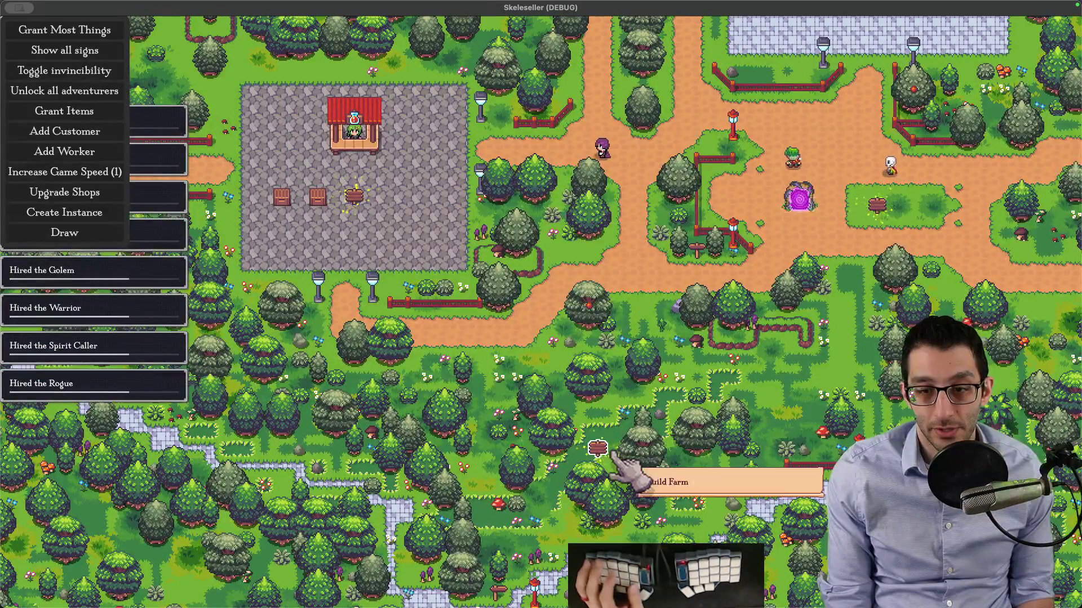
{"action": "left_click", "coordinate": [623, 451]}
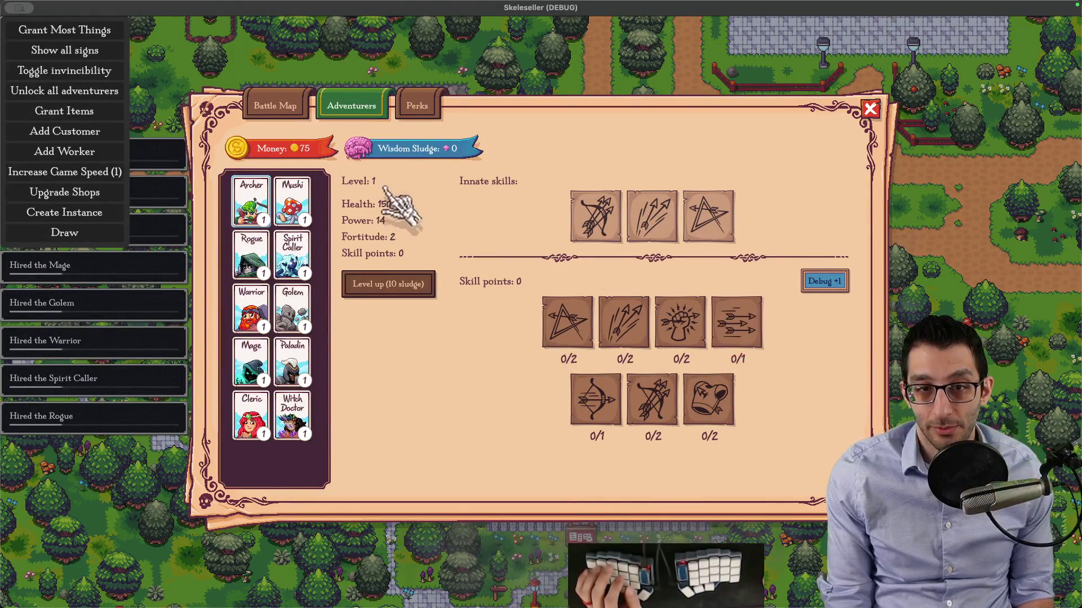
{"action": "left_click", "coordinate": [388, 284]}
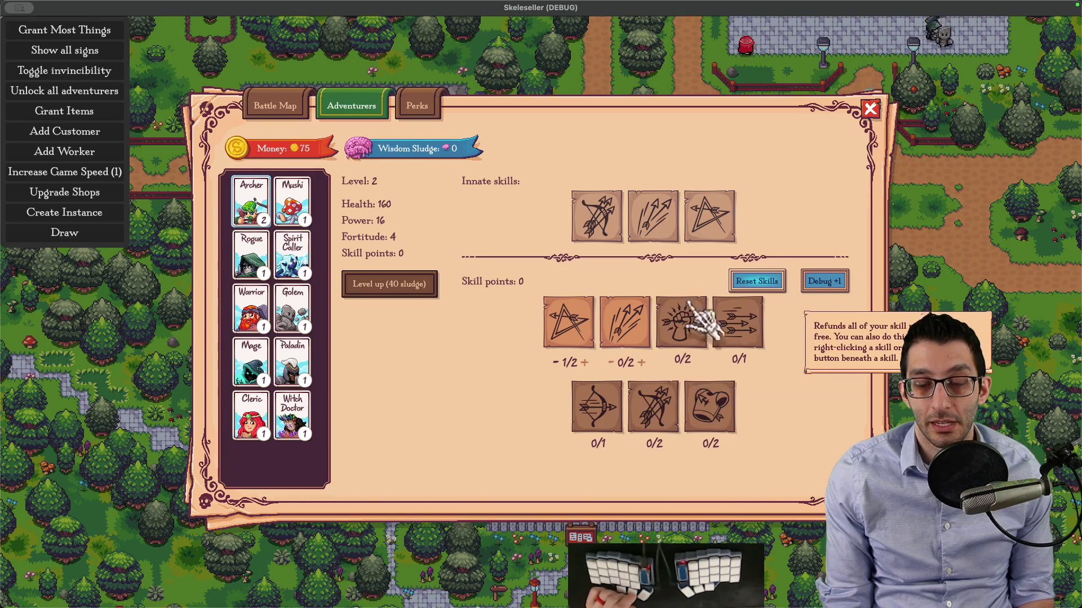
Remove and restore the Archer's first skill point, then screenshot the Reset Skills button
{"action": "mouse_move", "coordinate": [586, 332]}
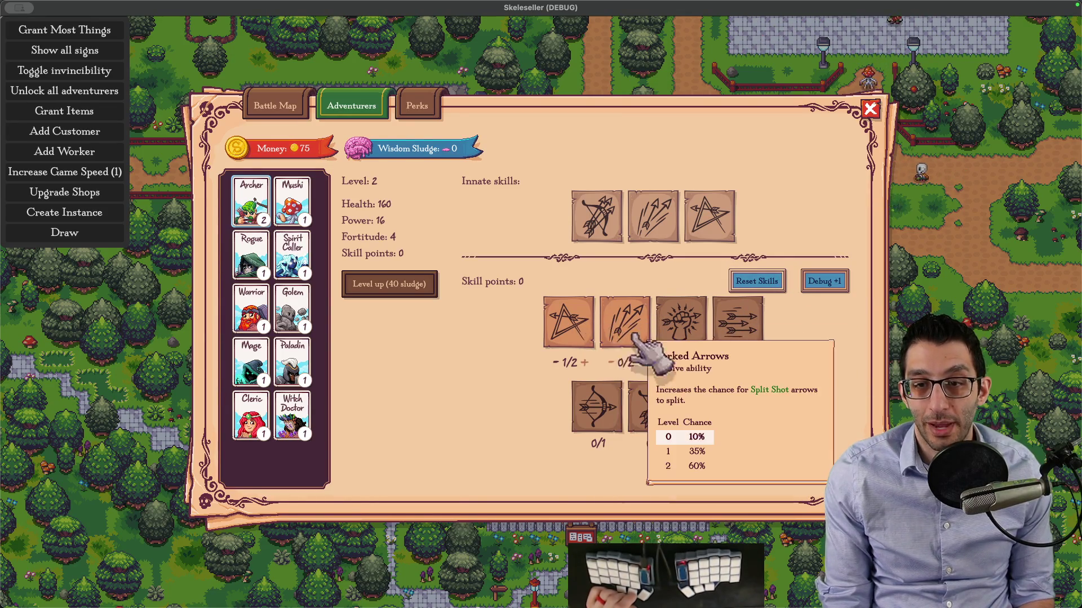
{"action": "left_click", "coordinate": [554, 362]}
{"action": "left_click", "coordinate": [569, 319]}
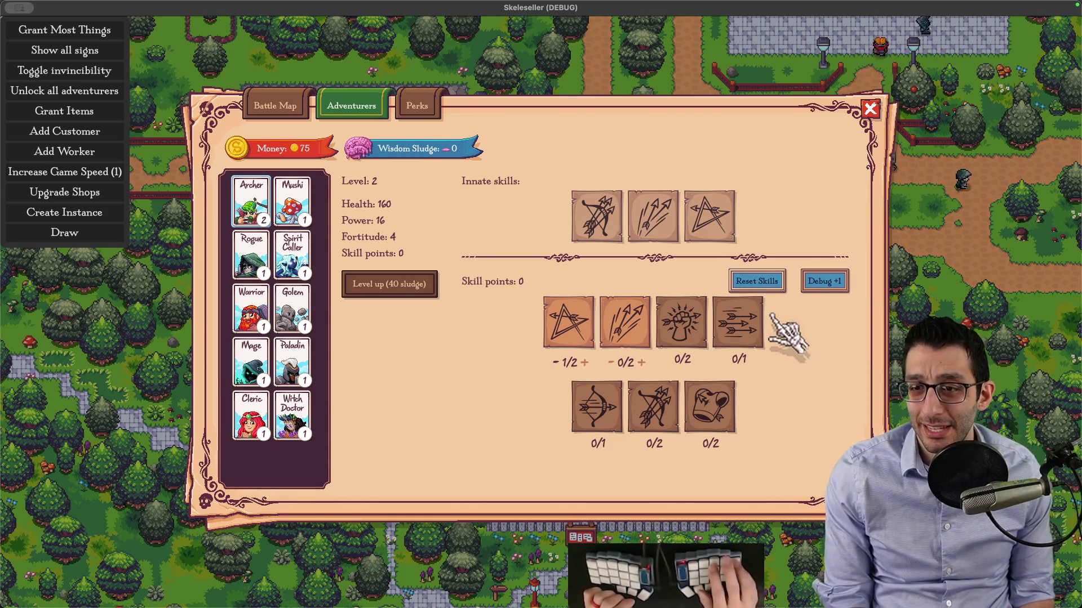
{"action": "key", "text": "super+shift+2"}
{"action": "left_click_drag", "start_coordinate": [725, 266], "coordinate": [797, 299]}
{"action": "scroll", "coordinate": [534, 296], "scroll_direction": "up", "scroll_amount": 10}
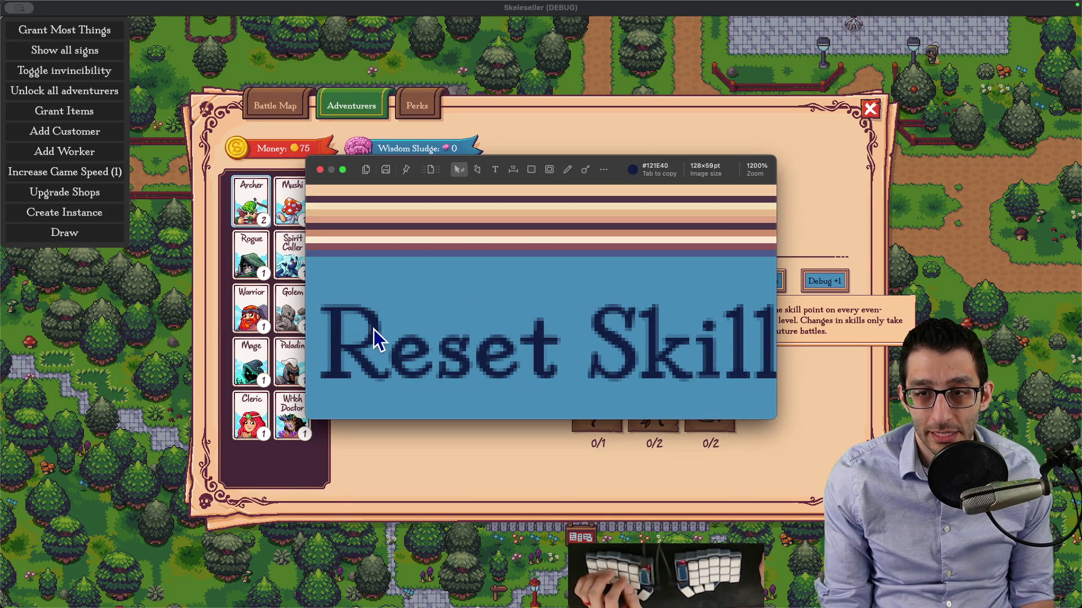
{"action": "key", "text": "Tab"}
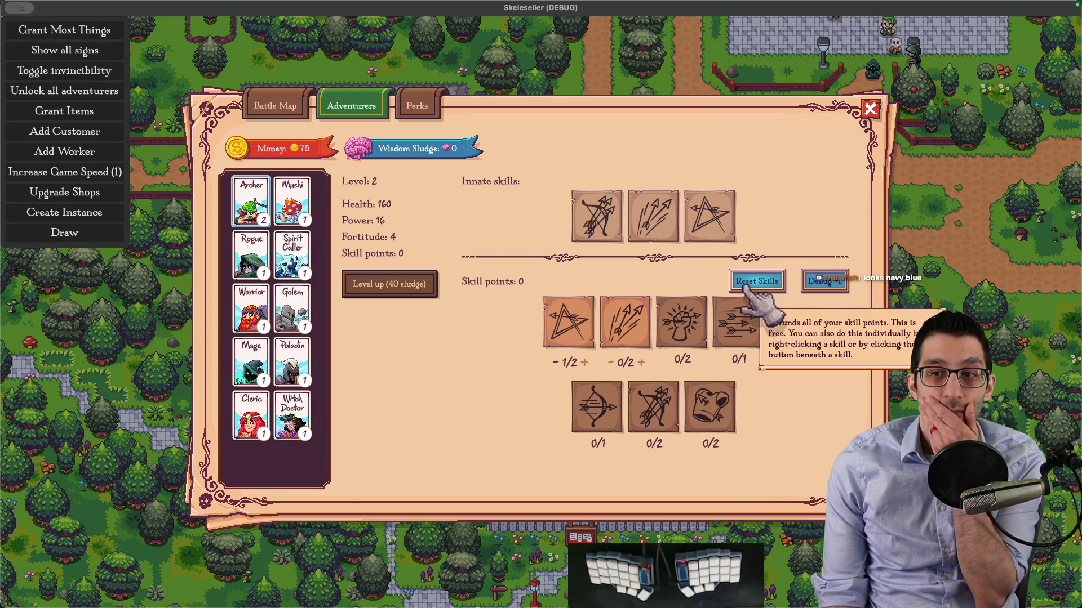
{"action": "key", "text": "super+Tab"}
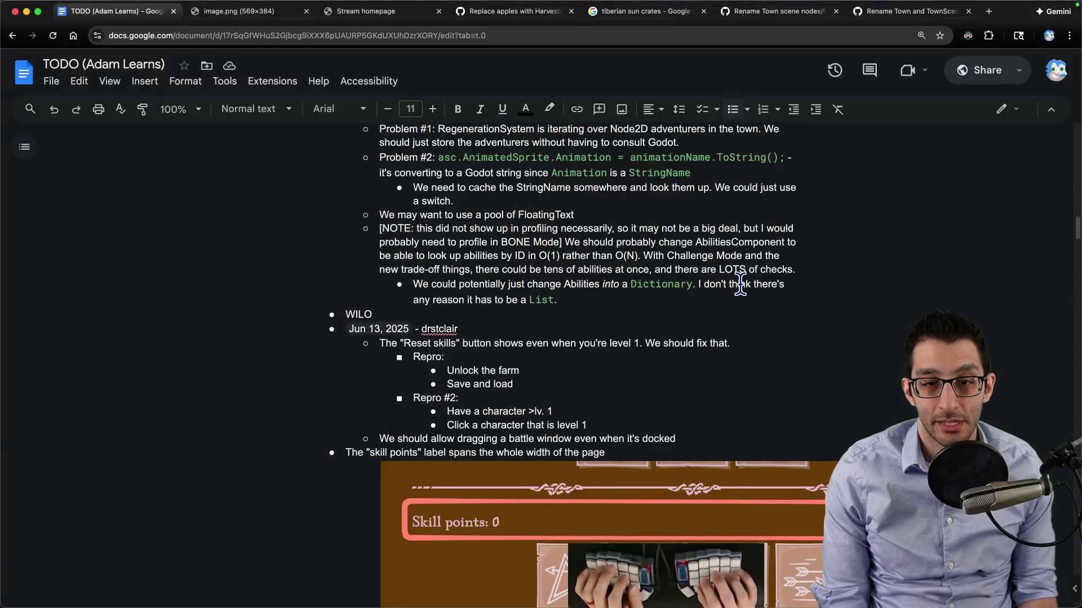
Add a top-level TODO bullet about changing the 'Reset skills' button text, then view another adventurer in the game
{"action": "scroll", "coordinate": [676, 366], "scroll_direction": "down", "scroll_amount": 5}
{"action": "key", "text": "Return"}
{"action": "key", "text": "shift+Tab"}
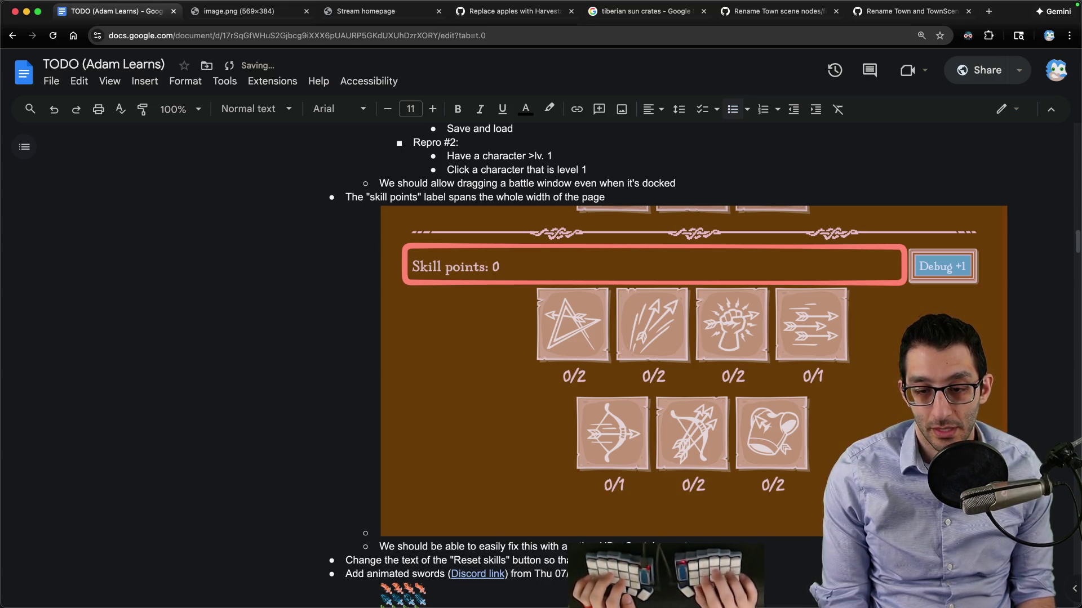
{"action": "scroll", "coordinate": [722, 278], "scroll_direction": "up", "scroll_amount": 10}
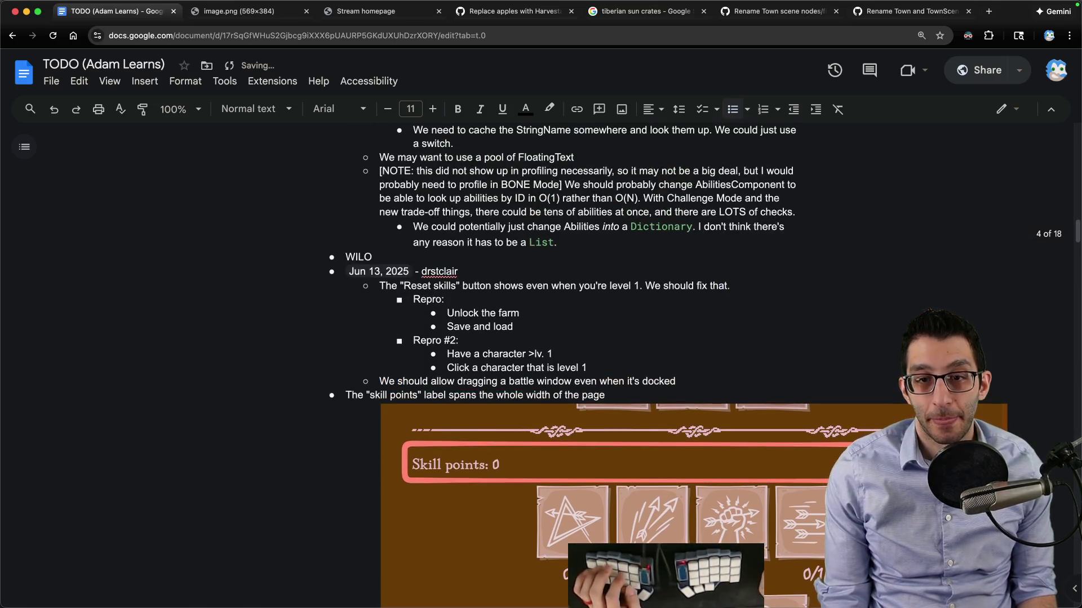
{"action": "left_click", "coordinate": [789, 574]}
{"action": "left_click", "coordinate": [289, 254]}
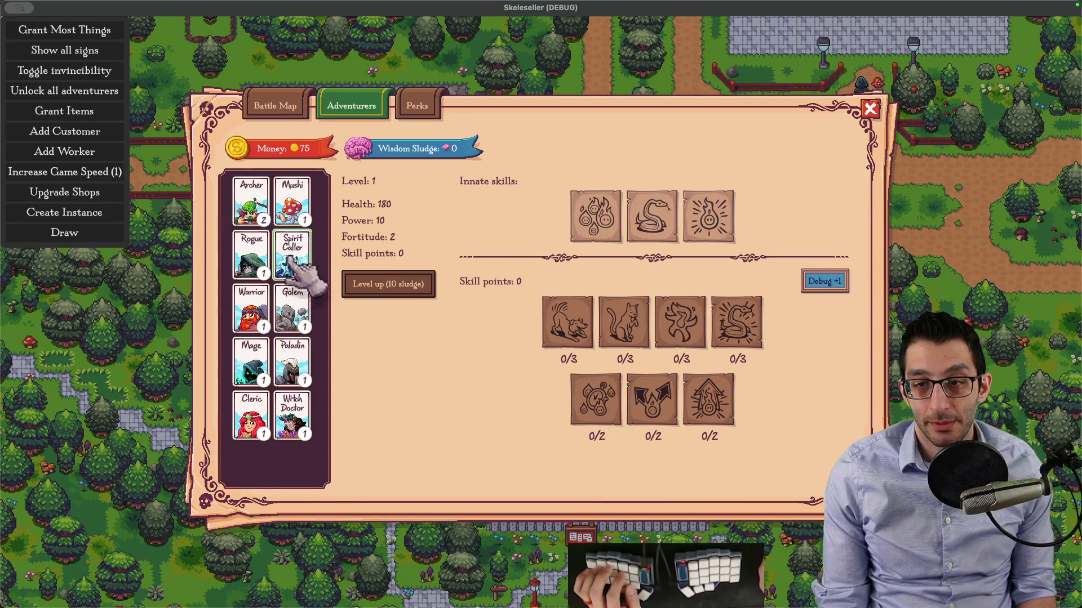
Compare a level-1 adventurer's skills with the Archer's, then reload the saved game and open Adventurers
{"action": "left_click", "coordinate": [251, 254]}
{"action": "left_click", "coordinate": [252, 200]}
{"action": "key", "text": "Escape"}
{"action": "key", "text": "Escape"}
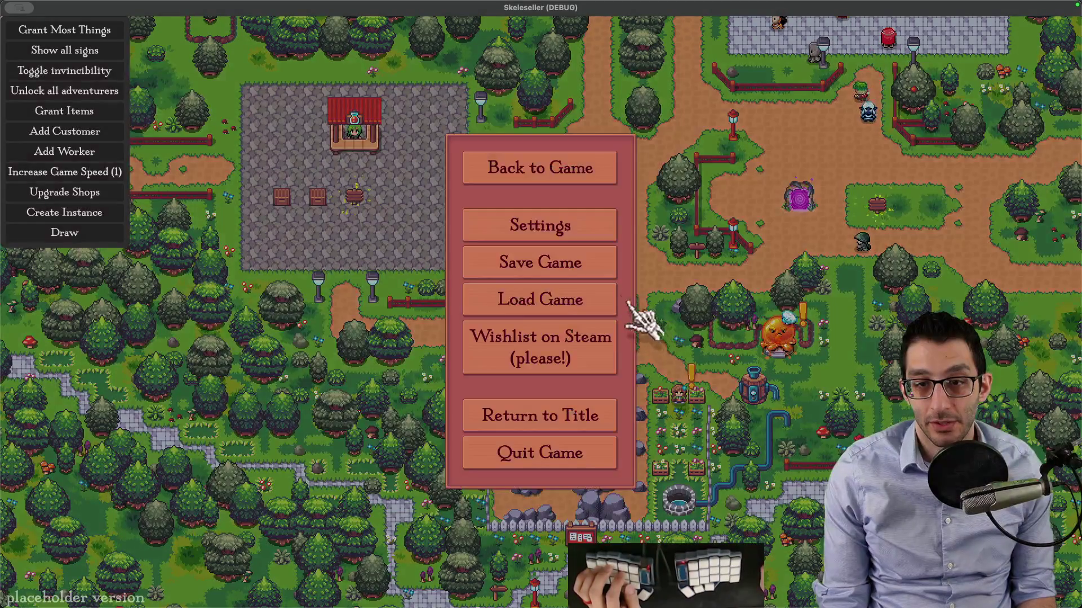
{"action": "left_click", "coordinate": [588, 307]}
{"action": "key", "text": "a"}
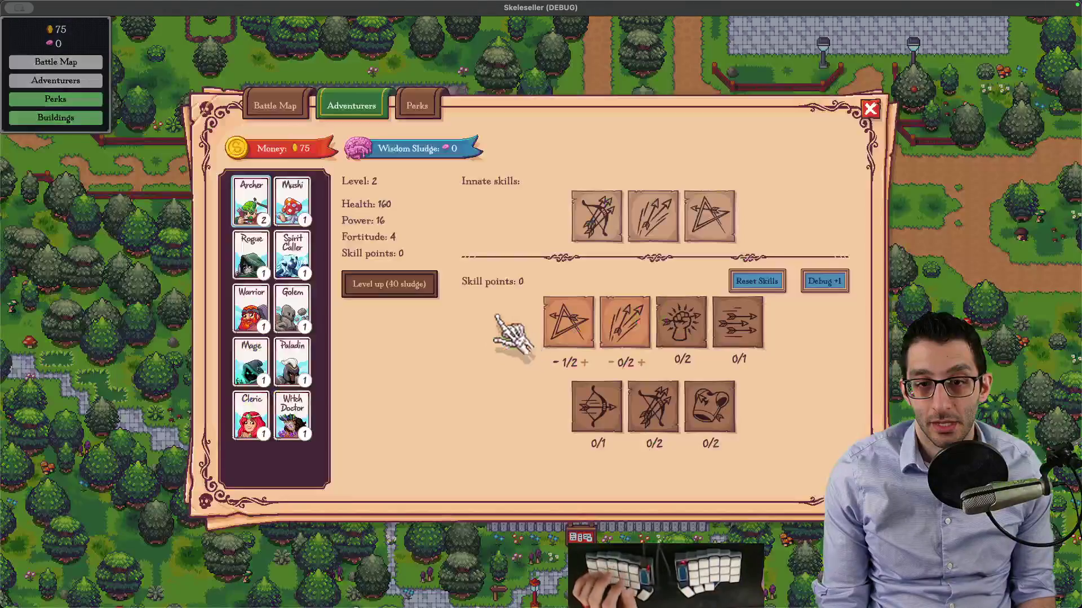
Check Mushi, Spirit Caller, Warrior, Golem, Witch Doctor and Cleric, and level the Cleric to 2
{"action": "left_click", "coordinate": [291, 201]}
{"action": "left_click", "coordinate": [291, 255]}
{"action": "left_click", "coordinate": [251, 307]}
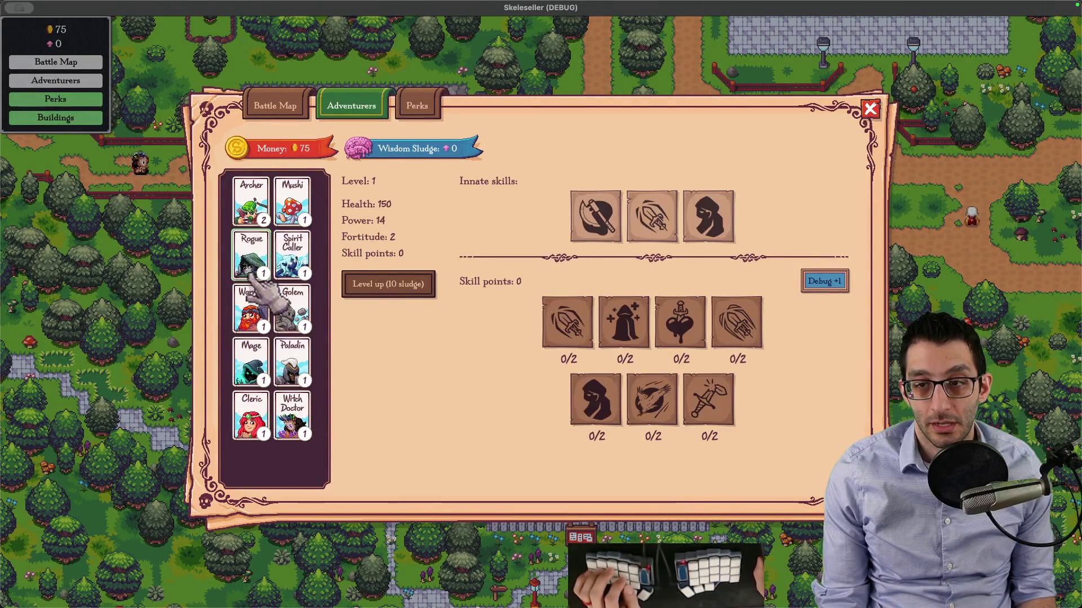
{"action": "left_click", "coordinate": [291, 309]}
{"action": "left_click", "coordinate": [291, 417]}
{"action": "left_click", "coordinate": [251, 417]}
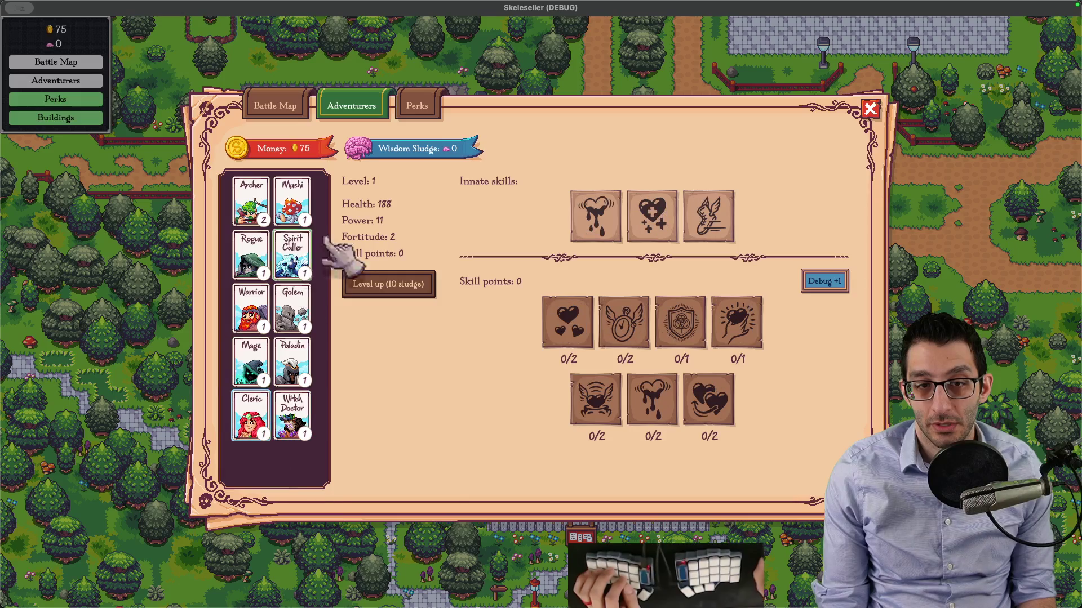
{"action": "left_click", "coordinate": [352, 279]}
Compare the level-2 Archer with the level-1 Rogue, then open the AdventurersPanelTab.cs diff in VS Code
{"action": "left_click", "coordinate": [253, 206]}
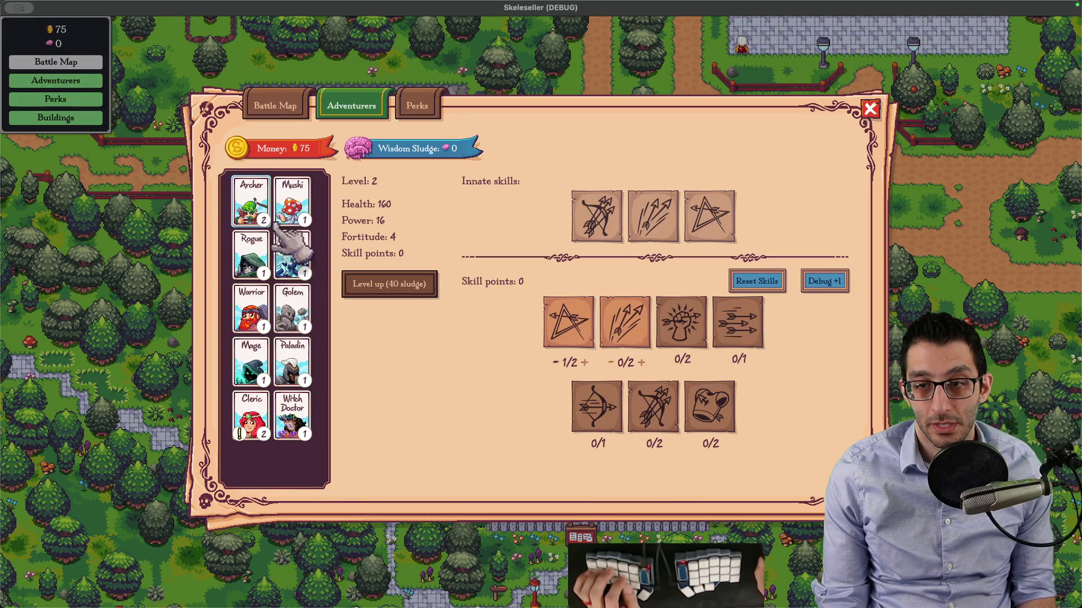
{"action": "left_click", "coordinate": [250, 248]}
{"action": "left_click", "coordinate": [251, 203]}
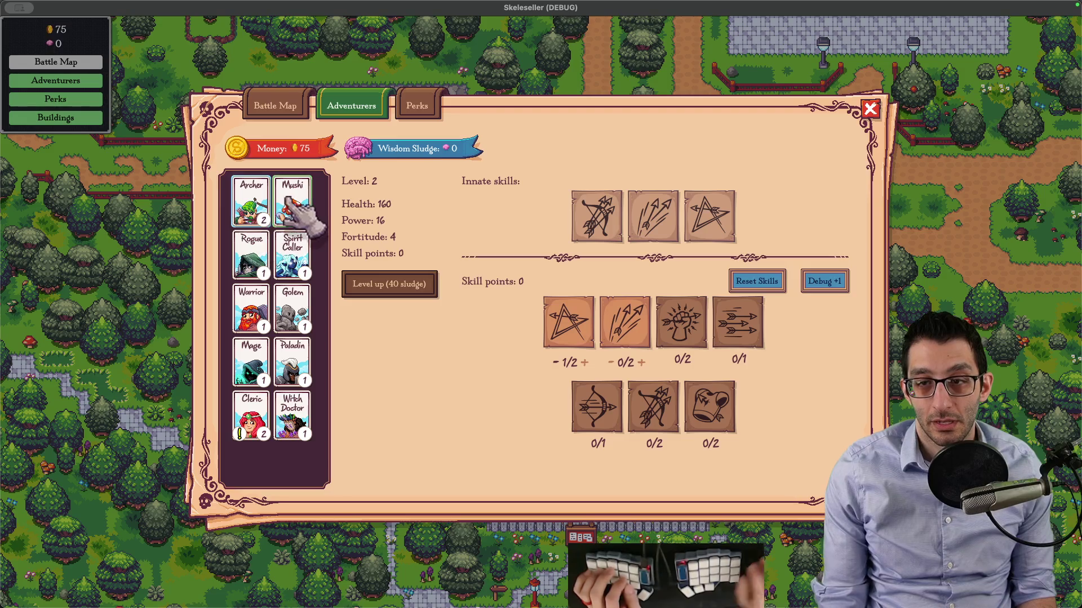
{"action": "left_click", "coordinate": [986, 141]}
{"action": "left_click", "coordinate": [958, 81]}
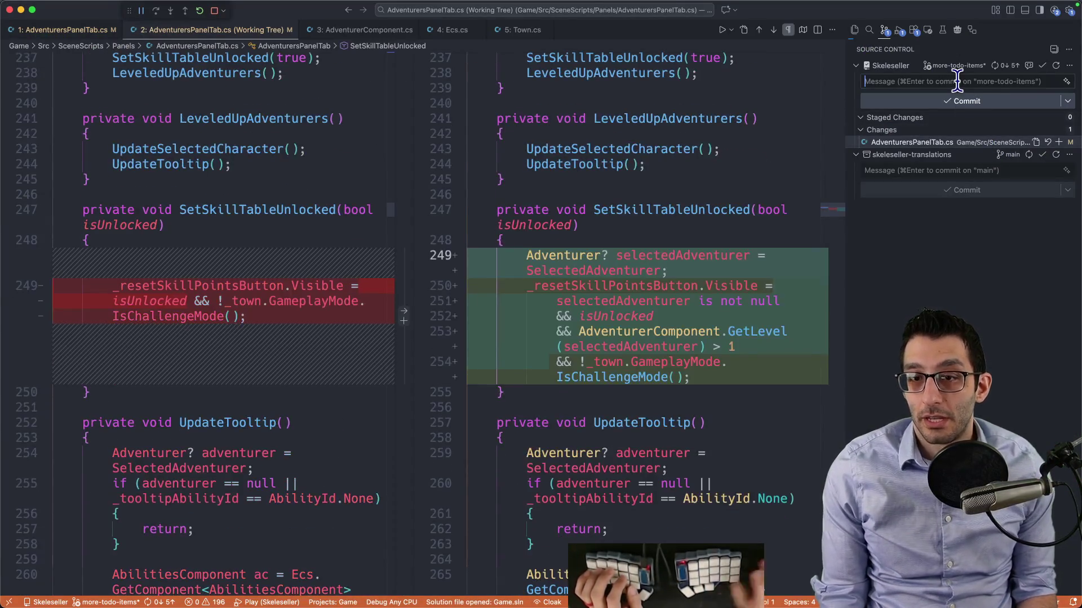
Commit the unstaged AdventurersPanelTab.cs change with message 'Hide "Reset skills" if the adventurer is level 1'
{"action": "type", "text": "Hi"}
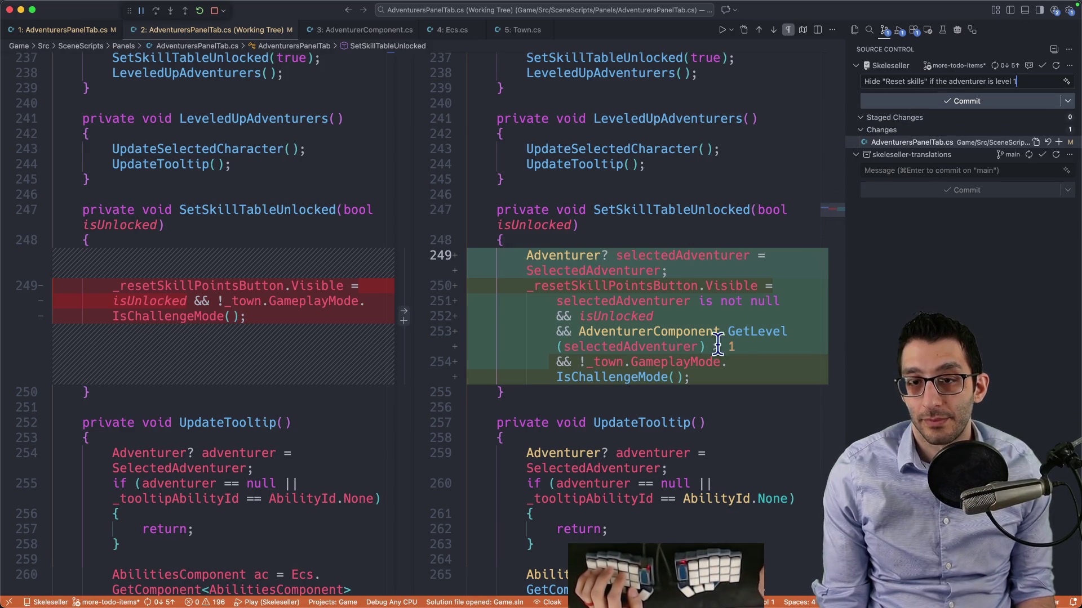
{"action": "left_click", "coordinate": [946, 104]}
{"action": "left_click", "coordinate": [496, 350]}
Delete the Reset skills TODO item with its repro steps and select the battle-window dragging line
{"action": "key", "text": "super+Tab"}
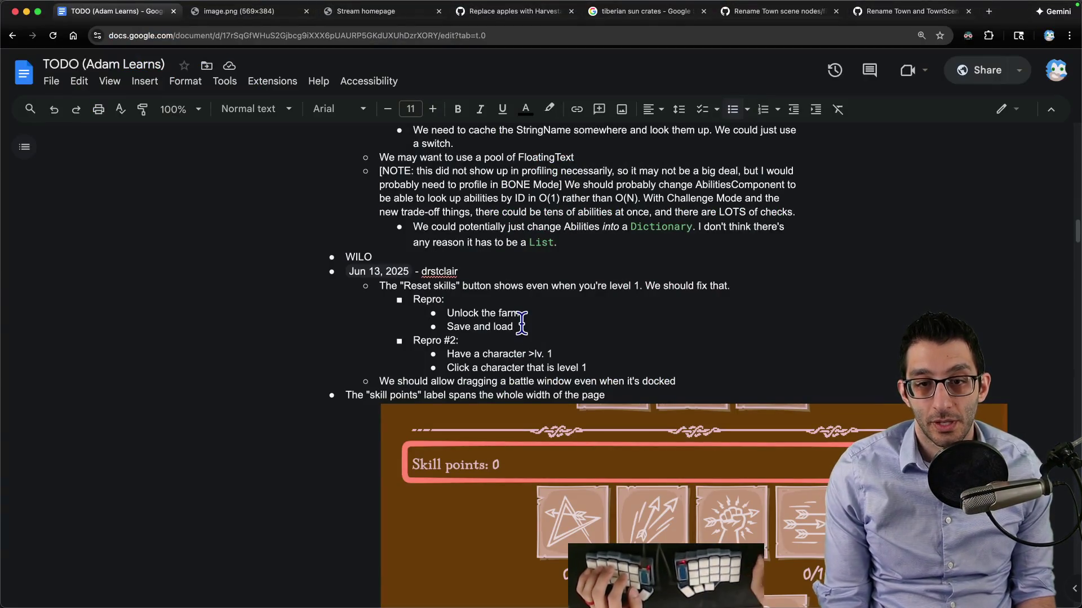
{"action": "left_click_drag", "start_coordinate": [520, 286], "coordinate": [536, 366]}
{"action": "key", "text": "BackSpace"}
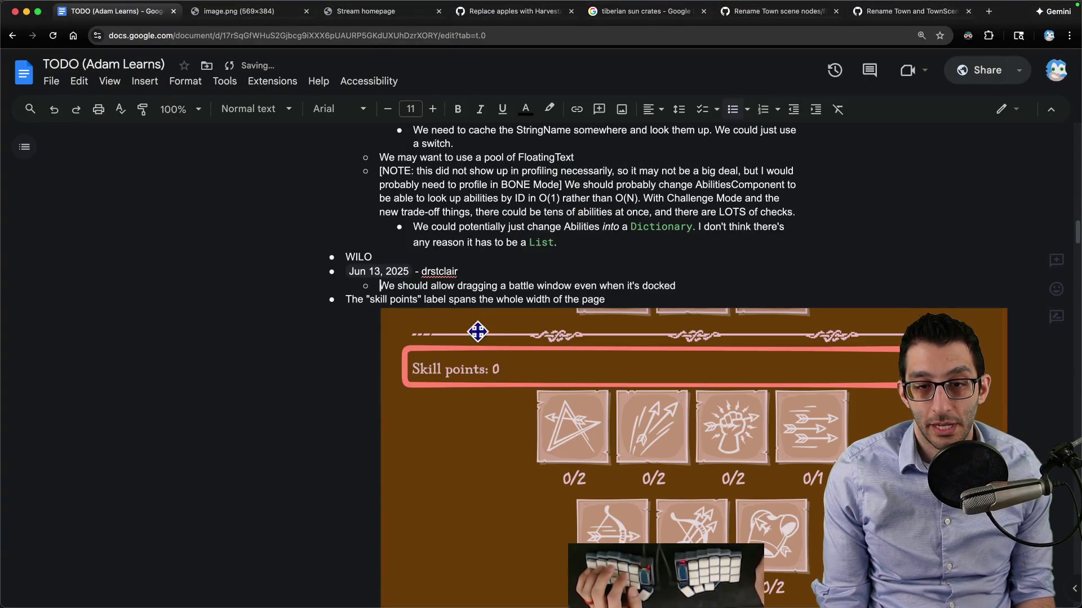
{"action": "triple_click", "coordinate": [428, 287]}
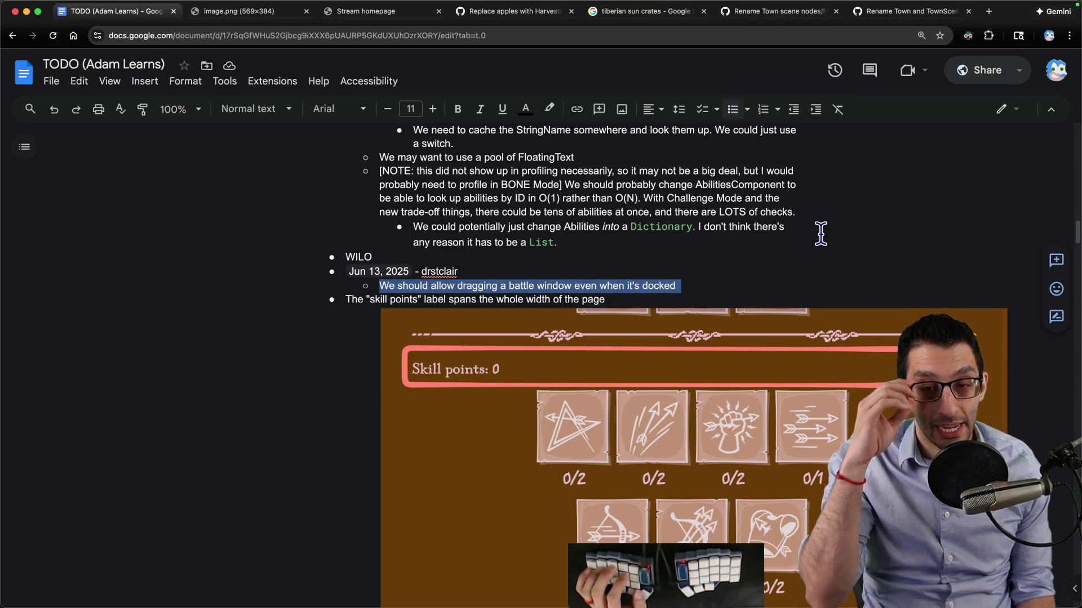
{"action": "left_click", "coordinate": [796, 575]}
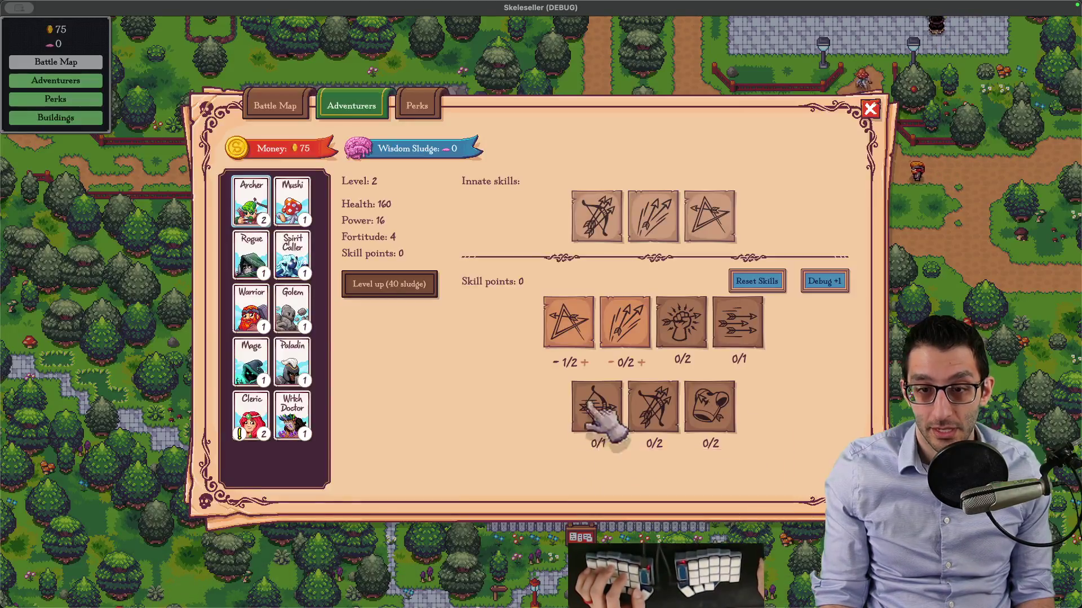
Start the Forest battle and undock and re-dock its window twice along the bottom
{"action": "key", "text": "Escape"}
{"action": "left_click", "coordinate": [146, 224]}
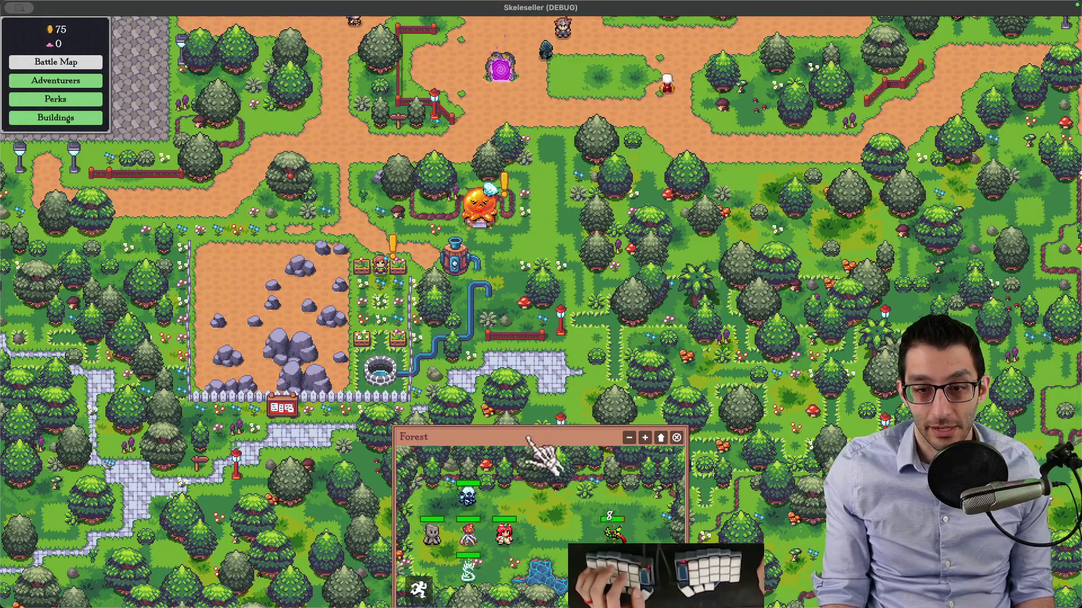
{"action": "left_click", "coordinate": [661, 438]}
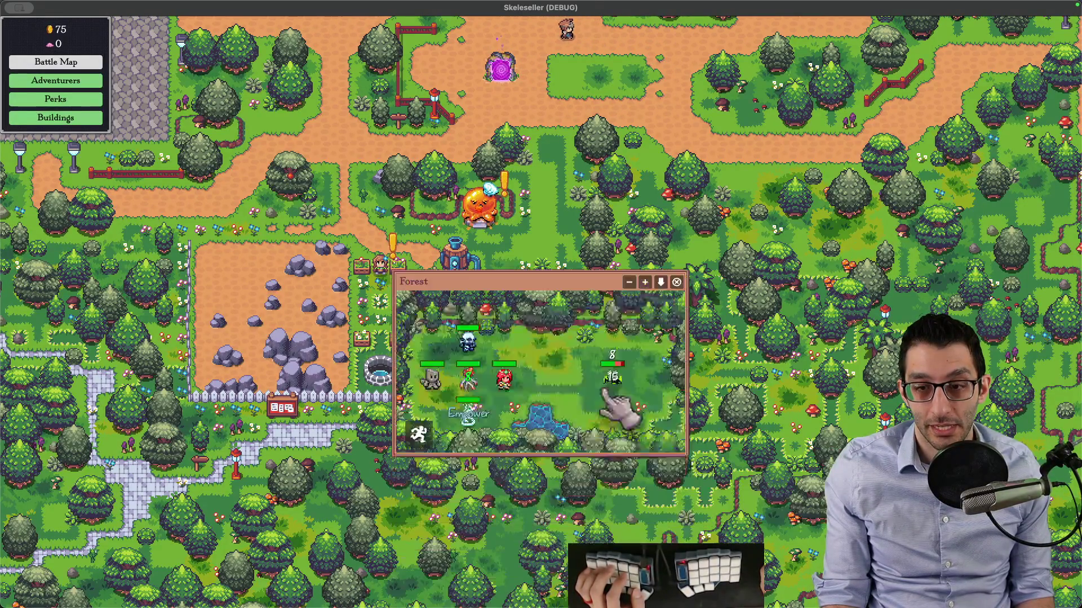
{"action": "left_click", "coordinate": [582, 195]}
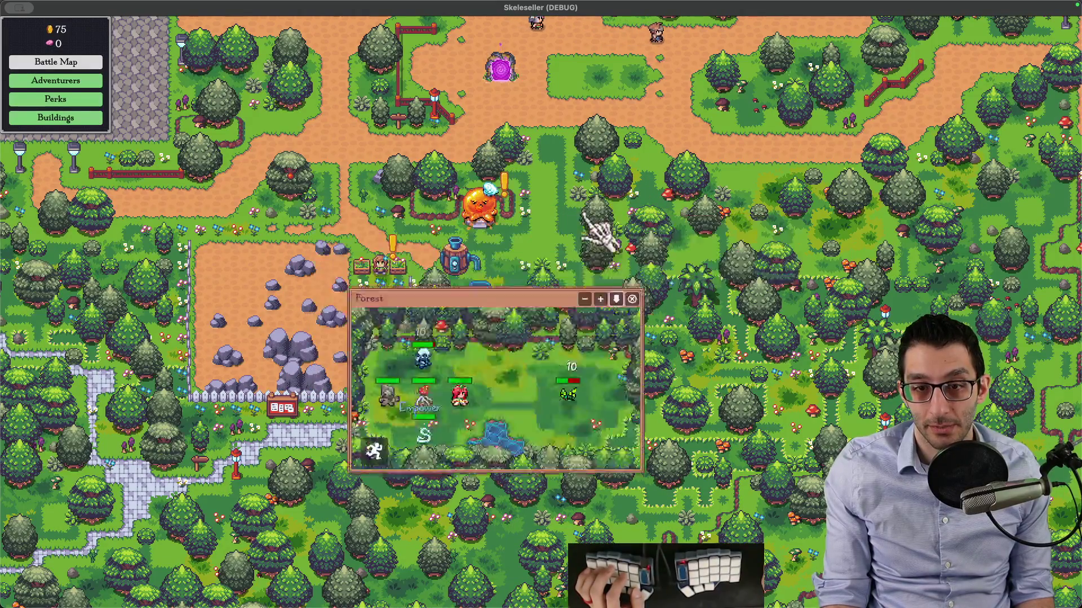
{"action": "left_click", "coordinate": [662, 437]}
{"action": "left_click", "coordinate": [592, 190]}
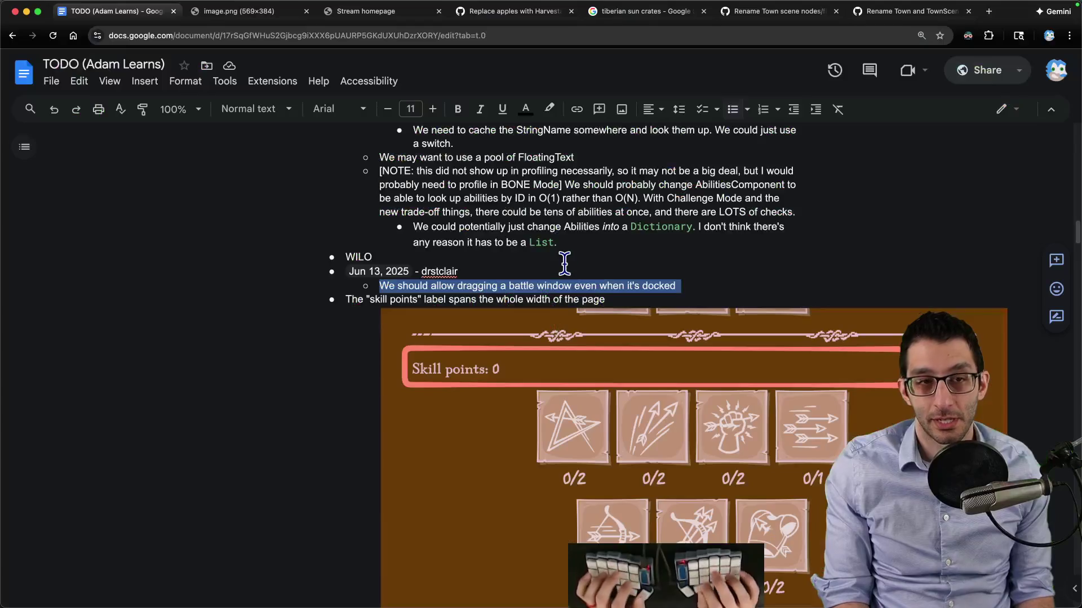
Search Skeleseller issues for 'battle', find 'window' on the page, and open issue #924
{"action": "key", "text": "super+Tab"}
{"action": "key", "text": "super+t"}
{"action": "type", "text": "si"}
{"action": "key", "text": "Tab"}
{"action": "type", "text": "battle"}
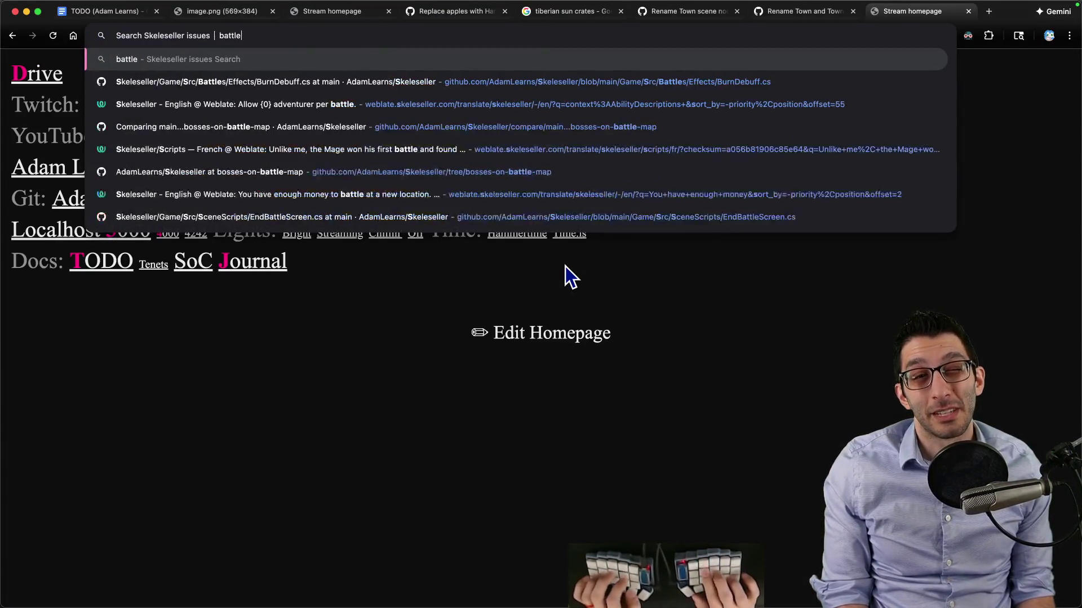
{"action": "key", "text": "Return"}
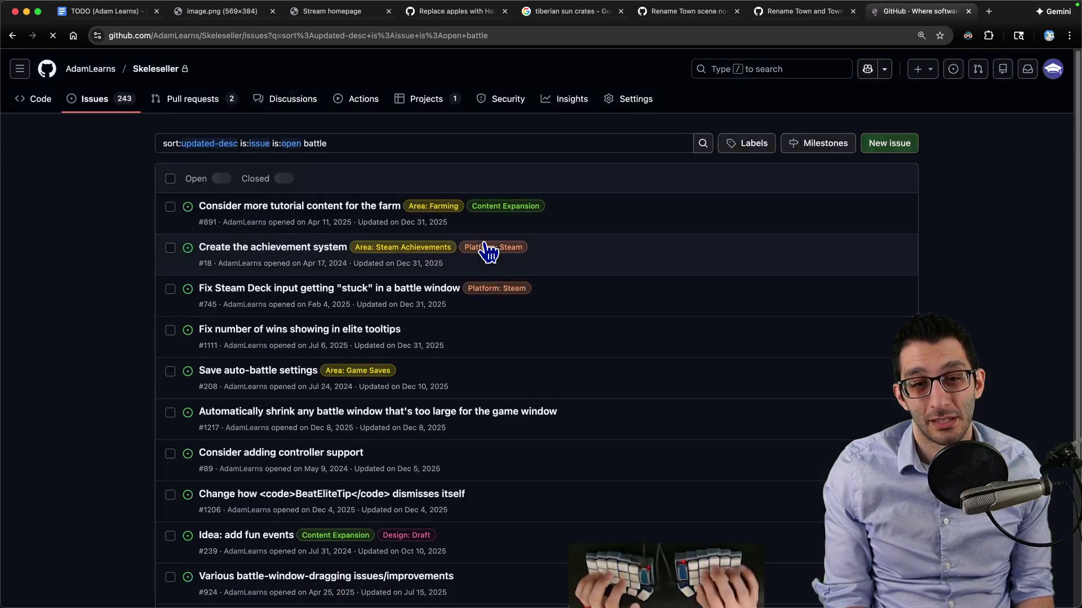
{"action": "key", "text": "super+f"}
{"action": "type", "text": "window"}
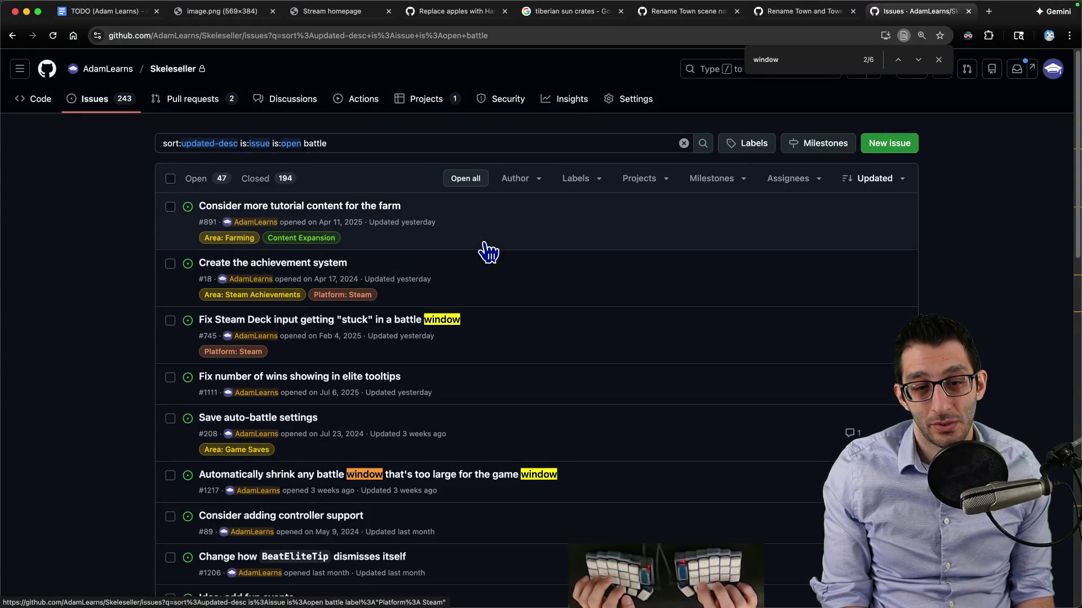
{"action": "key", "text": "Return"}
{"action": "key", "text": "Return"}
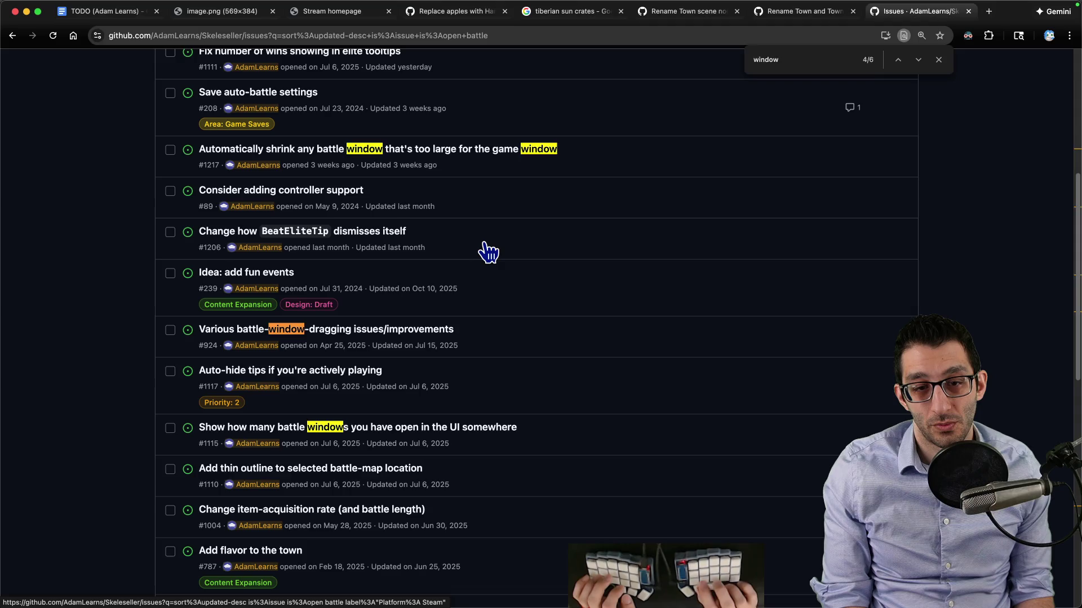
{"action": "key", "text": "Escape"}
{"action": "key", "text": "Return"}
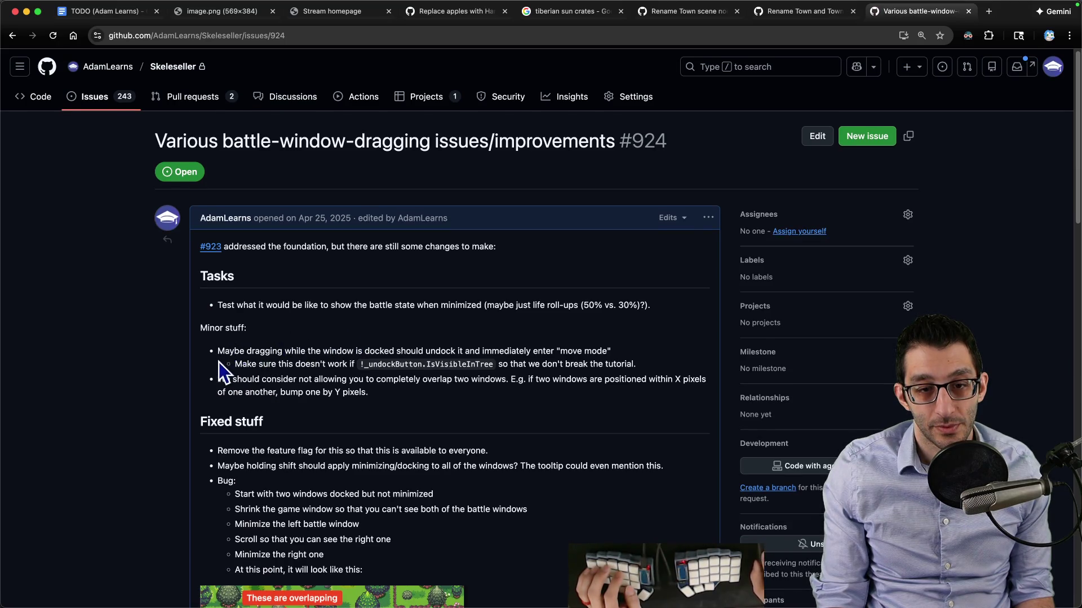
Edit issue #924's docked-dragging task to ask if it only happens when dragging from the title bar
{"action": "left_click_drag", "start_coordinate": [228, 353], "coordinate": [414, 347]}
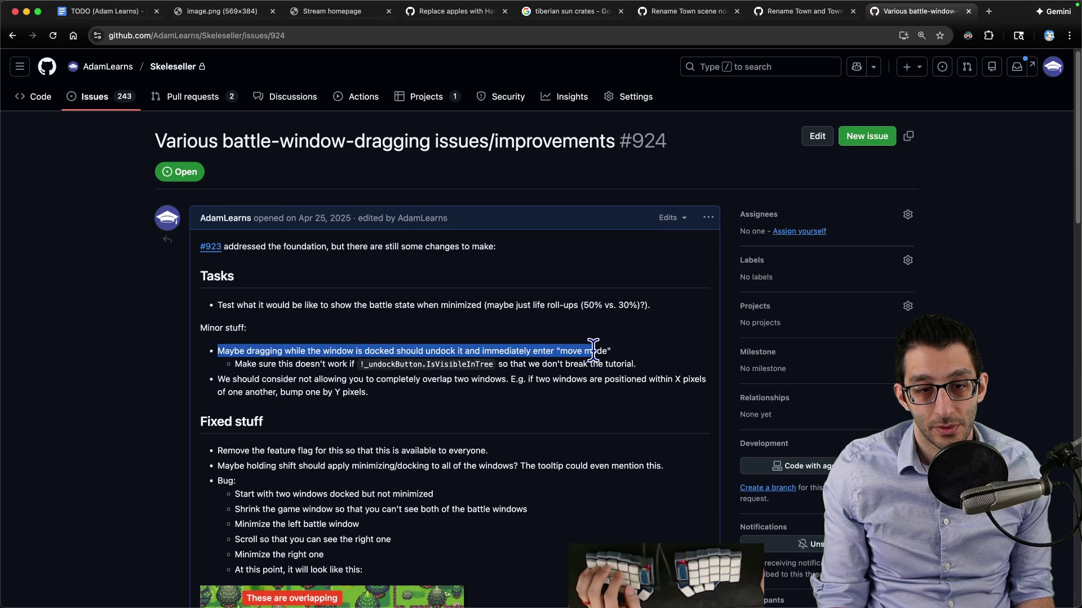
{"action": "left_click_drag", "start_coordinate": [593, 349], "coordinate": [507, 365]}
{"action": "left_click", "coordinate": [708, 217]}
{"action": "left_click", "coordinate": [728, 292]}
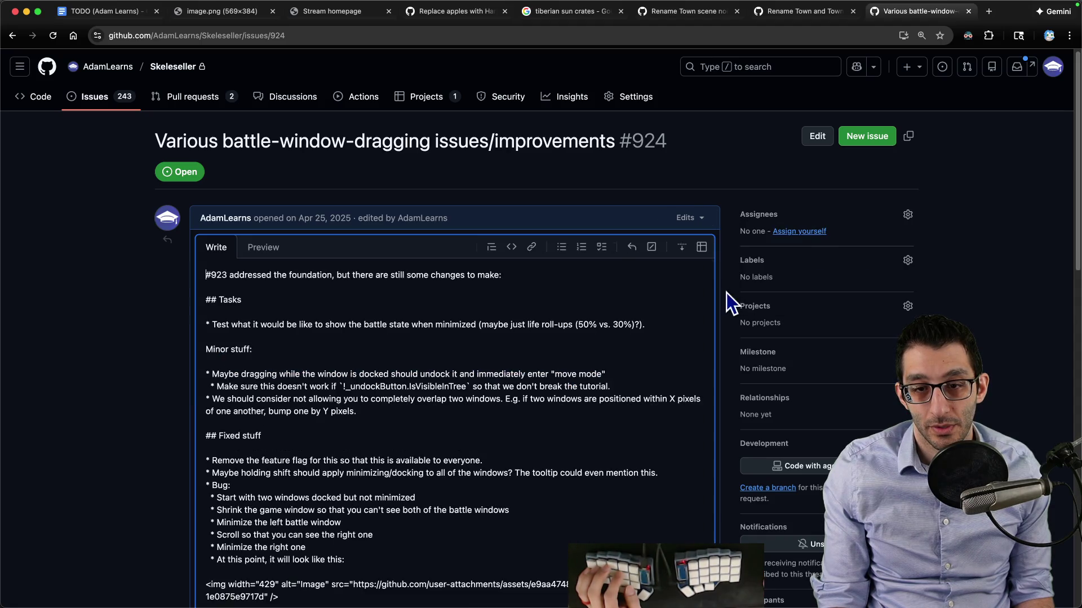
{"action": "type", "text": ", "}
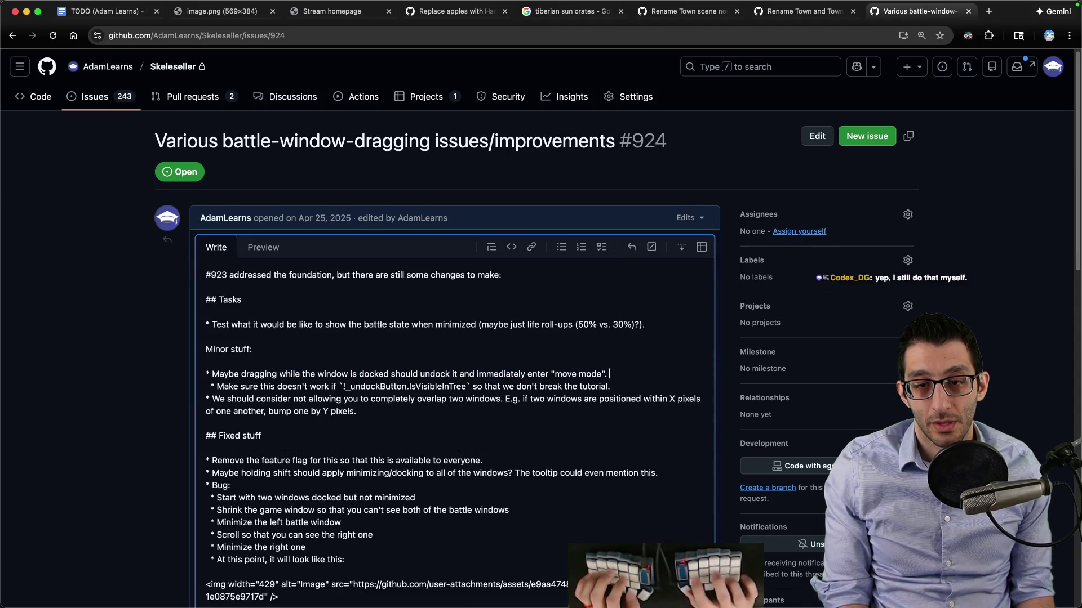
{"action": "type", "text": "ould only"}
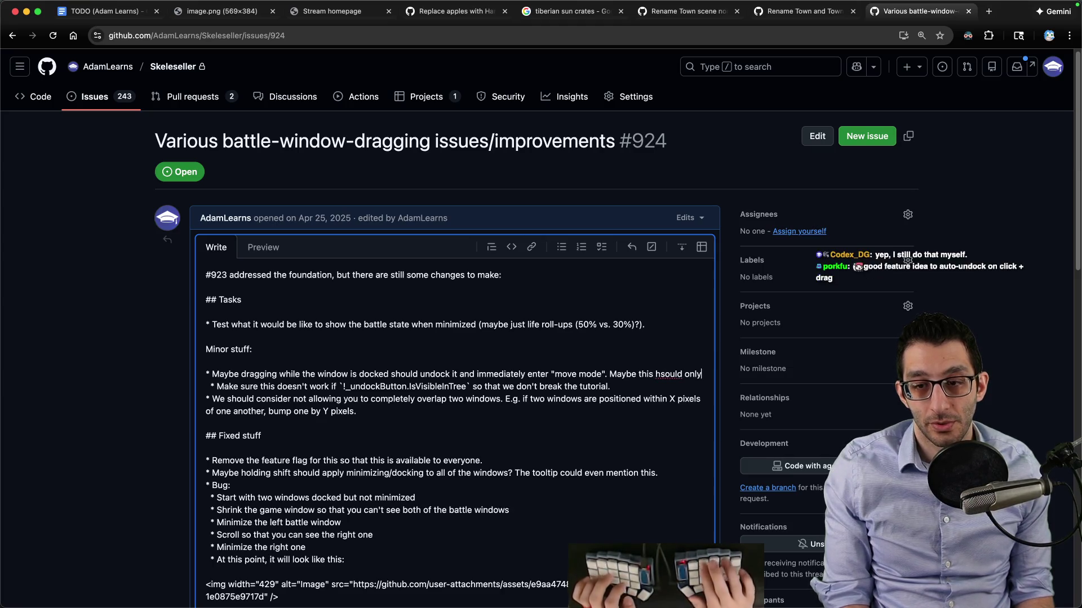
{"action": "type", "text": " happen when dragging from the title bar?"}
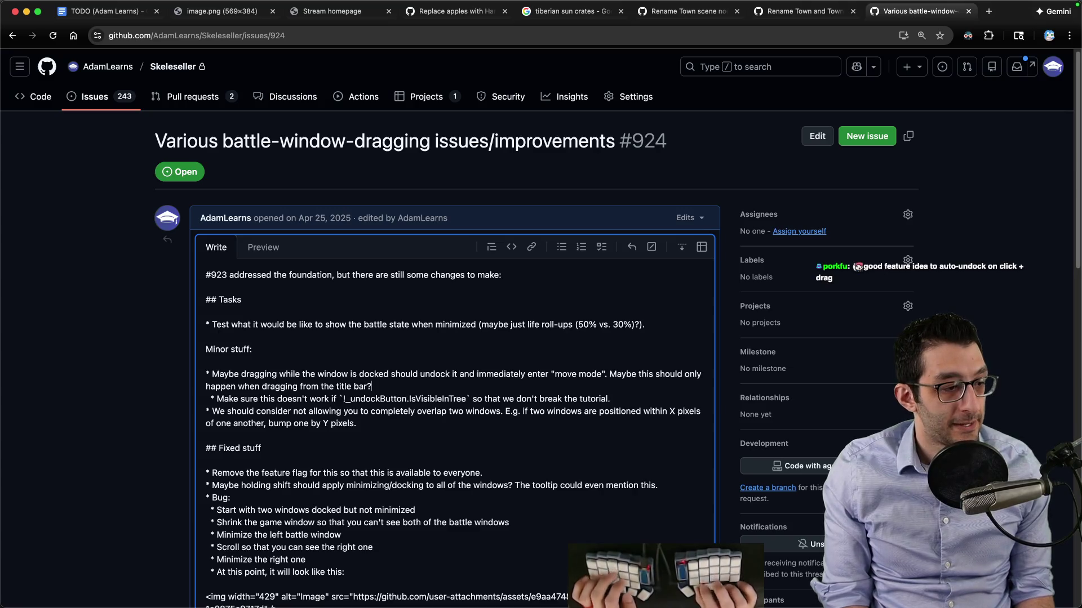
{"action": "key", "text": "super+Return"}
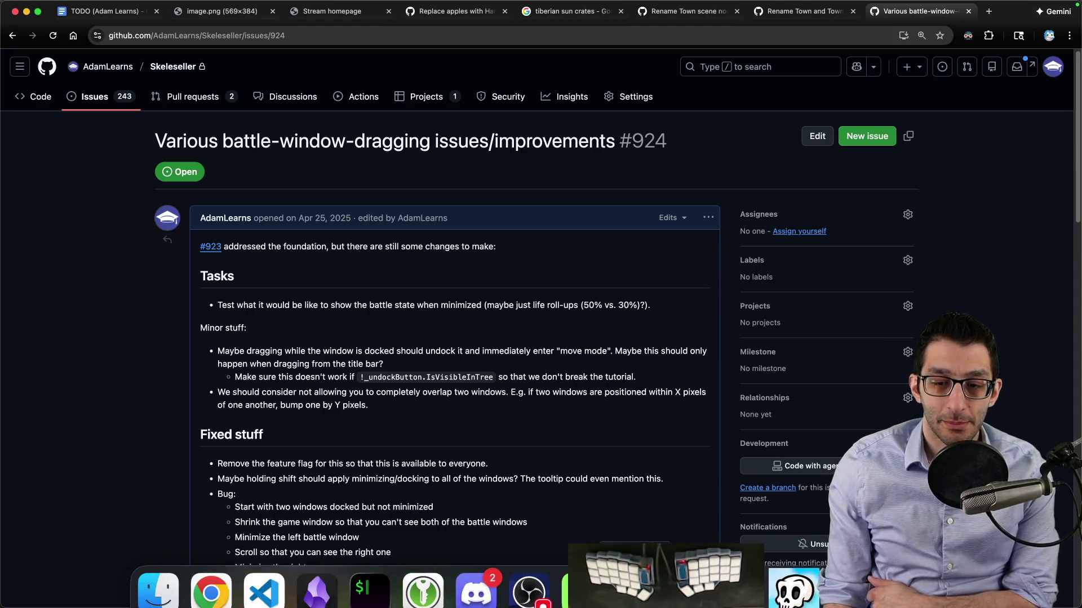
{"action": "left_click", "coordinate": [741, 583]}
Undock the Forest battle window, then dock it back along the bottom of the screen
{"action": "left_click", "coordinate": [660, 438]}
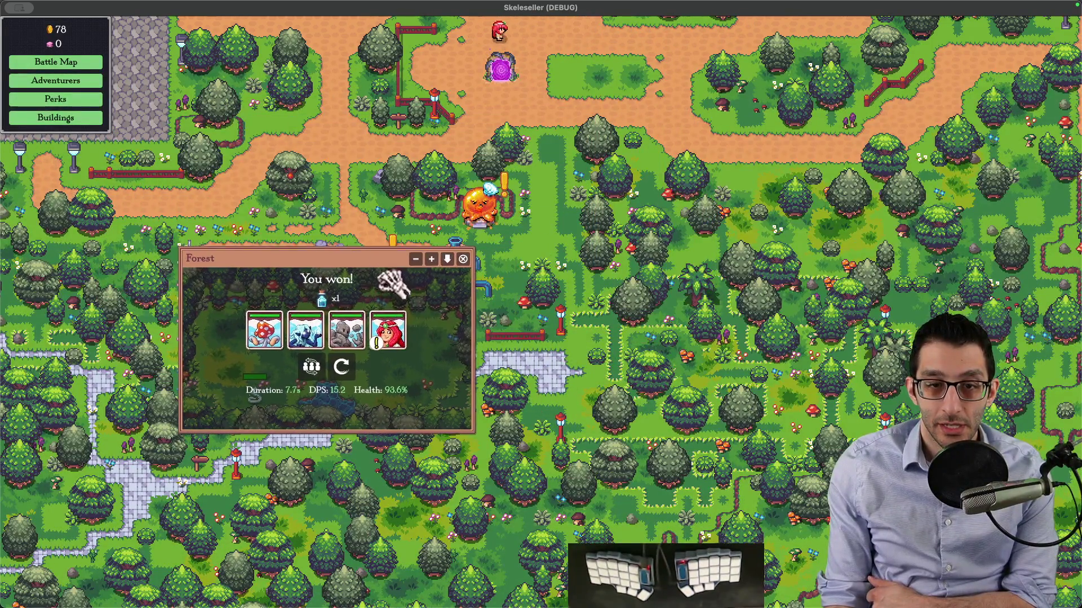
{"action": "left_click", "coordinate": [446, 258]}
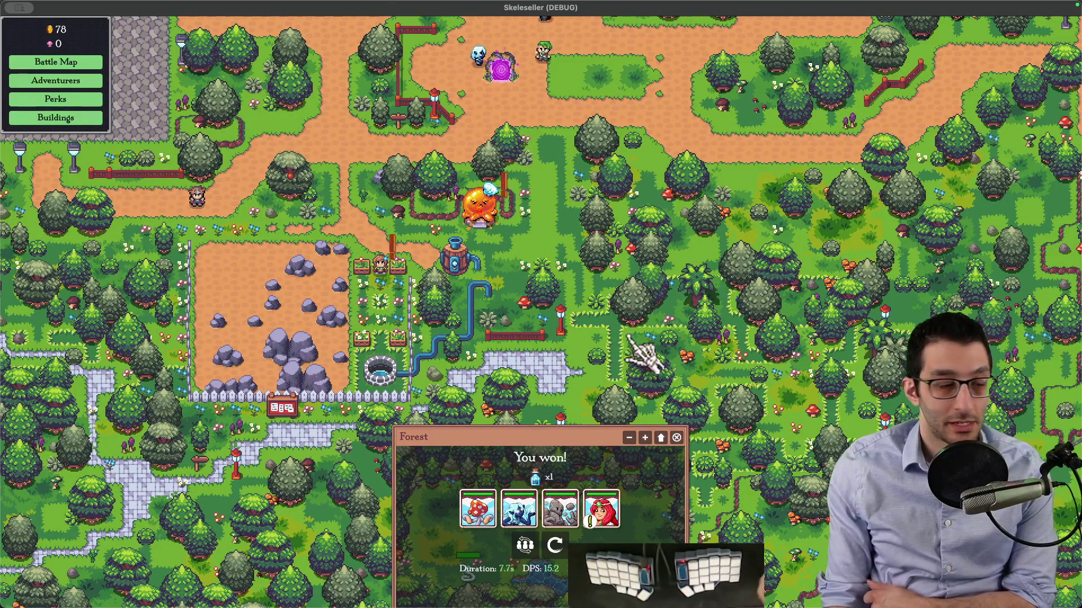
{"action": "key", "text": "super+Tab"}
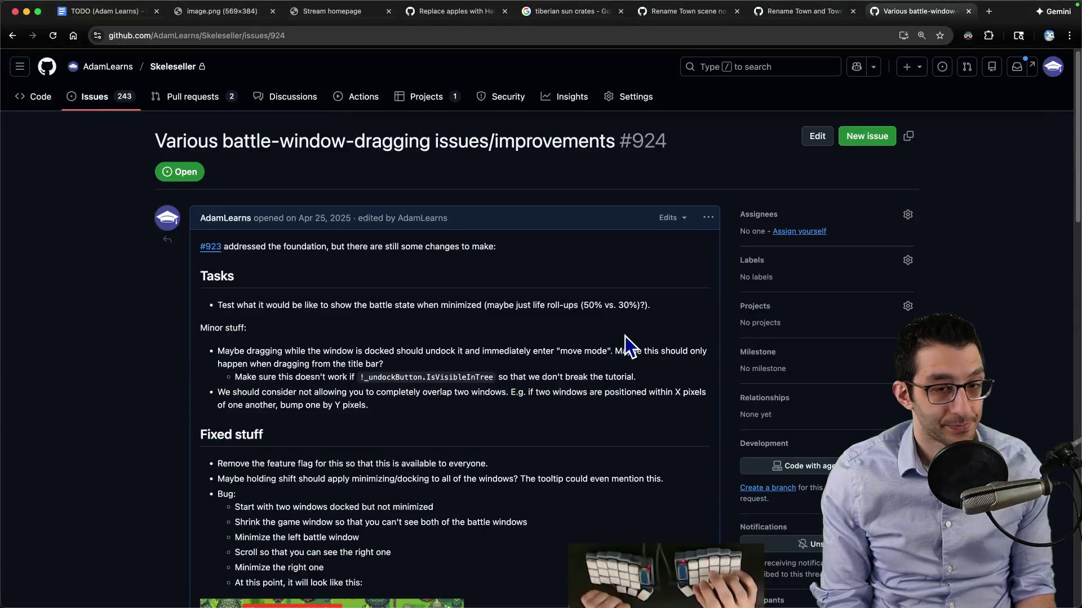
Delete the Jun 13 TODO line and its sub-bullet about dragging a docked battle window
{"action": "key", "text": "super+1"}
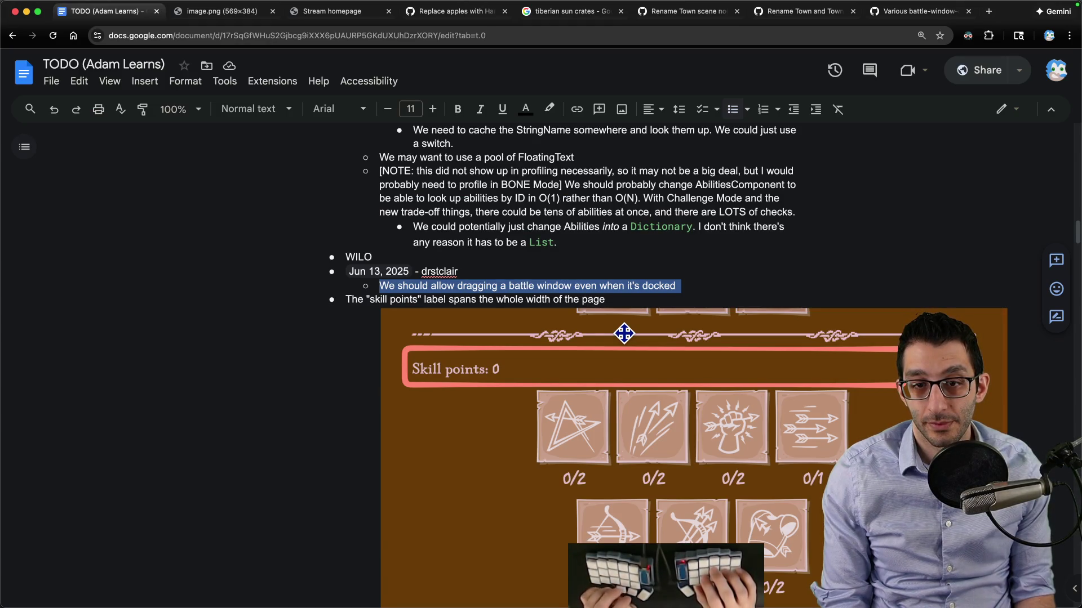
{"action": "key", "text": "BackSpace"}
{"action": "key", "text": "BackSpace"}
{"action": "key", "text": "shift+Home"}
{"action": "key", "text": "BackSpace"}
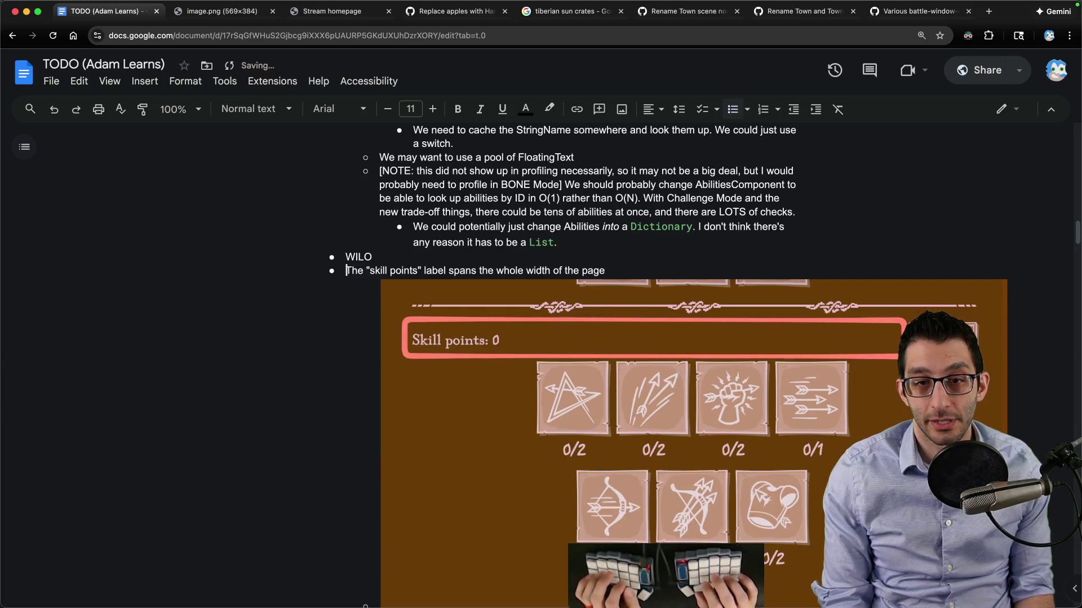
{"action": "key", "text": "super+Tab"}
{"action": "key", "text": "super+Tab"}
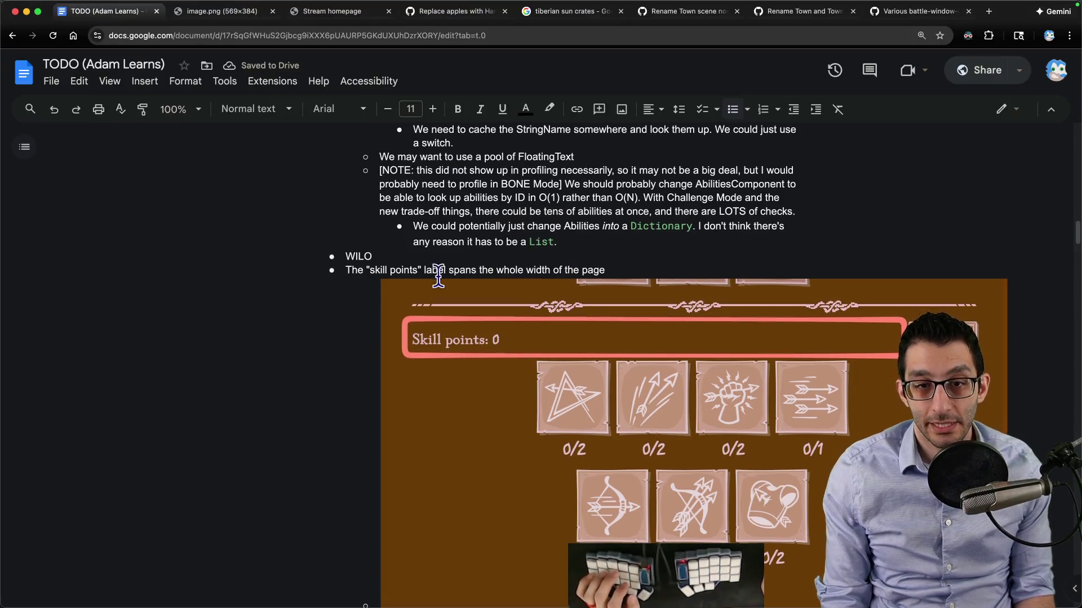
{"action": "left_click", "coordinate": [694, 570]}
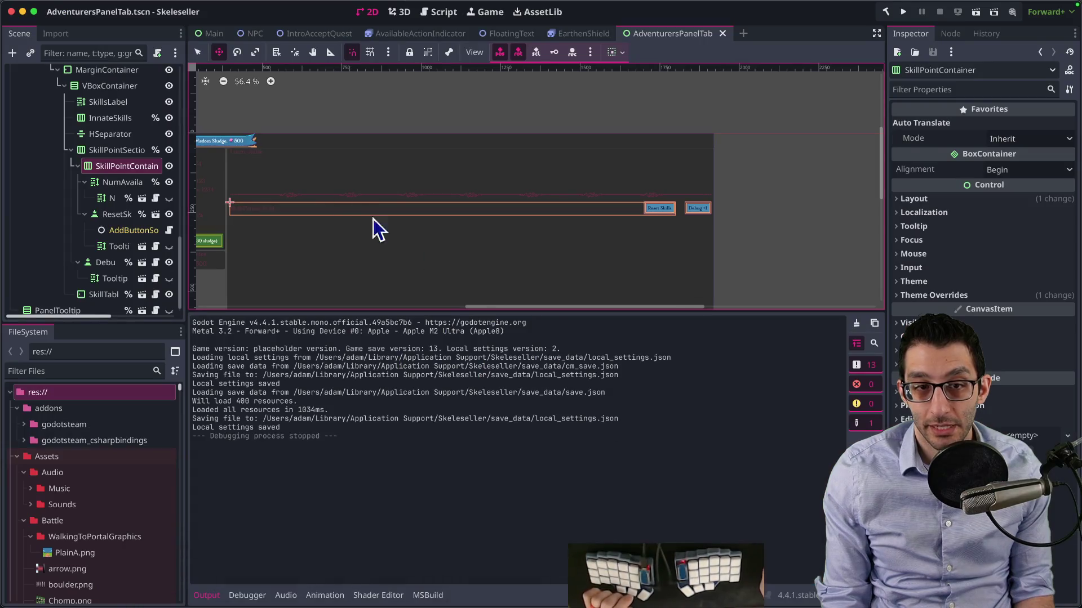
Set the NumAvailableSkillPoints label's horizontal alignment to Begin (left) in its container
{"action": "left_click", "coordinate": [116, 185]}
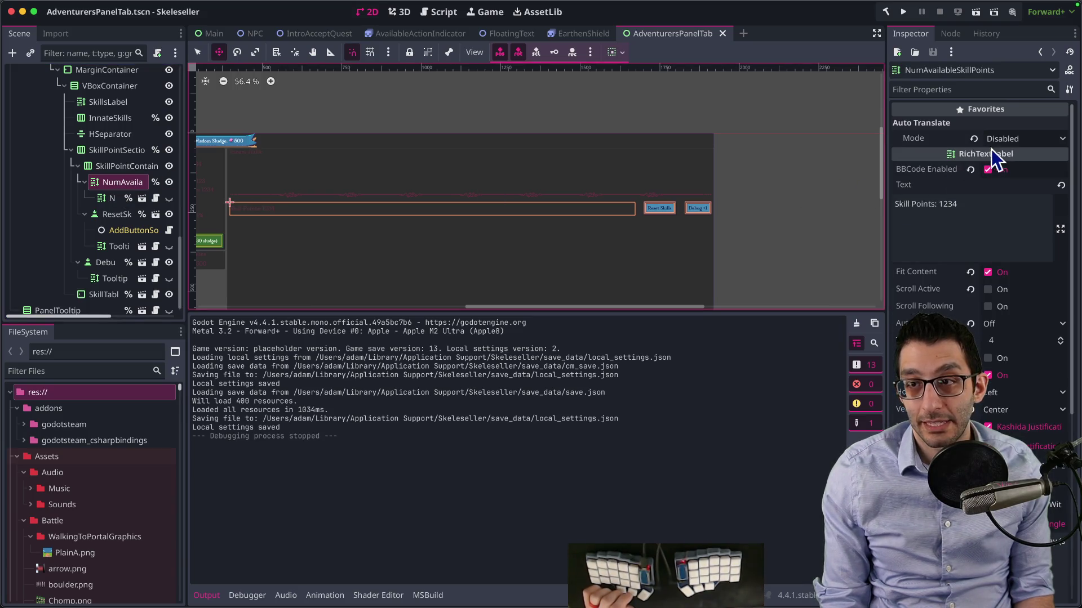
{"action": "left_click", "coordinate": [617, 54]}
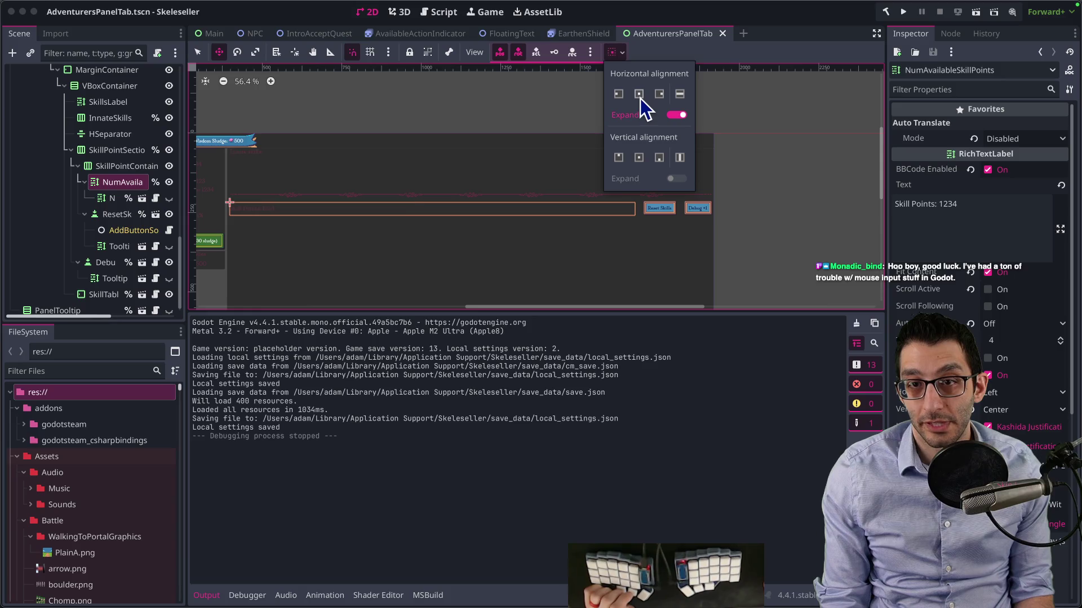
{"action": "left_click", "coordinate": [640, 96]}
{"action": "left_click", "coordinate": [619, 94]}
{"action": "left_click", "coordinate": [777, 220]}
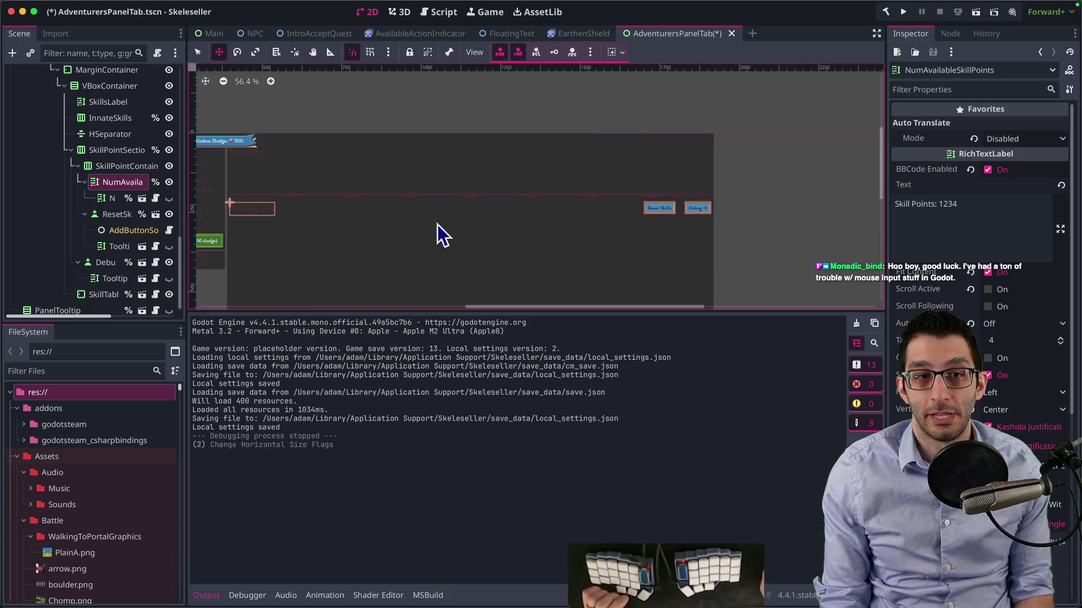
Check the SkillPointContainer and tooltip nodes, then launch the game in debug mode
{"action": "left_click", "coordinate": [113, 166]}
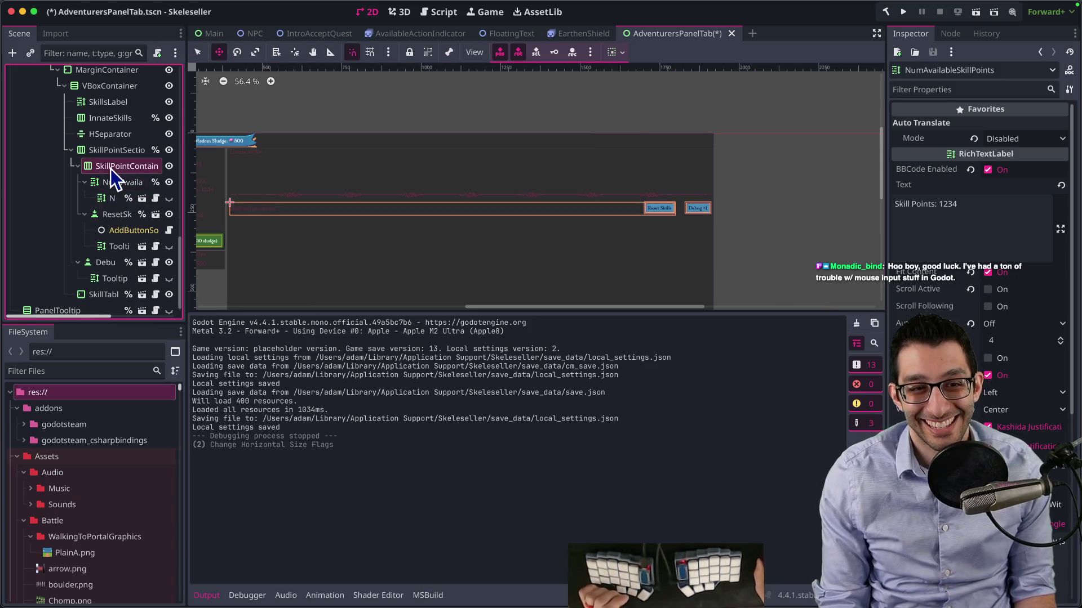
{"action": "left_click", "coordinate": [112, 197]}
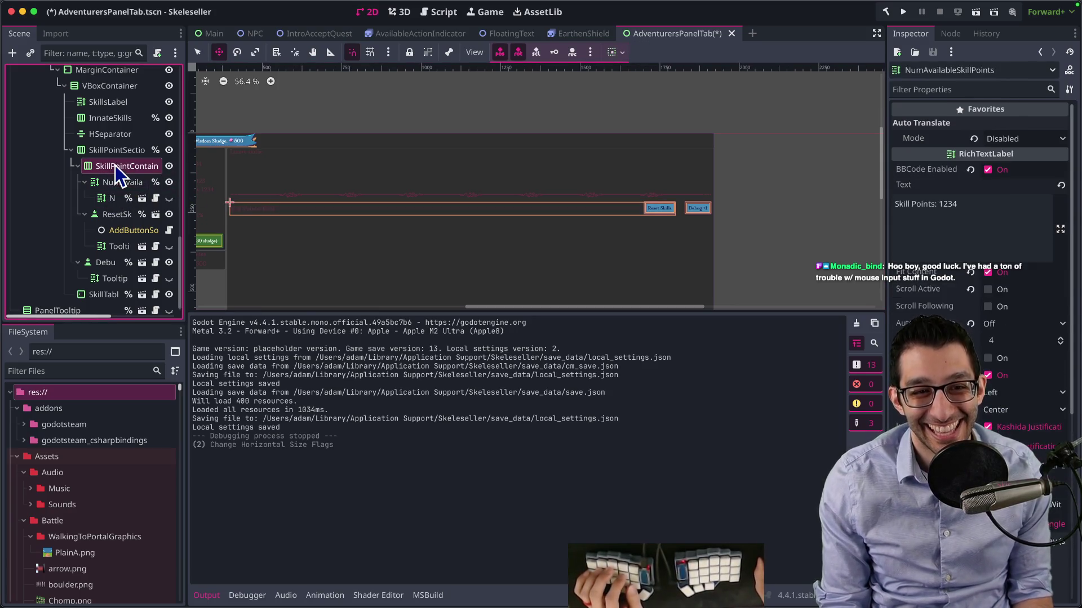
{"action": "left_click", "coordinate": [115, 165]}
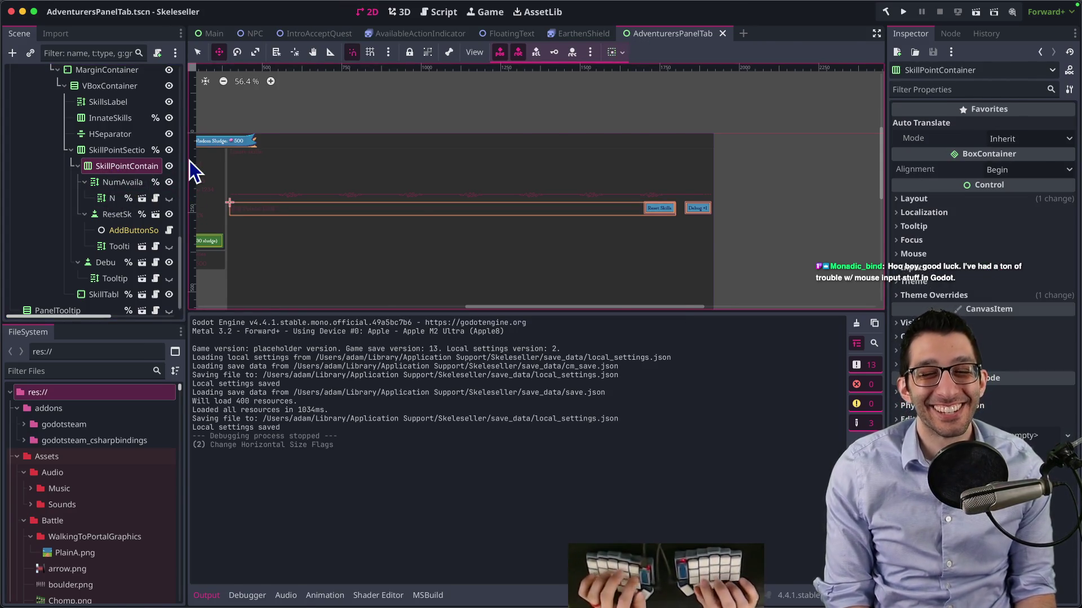
{"action": "key", "text": "super+Tab"}
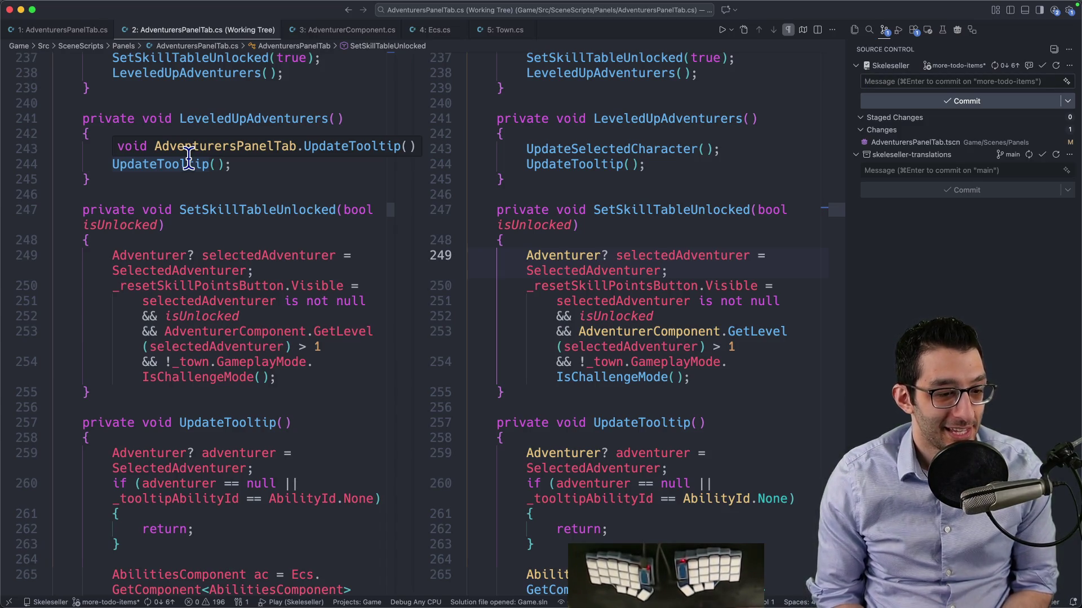
{"action": "key", "text": "F5"}
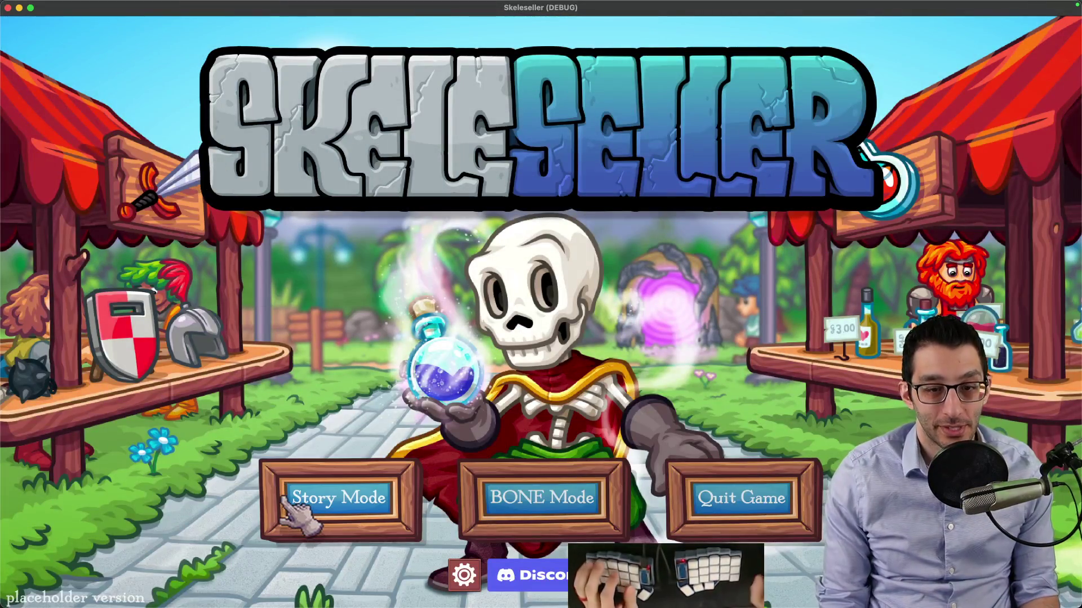
Load the Story Mode save in Skeleseller and pick up a Small Blue Potion
{"action": "key", "text": "super+Tab"}
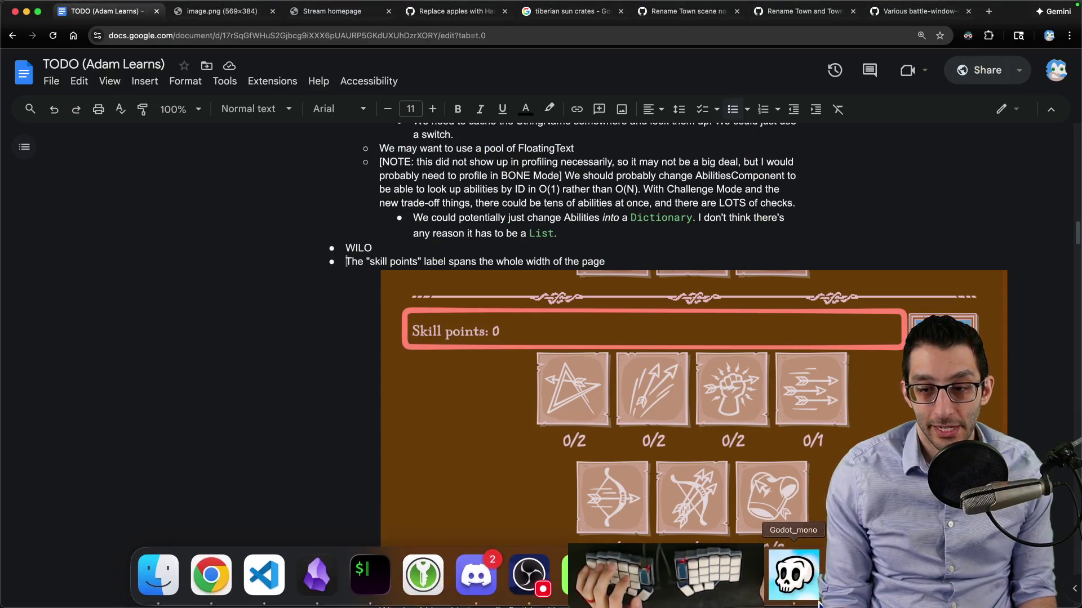
{"action": "left_click", "coordinate": [797, 573]}
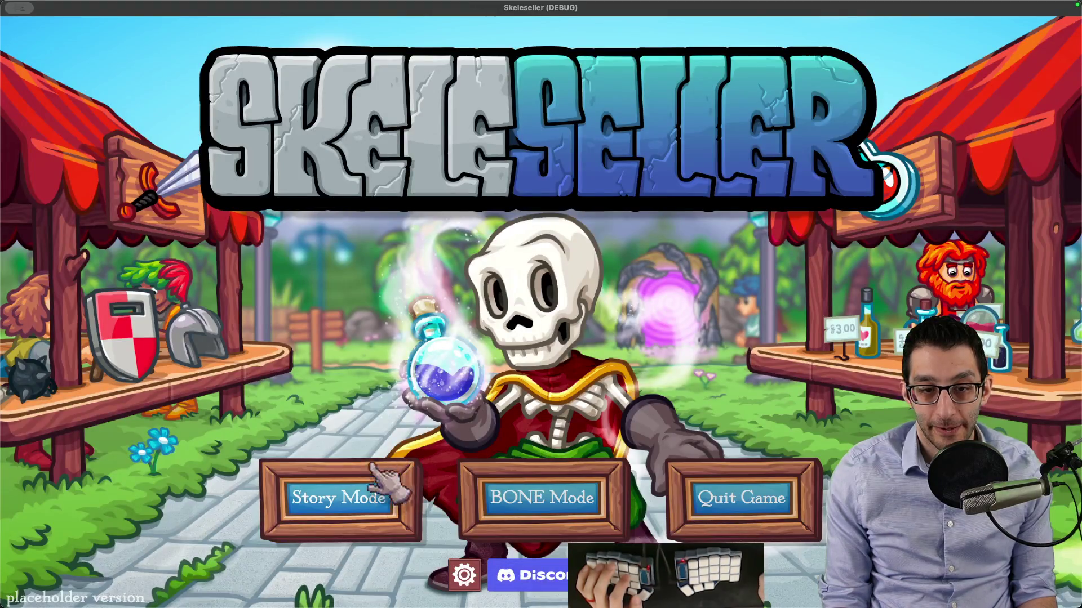
{"action": "left_click", "coordinate": [338, 498]}
{"action": "left_click", "coordinate": [541, 340]}
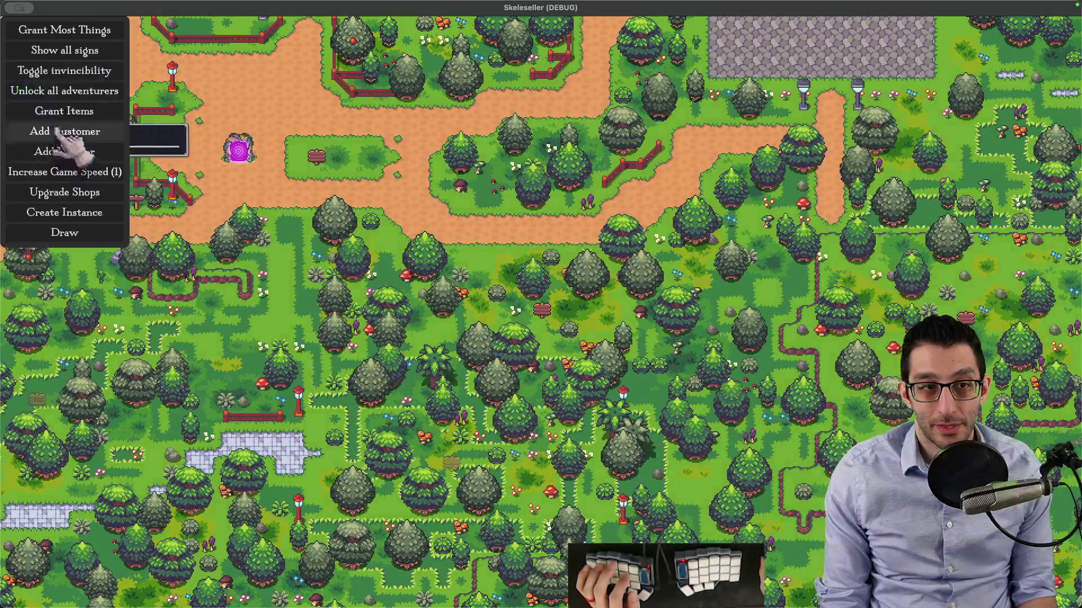
{"action": "scroll", "coordinate": [261, 260], "scroll_direction": "up", "scroll_amount": 3}
{"action": "key", "text": "s"}
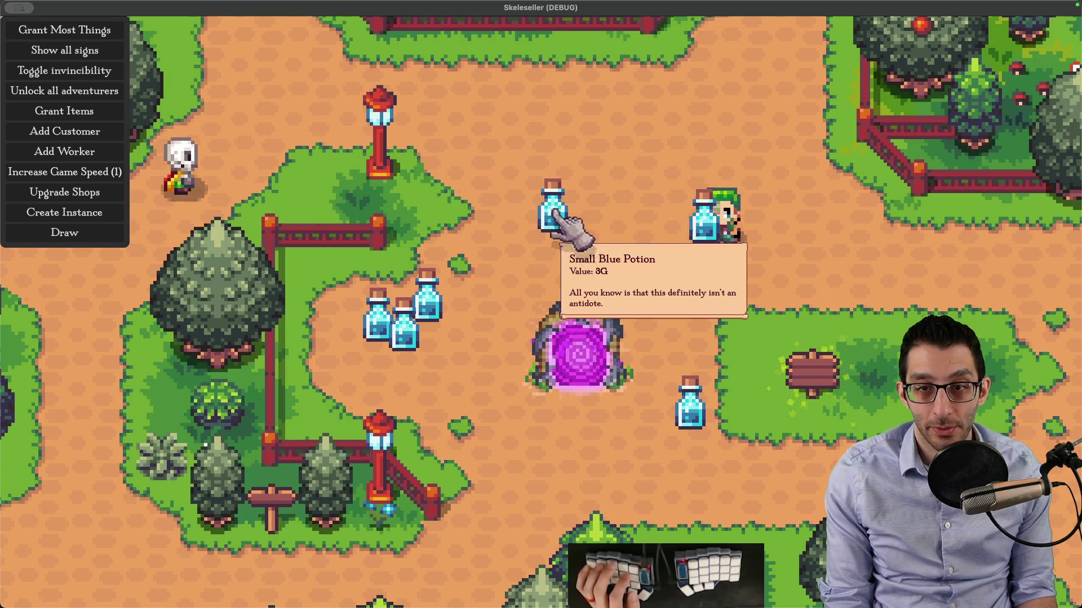
{"action": "mouse_move", "coordinate": [556, 205]}
{"action": "left_mouse_down"}
{"action": "mouse_move", "coordinate": [543, 110]}
{"action": "mouse_move", "coordinate": [572, 223]}
{"action": "left_mouse_up"}
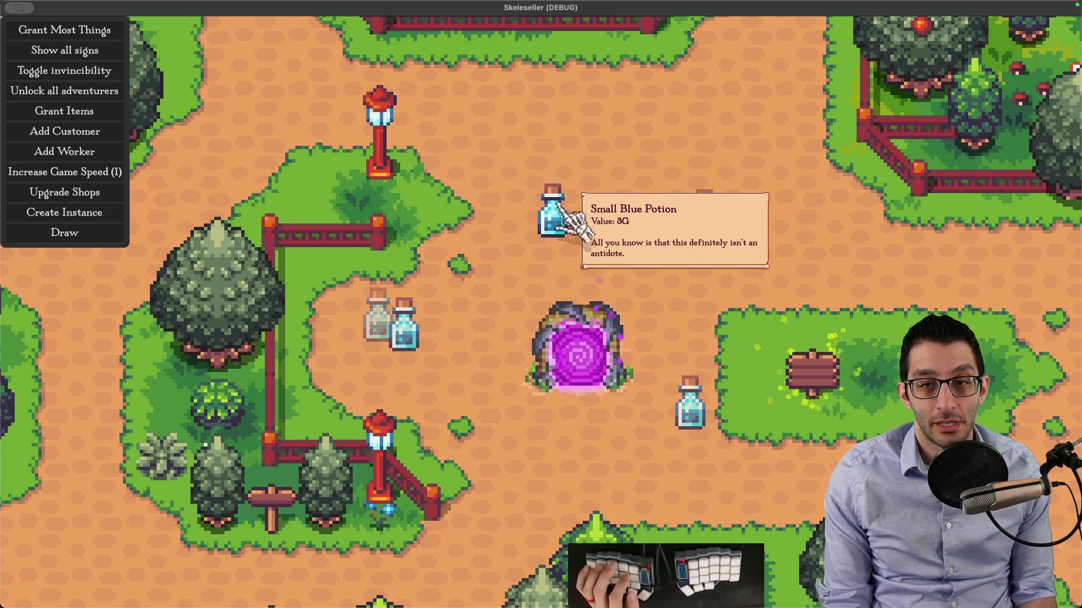
Start editing the description of GitHub issue #924
{"action": "key", "text": "super+Tab"}
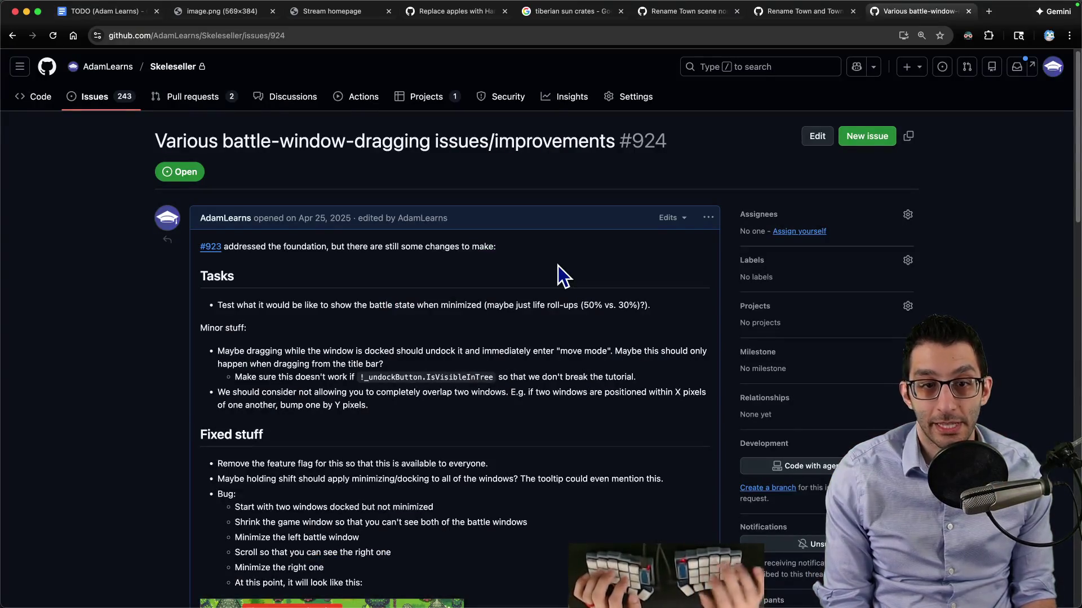
{"action": "left_click", "coordinate": [709, 218]}
{"action": "left_click", "coordinate": [731, 290]}
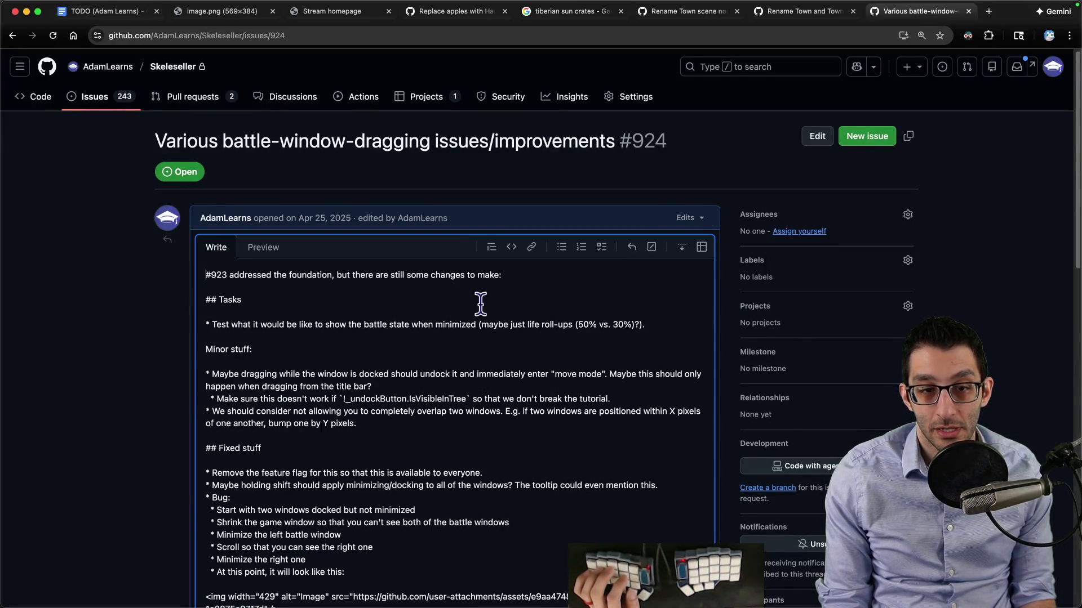
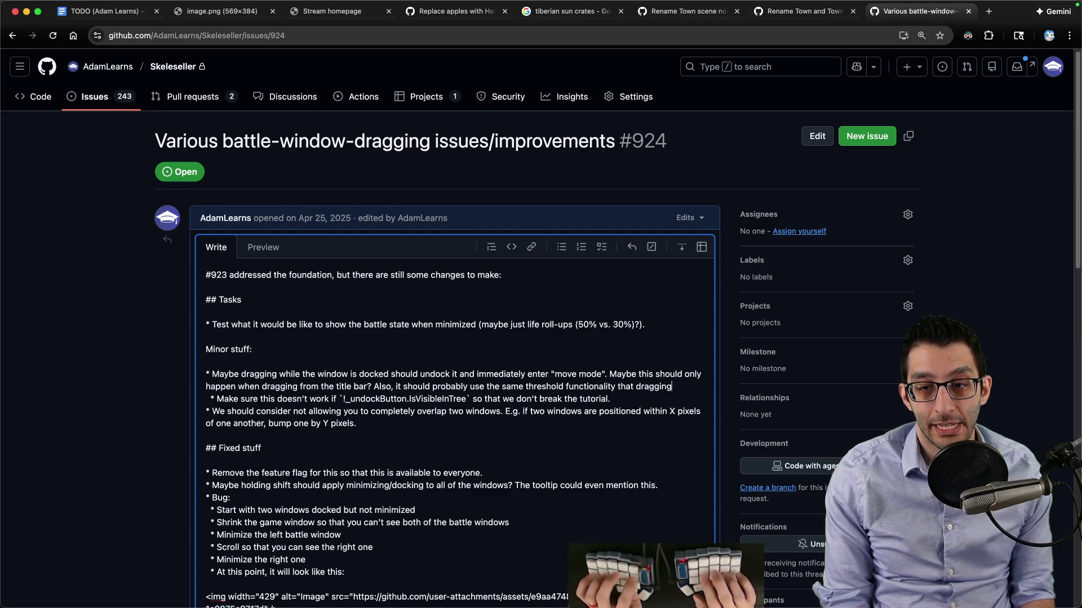
Add the 'or the camera' dragging clarification to the issue #924 bullet and save the description
{"action": "type", "text": "or the"}
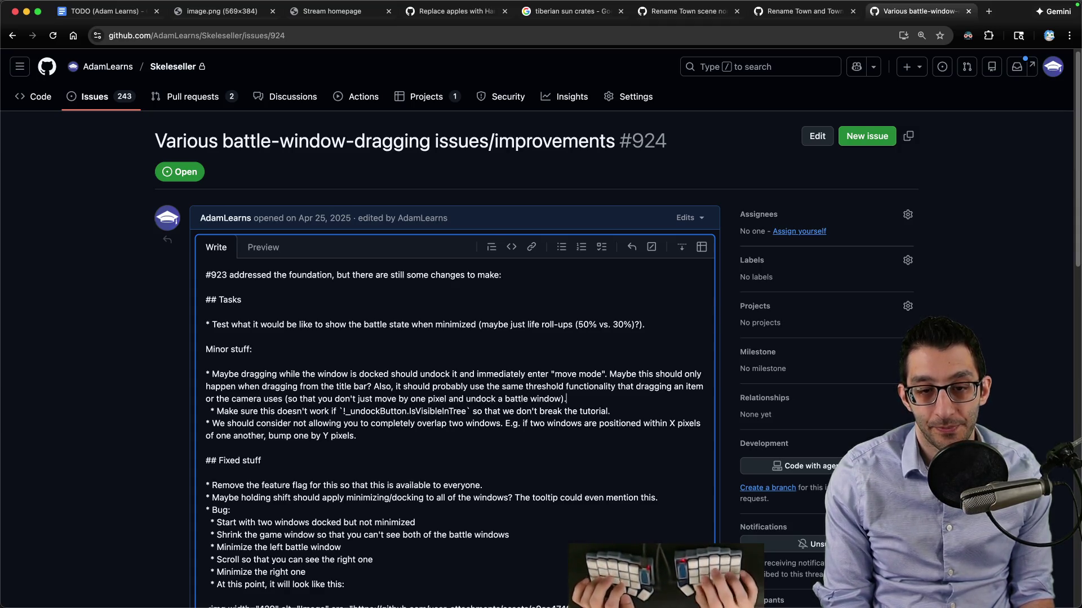
{"action": "type", "text": "hem"}
{"action": "key", "text": "super+Return"}
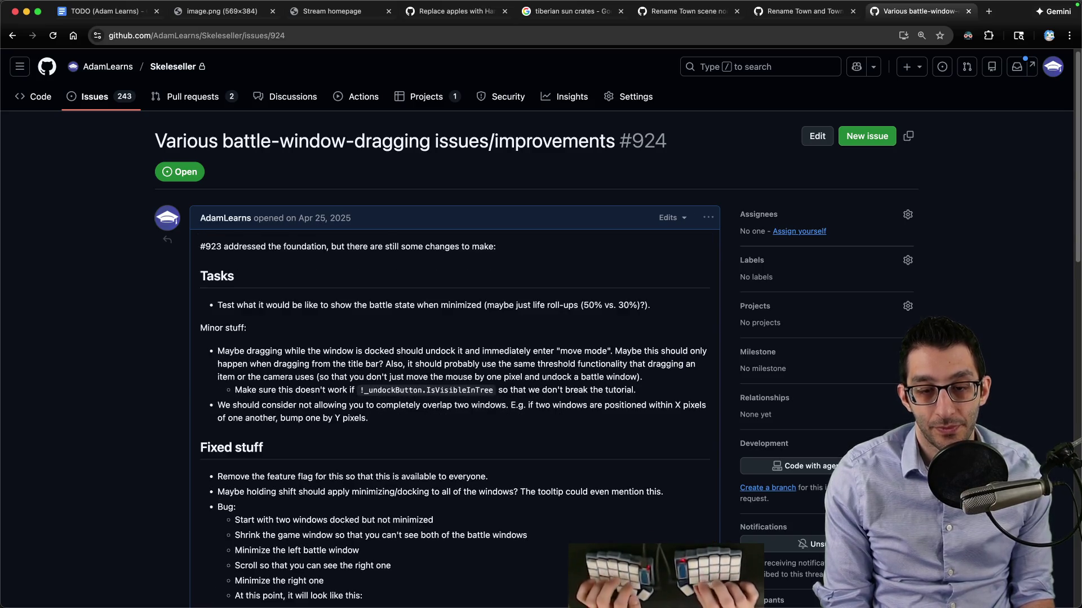
{"action": "key", "text": "super+1"}
{"action": "scroll", "coordinate": [535, 191], "scroll_direction": "down", "scroll_amount": 3}
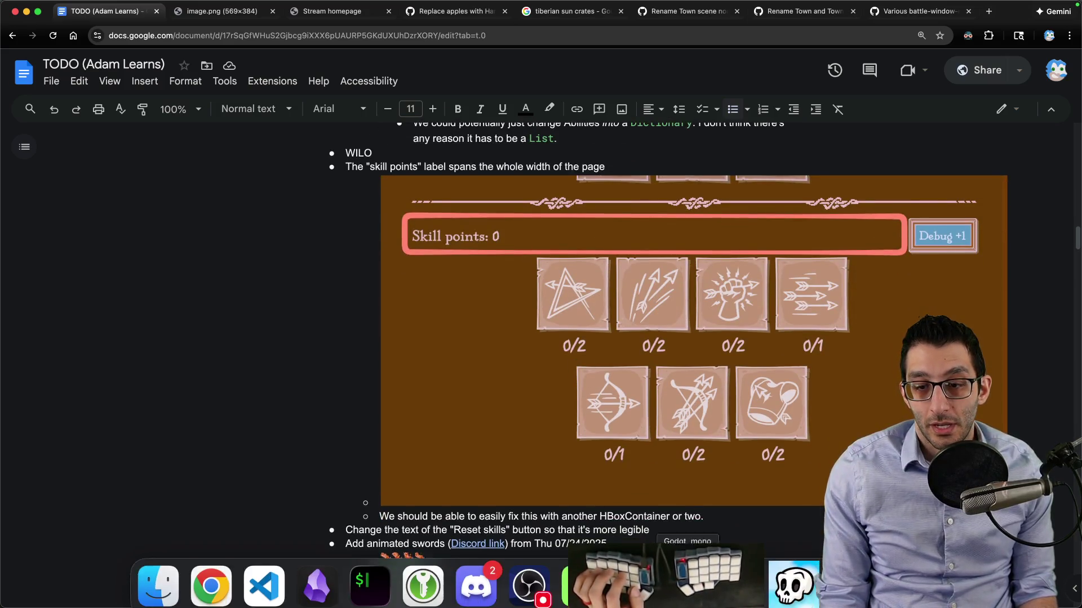
Hire every adventurer with the game's debug unlock, then close the debug and Adventurers menus
{"action": "left_click", "coordinate": [792, 579]}
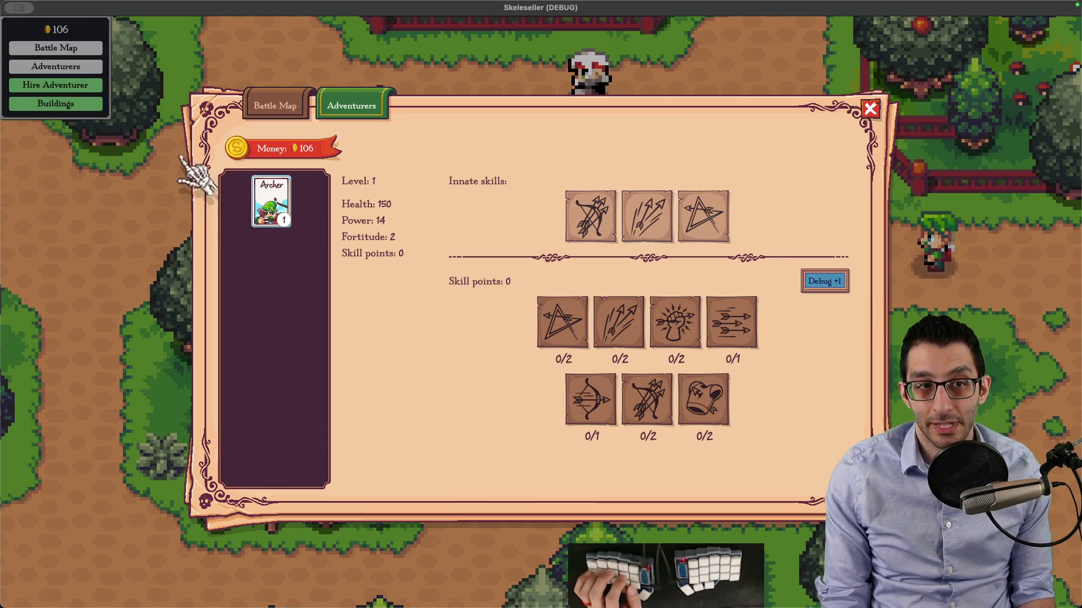
{"action": "left_click", "coordinate": [92, 98]}
{"action": "key", "text": "Escape"}
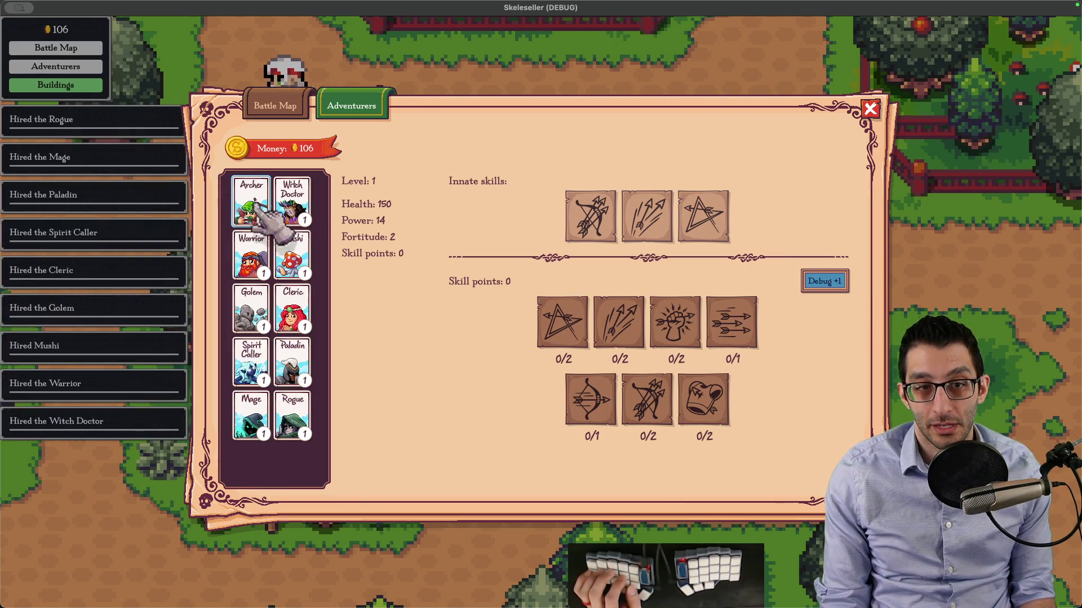
{"action": "key", "text": "Escape"}
Reopen the Adventurers panel and raise the Archer to level 2
{"action": "scroll", "coordinate": [379, 374], "scroll_direction": "down", "scroll_amount": 5}
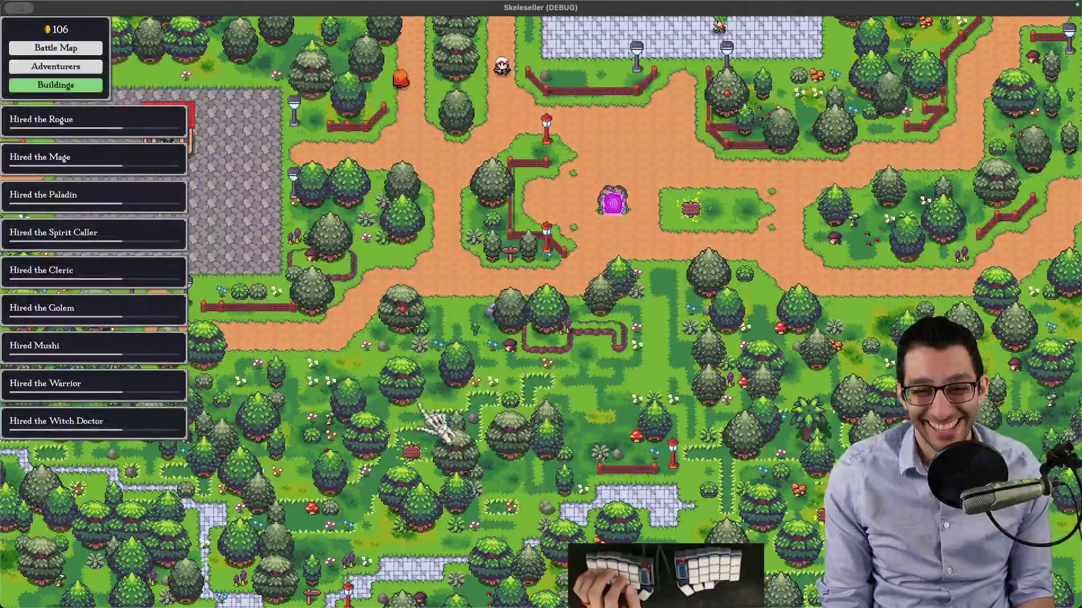
{"action": "left_click", "coordinate": [509, 326]}
{"action": "key", "text": "l"}
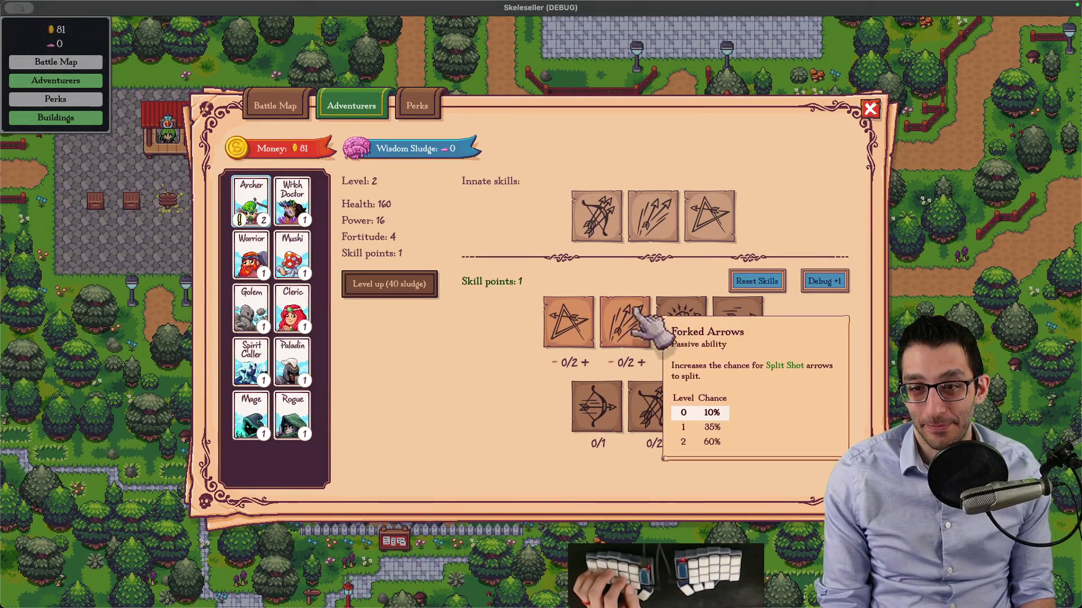
{"action": "key", "text": "super+Tab"}
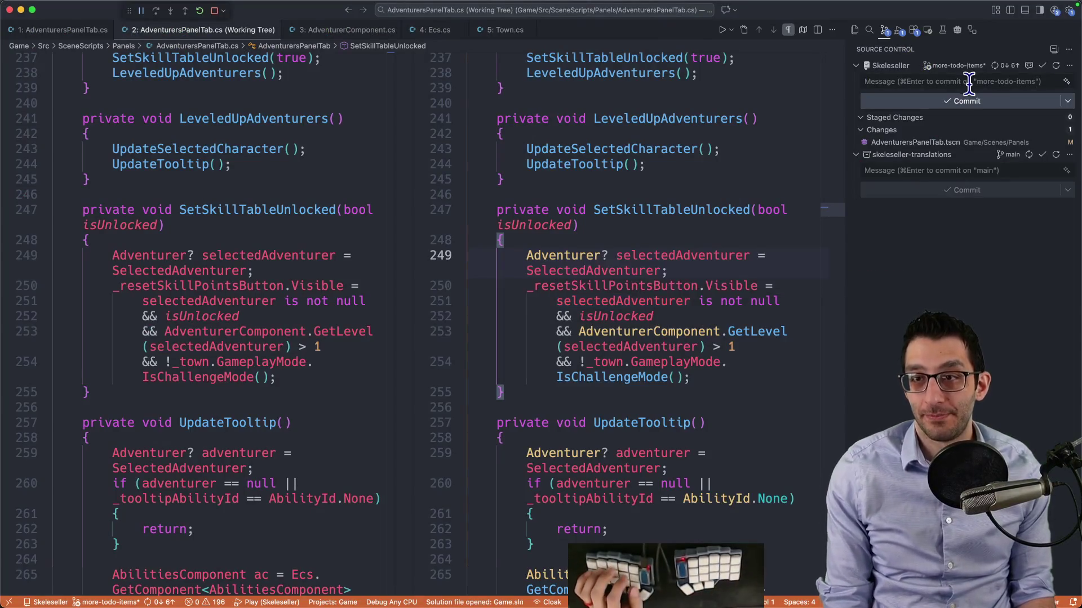
Commit all changes with a 'Fix…' summary and a tooltip explanation in the body
{"action": "type", "text": "Fix"}
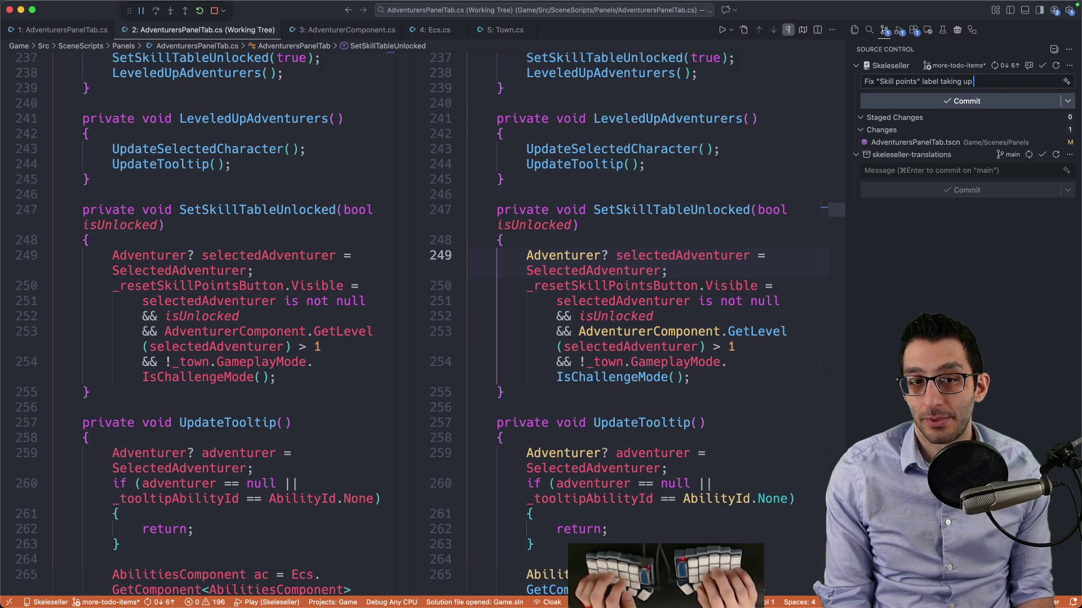
{"action": "key", "text": "Return"}
{"action": "key", "text": "Return"}
{"action": "type", "text": "You could hover over the blank space to get the t"}
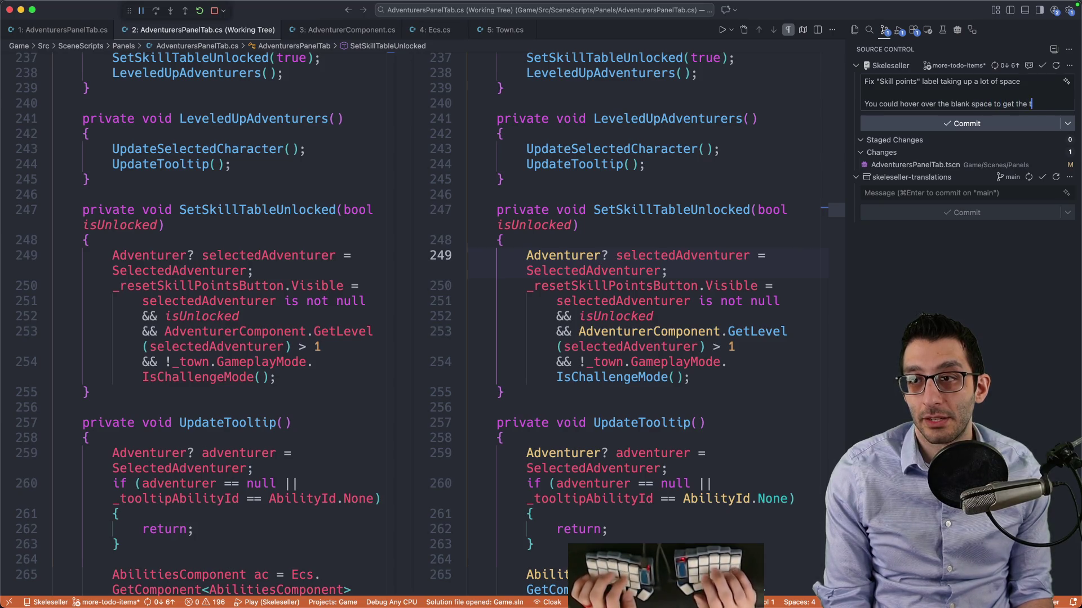
{"action": "type", "text": "ooltip for the label."}
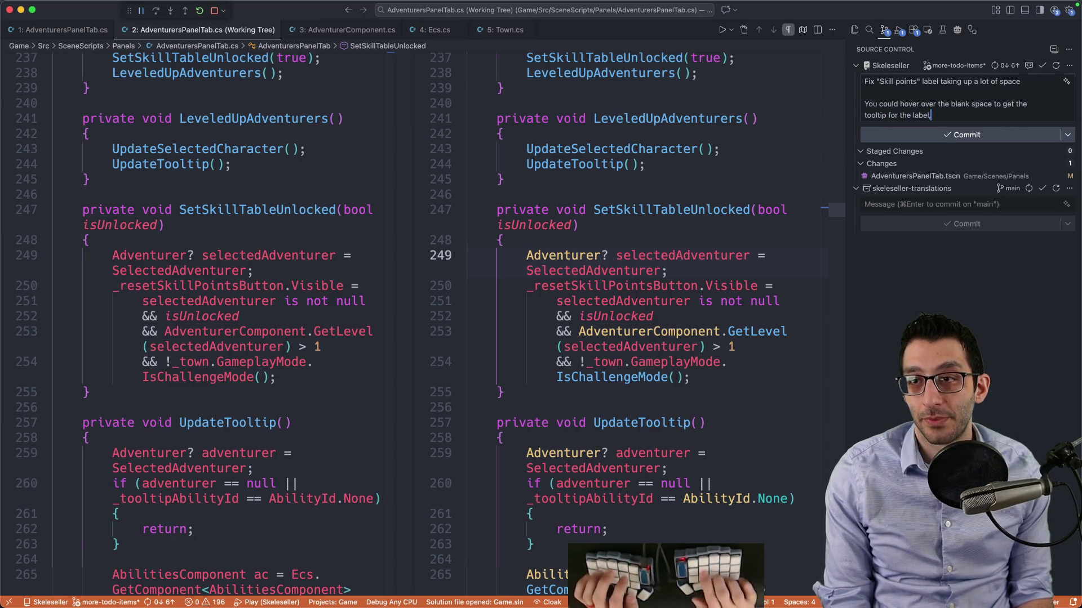
{"action": "key", "text": "BackSpace"}
{"action": "type", "text": ", which is why I bothered"}
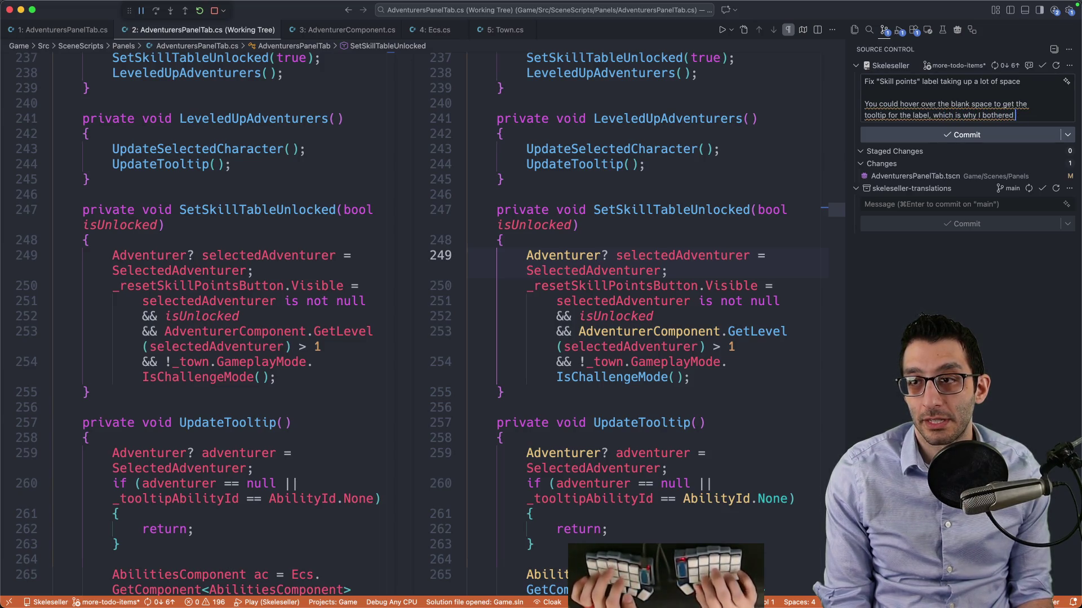
{"action": "type", "text": " fixing this bug"}
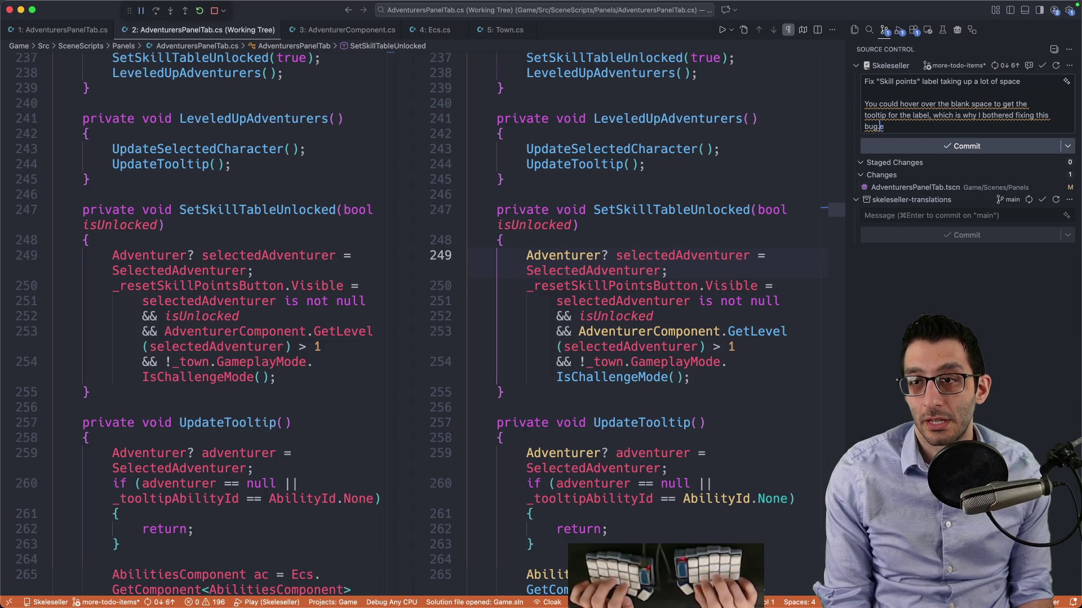
{"action": "key", "text": "super+Return"}
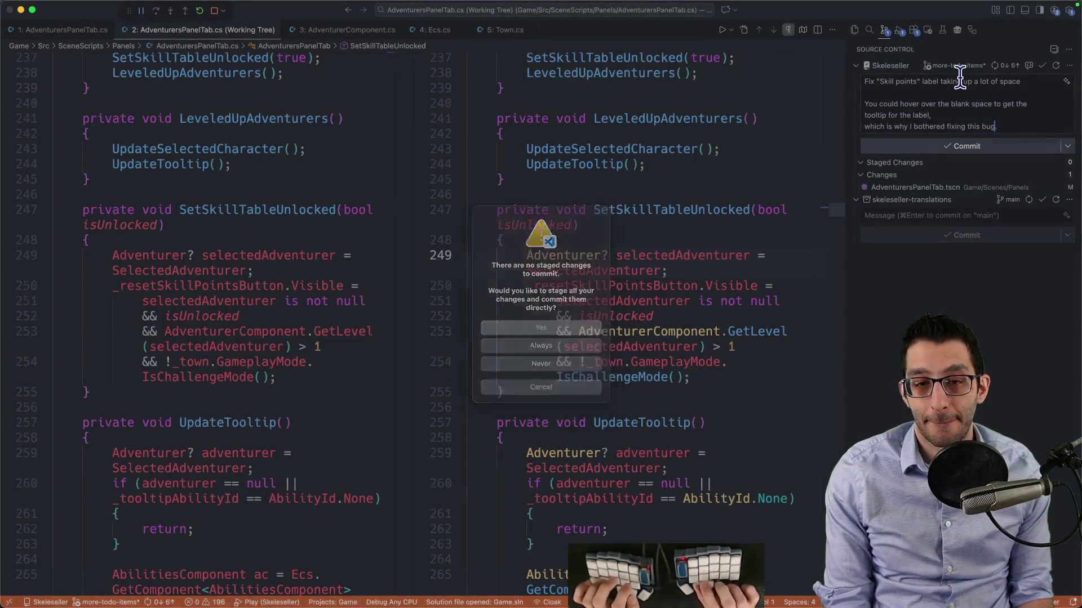
{"action": "key", "text": "super+Tab"}
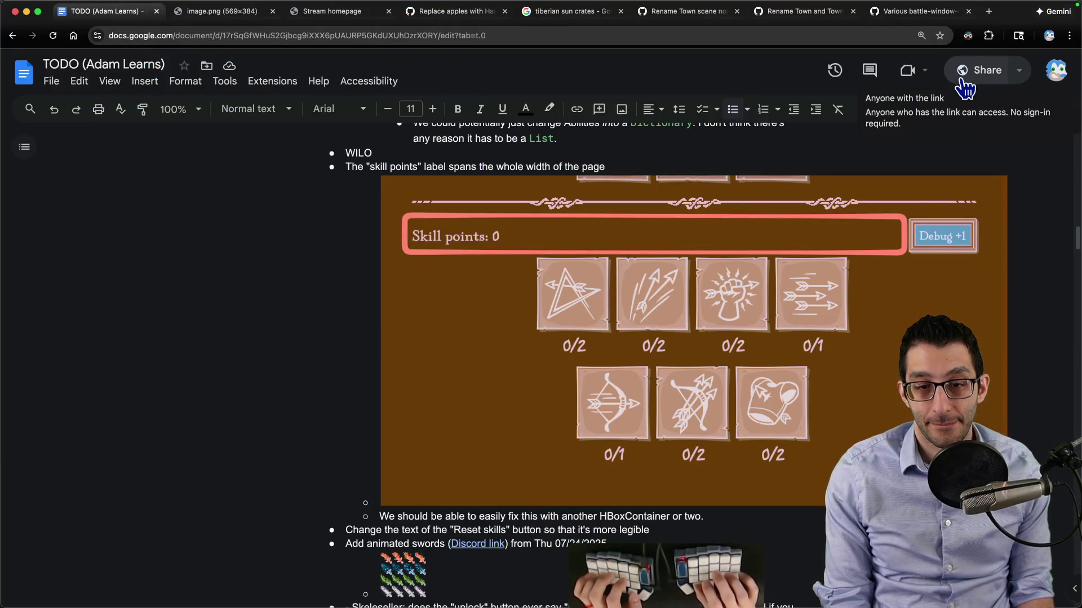
Delete the finished skill-points TODO bullet and its image from the TODO document
{"action": "key", "text": "alt+shift+Up"}
{"action": "key", "text": "alt+shift+Up"}
{"action": "key", "text": "alt+shift+Up"}
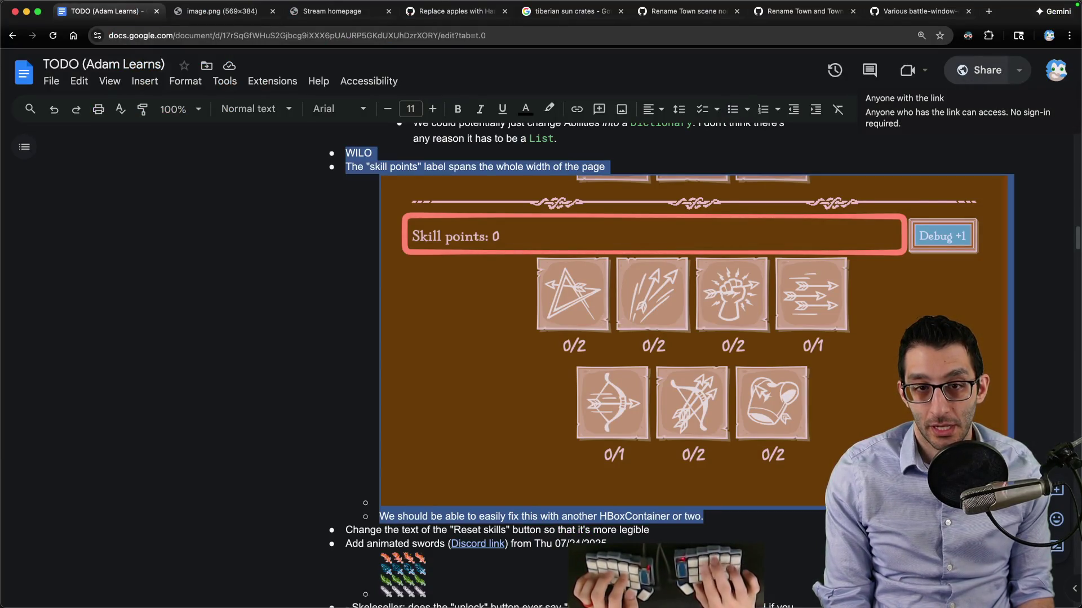
{"action": "key", "text": "BackSpace"}
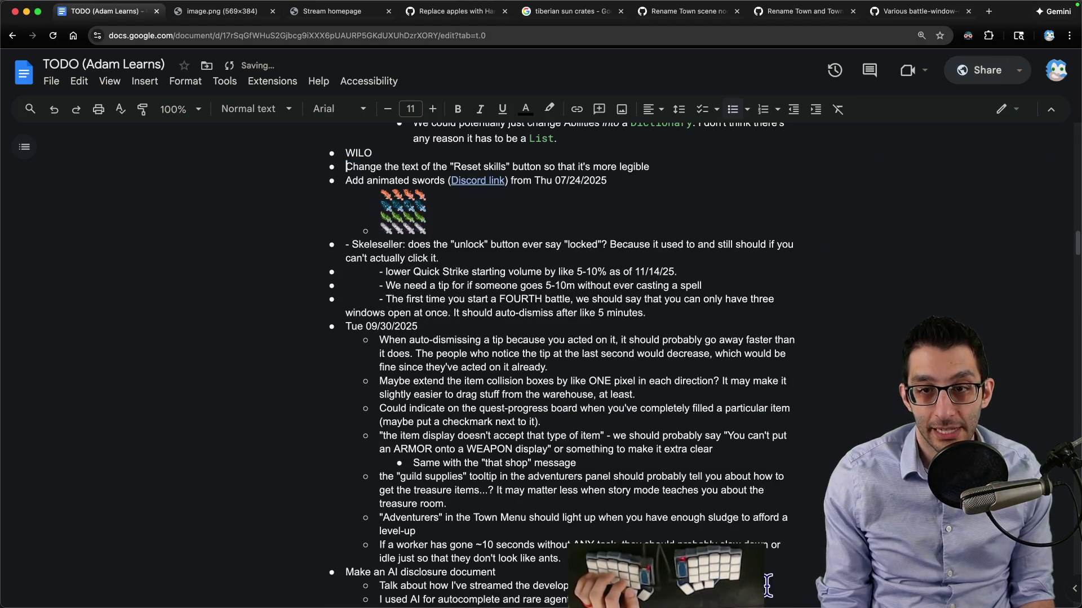
{"action": "mouse_move", "coordinate": [740, 574]}
{"action": "left_click", "coordinate": [687, 575]}
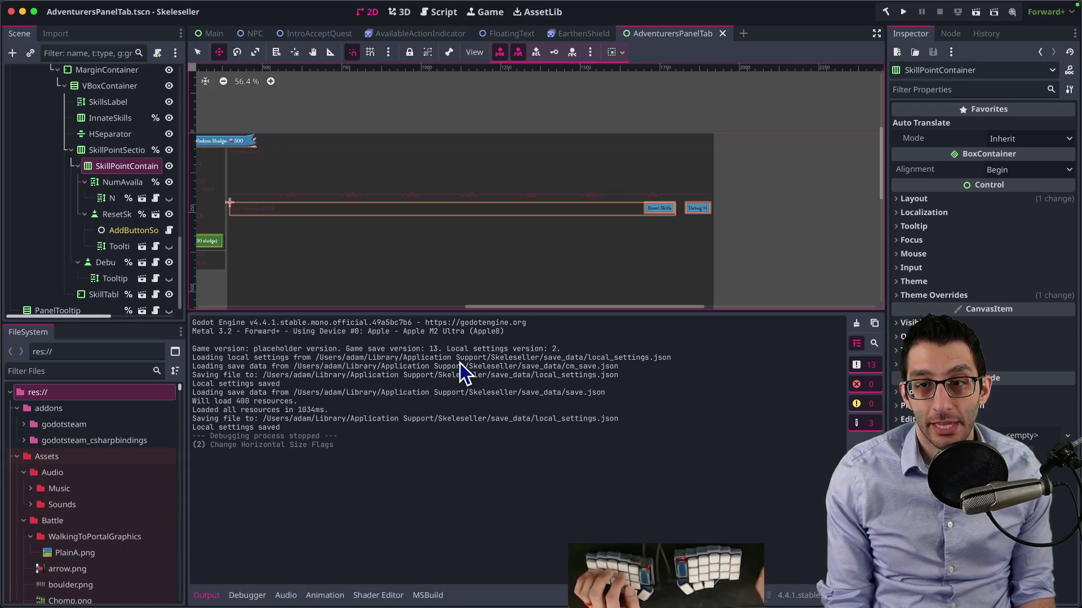
Select the Reset Skills button node and inspect its theme properties
{"action": "left_click_drag", "start_coordinate": [650, 217], "coordinate": [652, 219]}
{"action": "scroll", "coordinate": [299, 231], "scroll_direction": "up", "scroll_amount": 1}
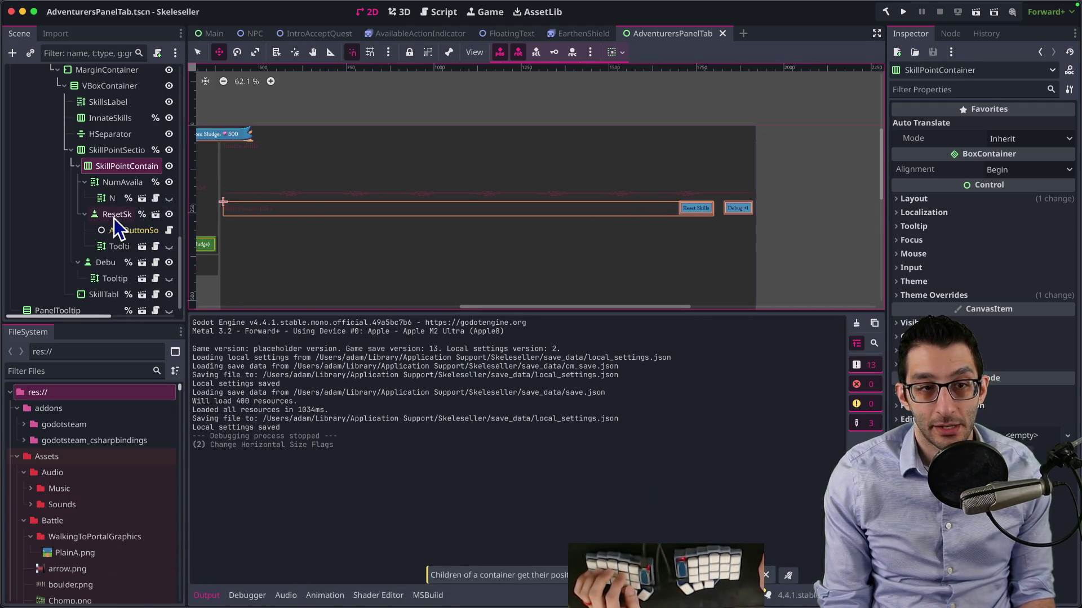
{"action": "left_click", "coordinate": [116, 214]}
{"action": "scroll", "coordinate": [896, 304], "scroll_direction": "down", "scroll_amount": 5}
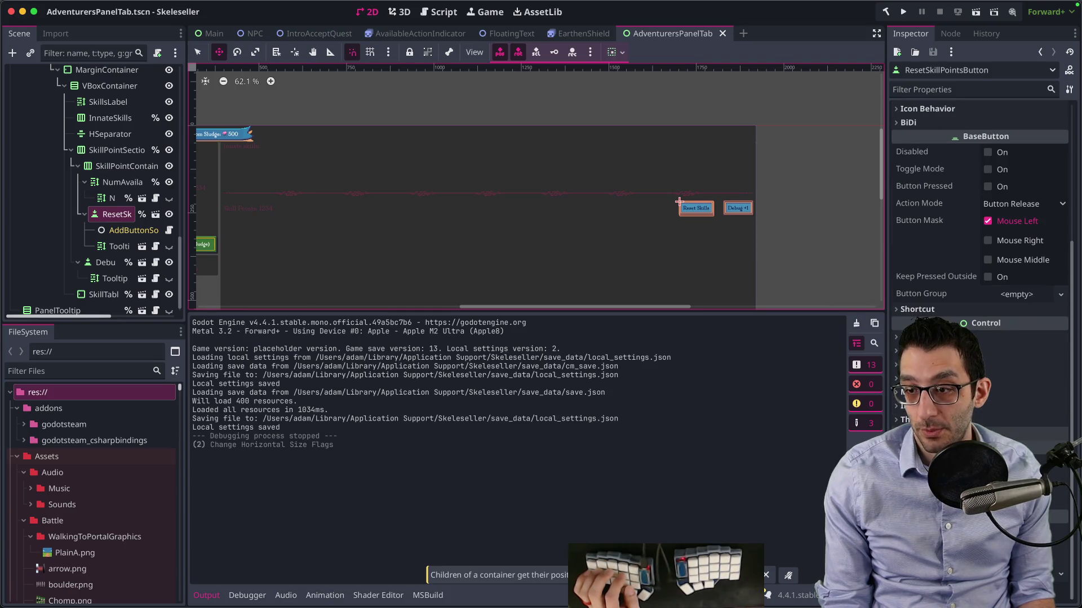
{"action": "left_click", "coordinate": [924, 420]}
{"action": "scroll", "coordinate": [980, 253], "scroll_direction": "down", "scroll_amount": 2}
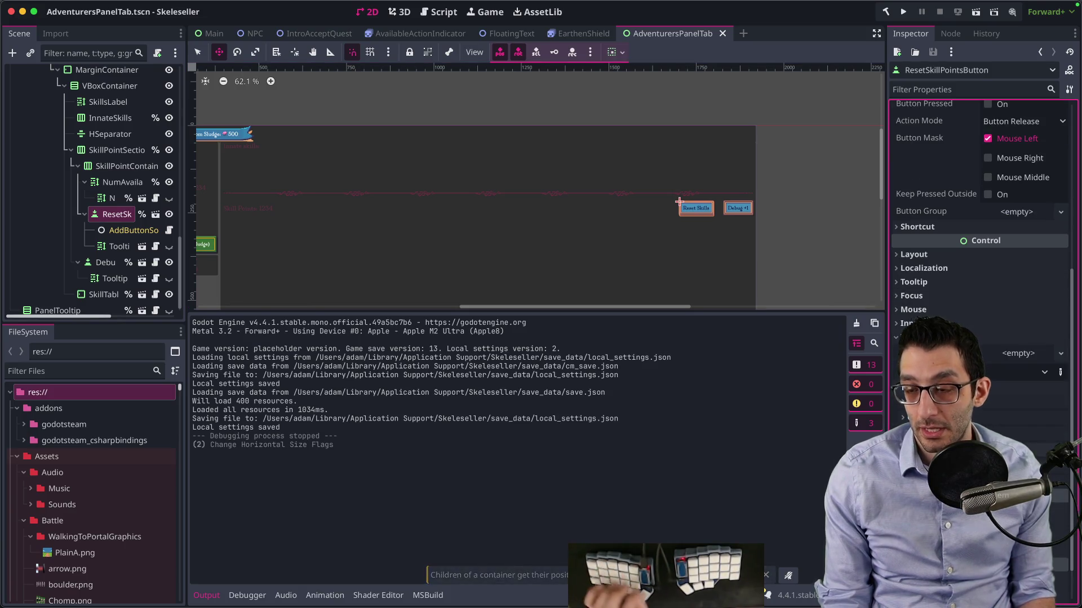
{"action": "scroll", "coordinate": [980, 254], "scroll_direction": "up", "scroll_amount": 5}
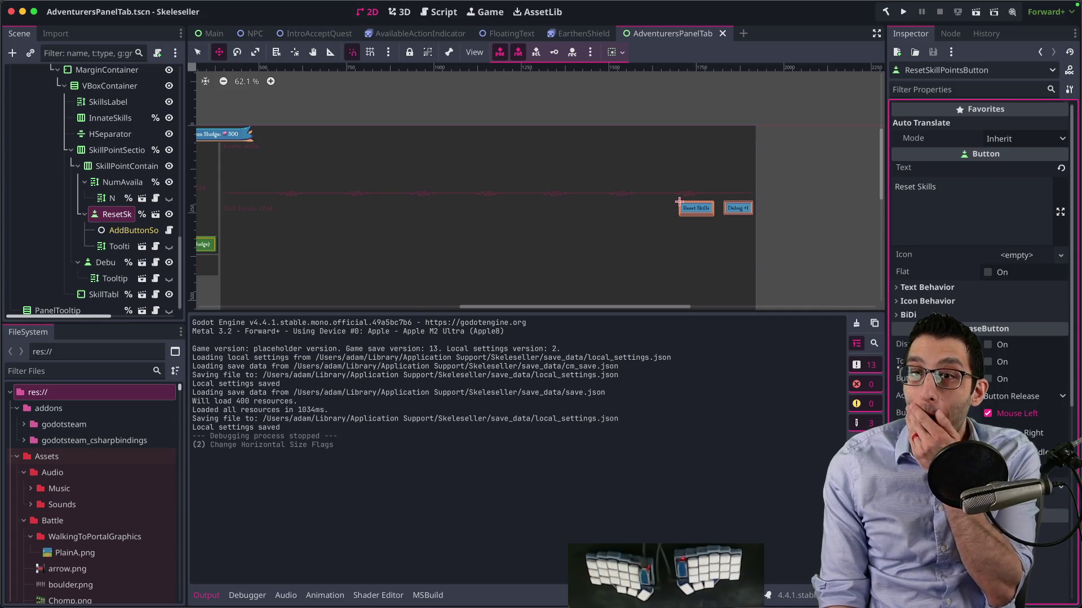
{"action": "scroll", "coordinate": [981, 338], "scroll_direction": "down", "scroll_amount": 6}
{"action": "left_click_drag", "start_coordinate": [796, 253], "coordinate": [687, 211]}
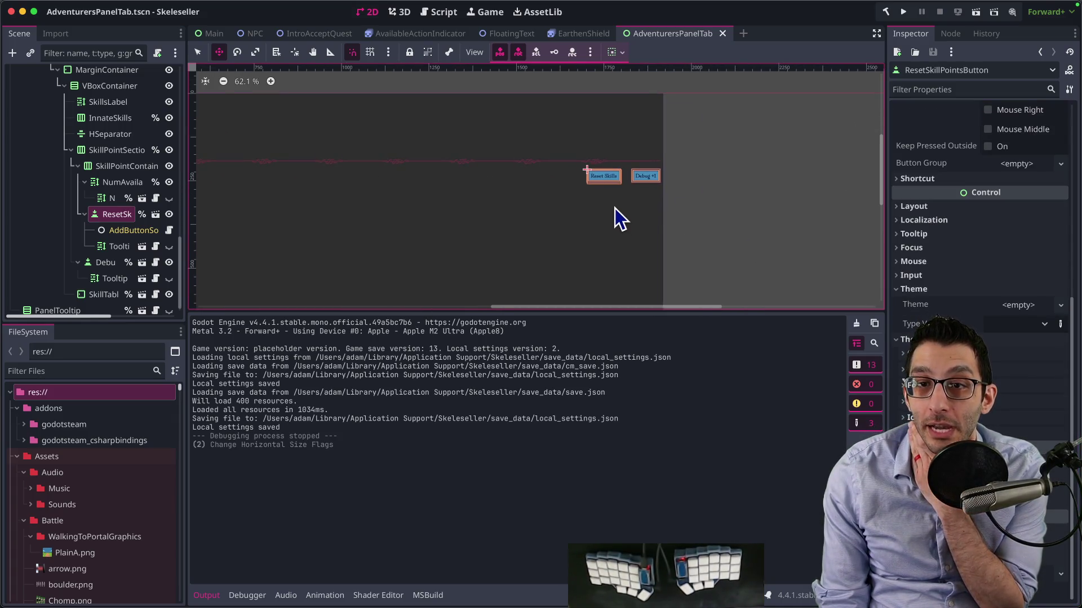
{"action": "scroll", "coordinate": [614, 209], "scroll_direction": "up", "scroll_amount": 5}
{"action": "scroll", "coordinate": [87, 169], "scroll_direction": "up", "scroll_amount": 10}
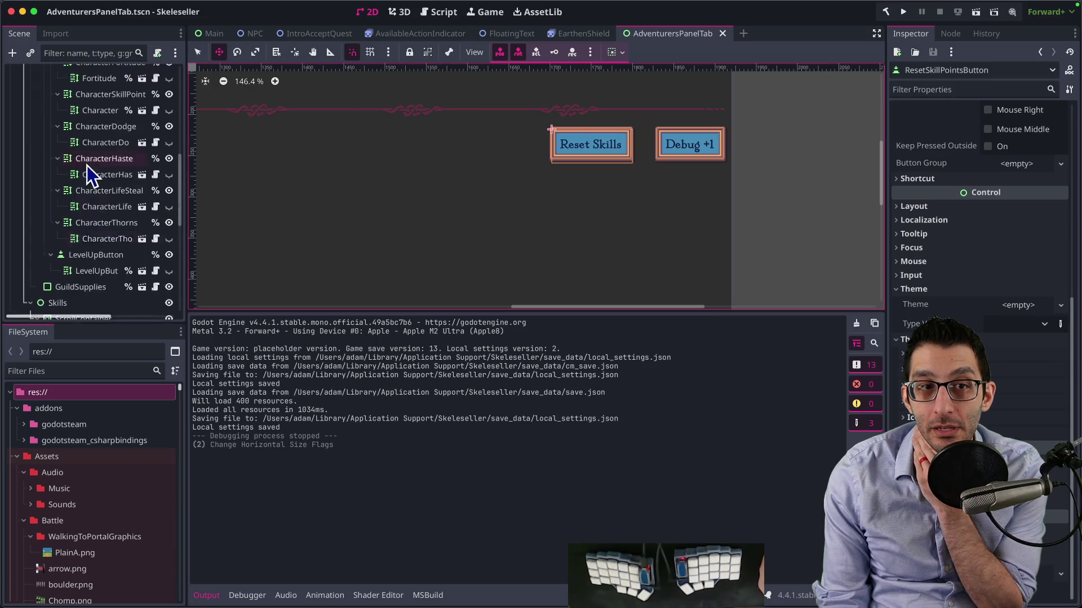
Inspect the root AdventurersPanelTab and VBoxContainer nodes, then bring up the Select Scene picker
{"action": "left_click", "coordinate": [82, 78]}
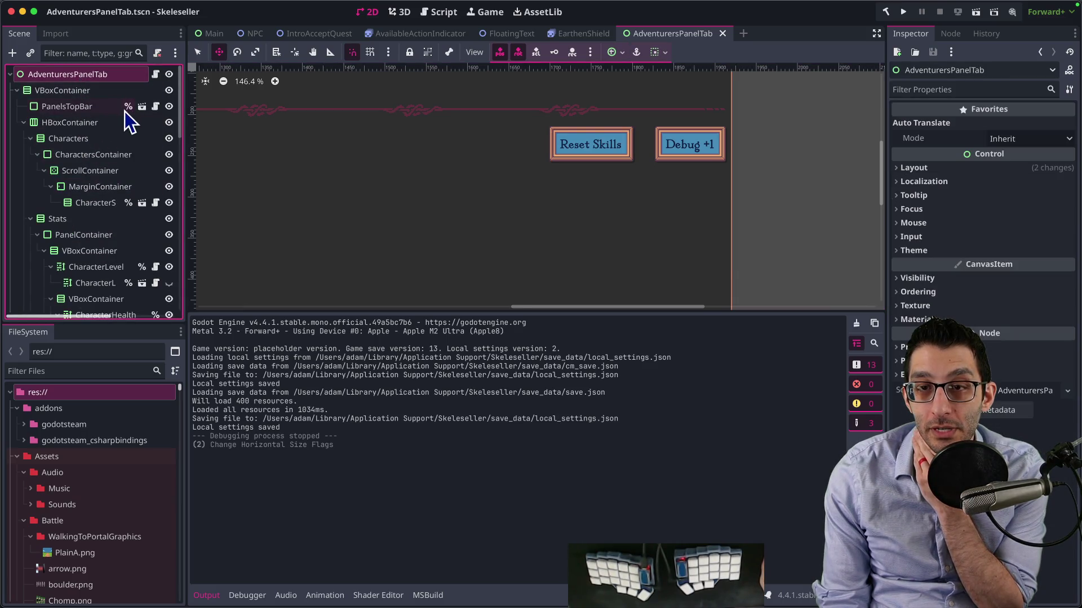
{"action": "left_click", "coordinate": [79, 93]}
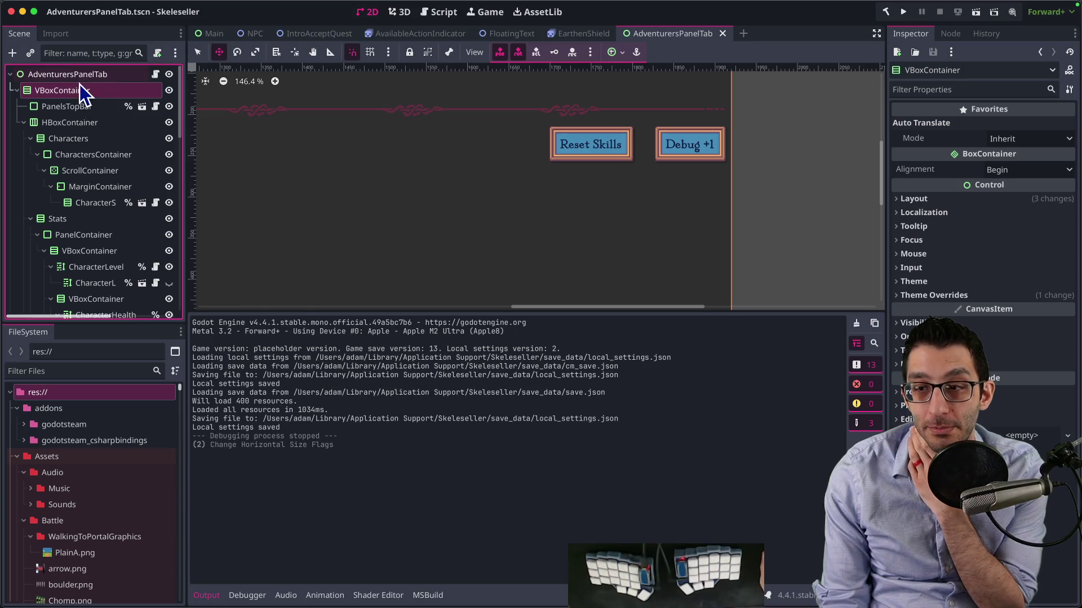
{"action": "left_click", "coordinate": [55, 75]}
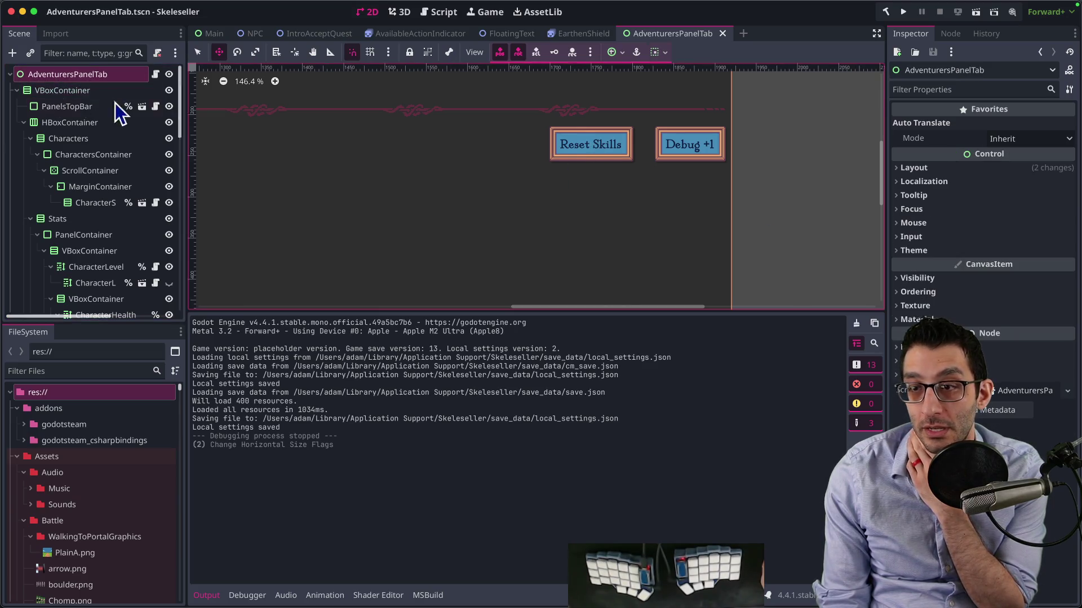
{"action": "double_click", "coordinate": [59, 92]}
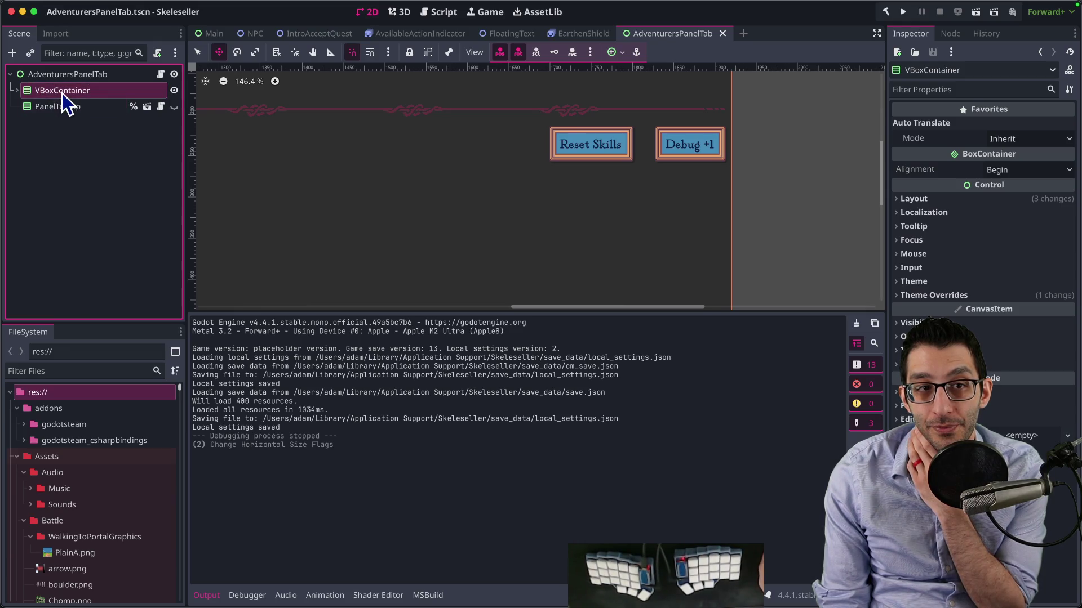
{"action": "double_click", "coordinate": [62, 93]}
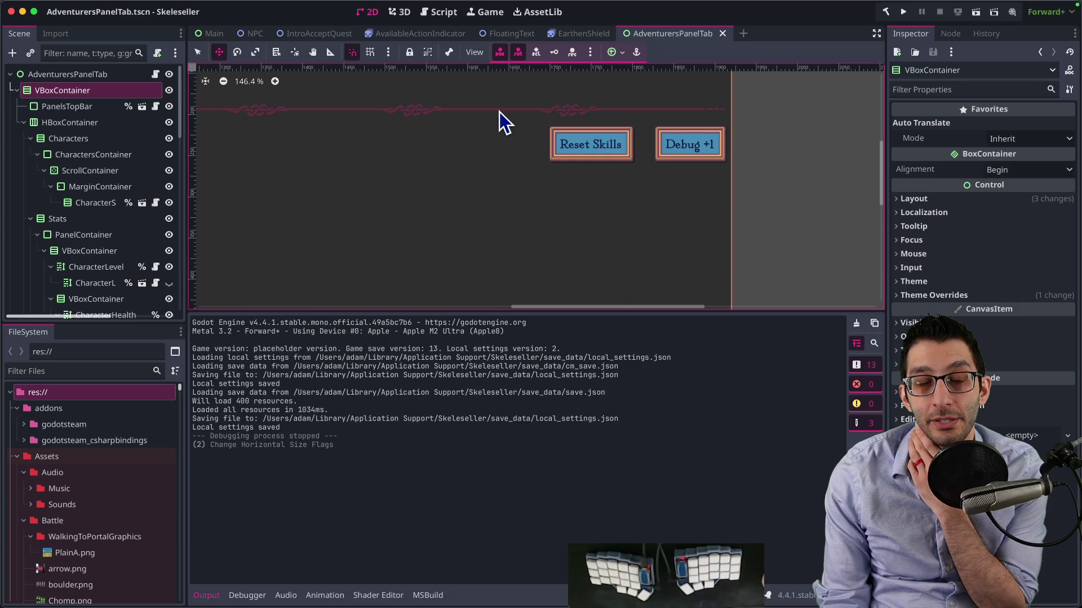
{"action": "key", "text": "ctrl+shift+o"}
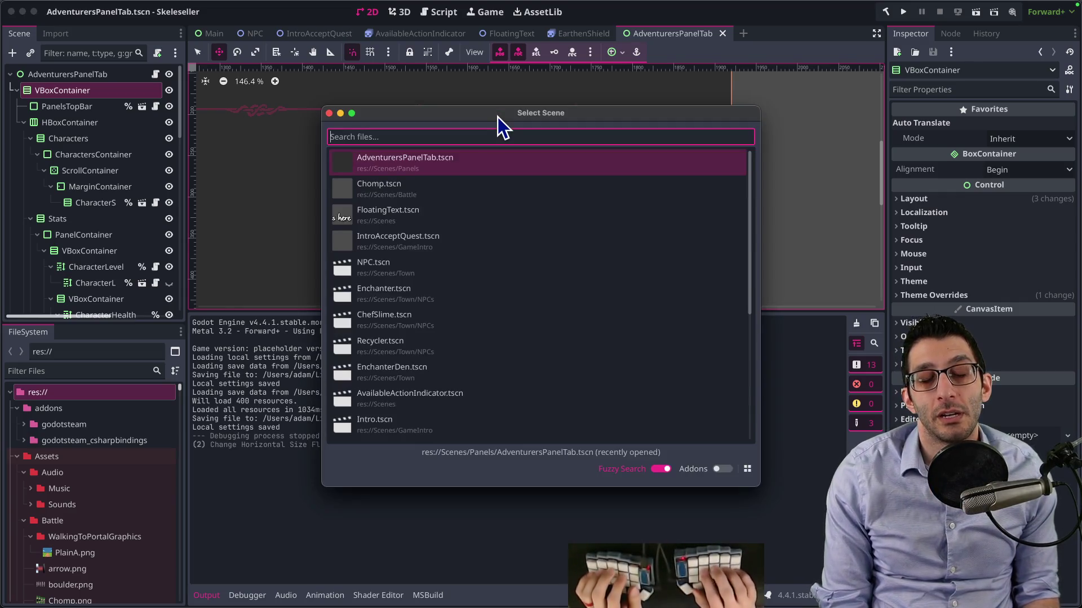
Open PanelsTabContainer.tscn and select its TabContainer node
{"action": "type", "text": "panelstab"}
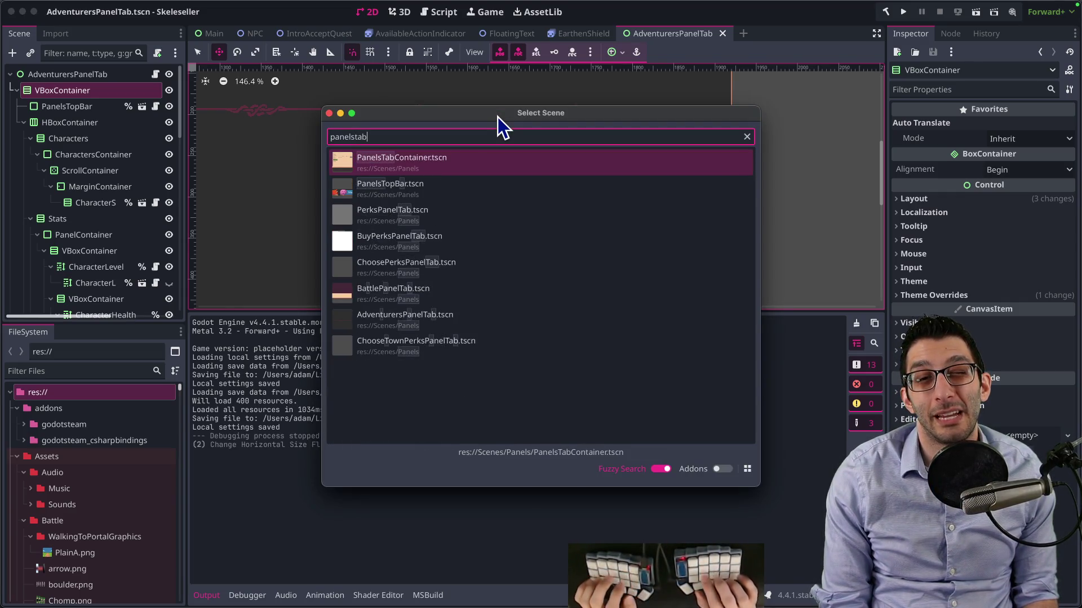
{"action": "key", "text": "Return"}
{"action": "left_click", "coordinate": [83, 80]}
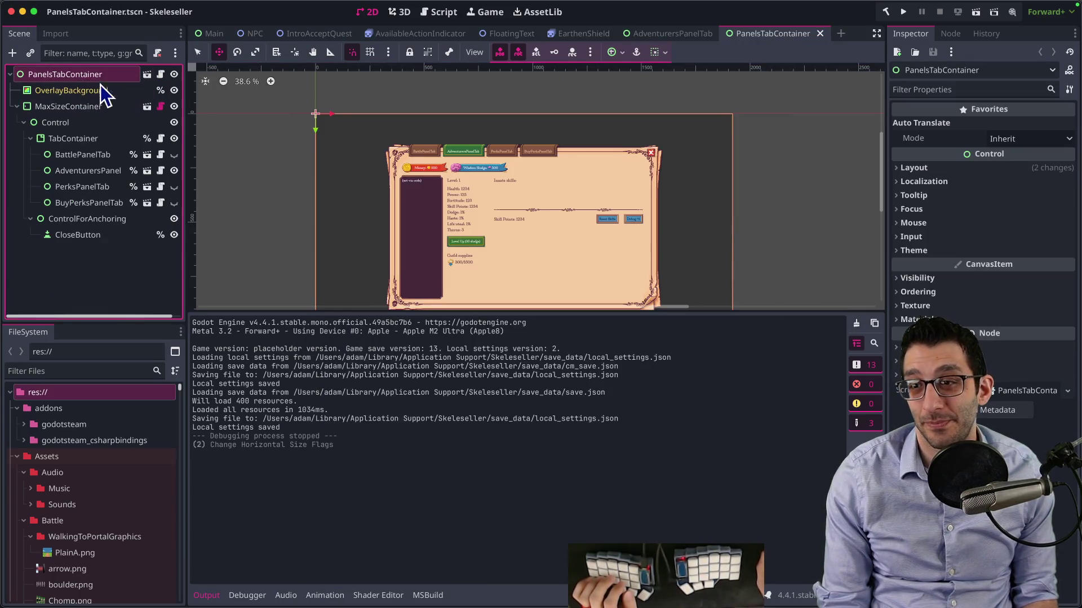
{"action": "left_click", "coordinate": [53, 110]}
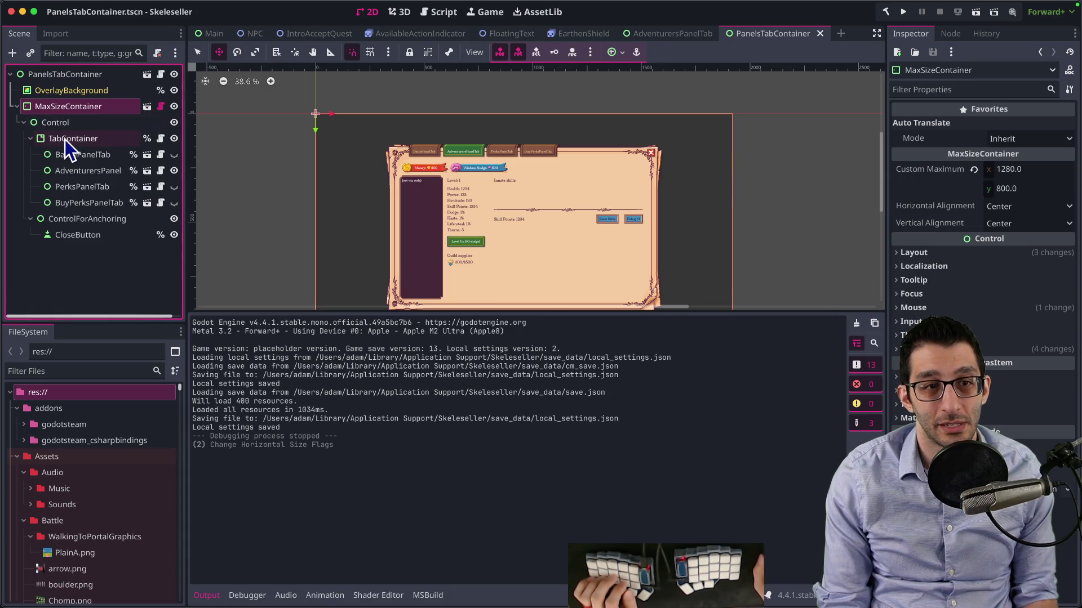
{"action": "left_click", "coordinate": [66, 141]}
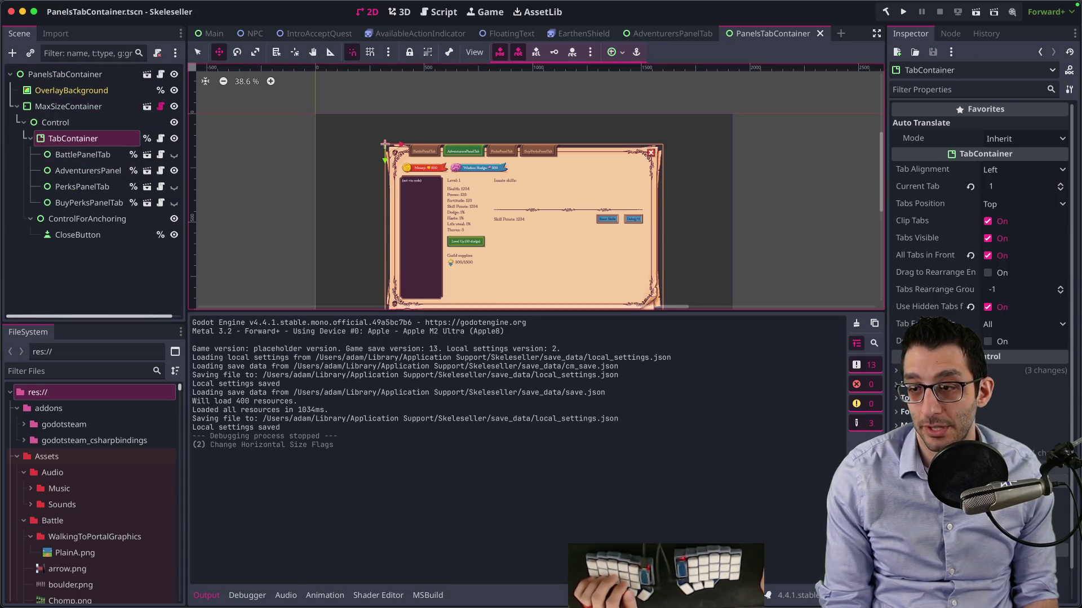
View PaperStackTheme's Button colours in the Theme editor, then return to the AdventurersPanelTab scene
{"action": "scroll", "coordinate": [980, 282], "scroll_direction": "down", "scroll_amount": 2}
{"action": "left_click", "coordinate": [1000, 408]}
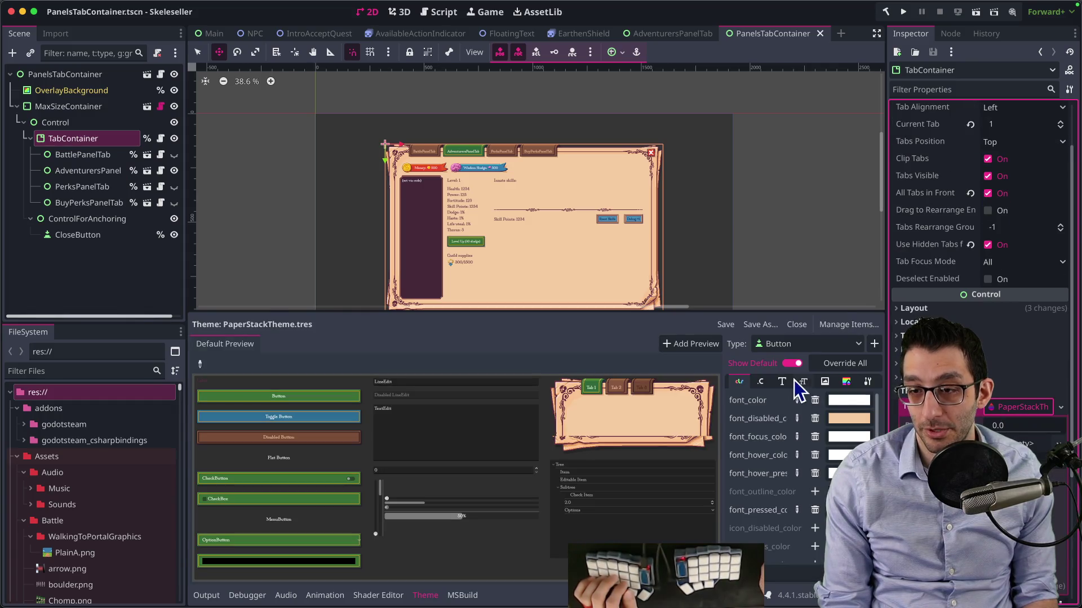
{"action": "left_click", "coordinate": [789, 345]}
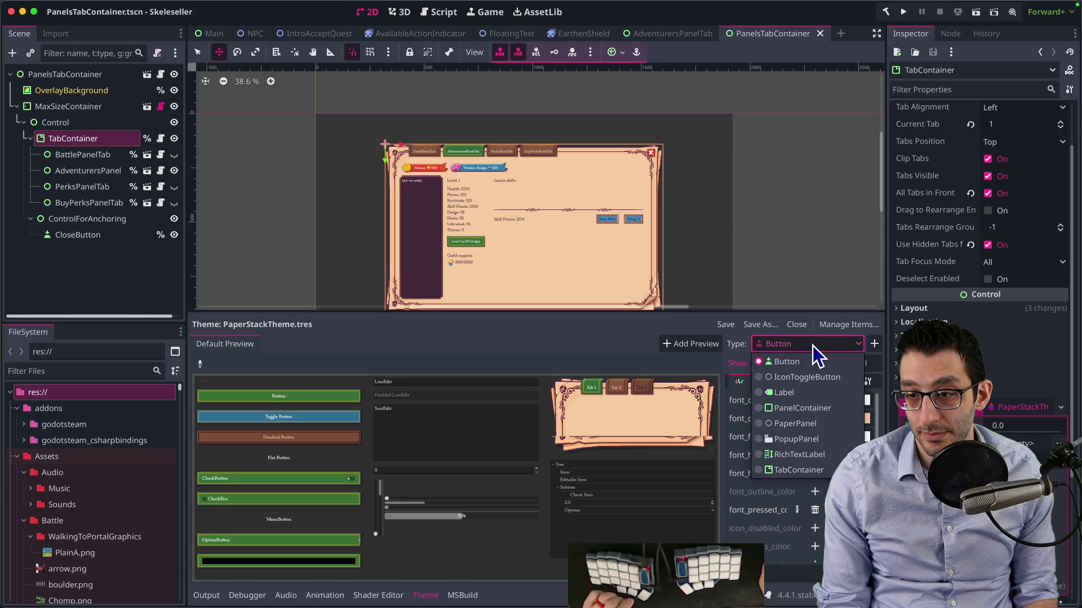
{"action": "left_click", "coordinate": [812, 345]}
{"action": "scroll", "coordinate": [769, 436], "scroll_direction": "down", "scroll_amount": 2}
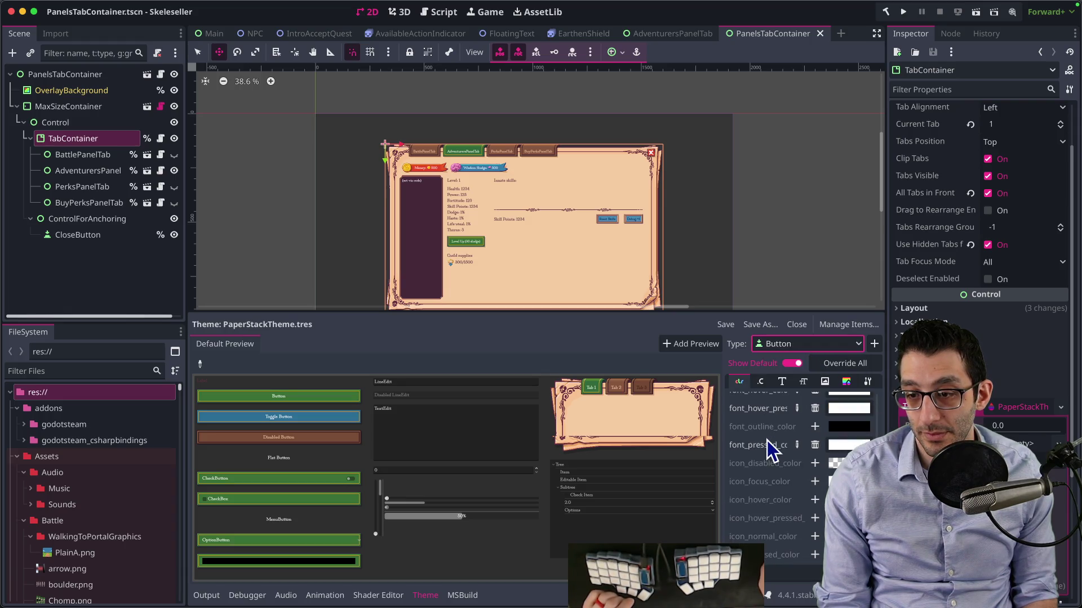
{"action": "scroll", "coordinate": [765, 435], "scroll_direction": "up", "scroll_amount": 1}
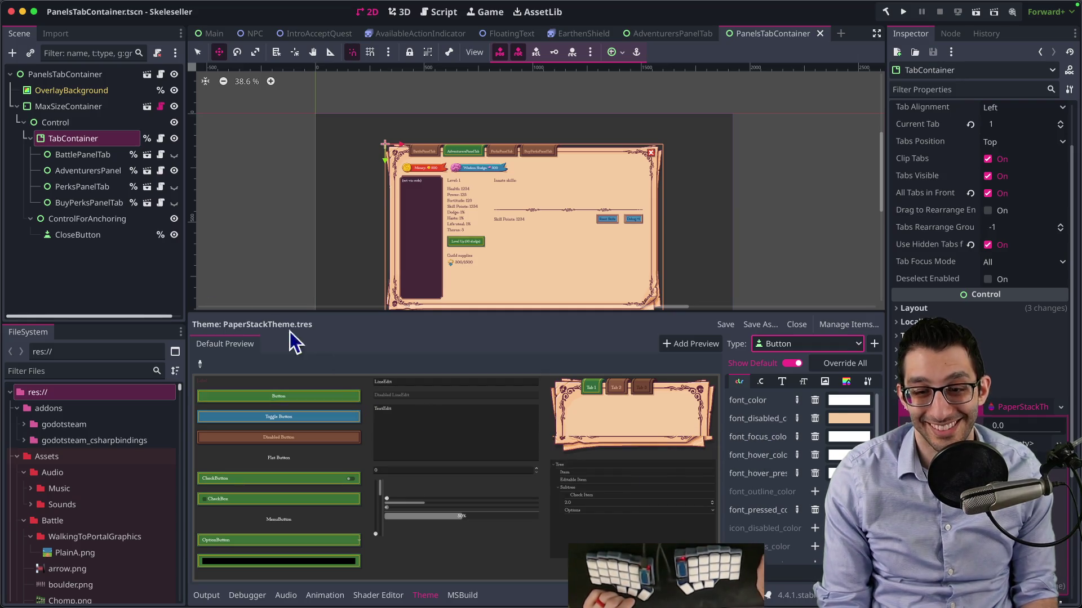
{"action": "left_click", "coordinate": [649, 34]}
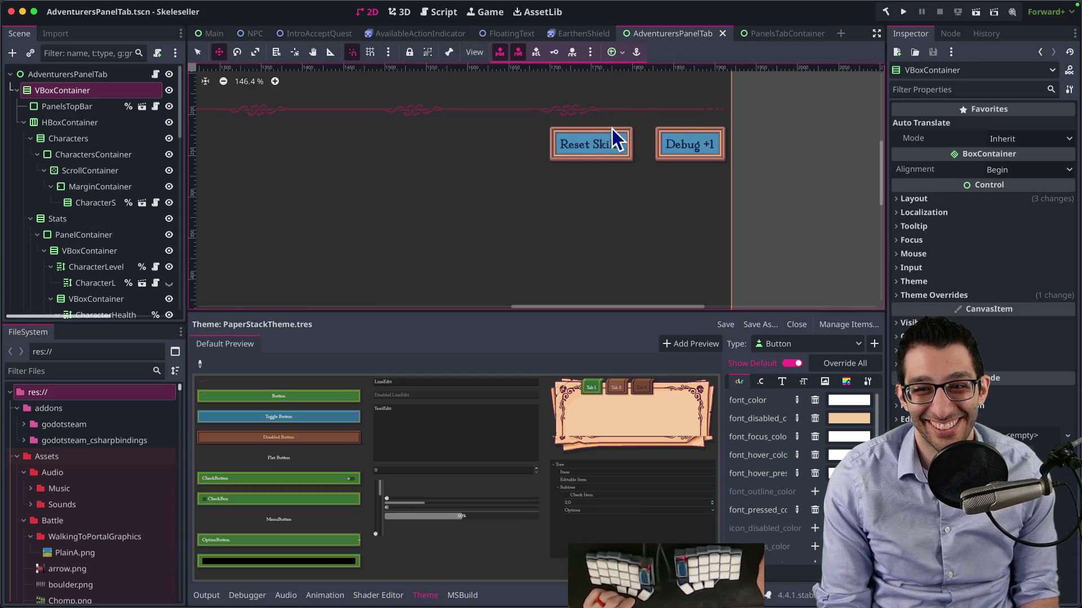
Check the ButtonWithSounds scene and AddButtonSounds node used by ResetSkillPointsButton
{"action": "scroll", "coordinate": [73, 222], "scroll_direction": "down", "scroll_amount": 10}
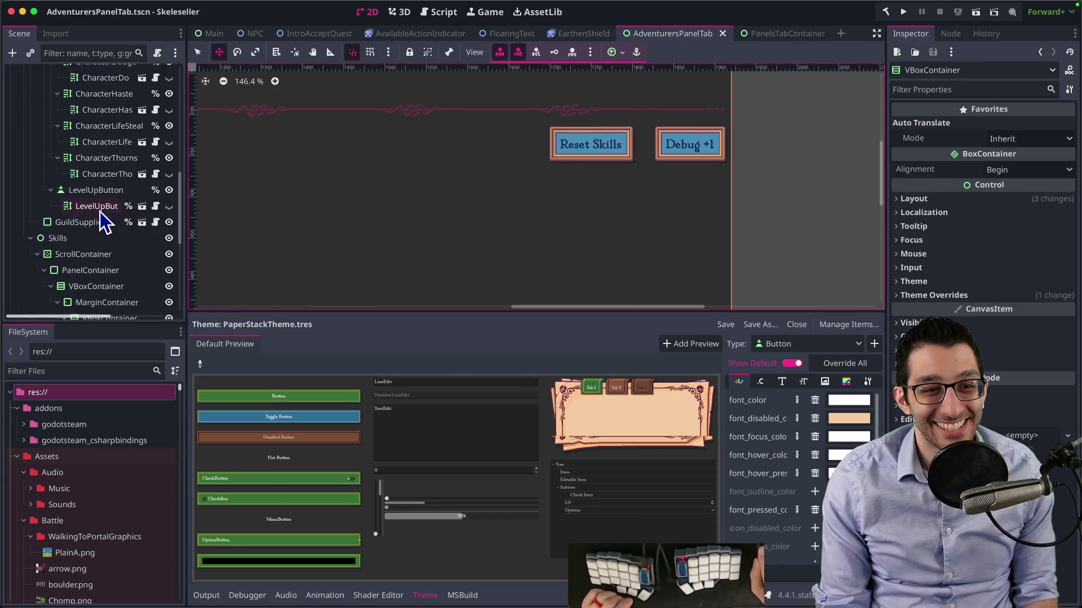
{"action": "left_click", "coordinate": [111, 207]}
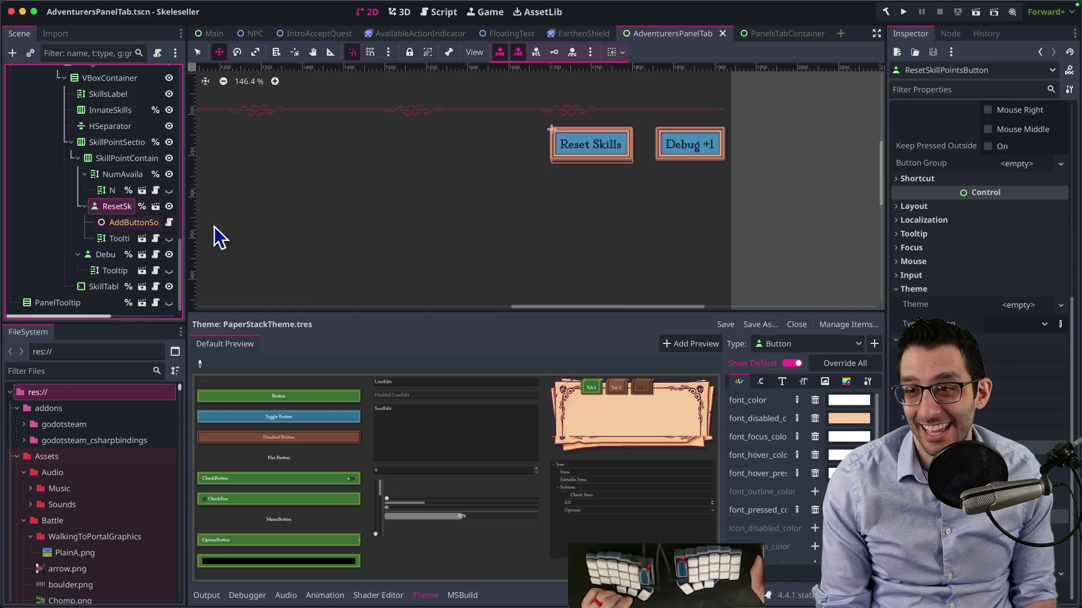
{"action": "left_click", "coordinate": [169, 223]}
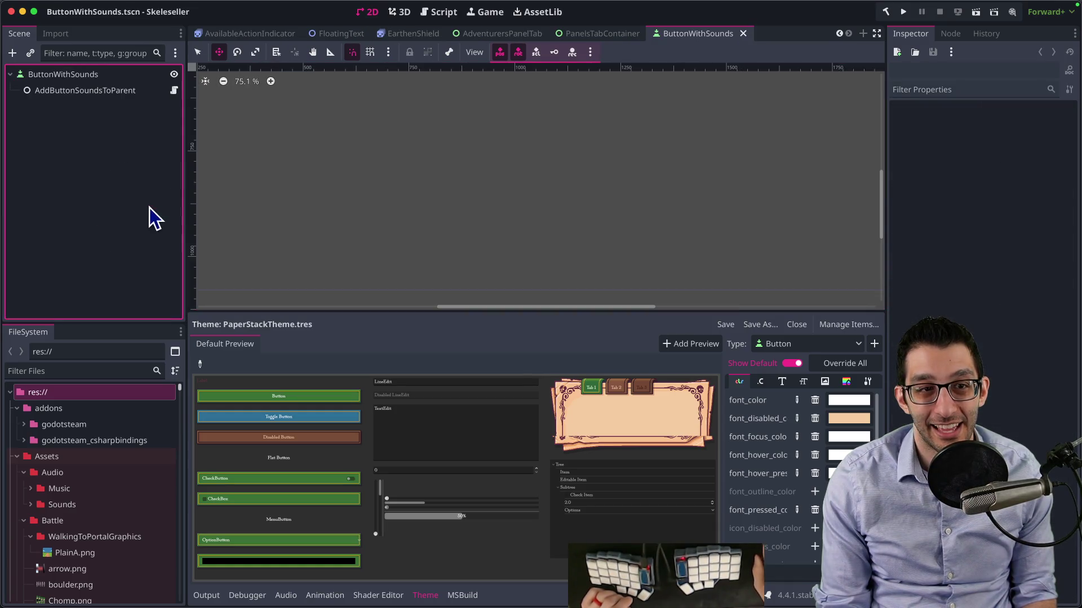
{"action": "left_click", "coordinate": [76, 77]}
{"action": "left_click", "coordinate": [594, 33]}
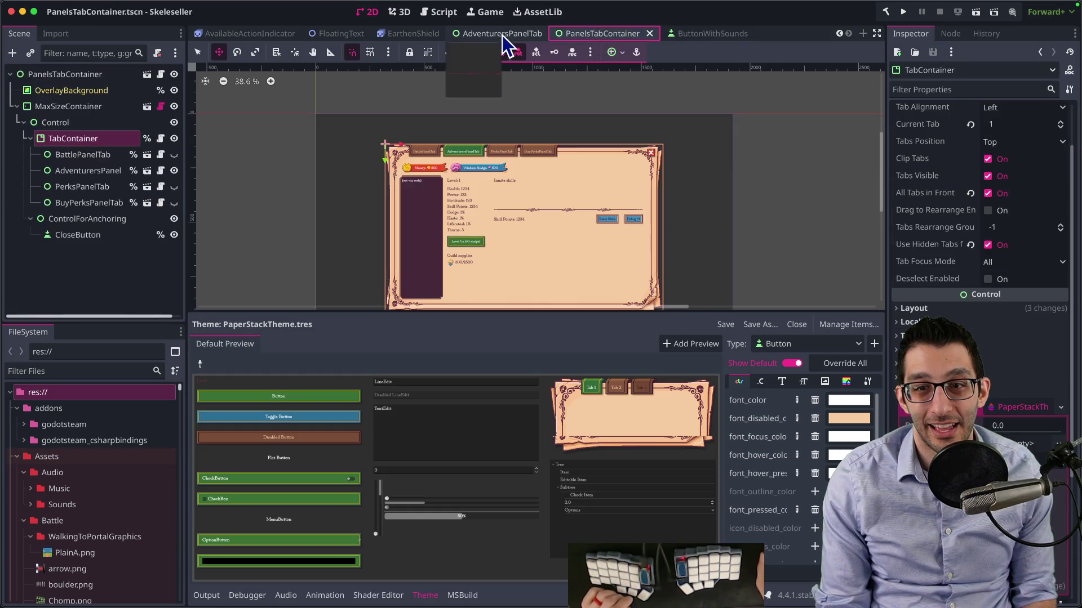
{"action": "left_click", "coordinate": [490, 33]}
{"action": "left_click", "coordinate": [133, 222]}
{"action": "left_click", "coordinate": [113, 206]}
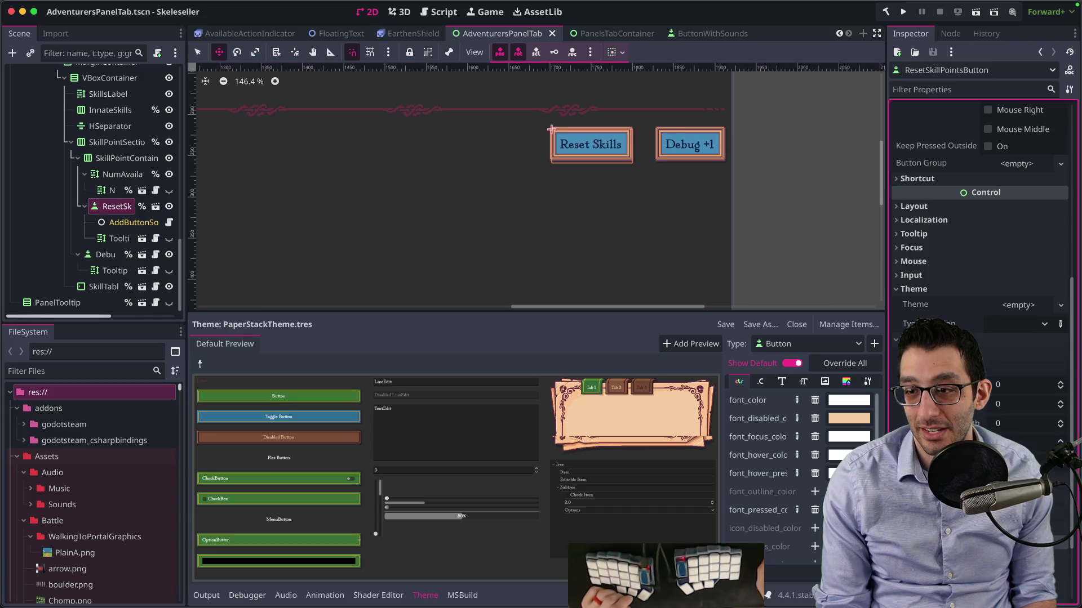
Review the Reset Skills button's Theme Overrides, then run the project
{"action": "scroll", "coordinate": [989, 369], "scroll_direction": "down", "scroll_amount": 5}
{"action": "scroll", "coordinate": [990, 369], "scroll_direction": "up", "scroll_amount": 10}
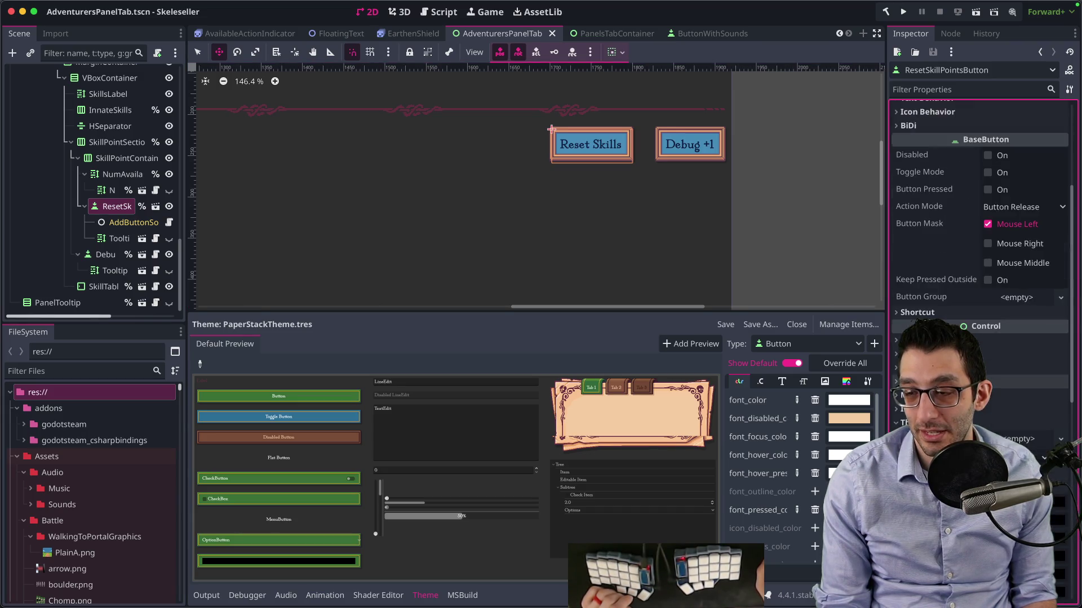
{"action": "scroll", "coordinate": [989, 369], "scroll_direction": "down", "scroll_amount": 3}
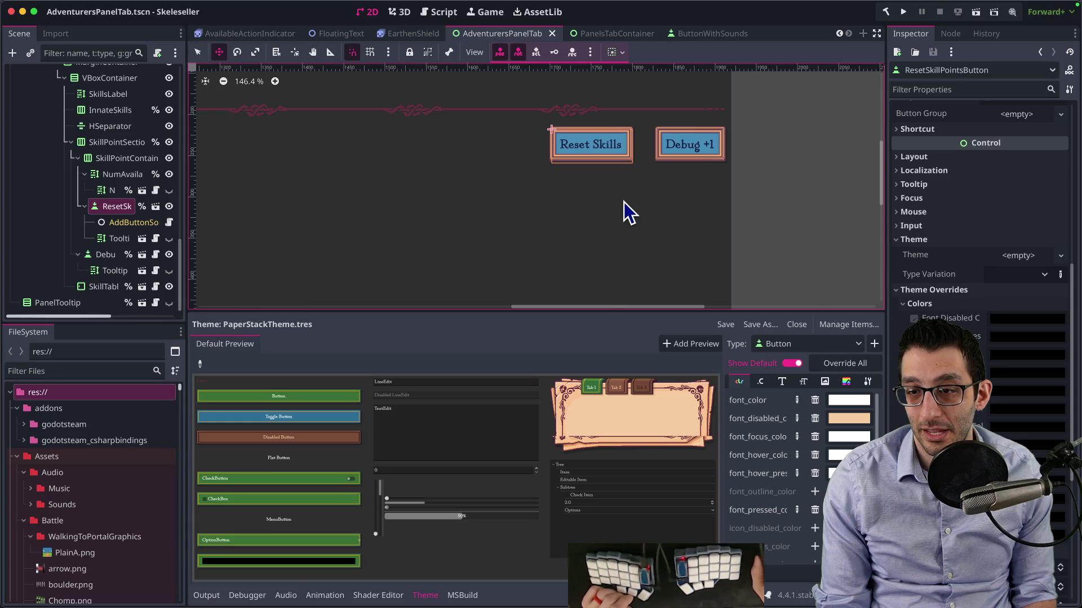
{"action": "scroll", "coordinate": [108, 209], "scroll_direction": "up", "scroll_amount": 1}
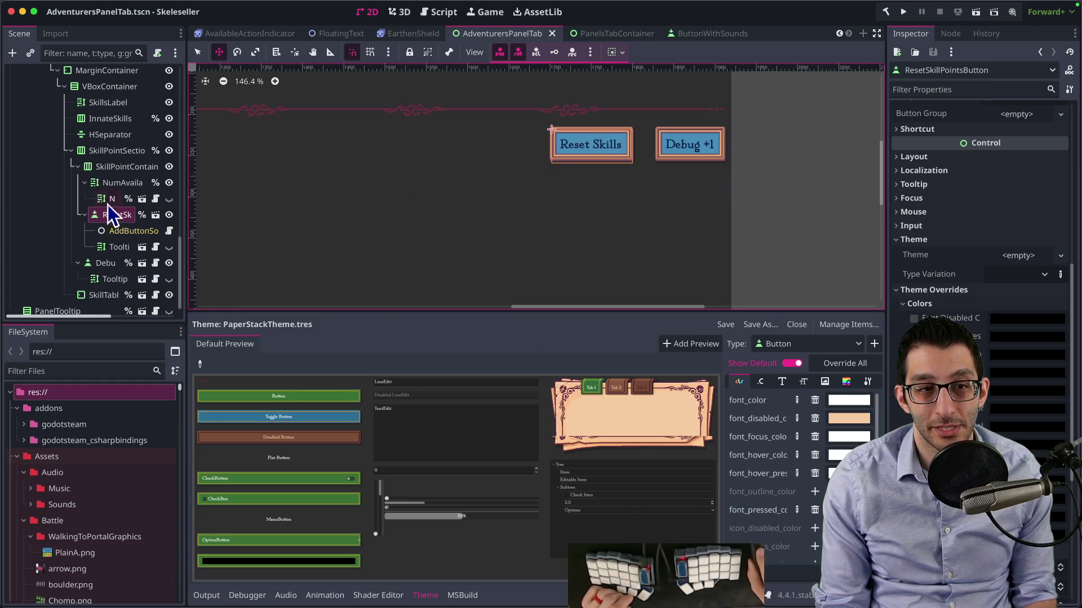
{"action": "scroll", "coordinate": [947, 264], "scroll_direction": "up", "scroll_amount": 5}
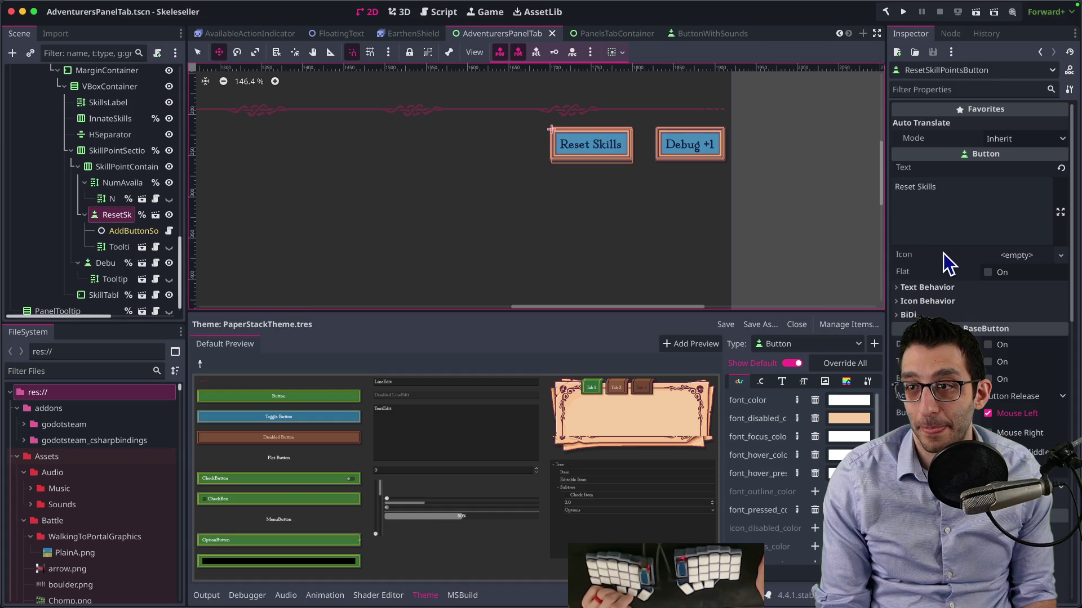
{"action": "scroll", "coordinate": [946, 264], "scroll_direction": "down", "scroll_amount": 5}
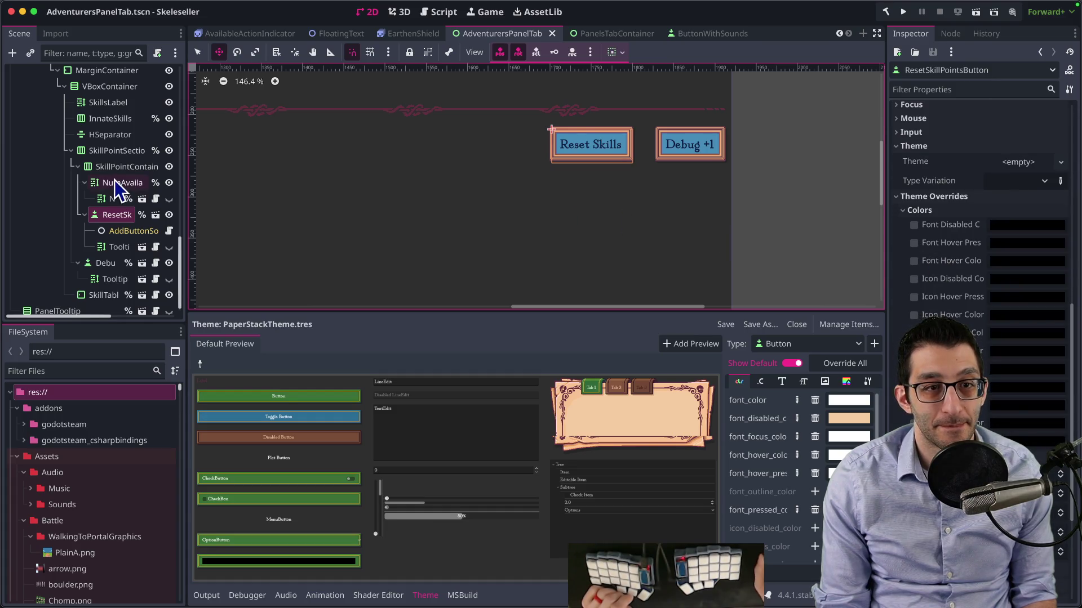
{"action": "left_click", "coordinate": [903, 12]}
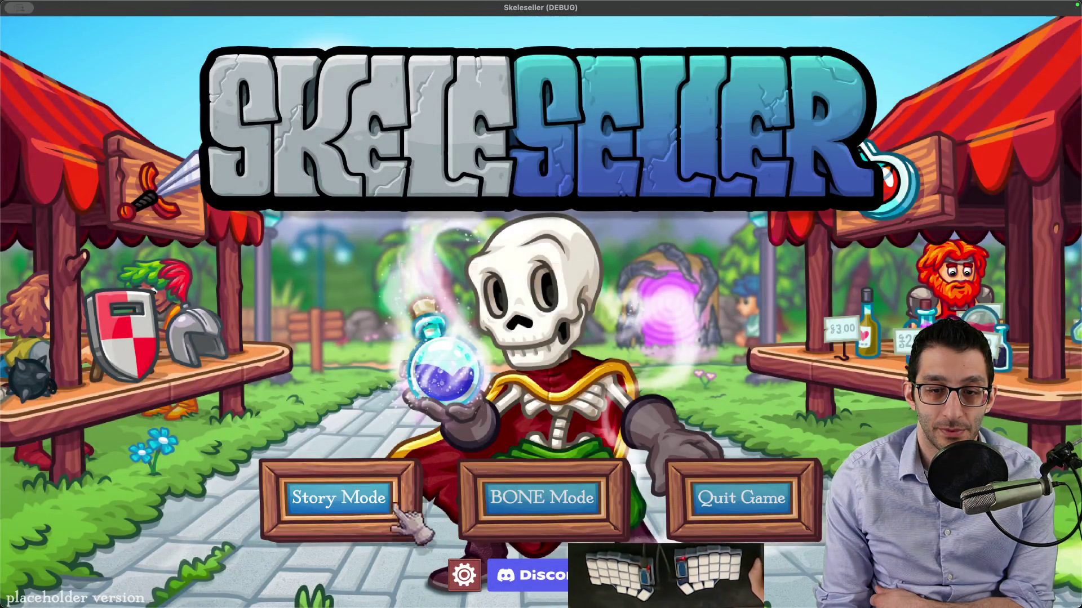
Continue the saved Story Mode town, then return to Godot's live remote scene tree
{"action": "left_click", "coordinate": [394, 507]}
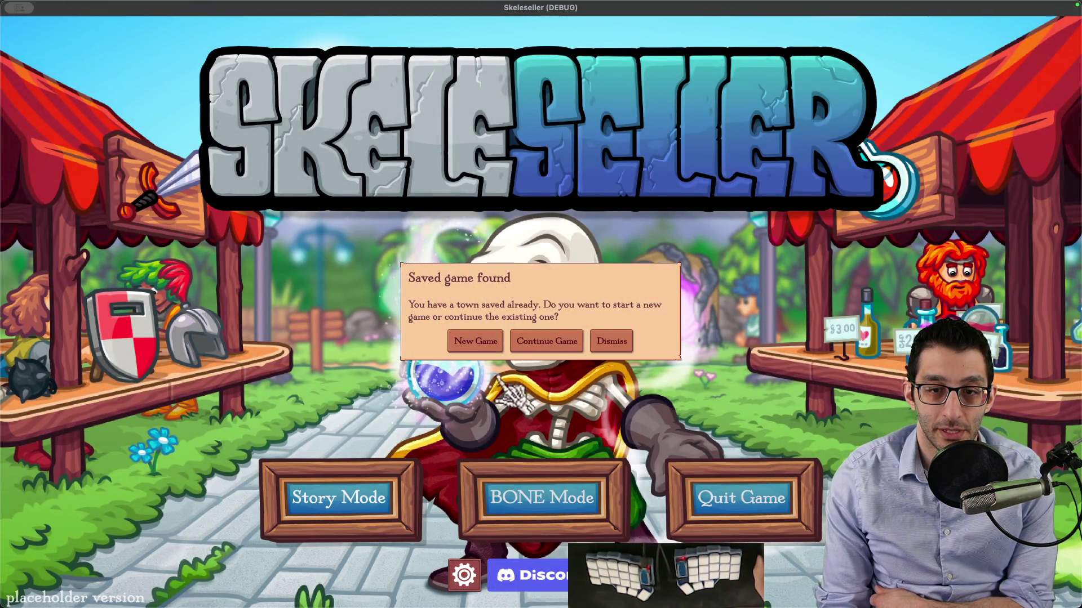
{"action": "left_click", "coordinate": [479, 342]}
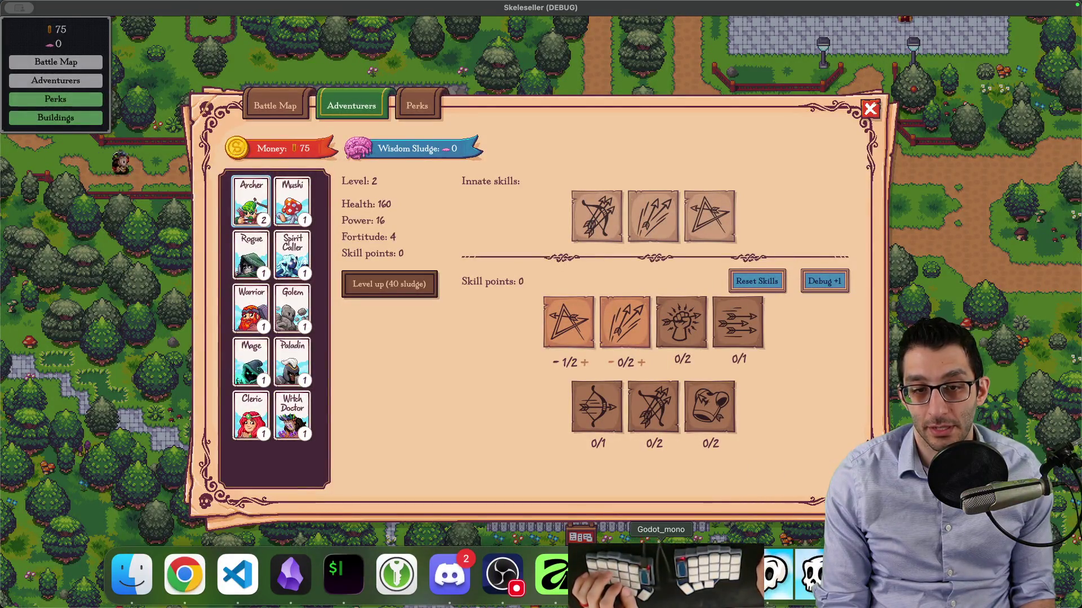
{"action": "left_click", "coordinate": [580, 574]}
{"action": "left_click", "coordinate": [73, 68]}
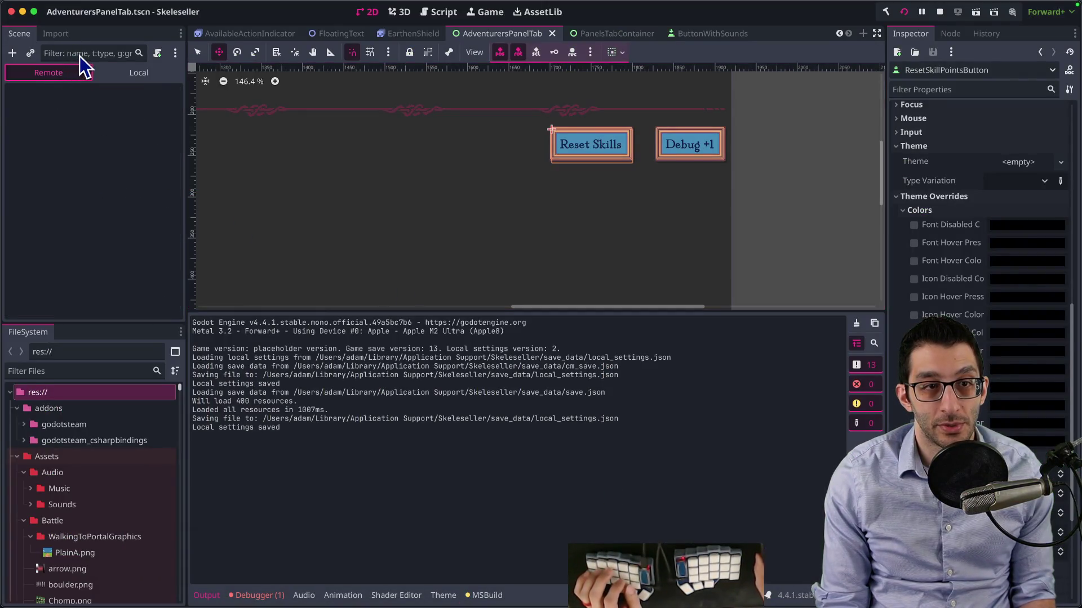
{"action": "left_click", "coordinate": [80, 51]}
{"action": "type", "text": "resetskill"}
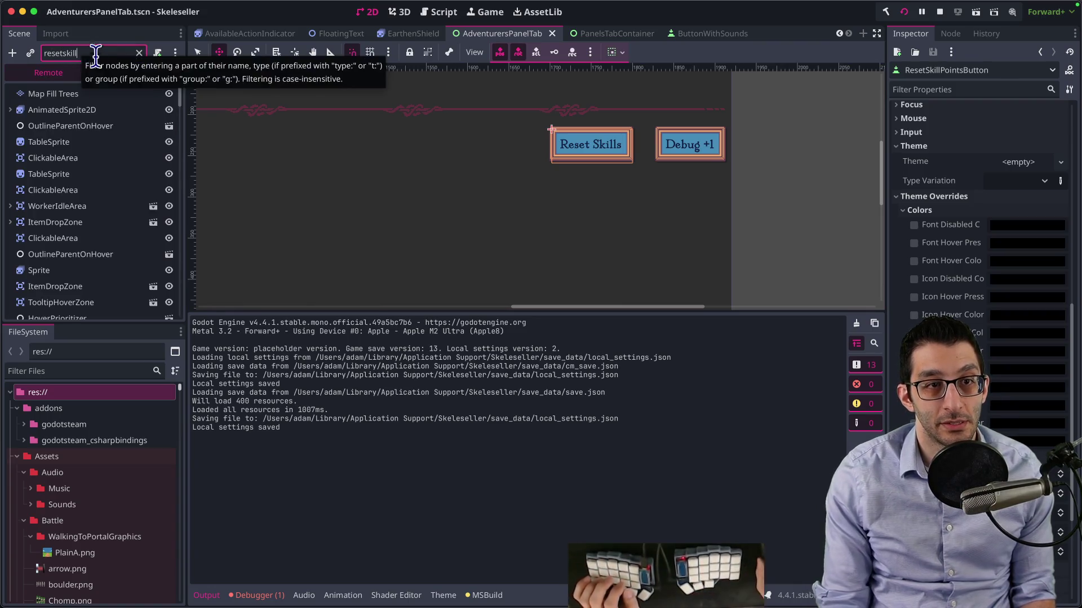
{"action": "left_click", "coordinate": [87, 94]}
{"action": "scroll", "coordinate": [980, 225], "scroll_direction": "down", "scroll_amount": 15}
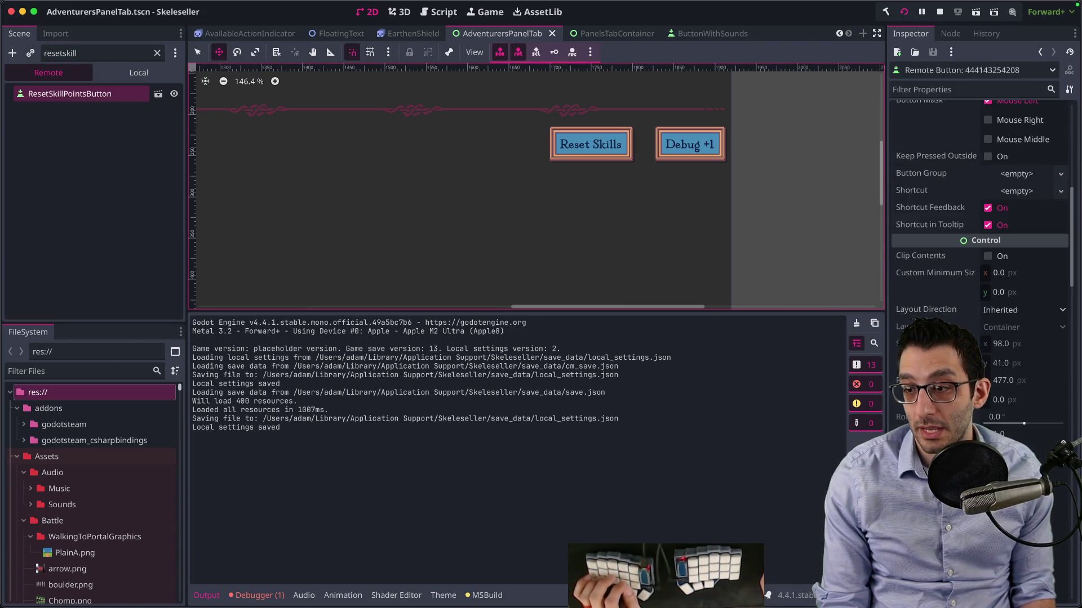
{"action": "scroll", "coordinate": [980, 225], "scroll_direction": "down", "scroll_amount": 3}
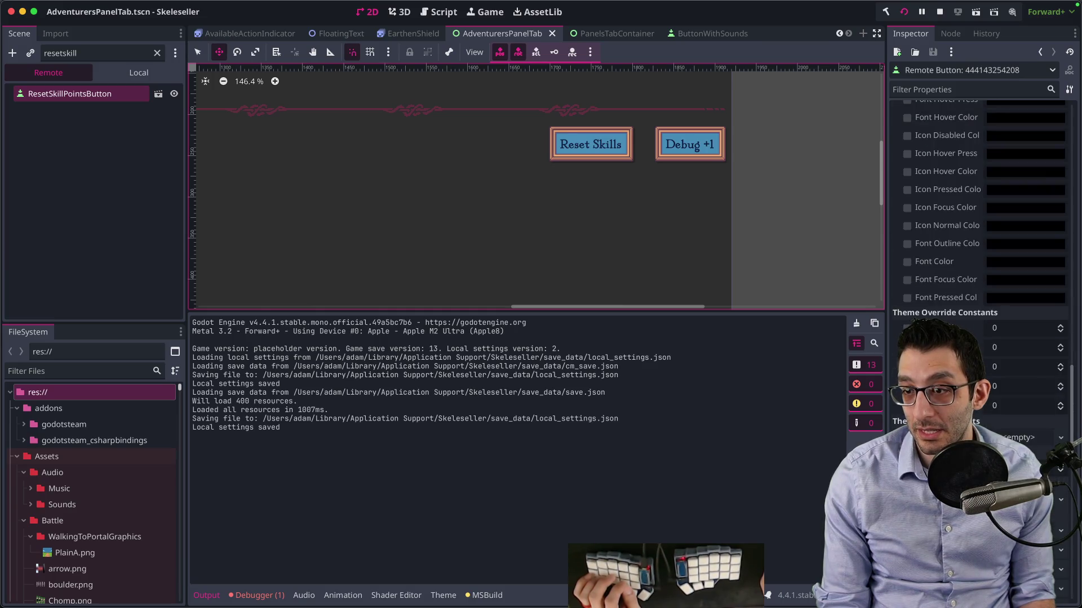
{"action": "scroll", "coordinate": [980, 225], "scroll_direction": "down", "scroll_amount": 5}
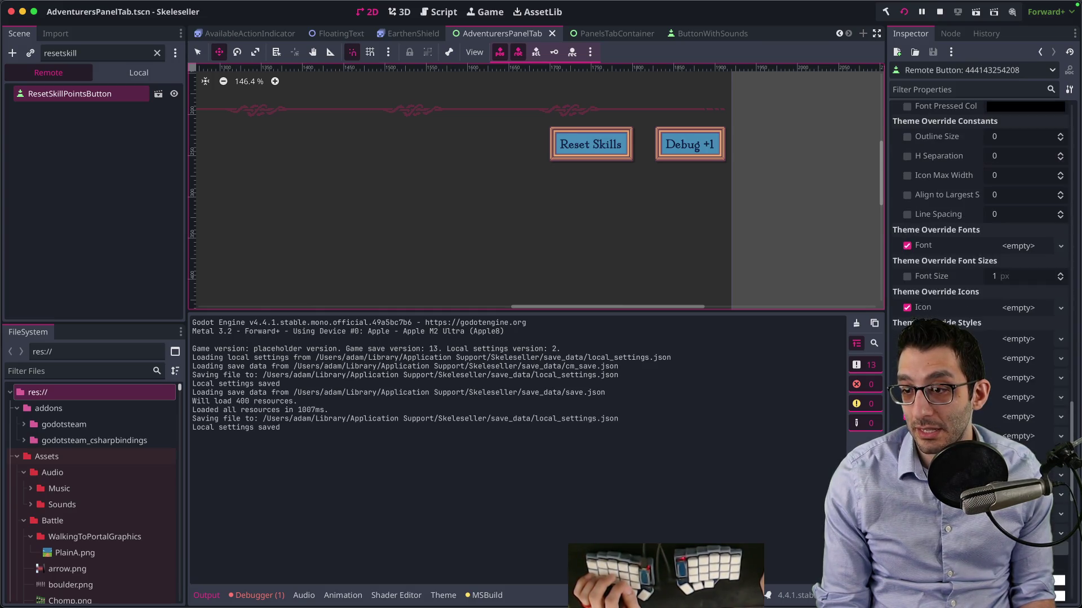
{"action": "scroll", "coordinate": [980, 226], "scroll_direction": "down", "scroll_amount": 5}
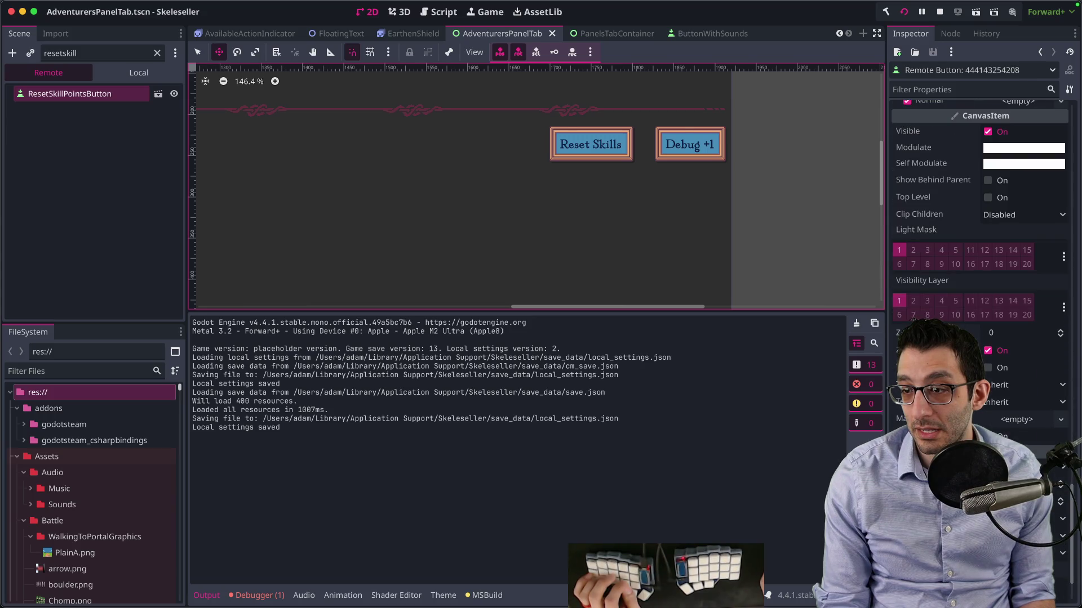
{"action": "scroll", "coordinate": [980, 226], "scroll_direction": "up", "scroll_amount": 15}
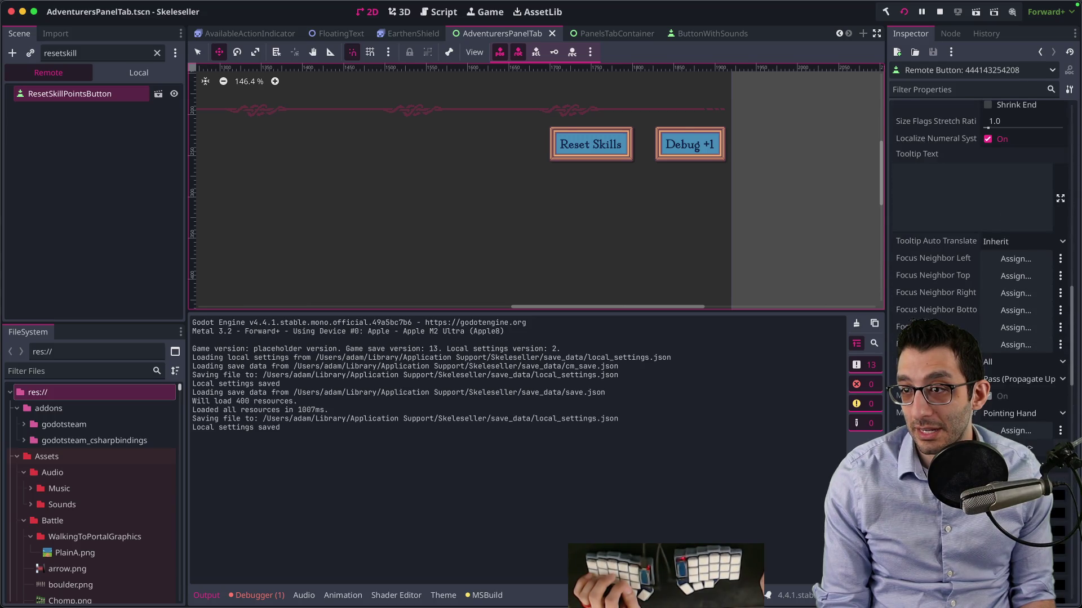
{"action": "scroll", "coordinate": [980, 225], "scroll_direction": "up", "scroll_amount": 20}
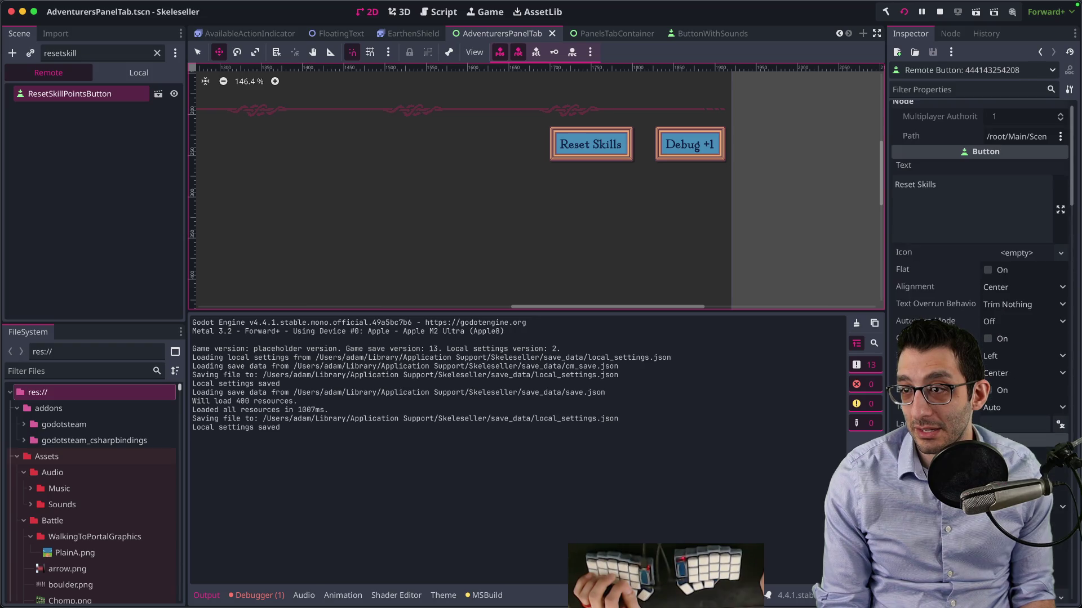
{"action": "scroll", "coordinate": [980, 226], "scroll_direction": "up", "scroll_amount": 1}
{"action": "scroll", "coordinate": [980, 338], "scroll_direction": "down", "scroll_amount": 15}
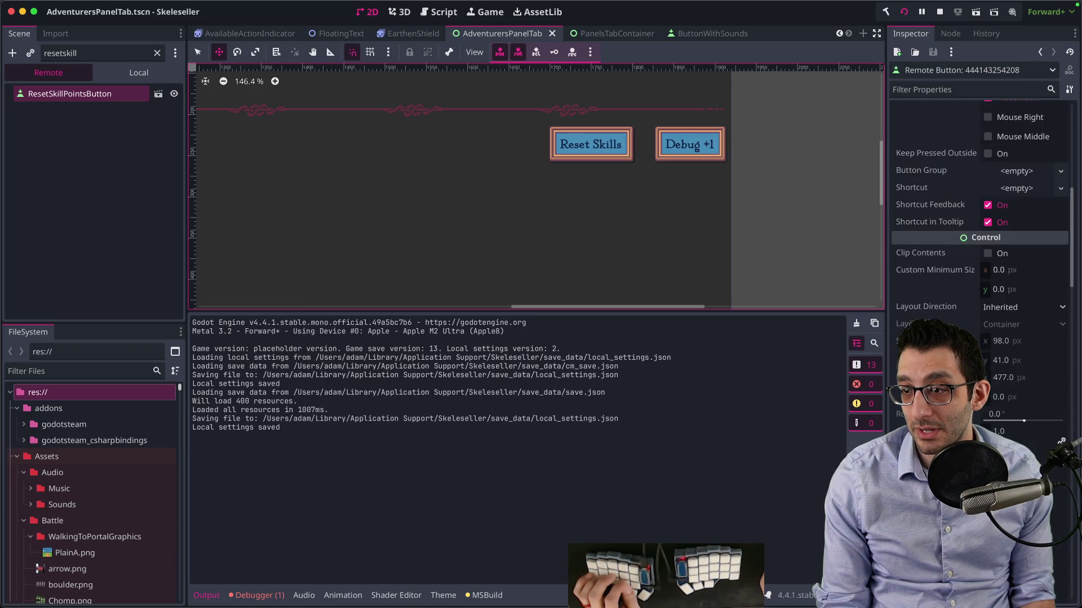
{"action": "scroll", "coordinate": [980, 226], "scroll_direction": "down", "scroll_amount": 5}
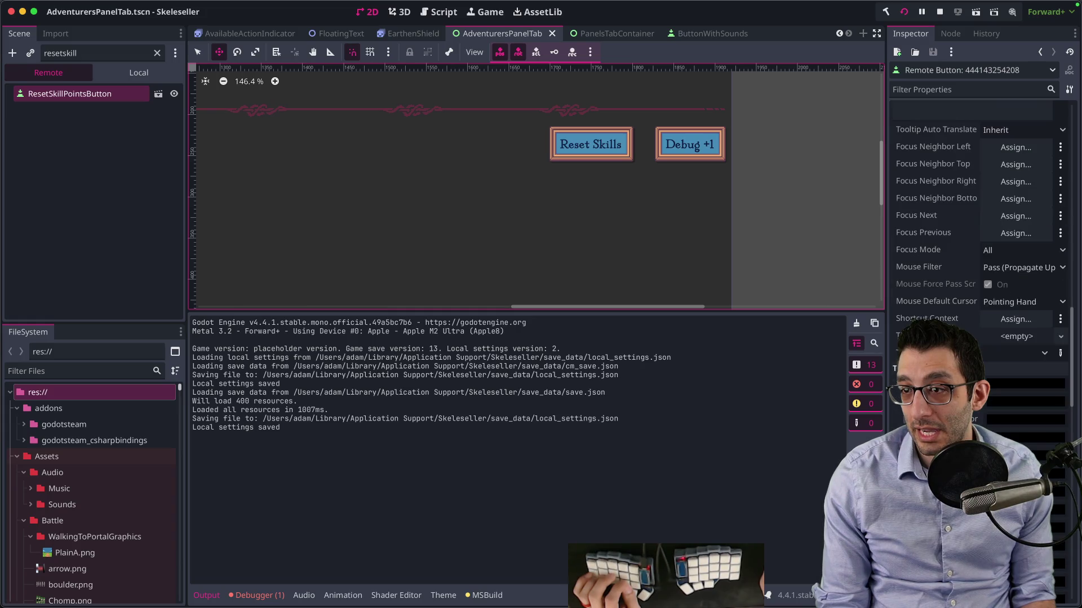
{"action": "scroll", "coordinate": [981, 225], "scroll_direction": "down", "scroll_amount": 15}
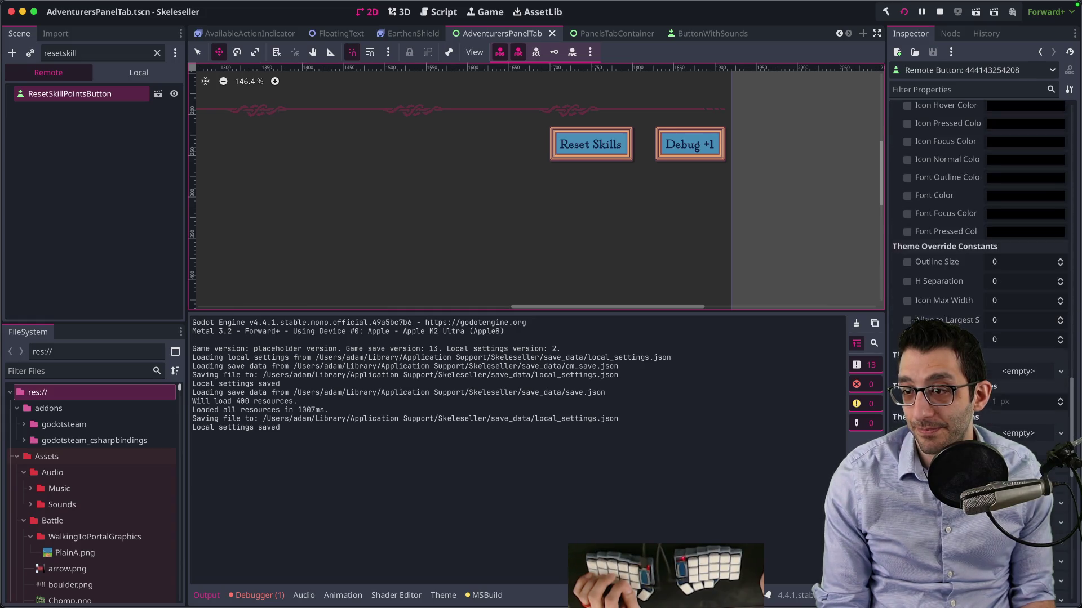
{"action": "scroll", "coordinate": [981, 338], "scroll_direction": "down", "scroll_amount": 20}
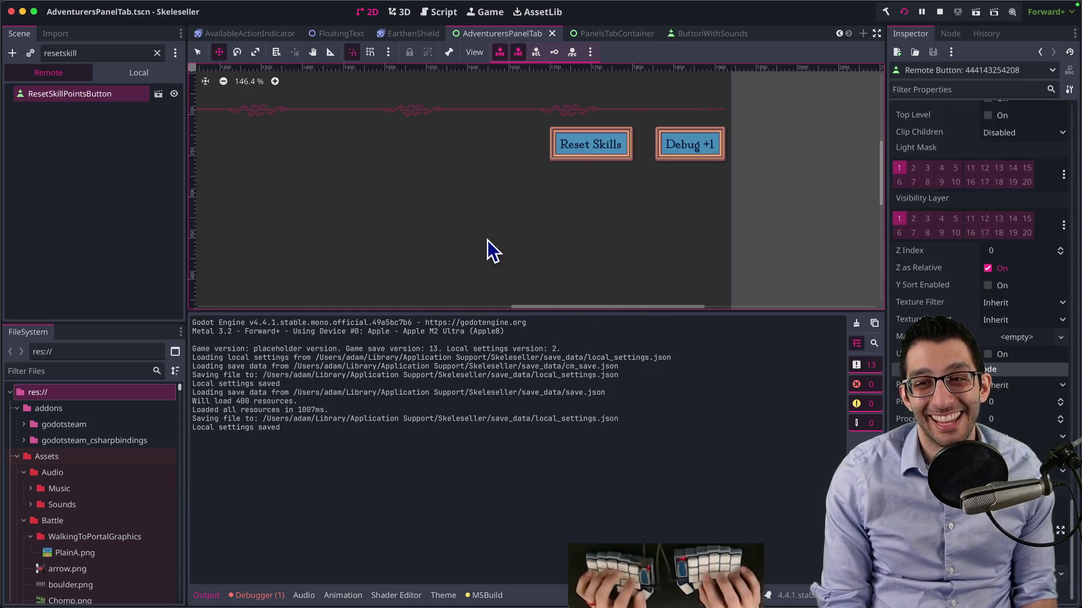
{"action": "key", "text": "super+Tab"}
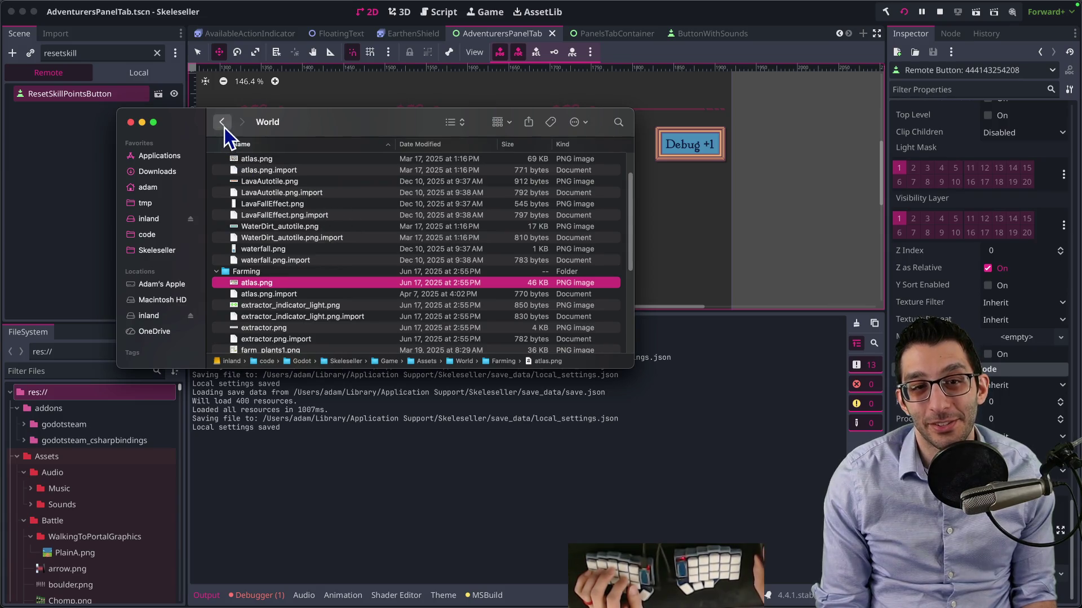
Open the Assets/UI folder and preview ButtonBack.png
{"action": "left_click", "coordinate": [223, 122]}
{"action": "double_click", "coordinate": [241, 312]}
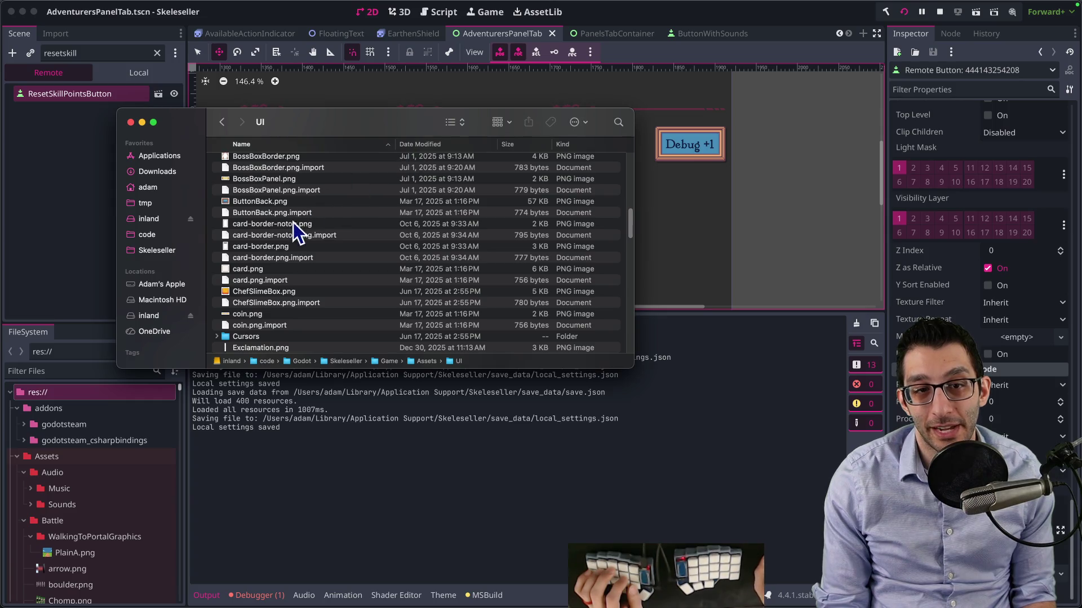
{"action": "left_click", "coordinate": [265, 201]}
{"action": "key", "text": "space"}
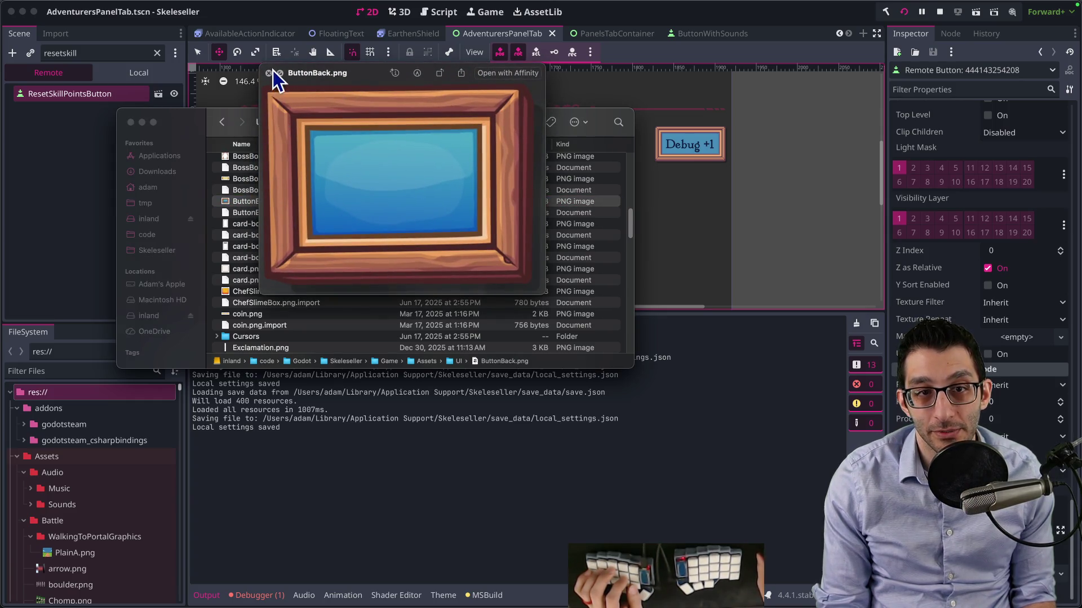
{"action": "left_click", "coordinate": [270, 73]}
Preview bandagespng-under.png and the board images down to Board2.png
{"action": "scroll", "coordinate": [277, 252], "scroll_direction": "up", "scroll_amount": 10}
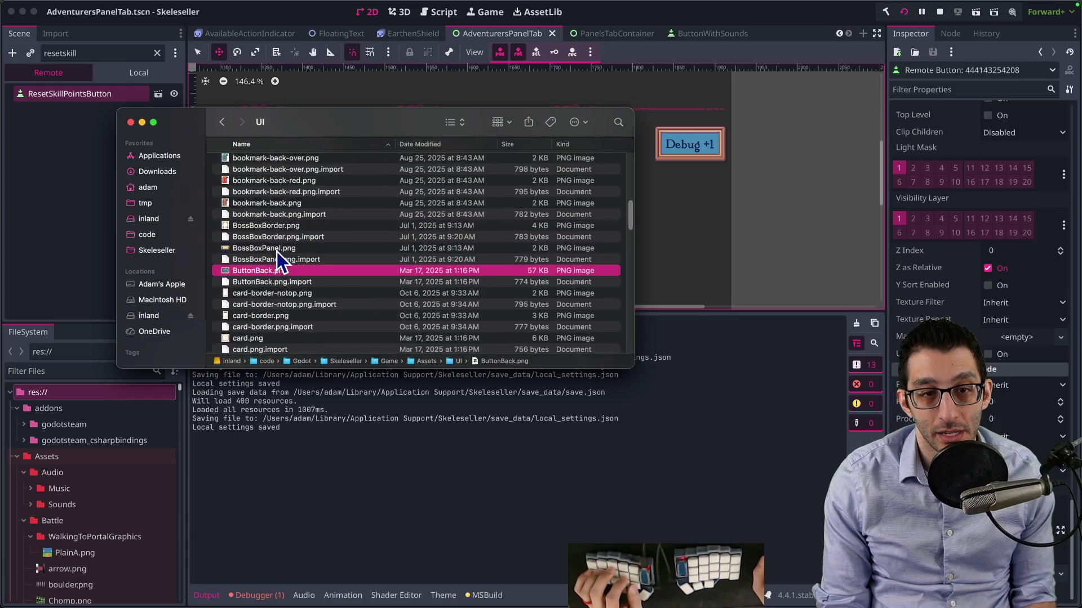
{"action": "scroll", "coordinate": [277, 253], "scroll_direction": "up", "scroll_amount": 3}
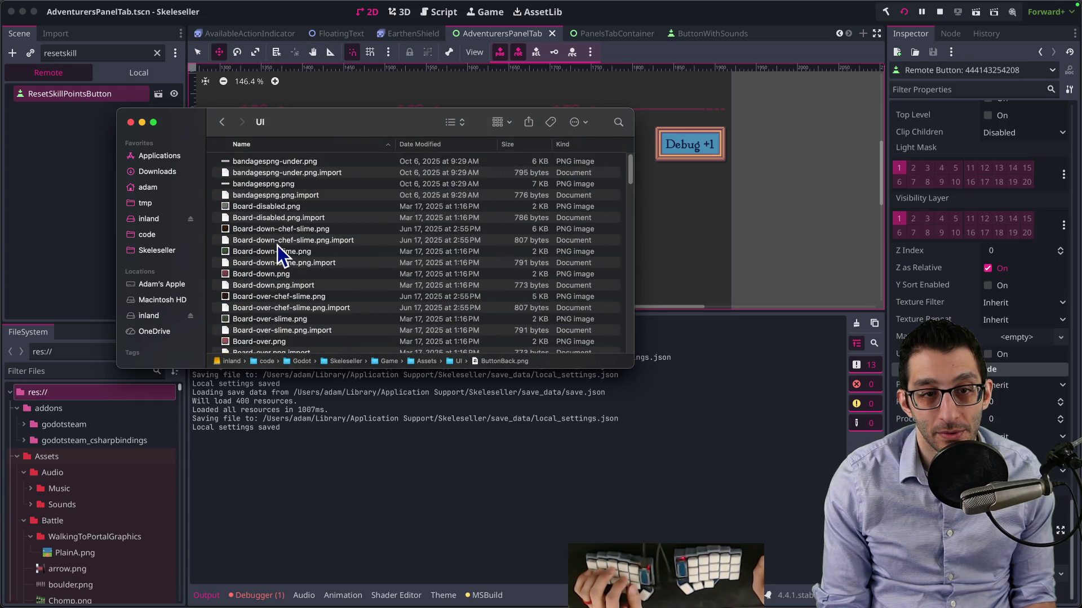
{"action": "left_click", "coordinate": [268, 161]}
{"action": "key", "text": "space"}
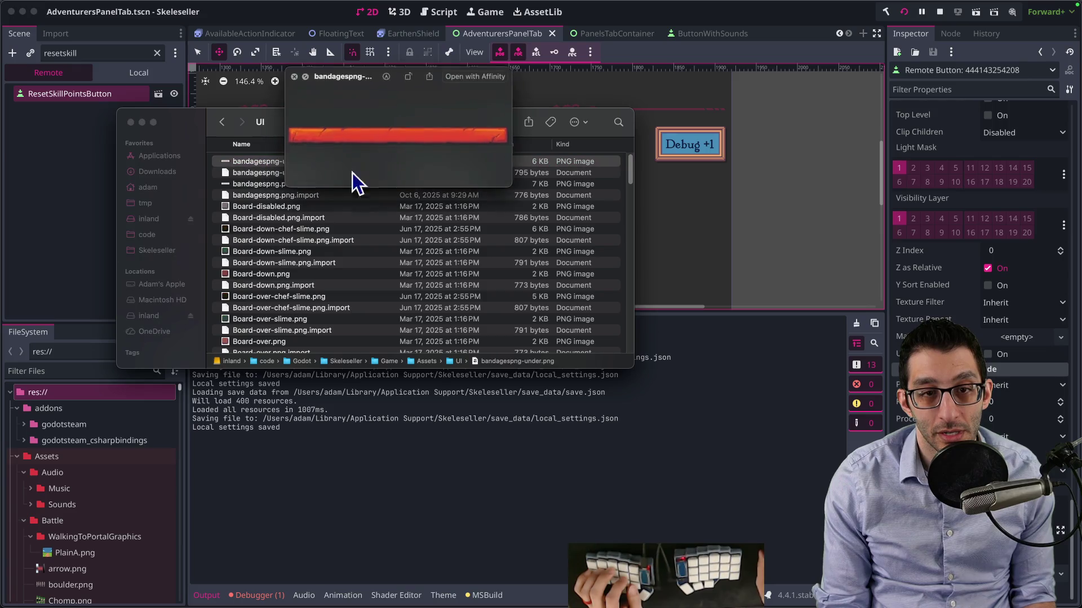
{"action": "key", "text": "Down"}
{"action": "key", "text": "Down"}
{"action": "key", "text": "Down"}
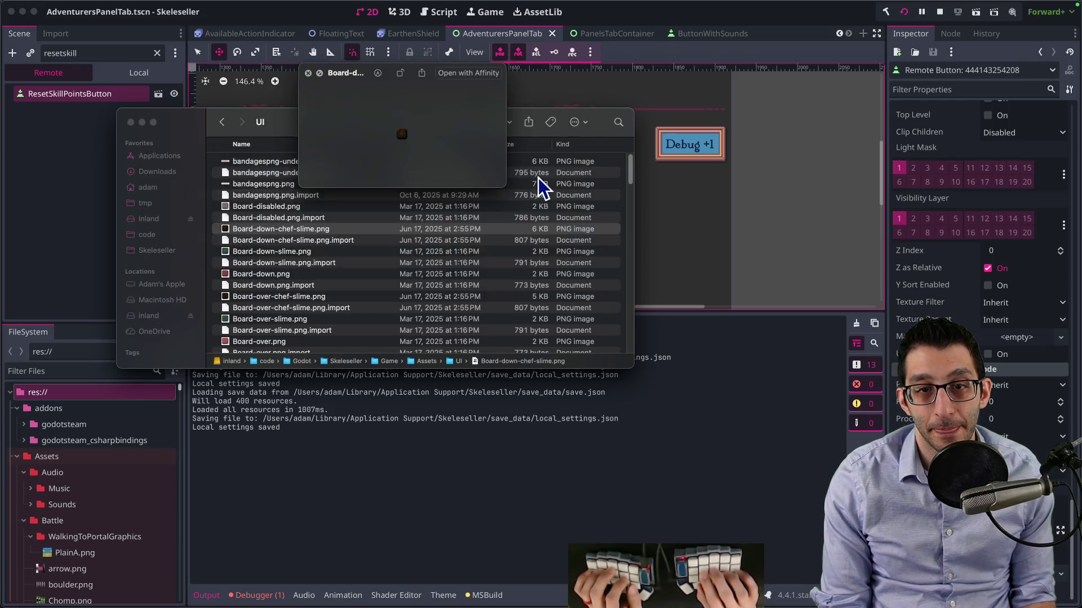
{"action": "key", "text": "Down"}
{"action": "key", "text": "Down"}
{"action": "key", "text": "Down"}
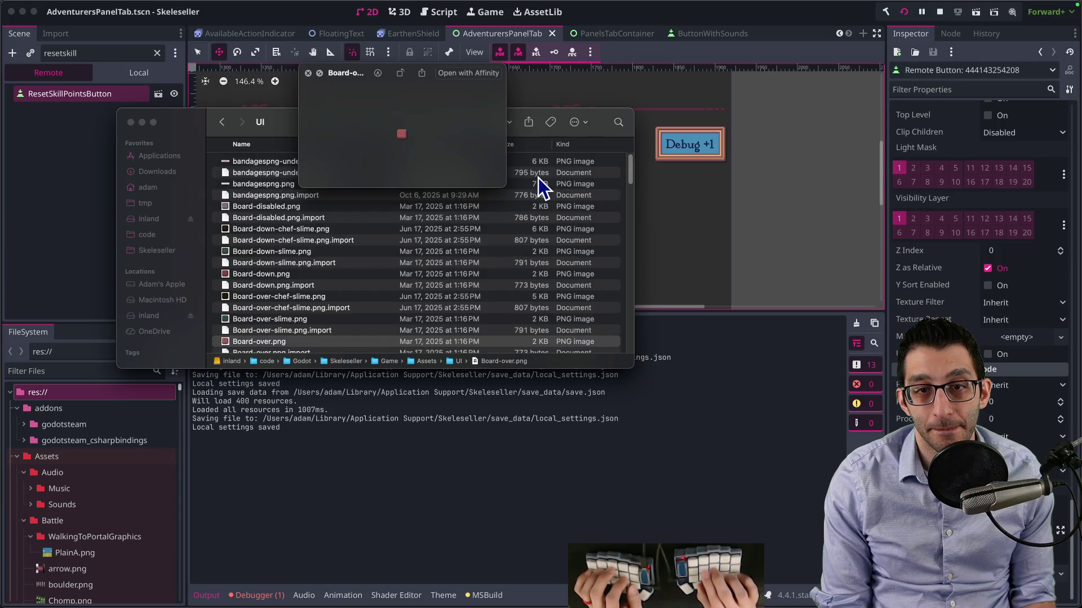
{"action": "key", "text": "Down"}
{"action": "key", "text": "Down"}
{"action": "key", "text": "Down"}
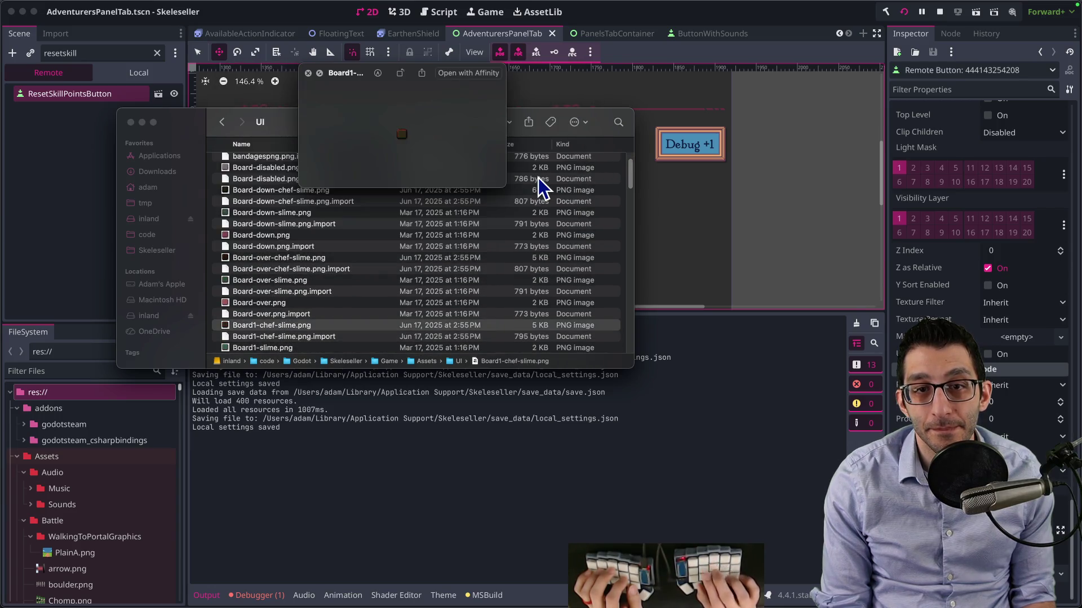
{"action": "key", "text": "Down"}
{"action": "key", "text": "Down"}
{"action": "key", "text": "Down"}
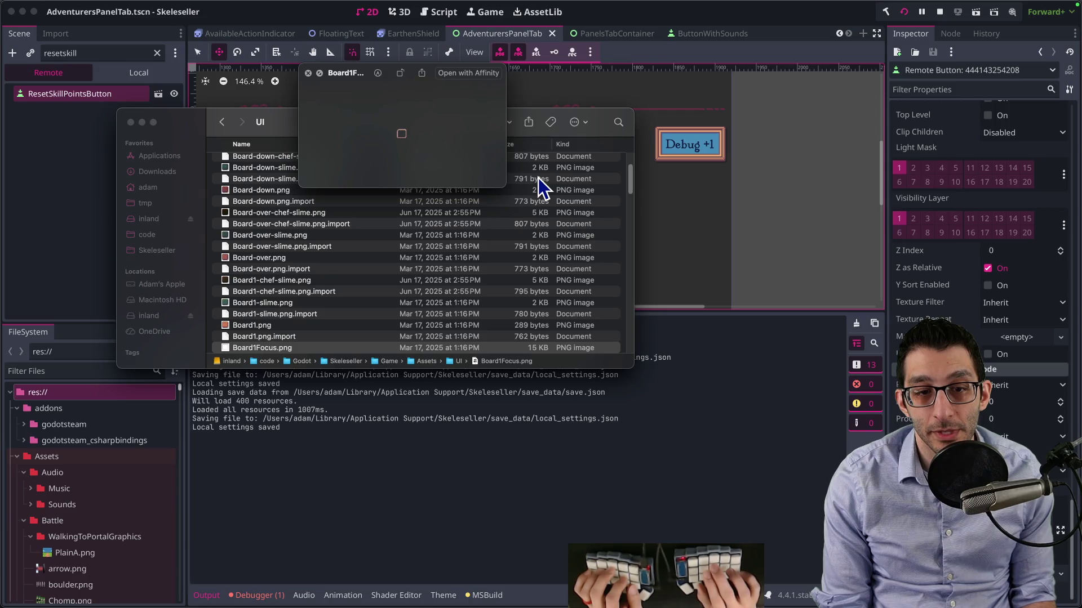
{"action": "key", "text": "Down"}
{"action": "key", "text": "Down"}
{"action": "key", "text": "Down"}
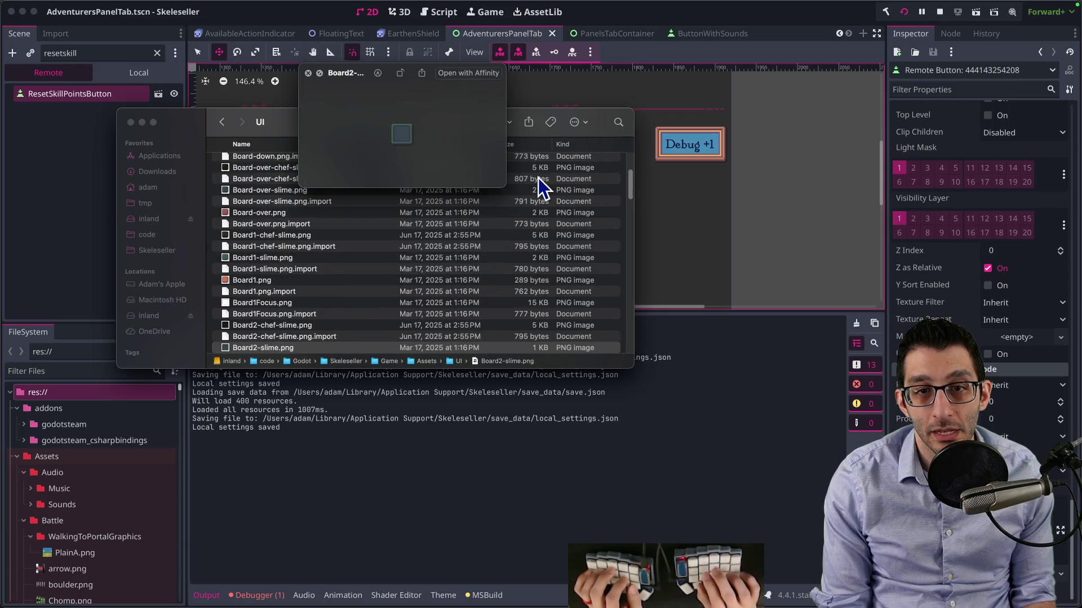
{"action": "key", "text": "Down"}
{"action": "key", "text": "Down"}
{"action": "key", "text": "Down"}
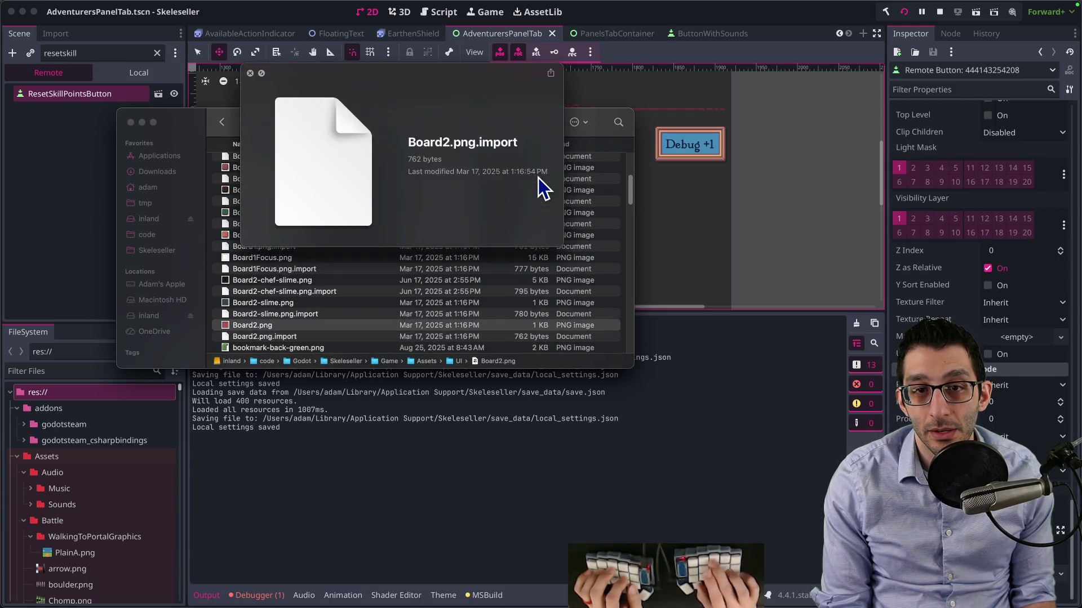
{"action": "key", "text": "Up"}
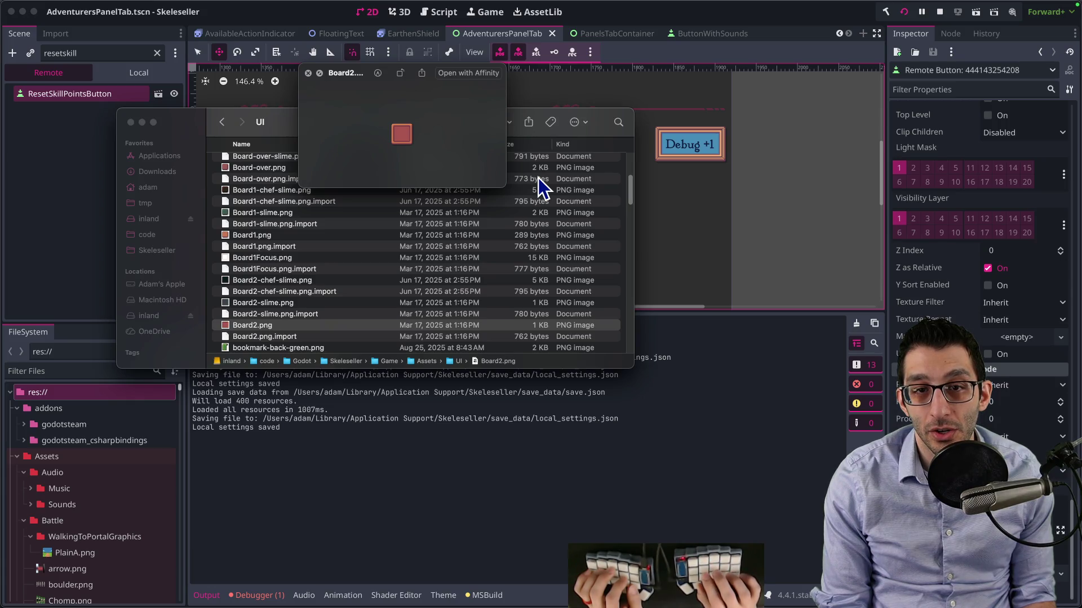
Preview the bookmark, BossBox, card and coin images, settling on Frame-over.png versus Frame-disabled.png
{"action": "key", "text": "Down"}
{"action": "key", "text": "Down"}
{"action": "key", "text": "Down"}
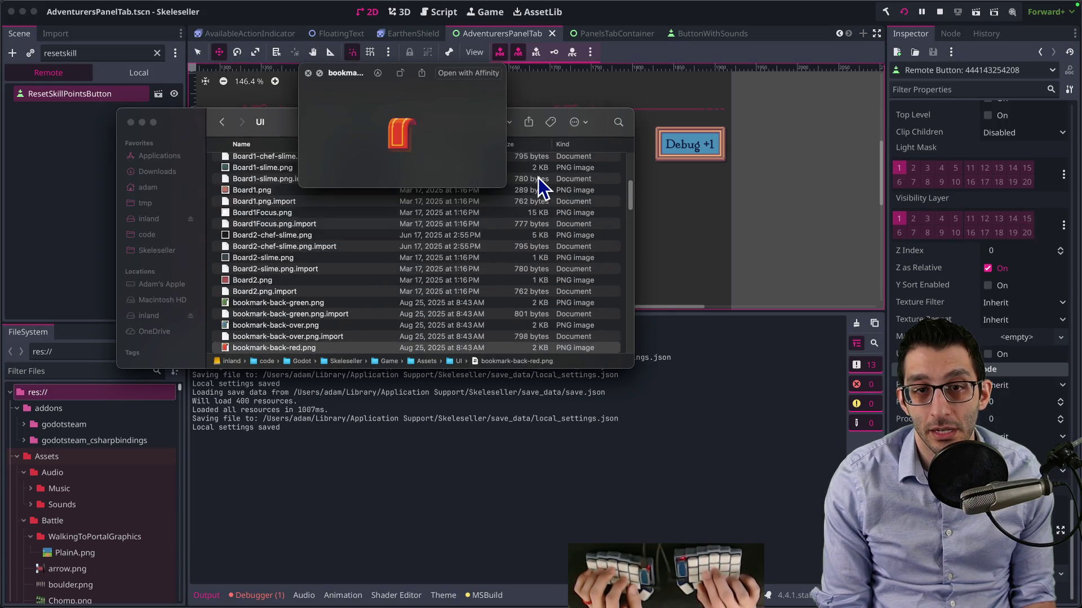
{"action": "key", "text": "Down"}
{"action": "key", "text": "Down"}
{"action": "key", "text": "Down"}
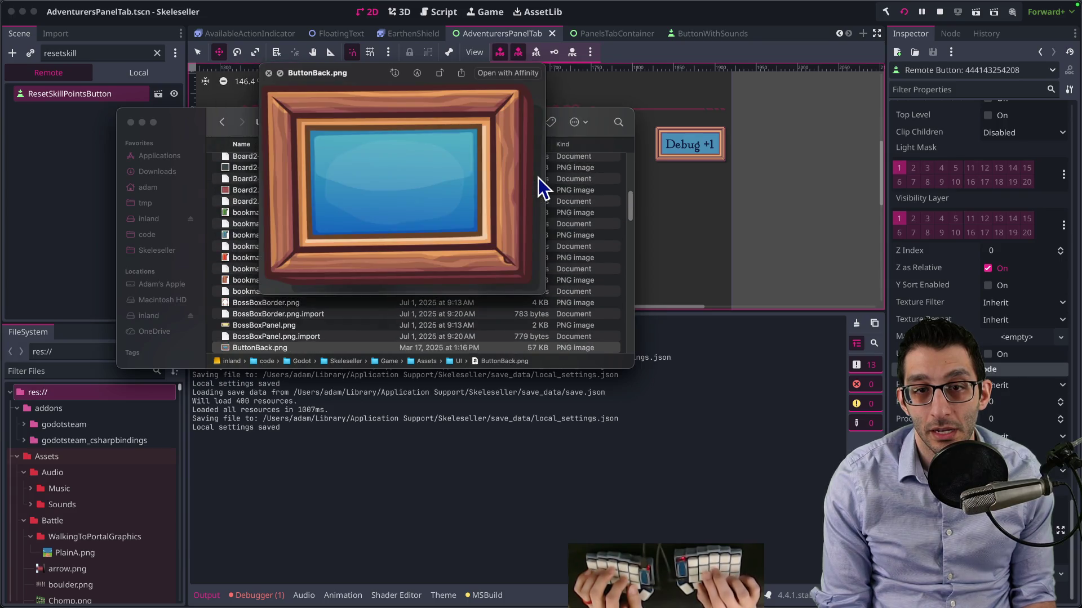
{"action": "key", "text": "Down"}
{"action": "key", "text": "Down"}
{"action": "key", "text": "Down"}
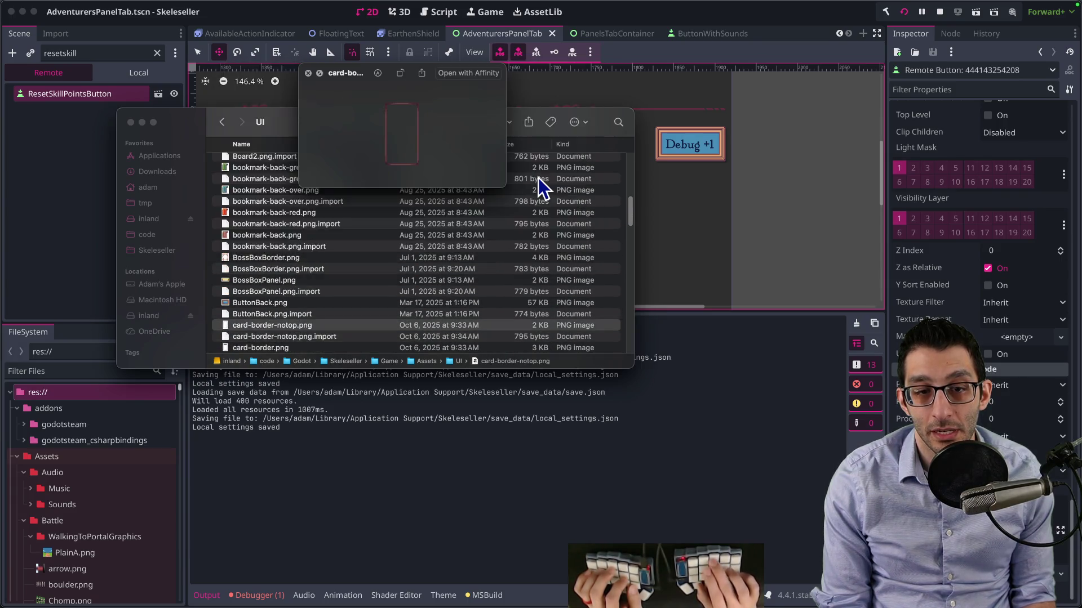
{"action": "key", "text": "Down"}
{"action": "key", "text": "Down"}
{"action": "key", "text": "Down"}
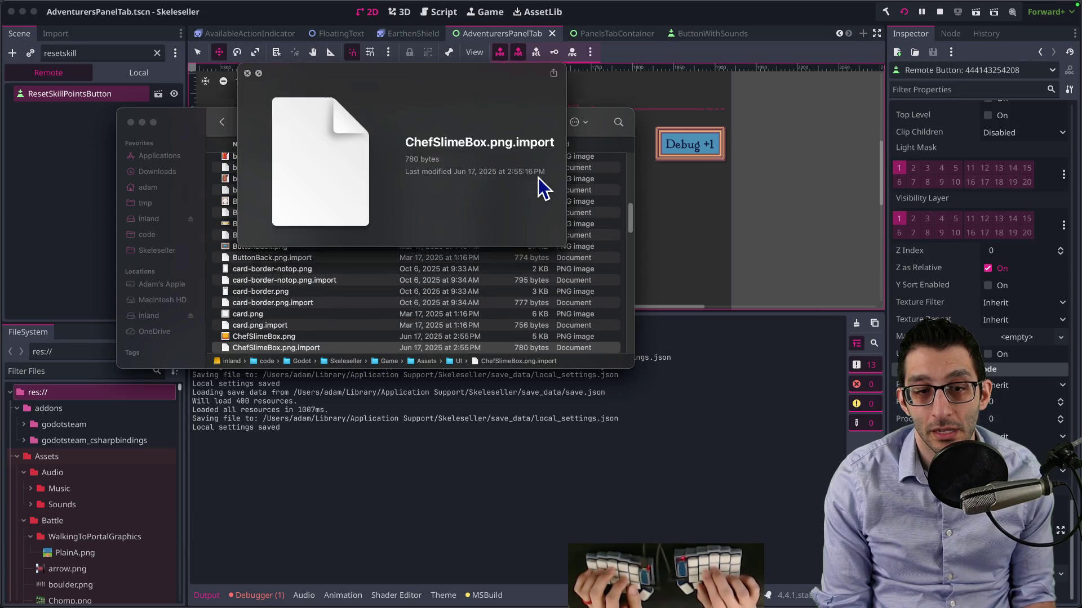
{"action": "key", "text": "Down"}
{"action": "key", "text": "Down"}
{"action": "key", "text": "Down"}
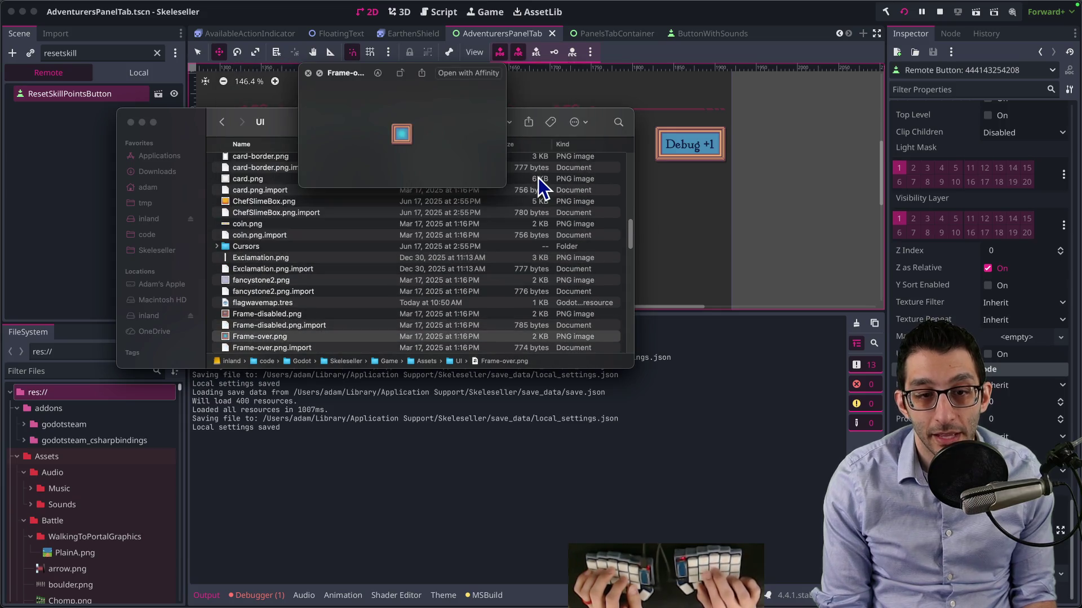
{"action": "key", "text": "Up"}
{"action": "key", "text": "Up"}
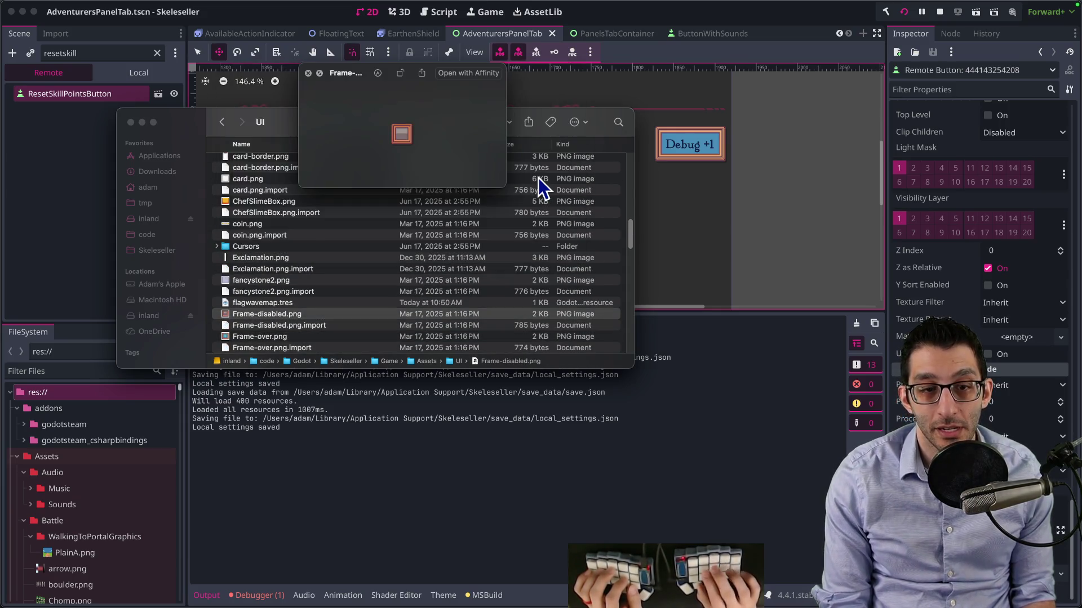
{"action": "key", "text": "Down"}
{"action": "key", "text": "Down"}
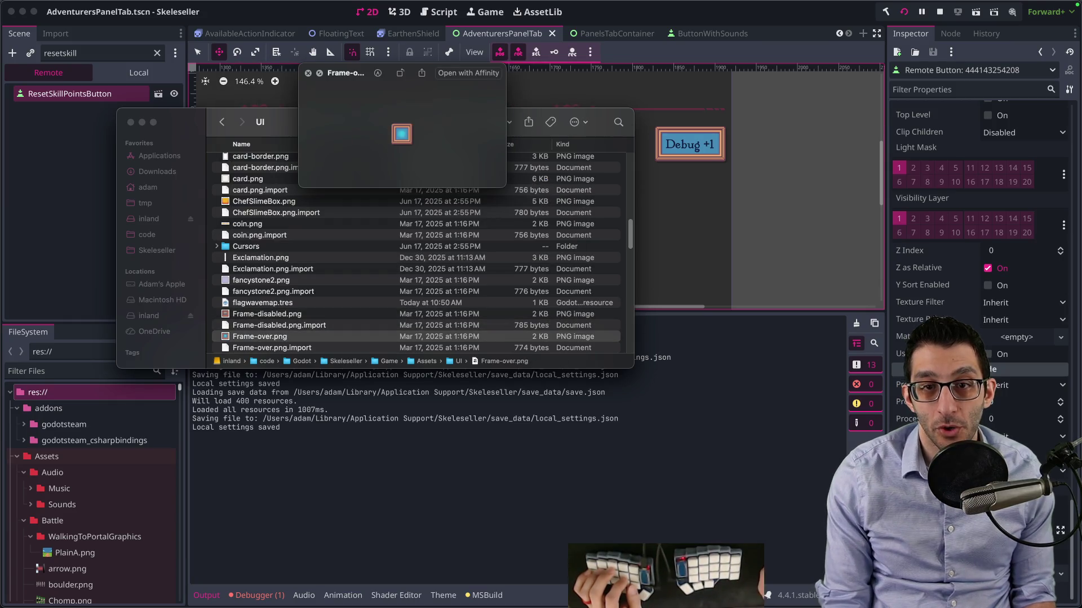
Compare against the running game, then search the project code for 'frame-over'
{"action": "left_click", "coordinate": [812, 574]}
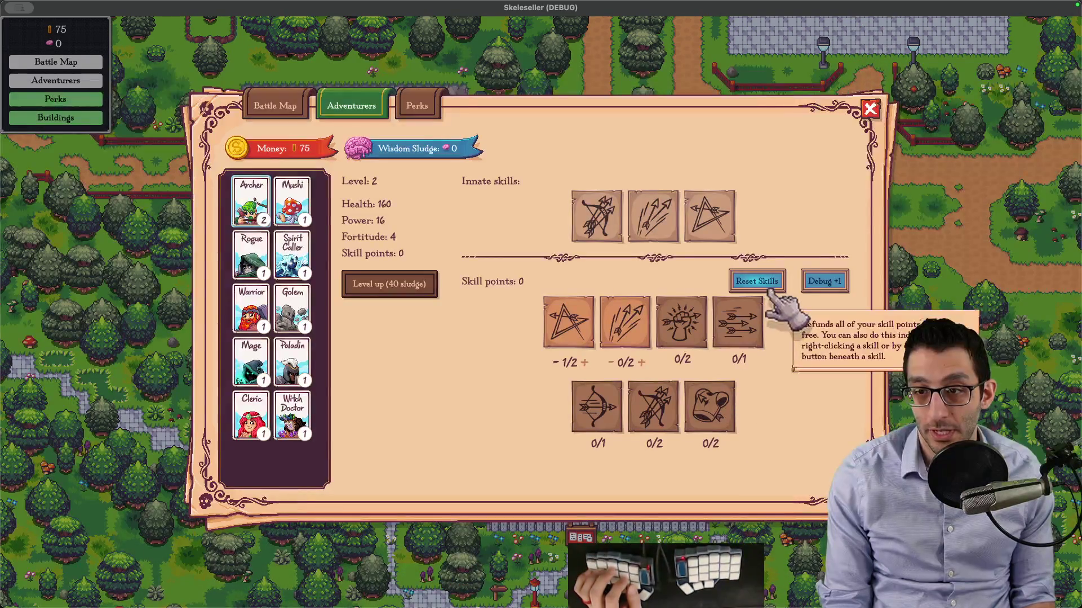
{"action": "key", "text": "super+Tab"}
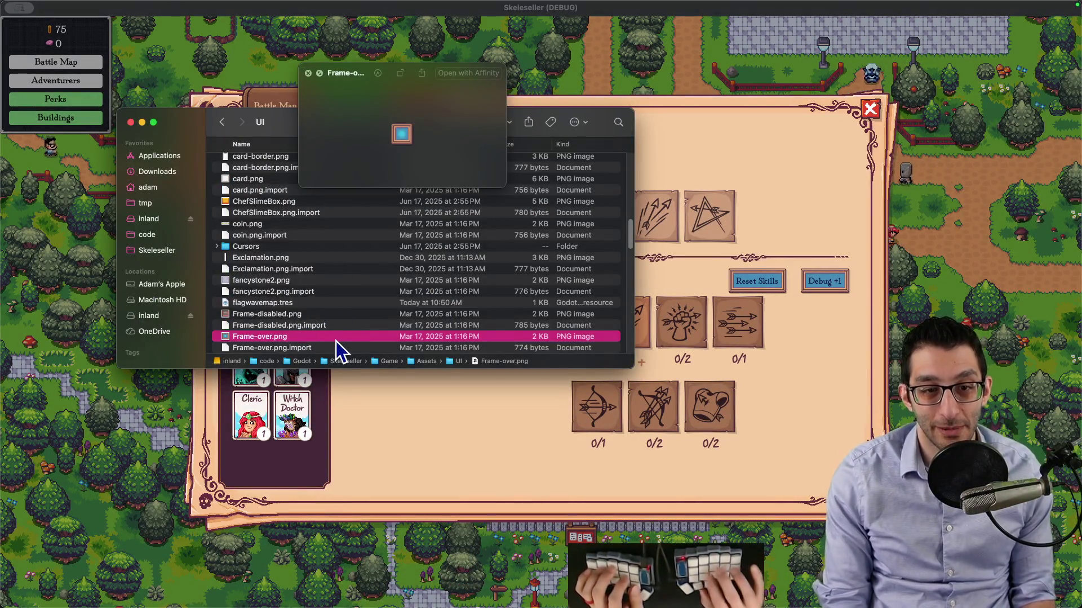
{"action": "key", "text": "super+Tab"}
{"action": "type", "text": "%frme"}
{"action": "key", "text": "BackSpace"}
{"action": "key", "text": "BackSpace"}
{"action": "type", "text": "ame"}
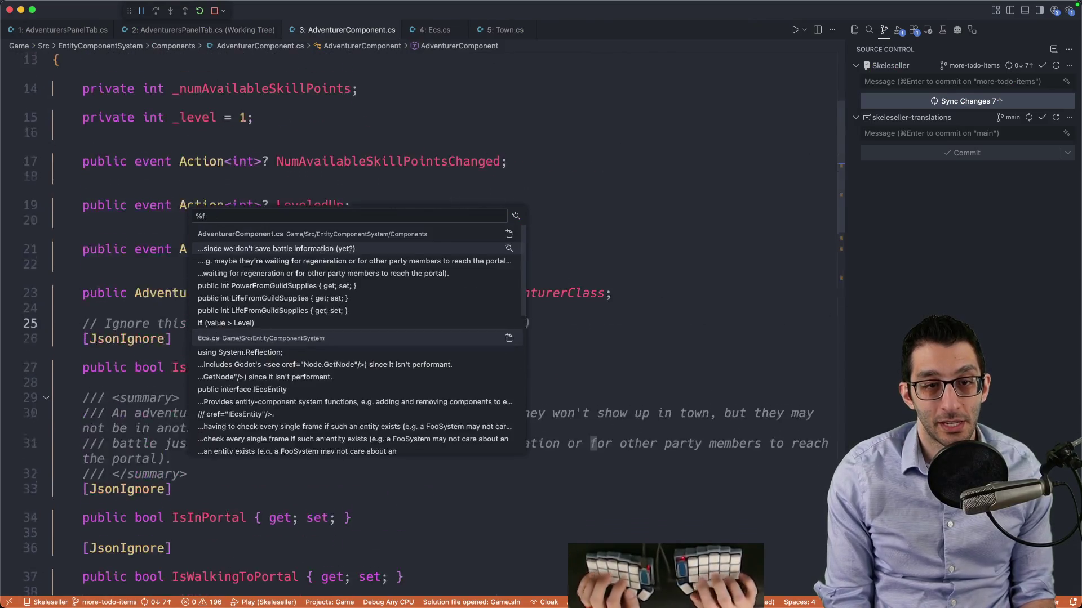
{"action": "type", "text": "-over"}
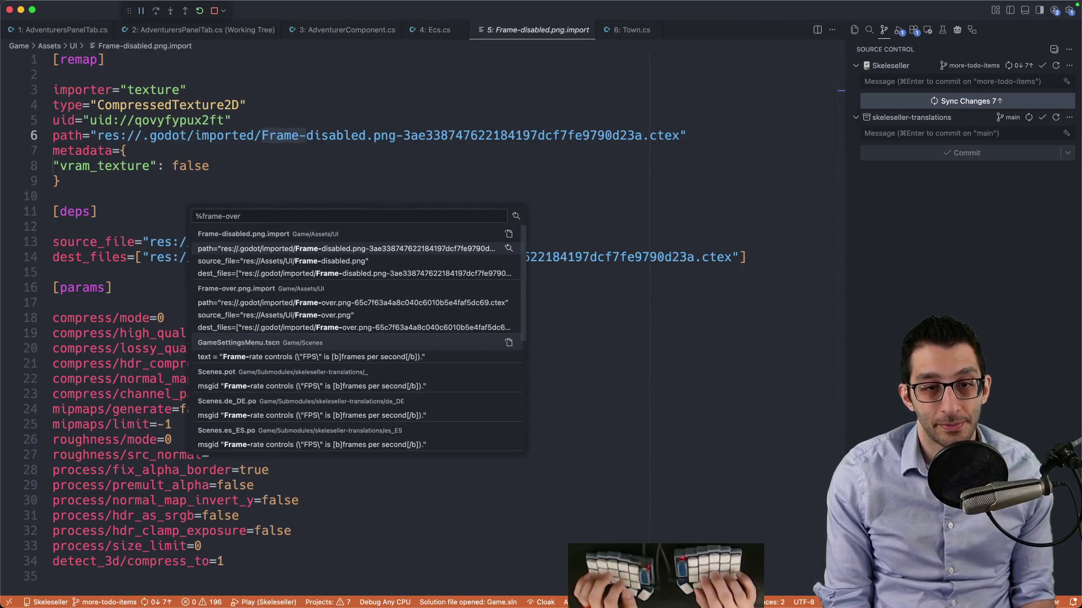
Open basicfonts.tres and search all files for its AdventurersPanelTab.tscn reference
{"action": "key", "text": "Down"}
{"action": "key", "text": "Down"}
{"action": "key", "text": "Down"}
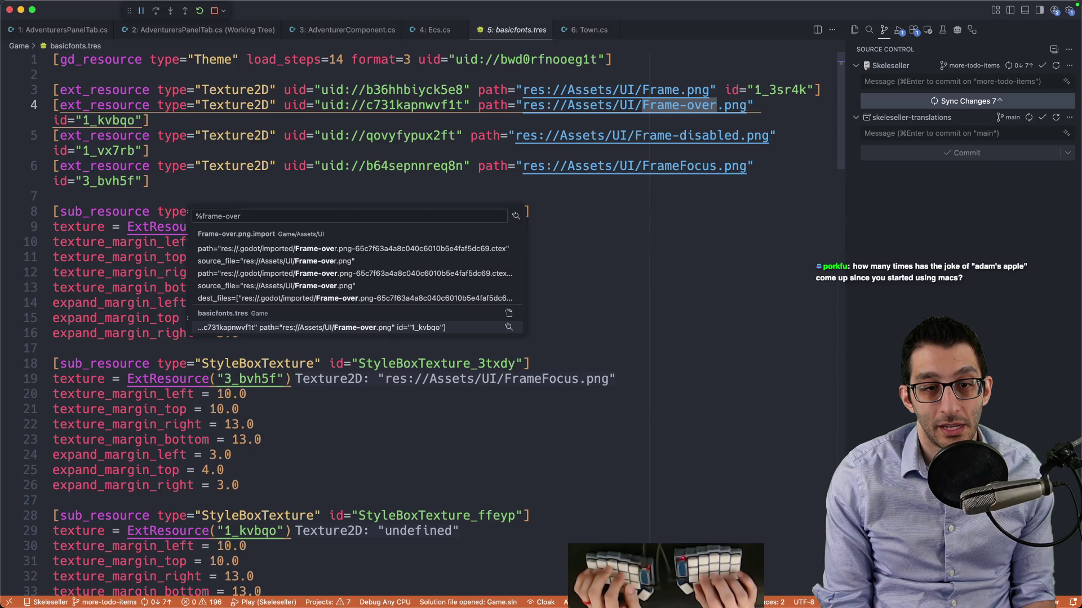
{"action": "key", "text": "Return"}
{"action": "key", "text": "super+shift+f"}
{"action": "type", "text": "basicfont"}
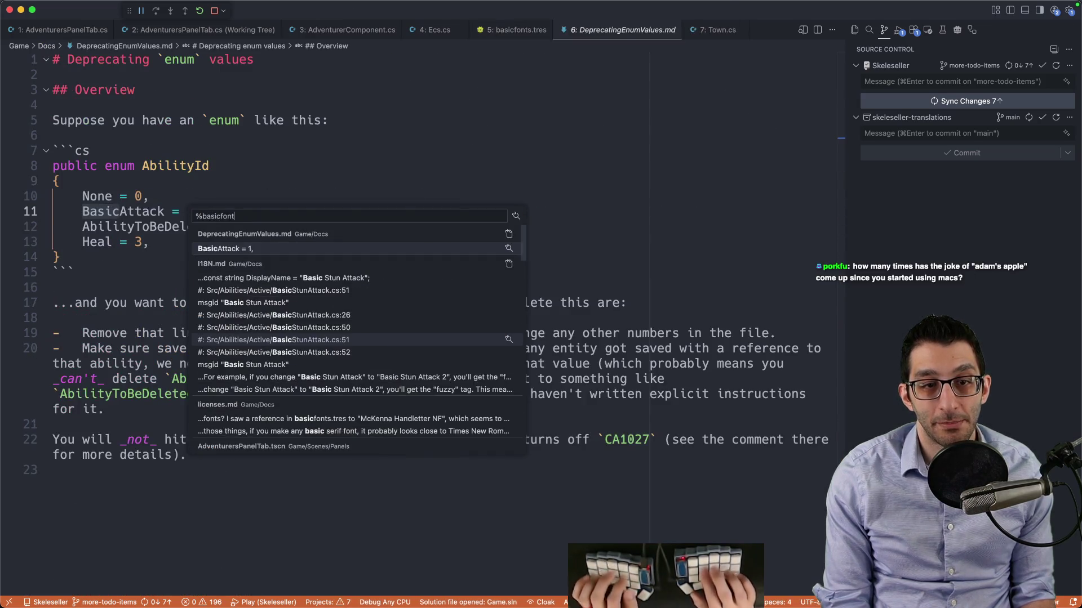
{"action": "type", "text": "s.tres"}
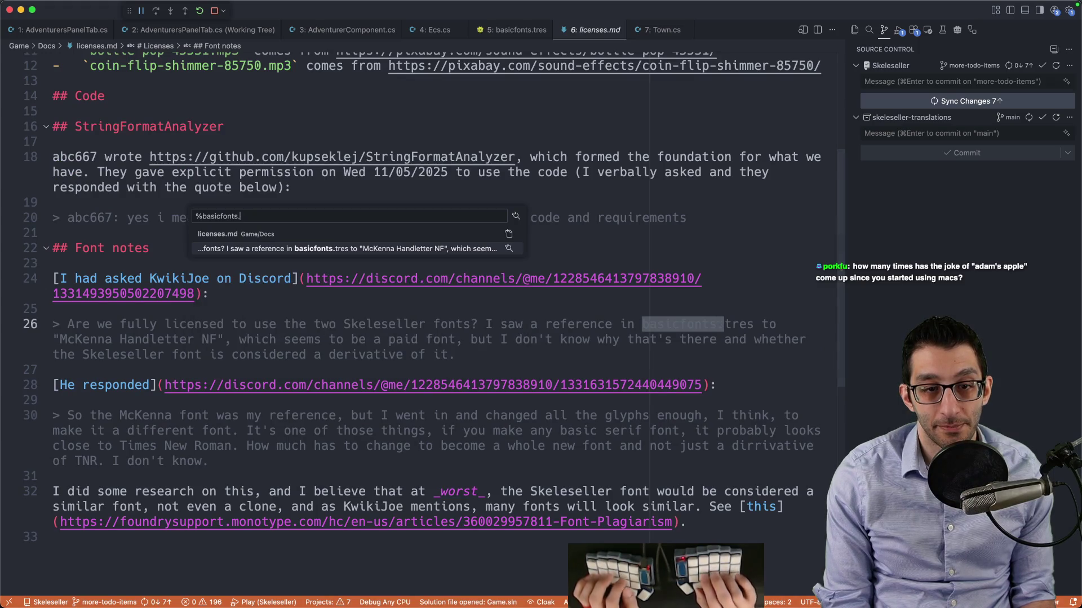
{"action": "key", "text": "Down"}
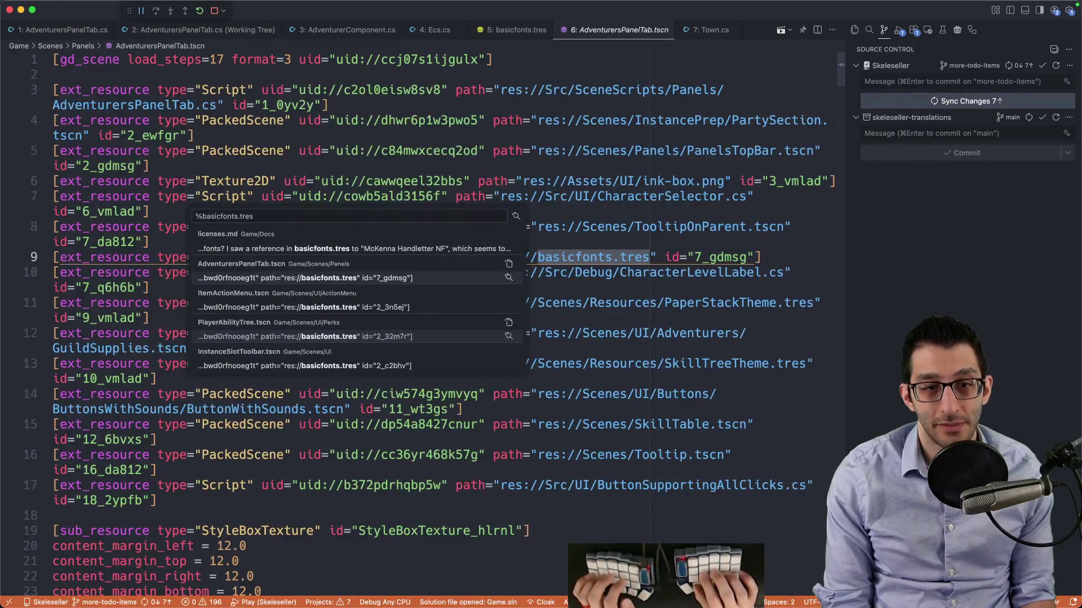
{"action": "key", "text": "Escape"}
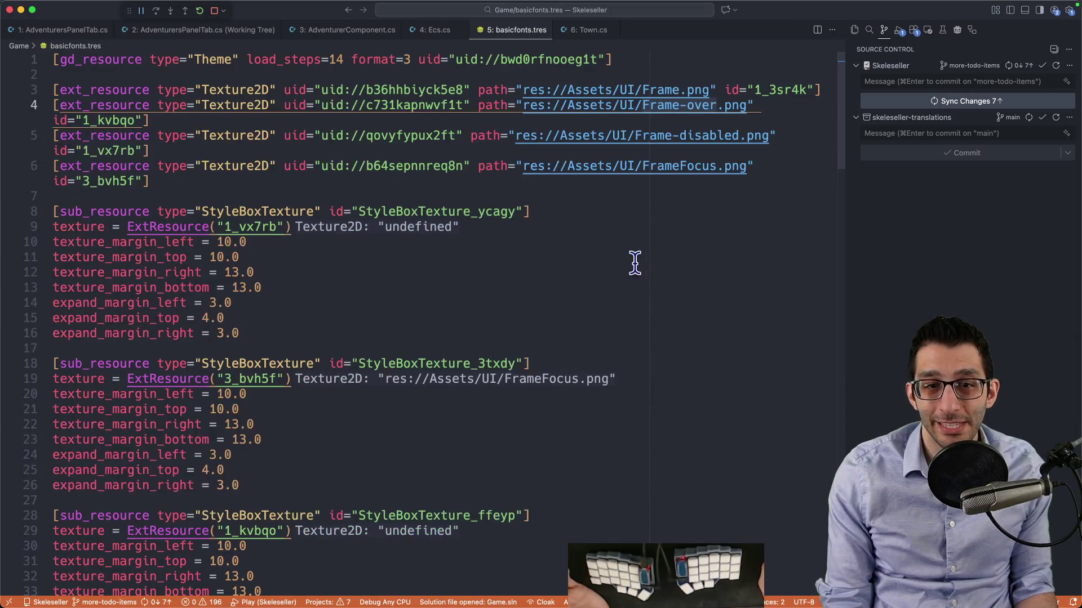
{"action": "left_click", "coordinate": [572, 317]}
{"action": "key", "text": "super+f"}
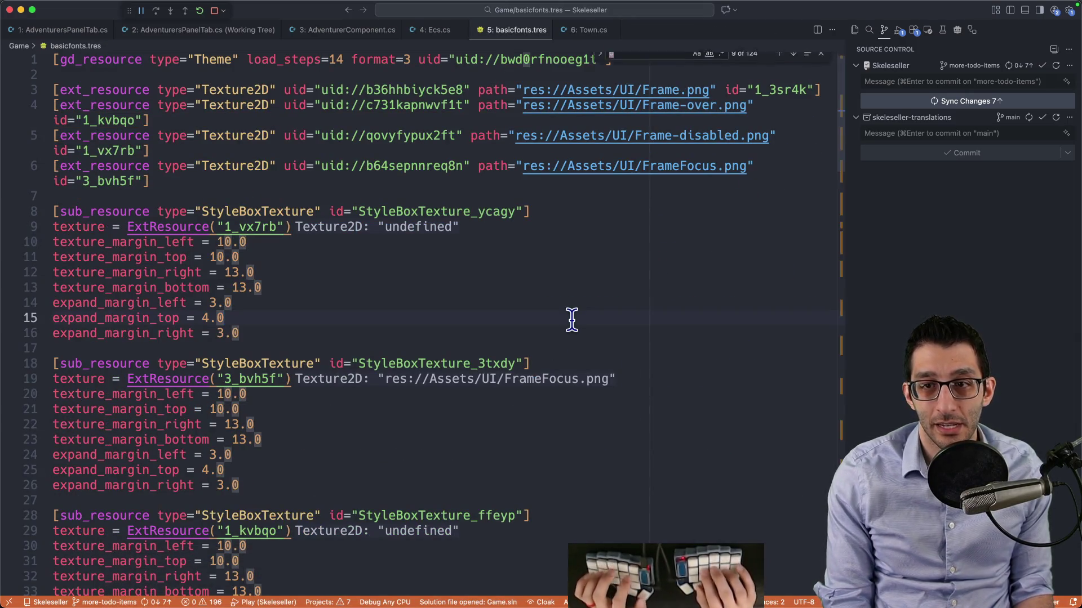
{"action": "type", "text": "basi"}
Open AdventurersPanelTab.tscn and jump to the node using theme id 7_gdmsg
{"action": "key", "text": "super+p"}
{"action": "type", "text": "adventurerspanel"}
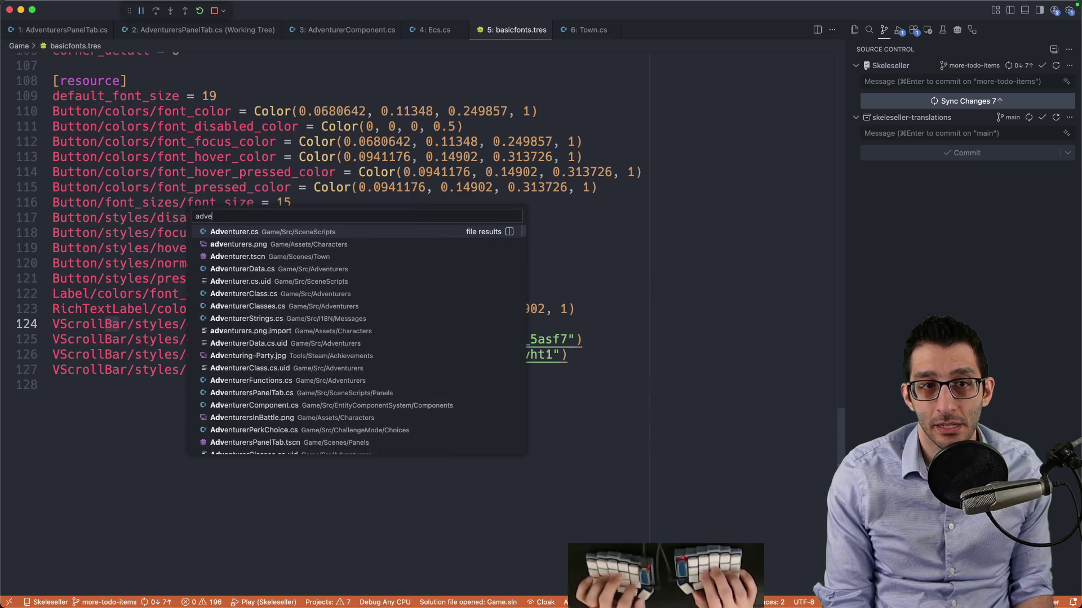
{"action": "key", "text": "Down"}
{"action": "key", "text": "Return"}
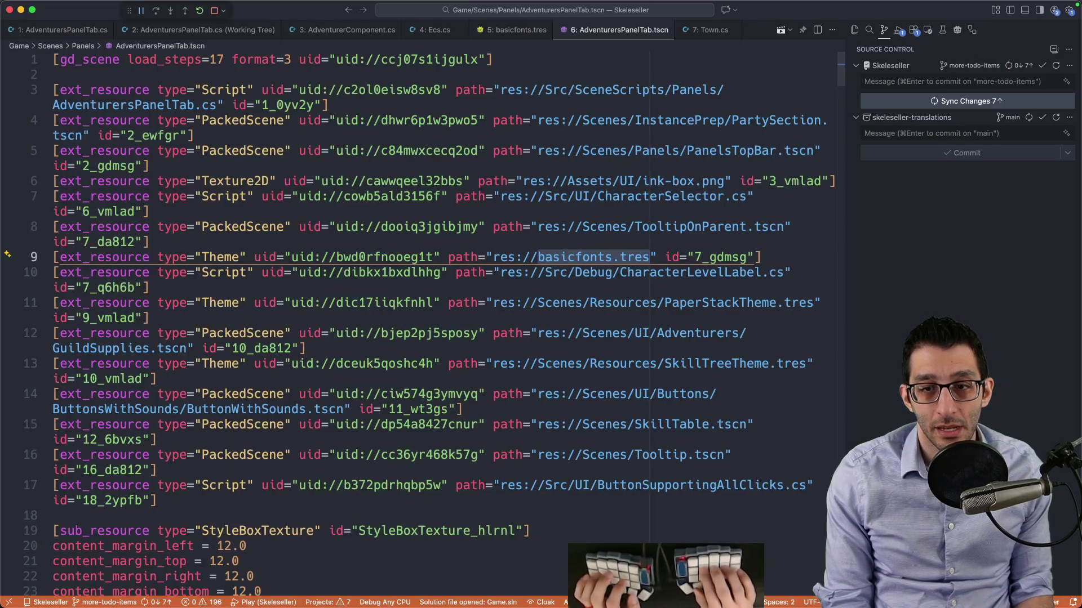
{"action": "key", "text": "Left"}
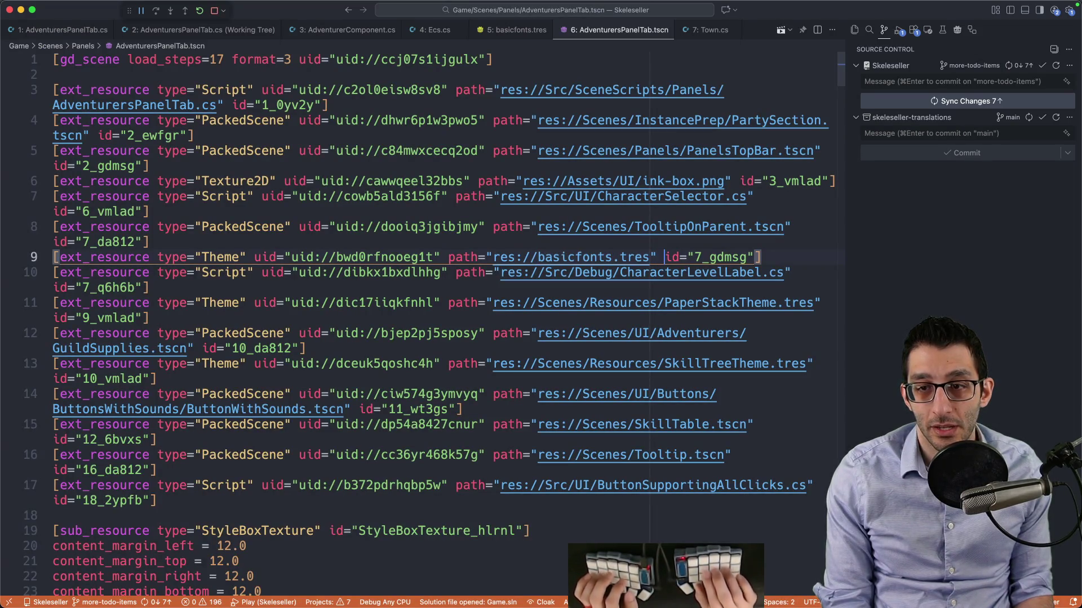
{"action": "key", "text": "super+f"}
{"action": "key", "text": "Return"}
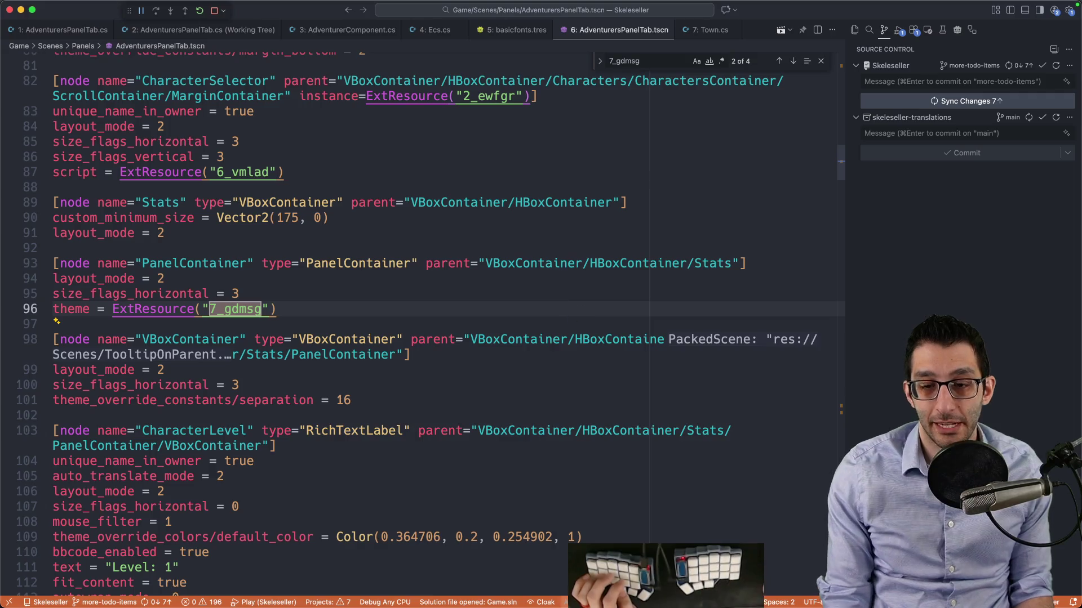
In Godot, clear the resetskill filter, show the Local scene tree and expand VBoxContainer and HBoxContainer
{"action": "mouse_move", "coordinate": [766, 575]}
{"action": "key", "text": "super+Tab"}
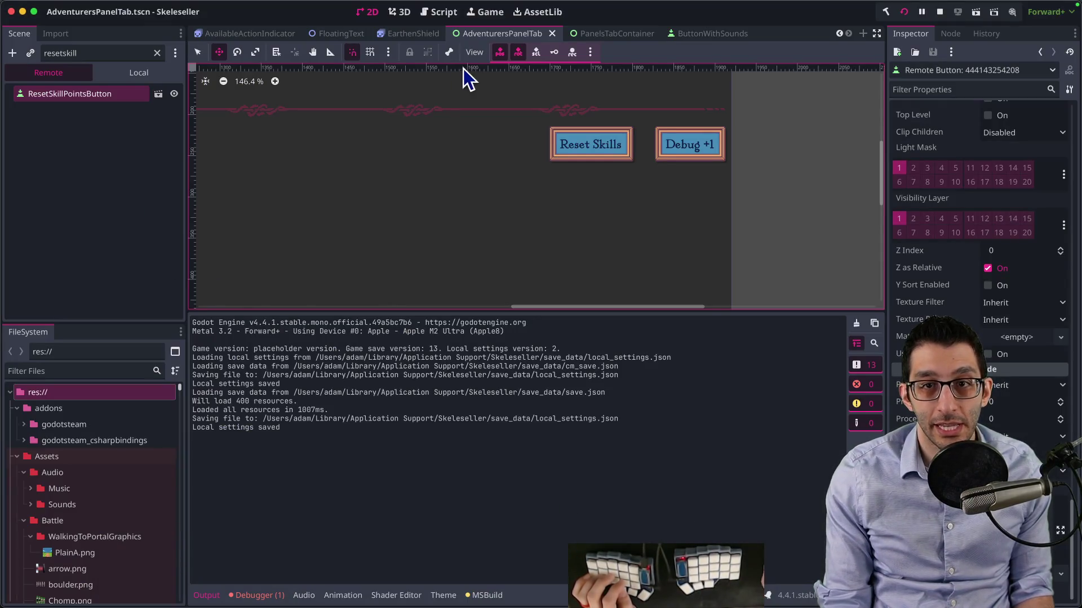
{"action": "left_click", "coordinate": [130, 73]}
{"action": "left_click", "coordinate": [157, 53]}
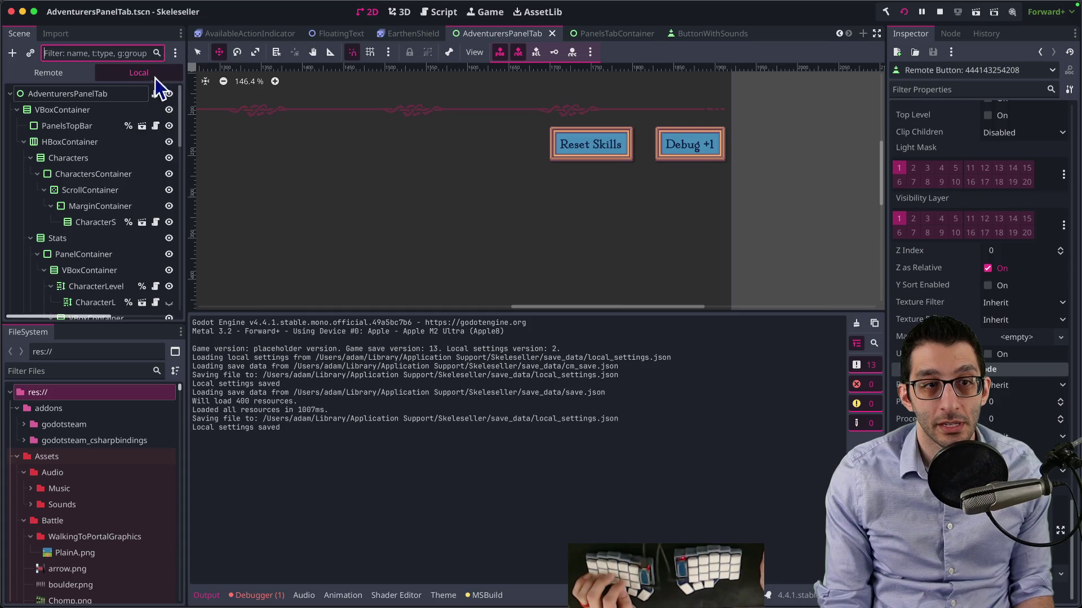
{"action": "left_click", "coordinate": [76, 144]}
{"action": "left_click", "coordinate": [80, 112]}
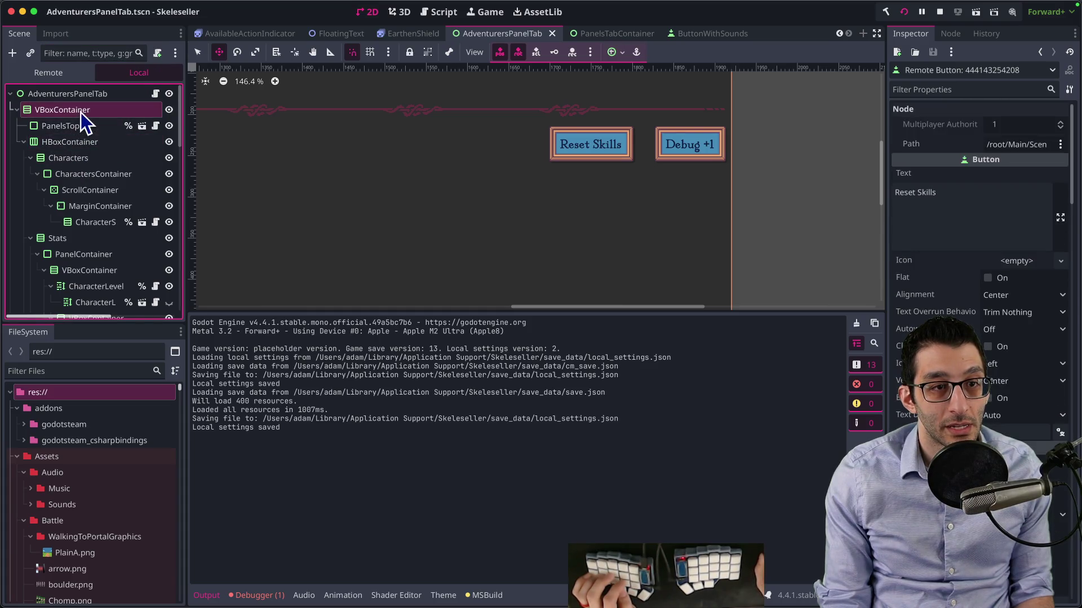
{"action": "key", "text": "Left"}
{"action": "key", "text": "Right"}
{"action": "left_click", "coordinate": [56, 140]}
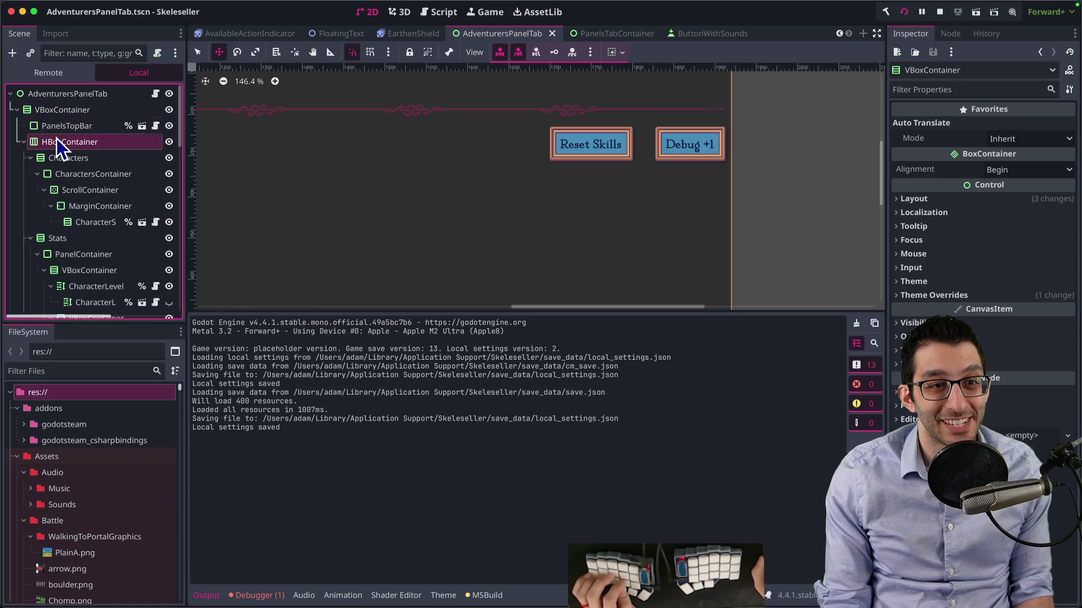
{"action": "key", "text": "Left"}
{"action": "key", "text": "Right"}
Select the Stats PanelContainer and open its basicfonts.tres theme from the Inspector
{"action": "scroll", "coordinate": [76, 195], "scroll_direction": "down", "scroll_amount": 3}
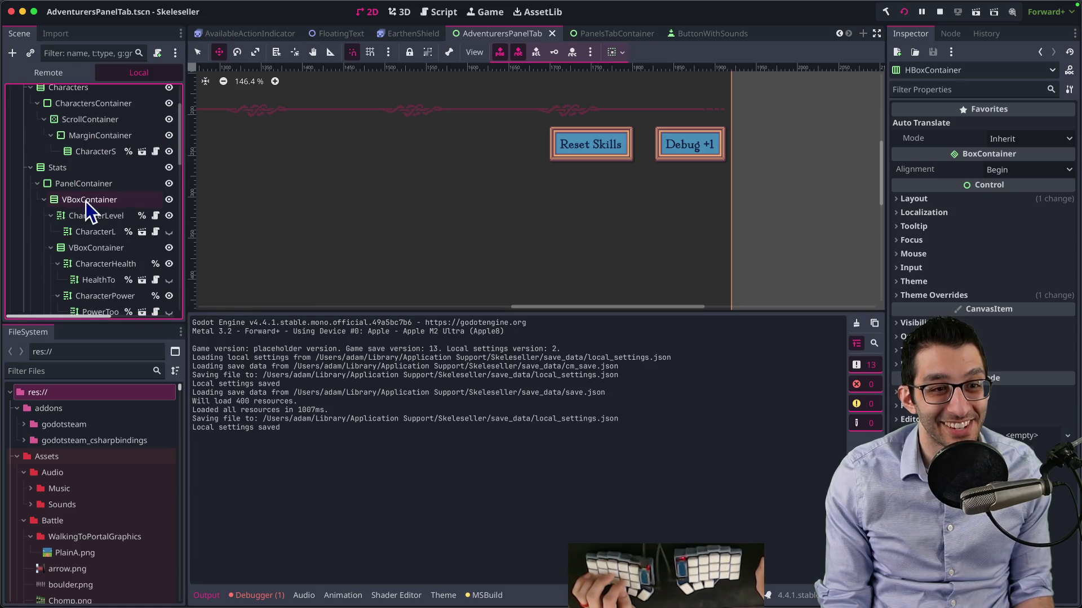
{"action": "left_click", "coordinate": [83, 184]}
{"action": "left_click", "coordinate": [940, 250]}
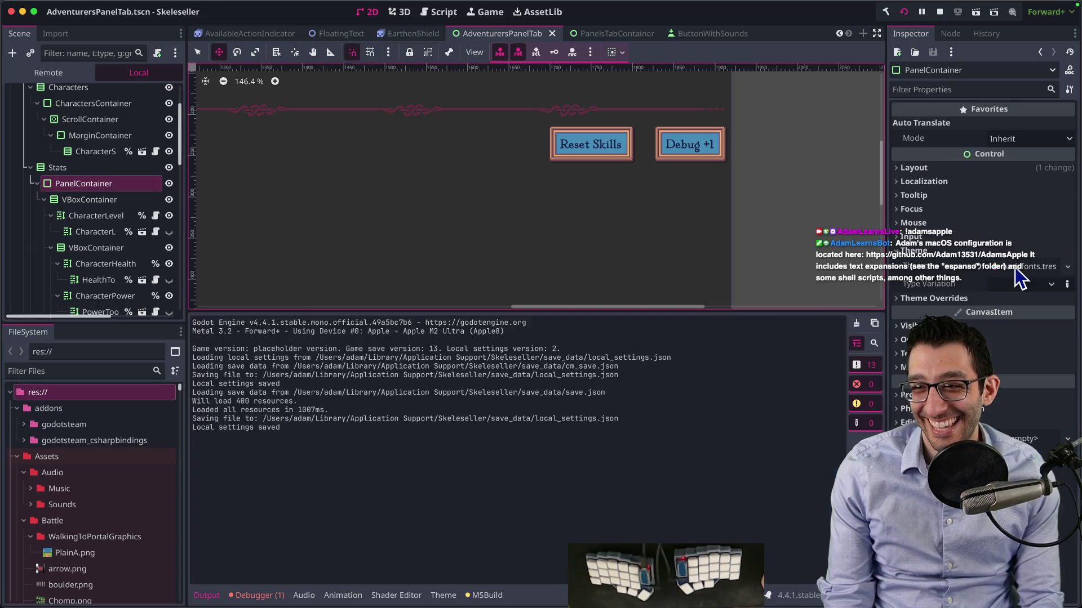
{"action": "left_click", "coordinate": [1016, 267]}
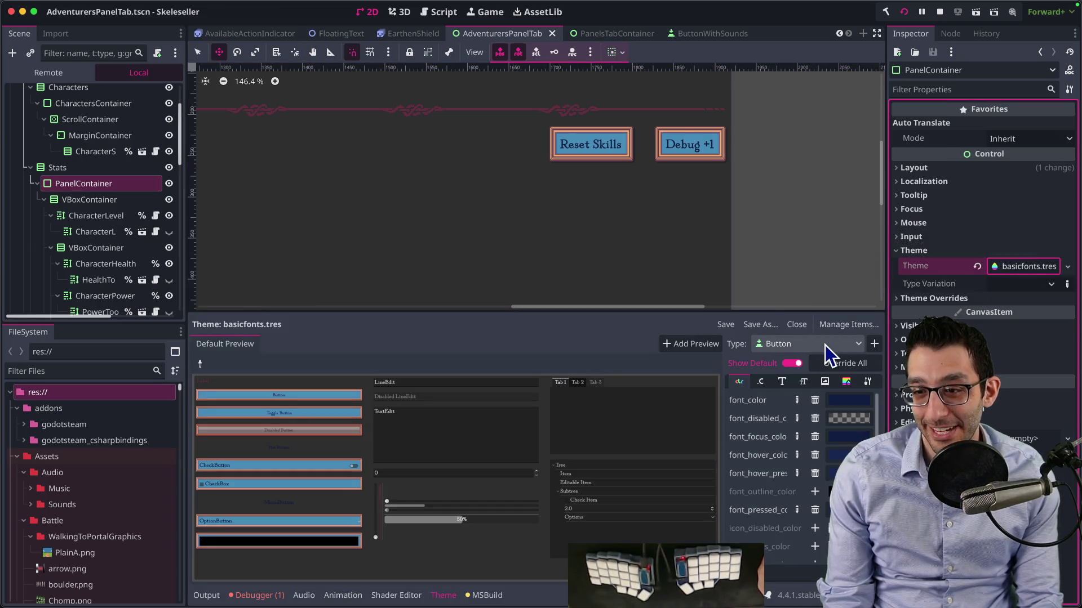
Make the theme's Button font_color white (ffffff)
{"action": "scroll", "coordinate": [591, 150], "scroll_direction": "up", "scroll_amount": 7}
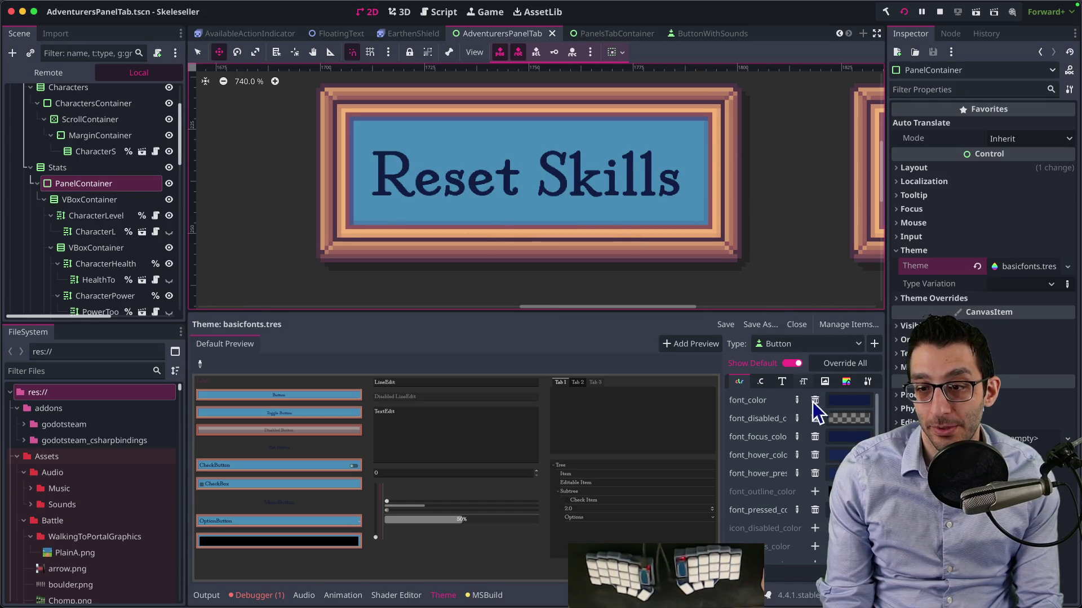
{"action": "left_click", "coordinate": [842, 401]}
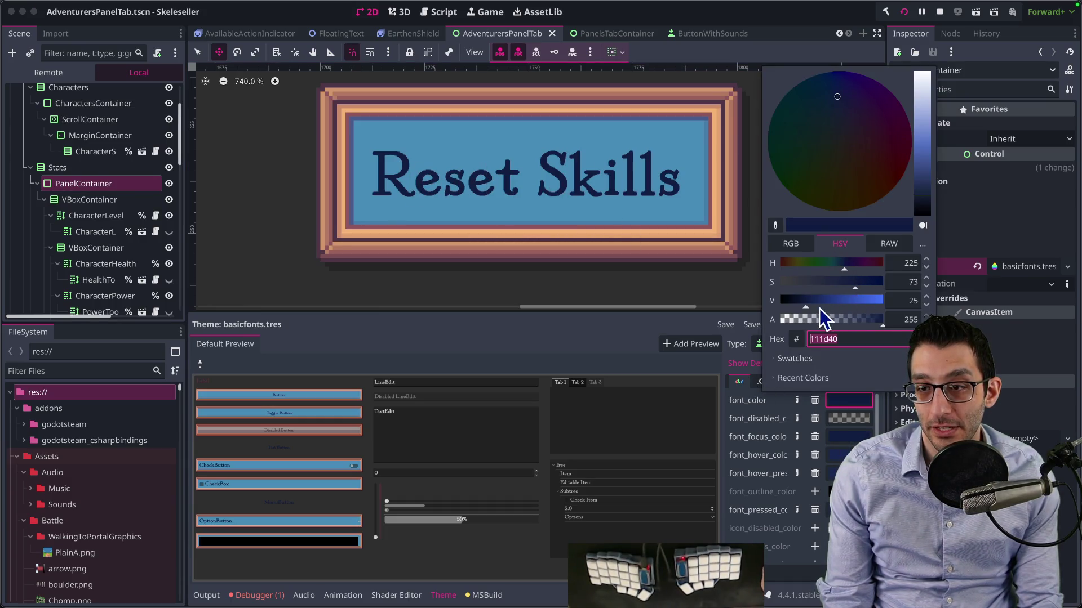
{"action": "left_click_drag", "start_coordinate": [923, 183], "coordinate": [937, 68]}
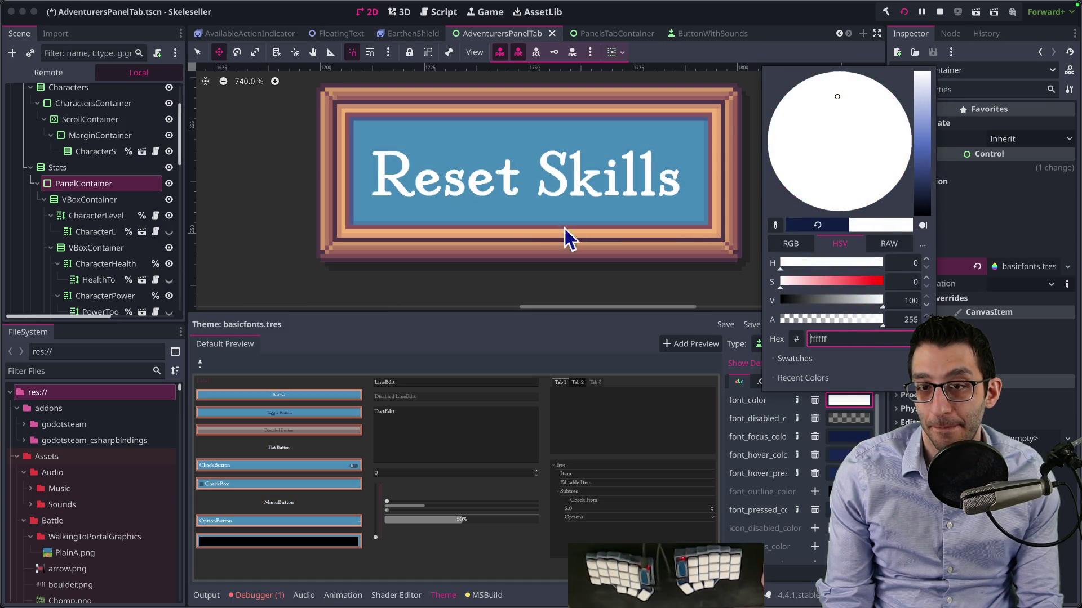
{"action": "left_click", "coordinate": [280, 225]}
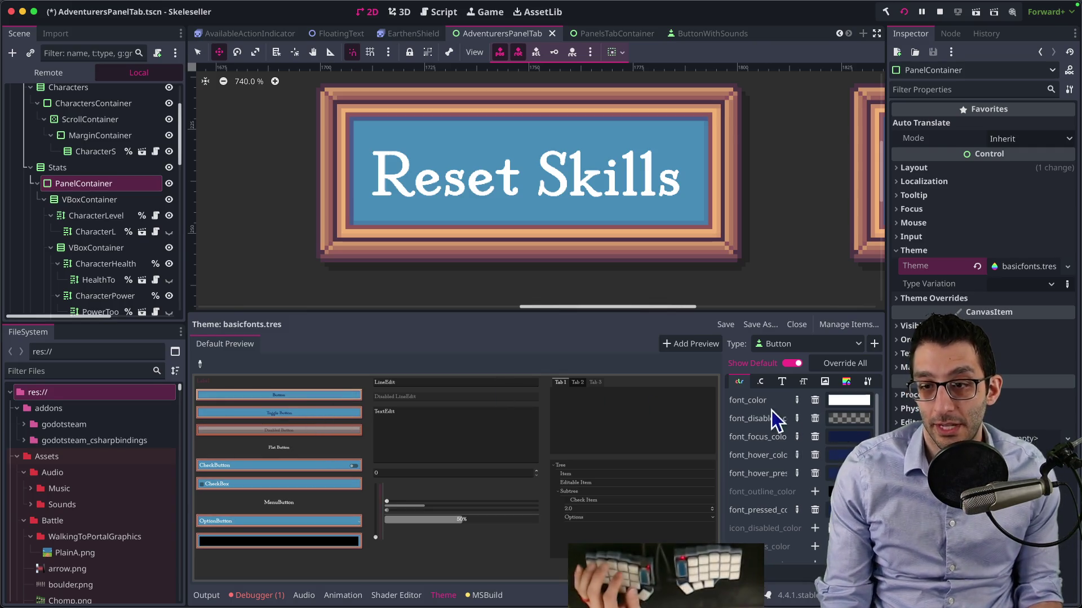
Save basicfonts.tres and check the Adventurers panel in the running game
{"action": "left_click", "coordinate": [727, 325]}
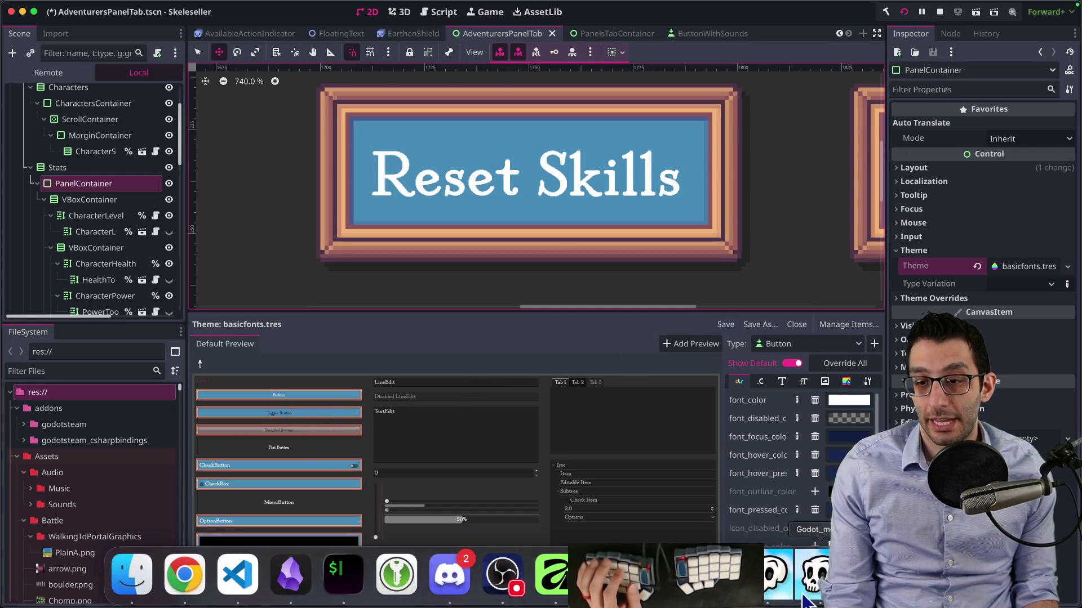
{"action": "left_click", "coordinate": [821, 572]}
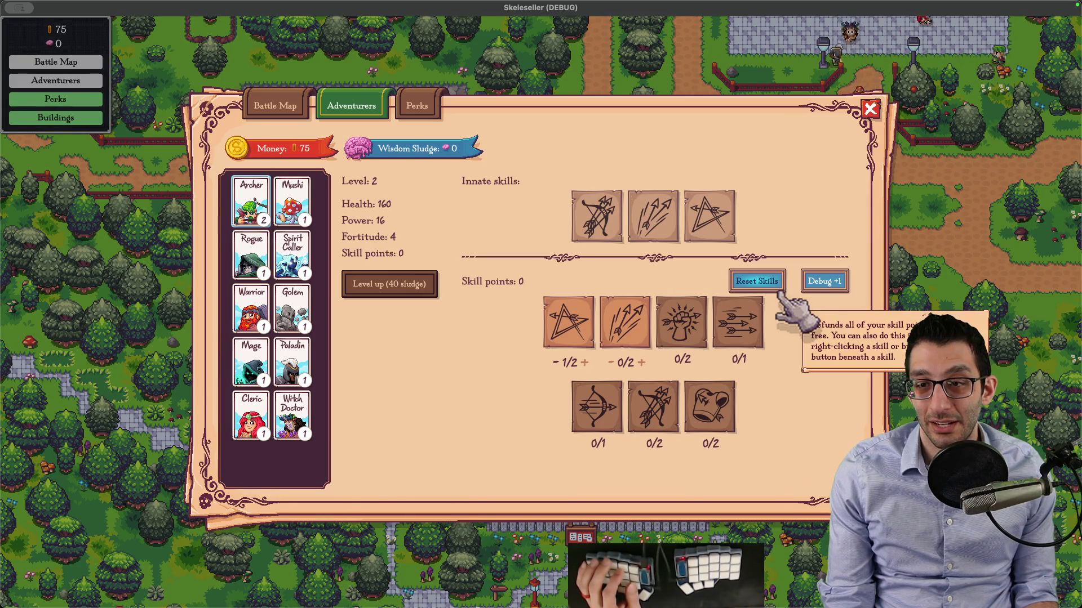
{"action": "key", "text": "super+Tab"}
Search the project for '%frame-over' to open the Frame-over reference in basicfonts.tres
{"action": "type", "text": "%fram"}
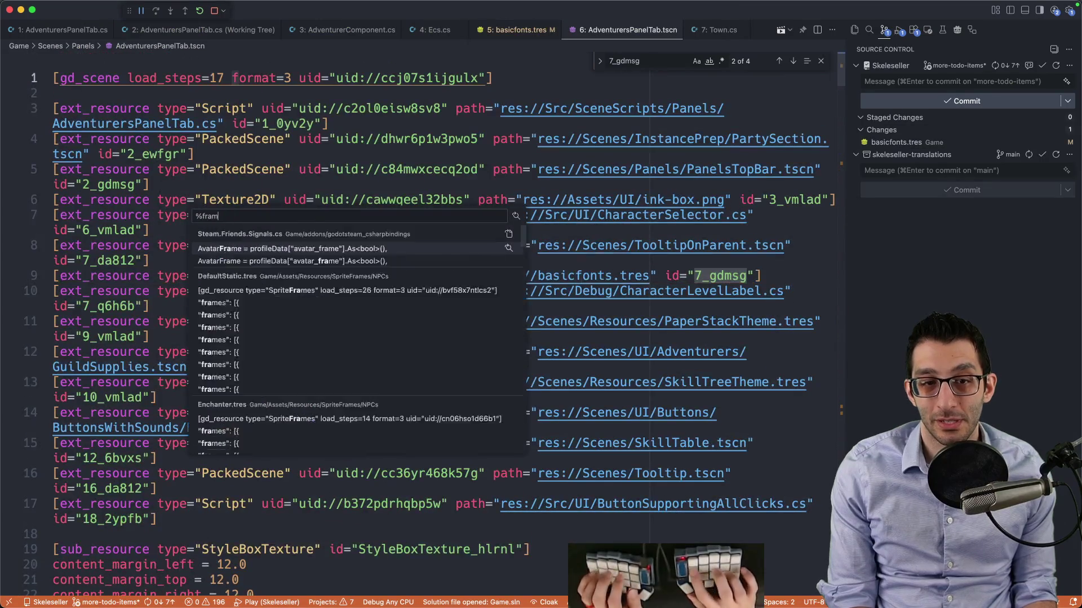
{"action": "type", "text": "e-over"}
{"action": "key", "text": "alt+BackSpace"}
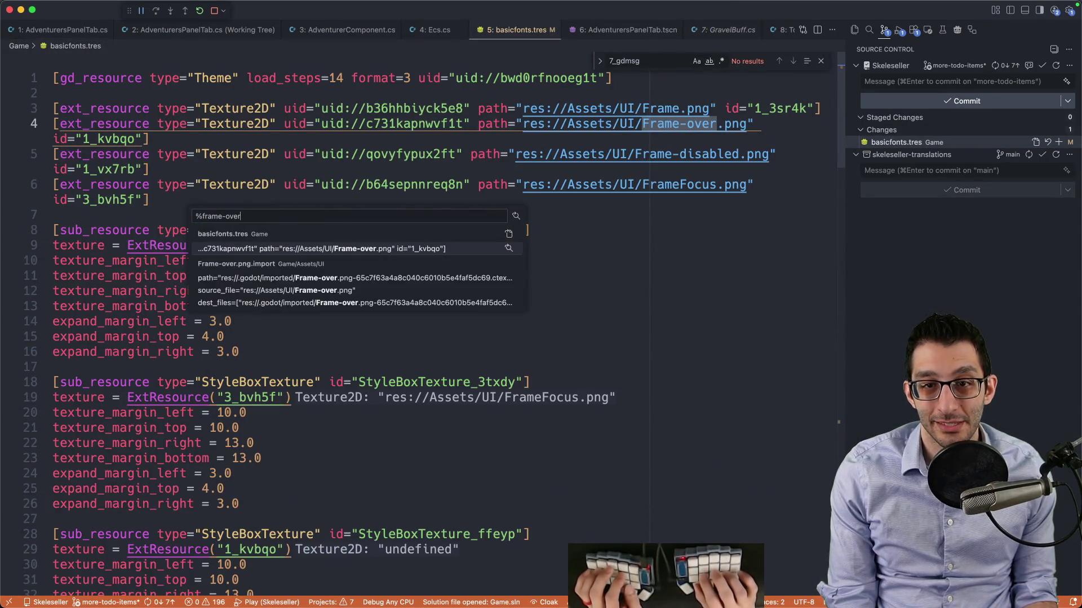
{"action": "key", "text": "Return"}
{"action": "key", "text": "super+p"}
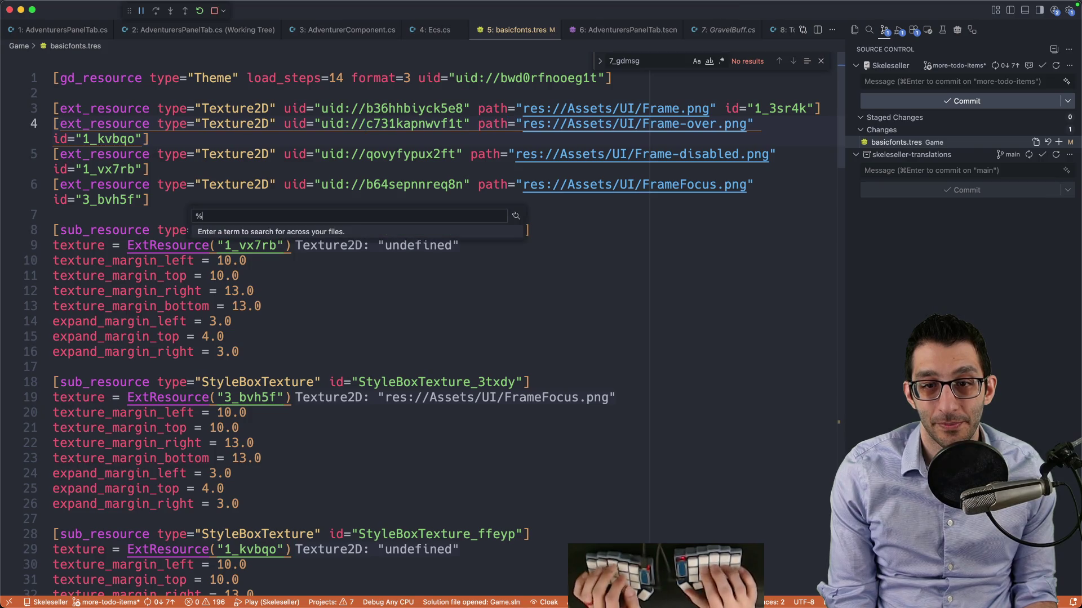
{"action": "type", "text": "%frame-over"}
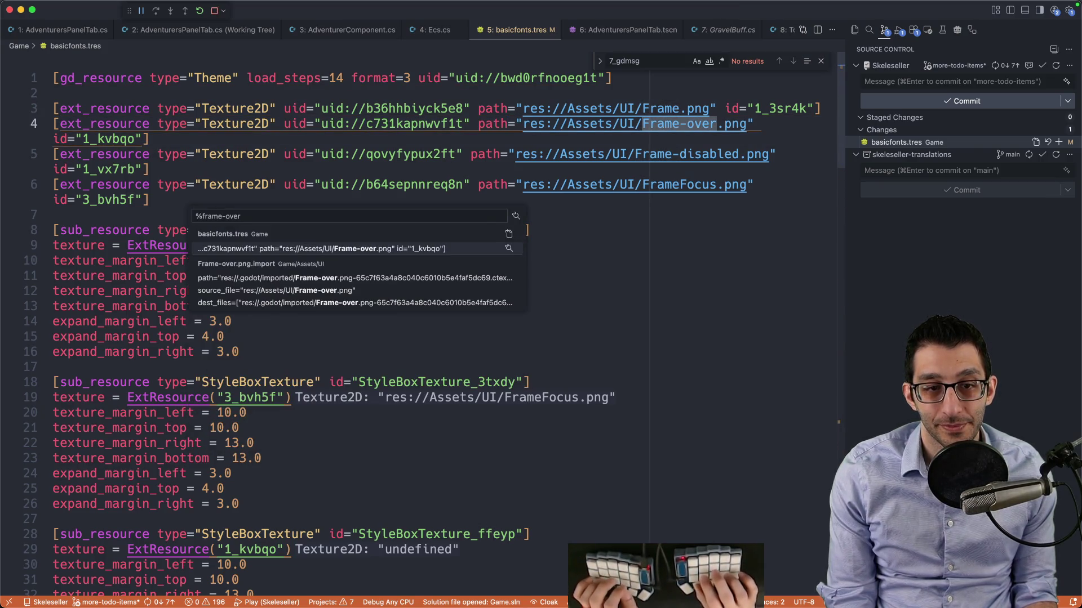
{"action": "key", "text": "Return"}
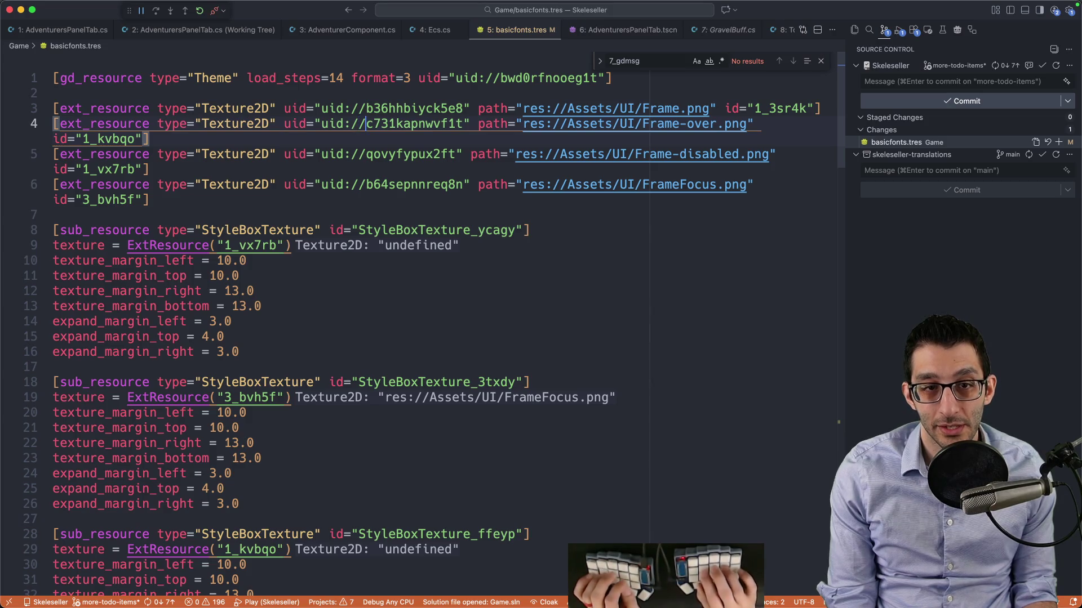
Locate the second use of texture id 1_kvbqo on line 29 of basicfonts.tres
{"action": "double_click", "coordinate": [108, 139]}
{"action": "key", "text": "super+f"}
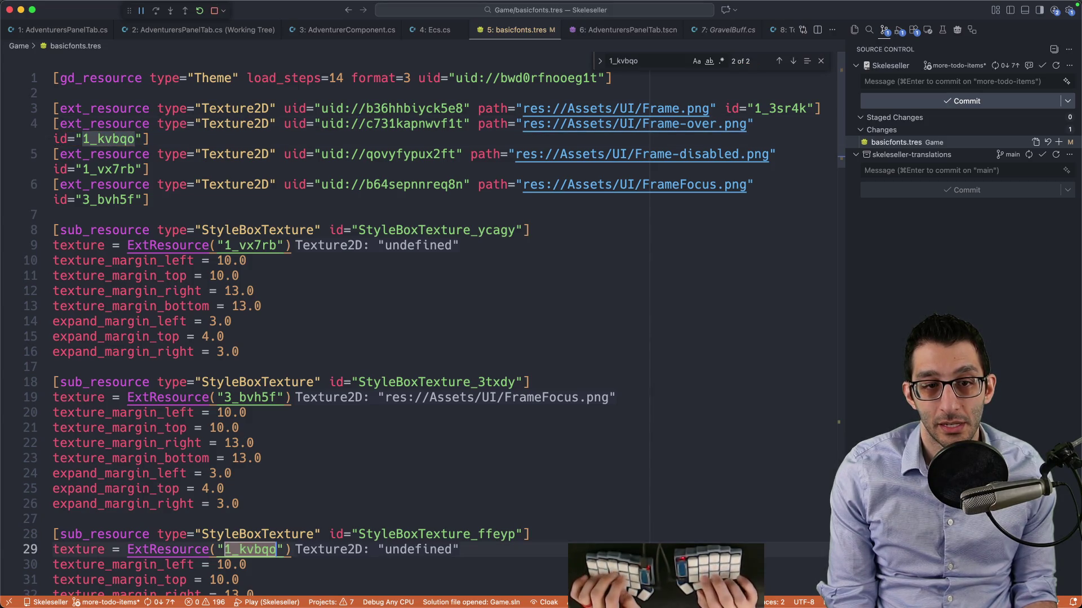
{"action": "key", "text": "Return"}
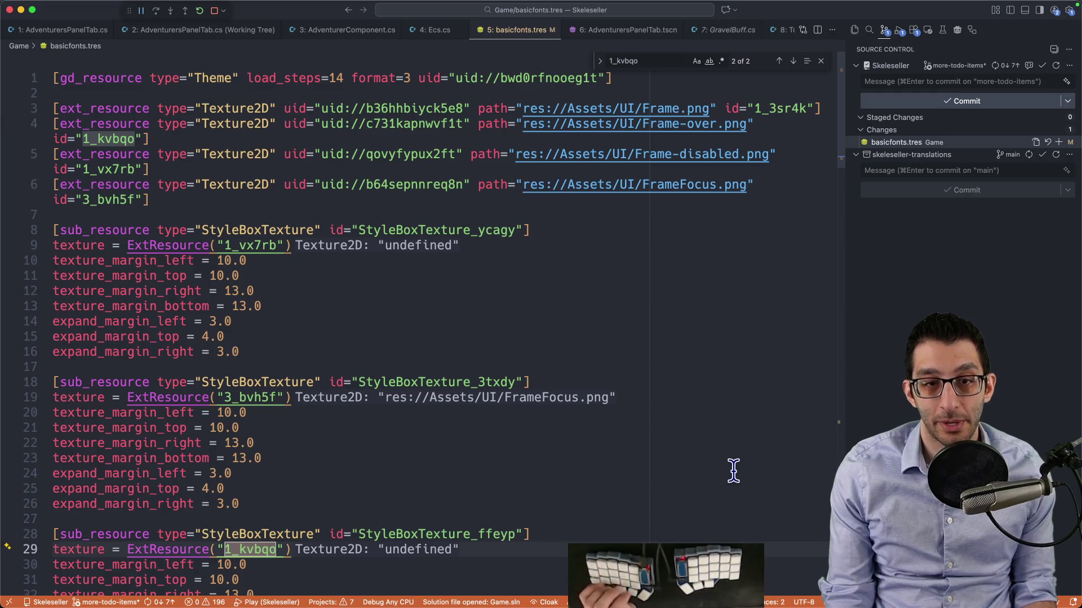
{"action": "mouse_move", "coordinate": [714, 580]}
{"action": "left_click", "coordinate": [661, 575]}
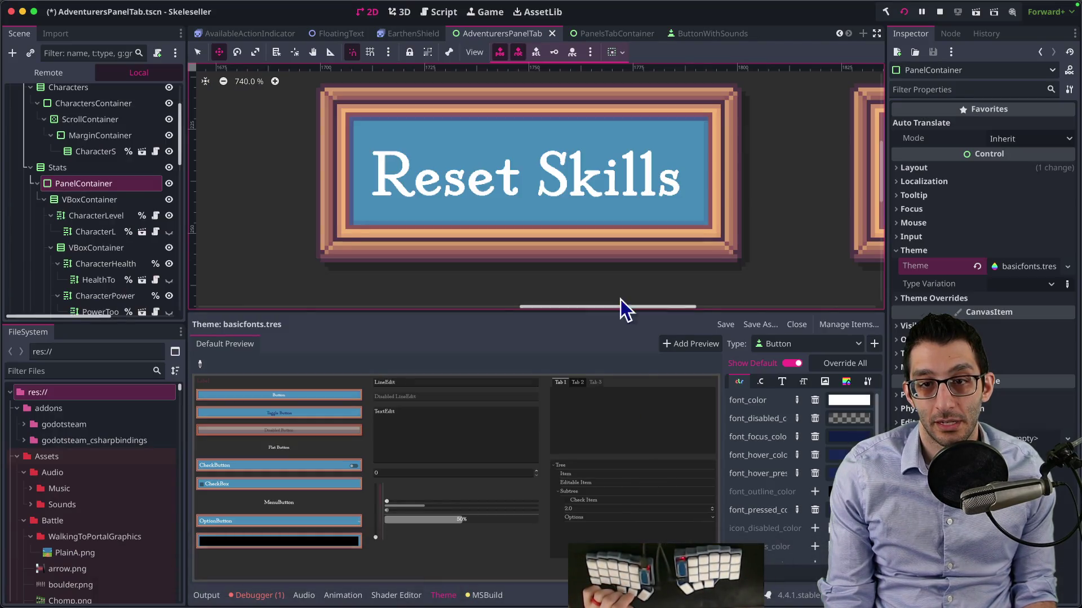
Zoom the canvas onto the Reset Skills and Debug +1 buttons and run the game with F5
{"action": "scroll", "coordinate": [601, 257], "scroll_direction": "down", "scroll_amount": 5}
{"action": "scroll", "coordinate": [594, 261], "scroll_direction": "up", "scroll_amount": 5}
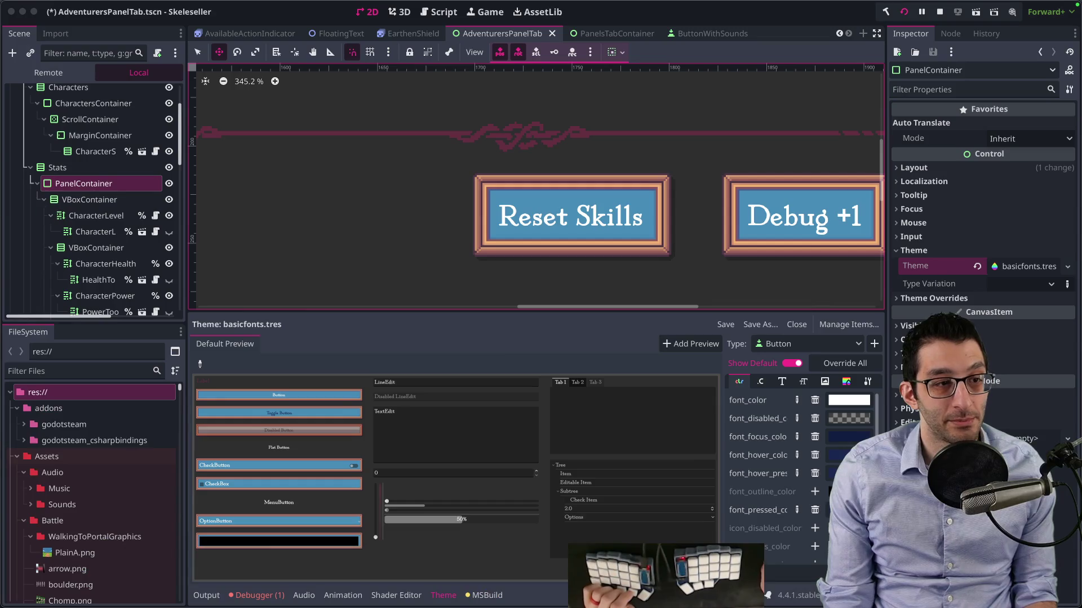
{"action": "key", "text": "F5"}
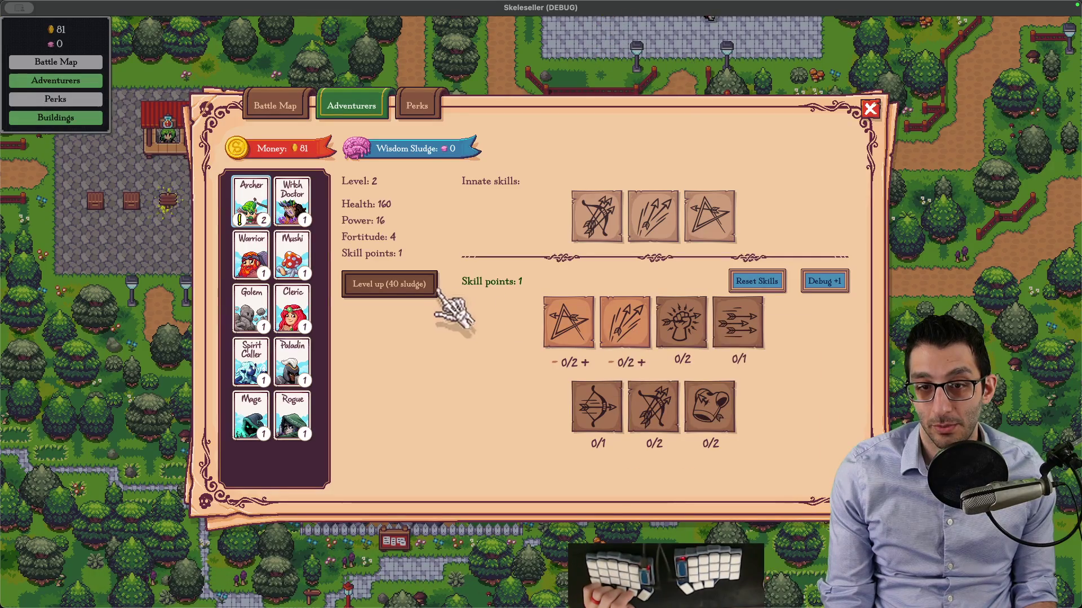
{"action": "mouse_move", "coordinate": [398, 285]}
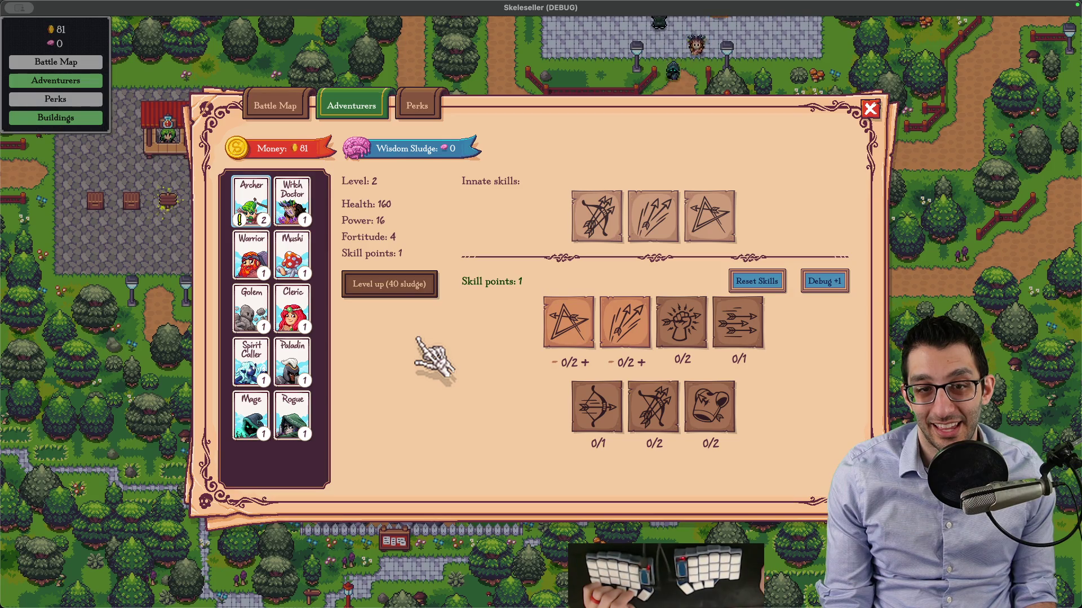
{"action": "left_click", "coordinate": [501, 574]}
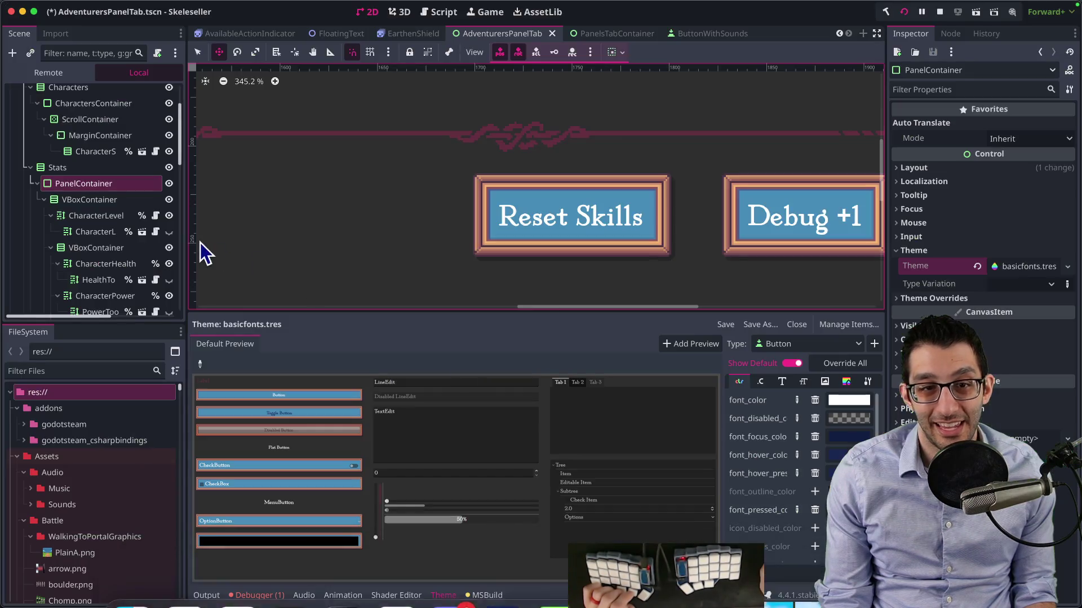
Clear PanelContainer's basicfonts.tres theme, save the AdventurersPanelTab scene, and run the game
{"action": "left_click", "coordinate": [977, 265]}
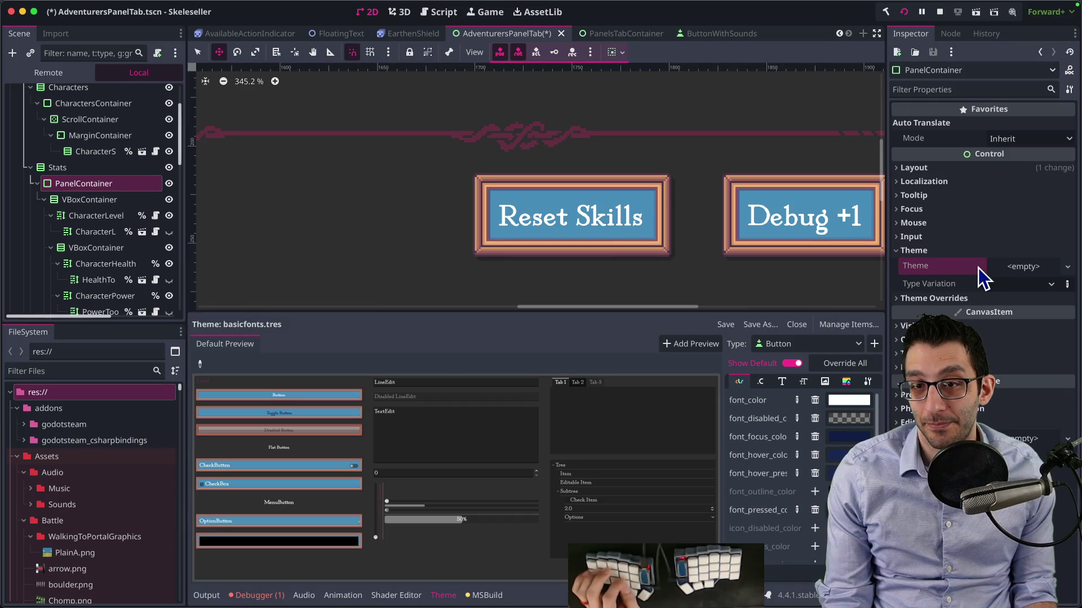
{"action": "key", "text": "super+s"}
{"action": "scroll", "coordinate": [699, 265], "scroll_direction": "down", "scroll_amount": 10}
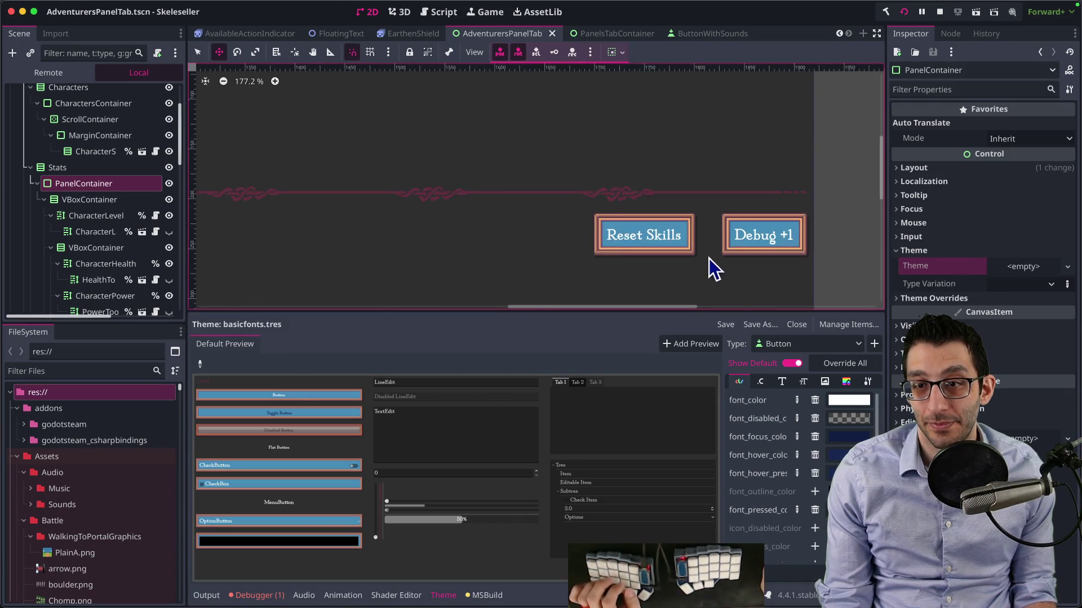
{"action": "left_click", "coordinate": [110, 201]}
{"action": "left_click", "coordinate": [95, 169]}
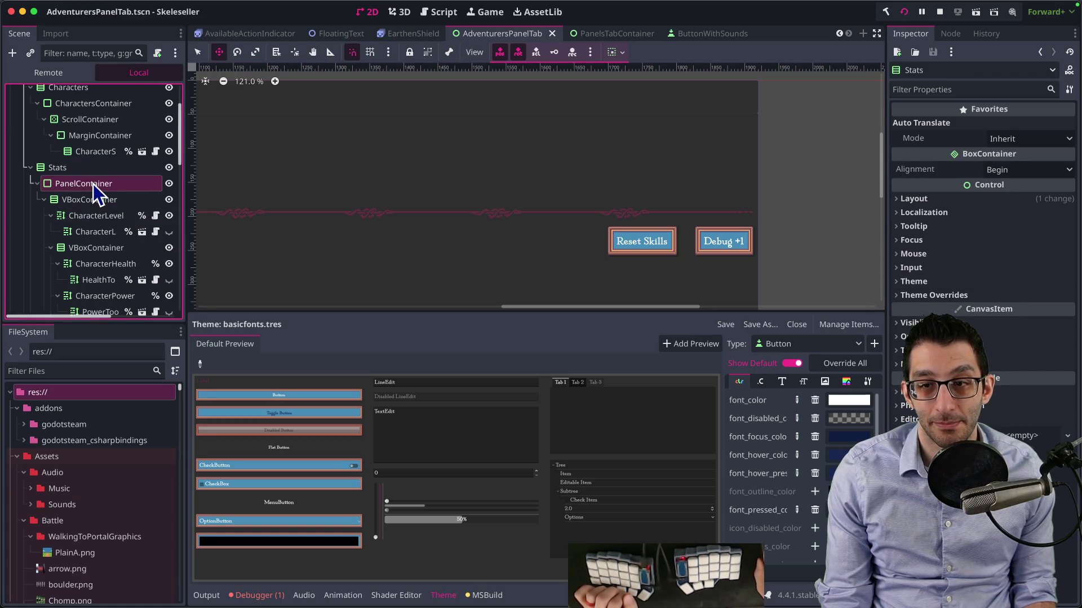
{"action": "left_click", "coordinate": [93, 184]}
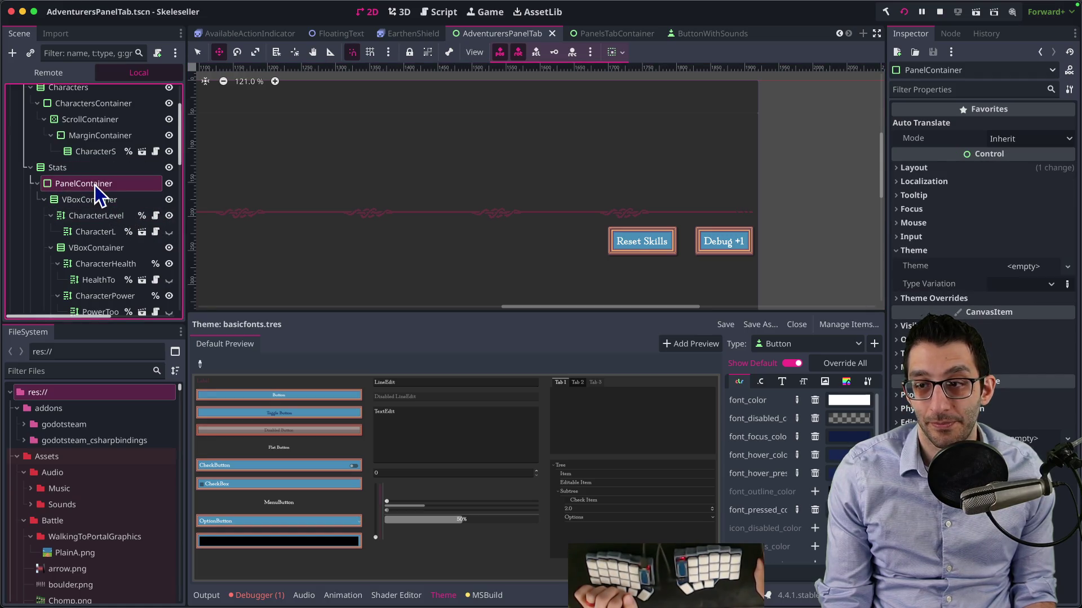
{"action": "left_click", "coordinate": [904, 18]}
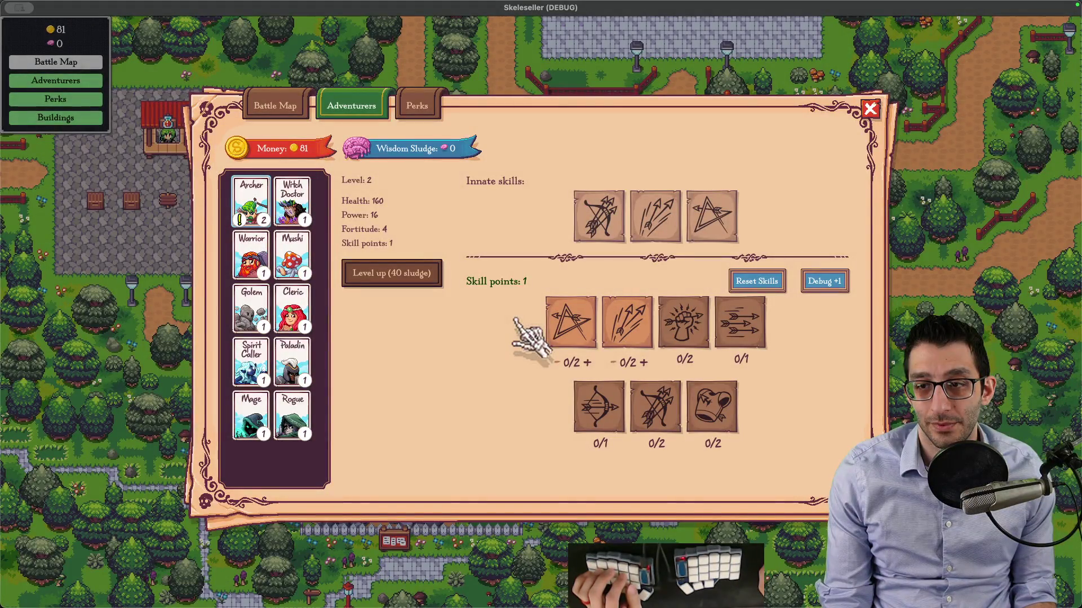
Search the project for '%basicfonts.tres' and open its reference in AdventurersPanelTab.tscn
{"action": "mouse_move", "coordinate": [660, 585]}
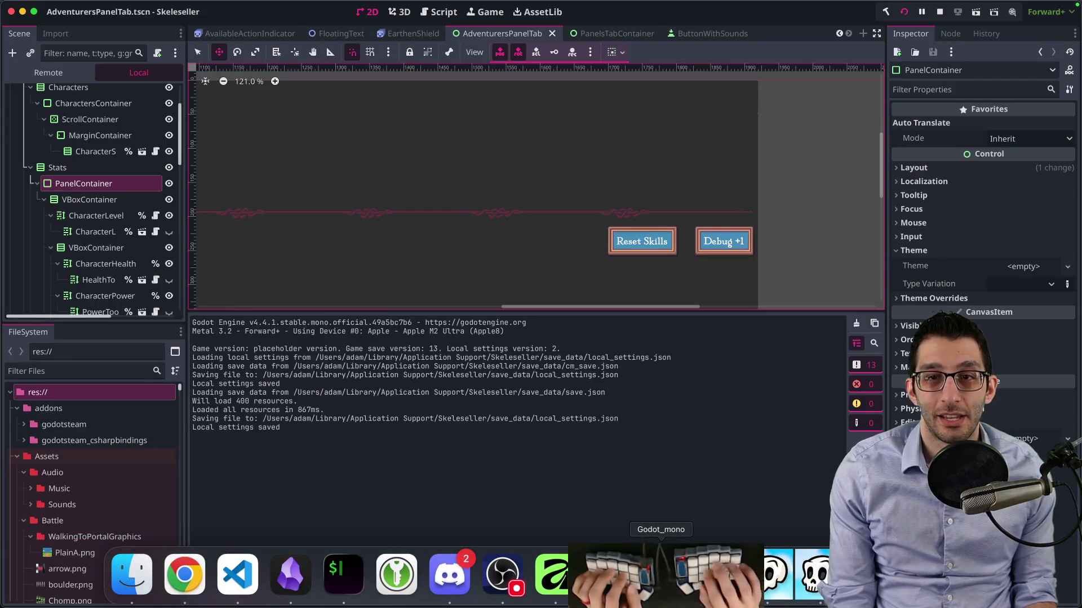
{"action": "key", "text": "super+Tab"}
{"action": "key", "text": "super+p"}
{"action": "type", "text": "%basicfonts.tres"}
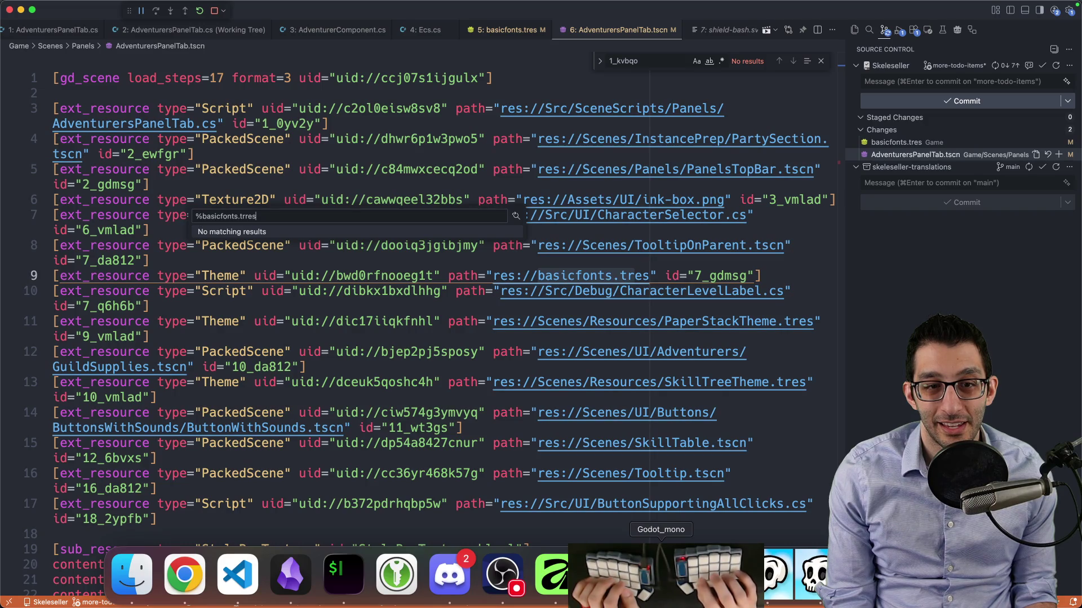
{"action": "key", "text": "BackSpace"}
{"action": "key", "text": "BackSpace"}
{"action": "key", "text": "BackSpace"}
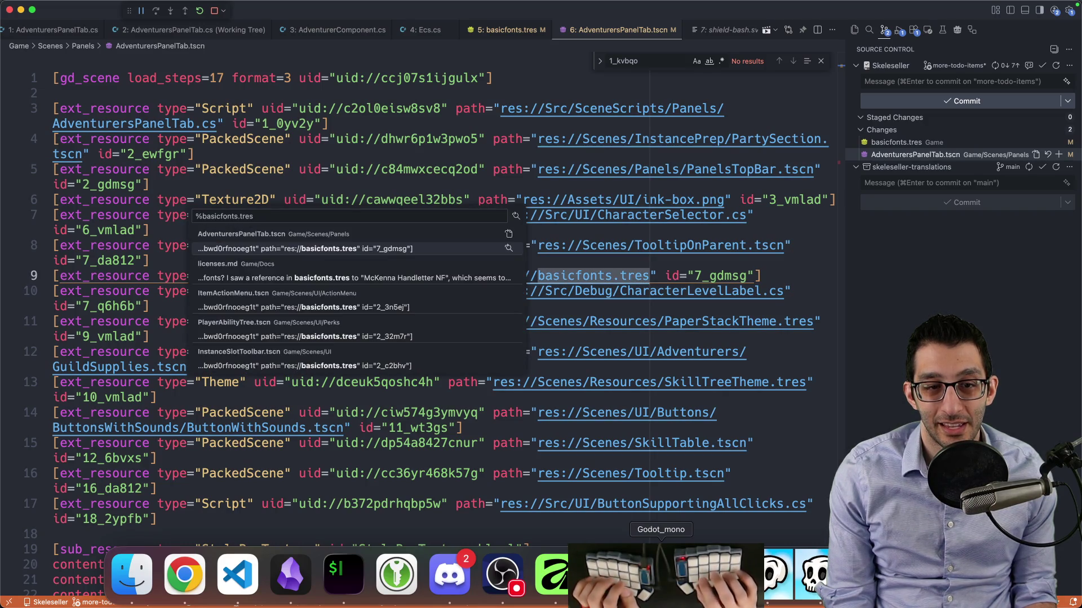
{"action": "key", "text": "Return"}
Step through the 7_gdmsg matches, finding the GuildSupplies and Skills nodes
{"action": "key", "text": "super+f"}
{"action": "key", "text": "Return"}
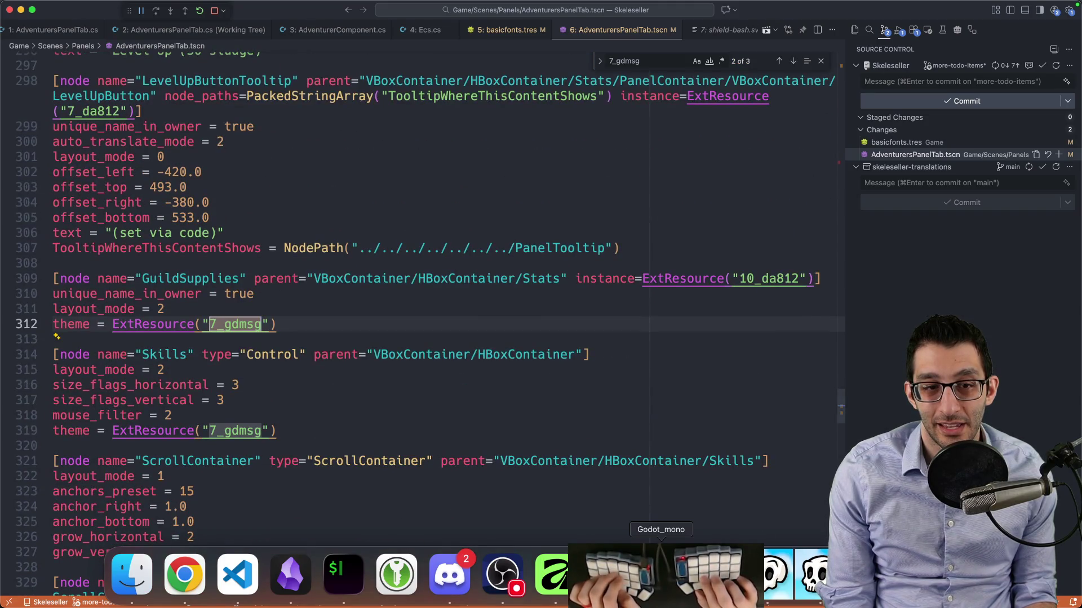
{"action": "key", "text": "Return"}
{"action": "key", "text": "Return"}
{"action": "key", "text": "shift+Return"}
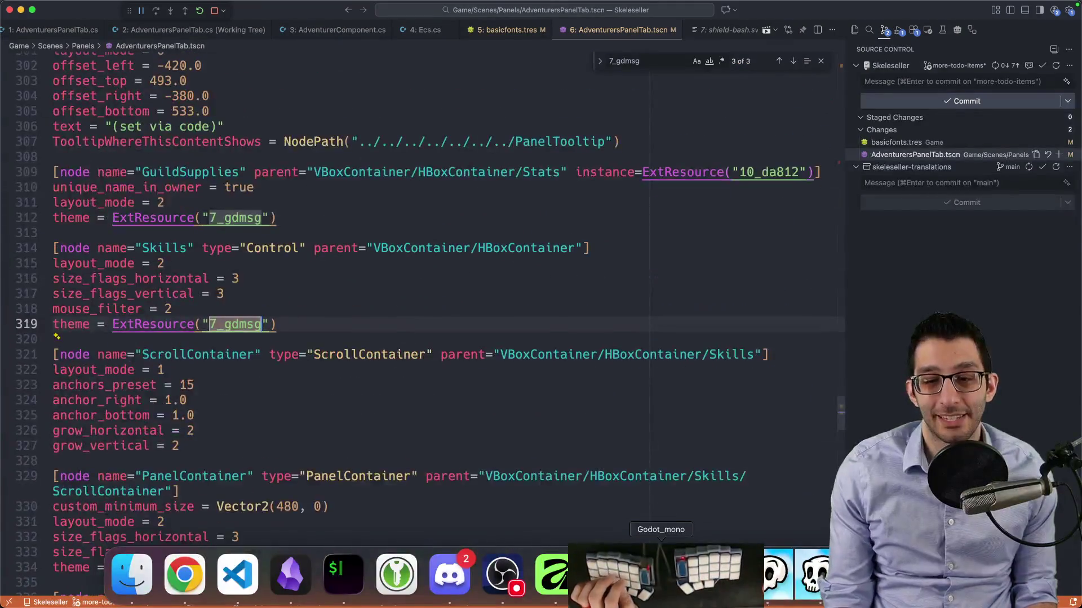
{"action": "key", "text": "super+Tab"}
{"action": "scroll", "coordinate": [110, 219], "scroll_direction": "down", "scroll_amount": 10}
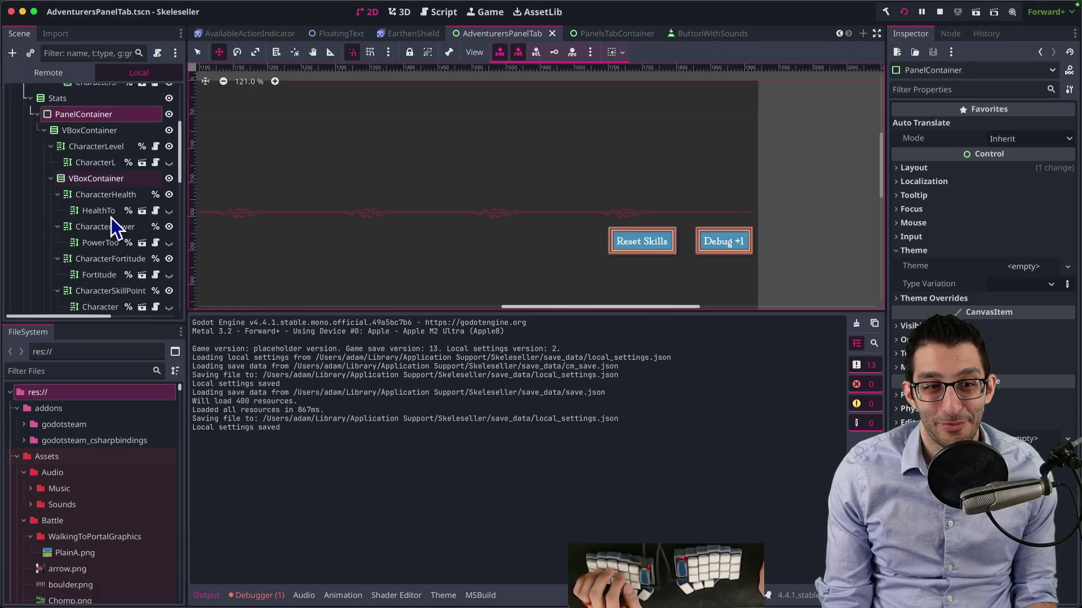
Clear the Skills node's basicfonts.tres theme, then save and run the game
{"action": "scroll", "coordinate": [107, 232], "scroll_direction": "down", "scroll_amount": 3}
{"action": "left_click", "coordinate": [124, 228]}
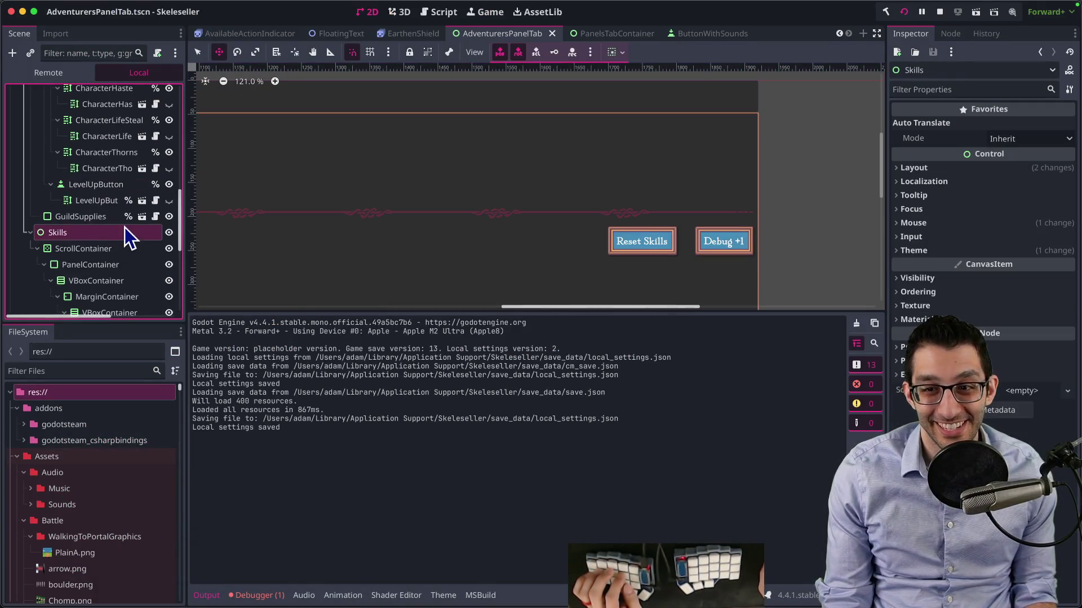
{"action": "left_click", "coordinate": [977, 266]}
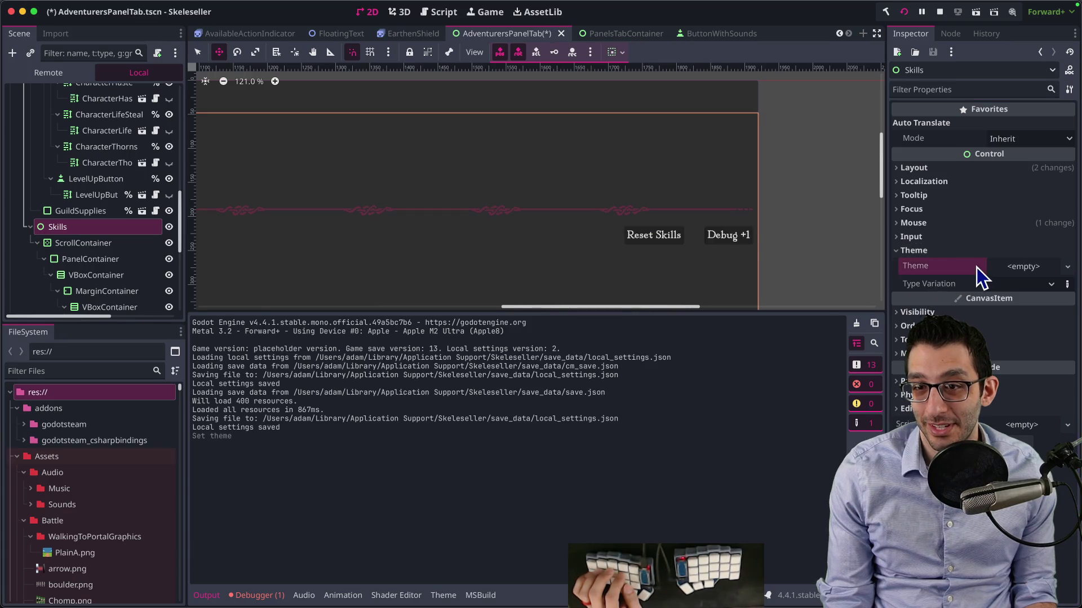
{"action": "scroll", "coordinate": [749, 259], "scroll_direction": "down", "scroll_amount": 5}
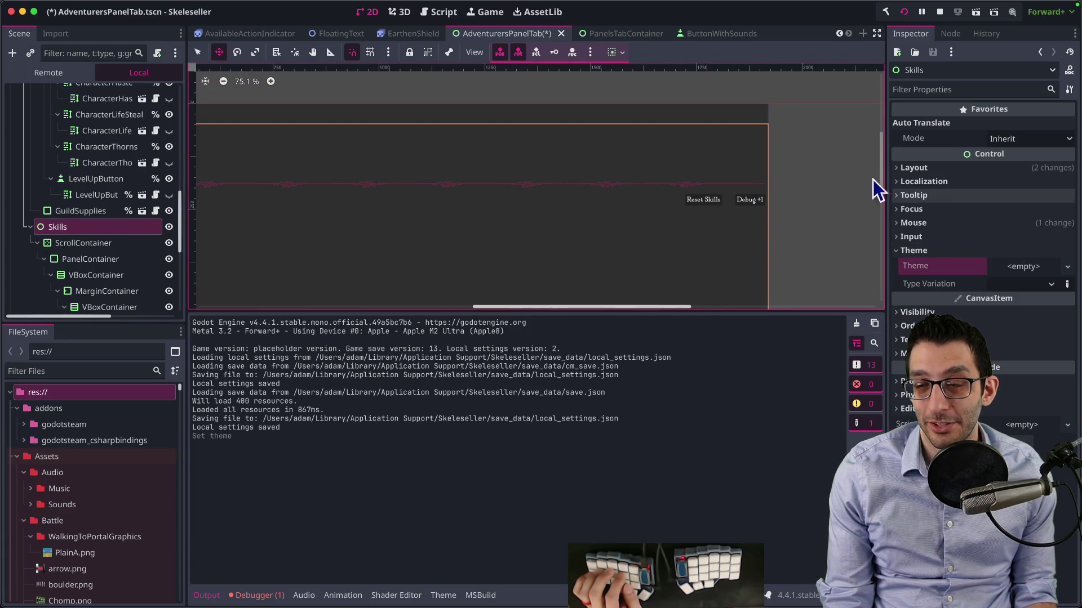
{"action": "key", "text": "super+b"}
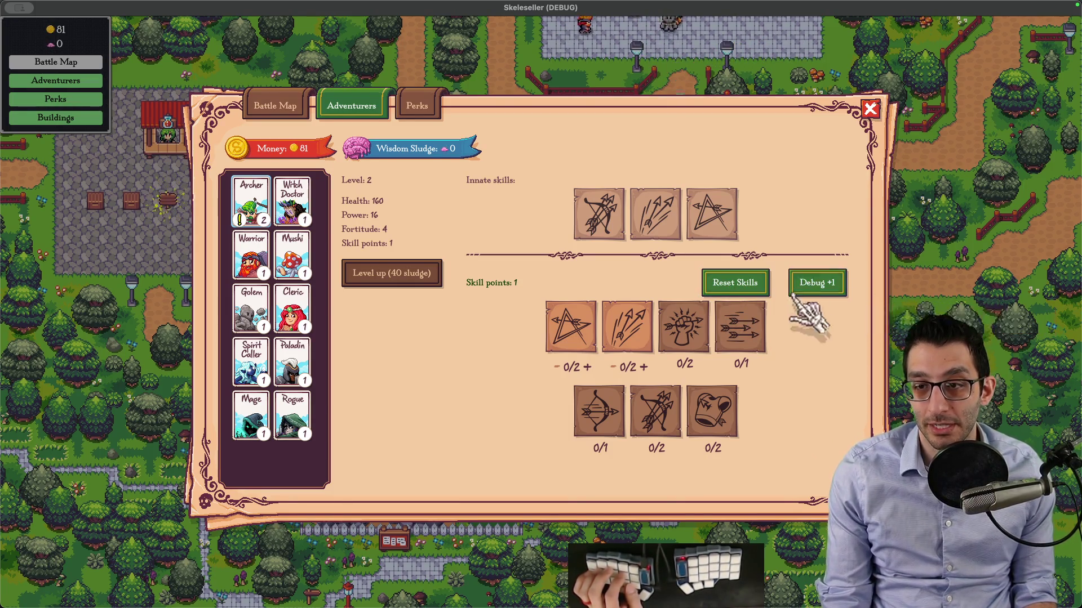
Change IsDebug in FeatureFlags.cs to 'false; //OS.HasFeature("debug");' and restart the game
{"action": "key", "text": "super+Tab"}
{"action": "key", "text": "super+p"}
{"action": "type", "text": "featureflags"}
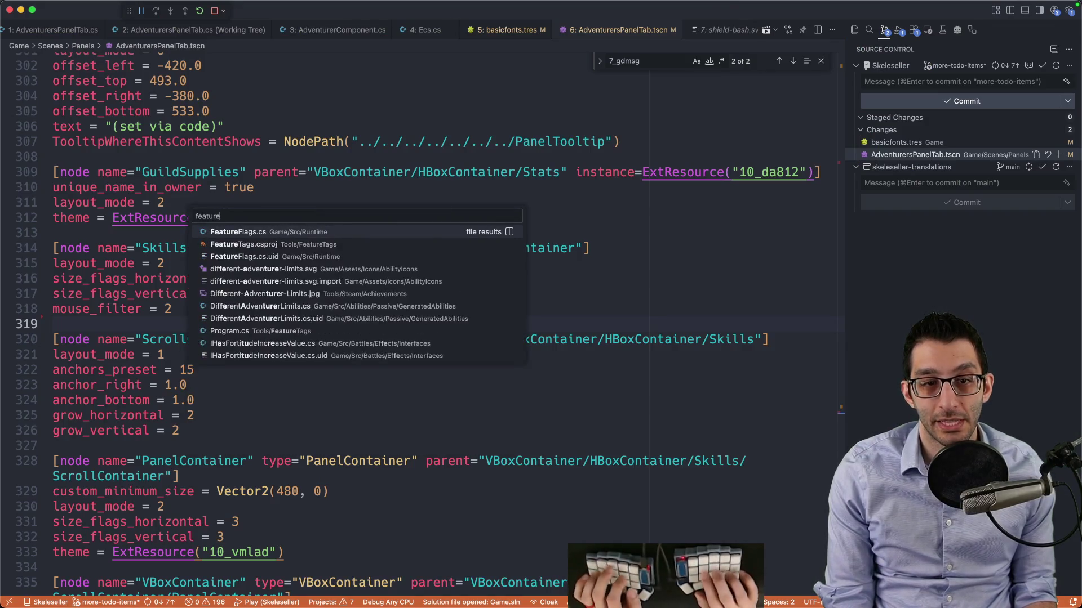
{"action": "key", "text": "Return"}
{"action": "left_click", "coordinate": [128, 253]}
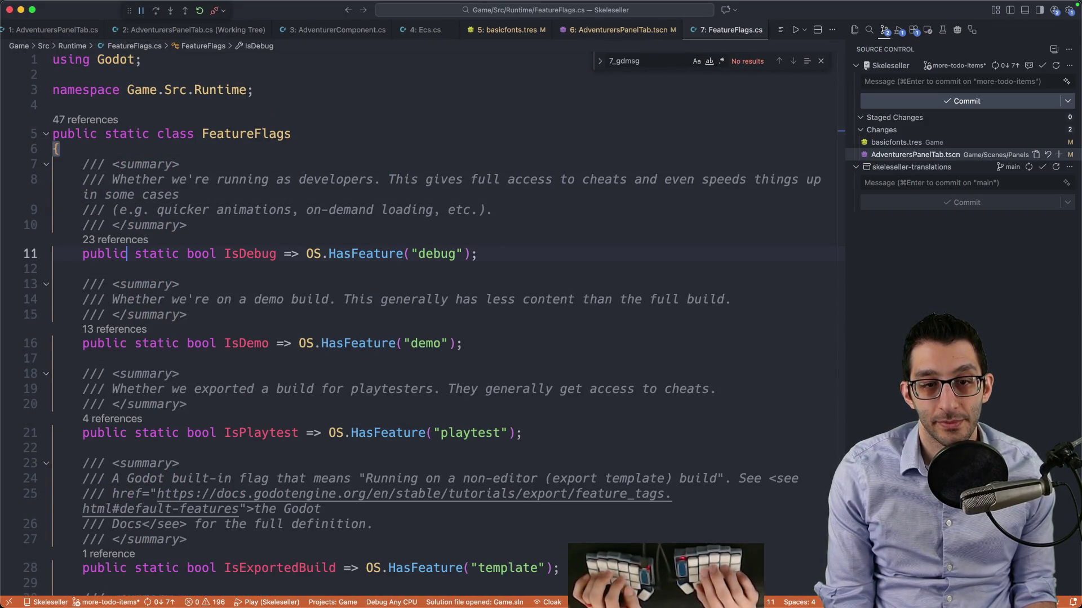
{"action": "key", "text": "alt+Left"}
{"action": "type", "text": "false; //"}
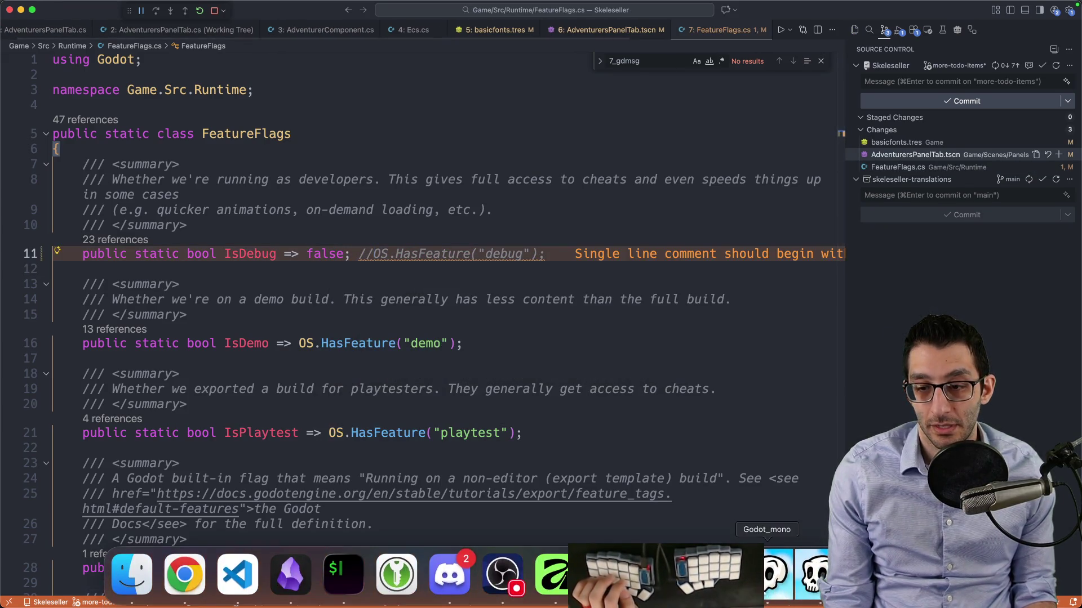
{"action": "left_click", "coordinate": [714, 590]}
{"action": "left_click", "coordinate": [905, 12]}
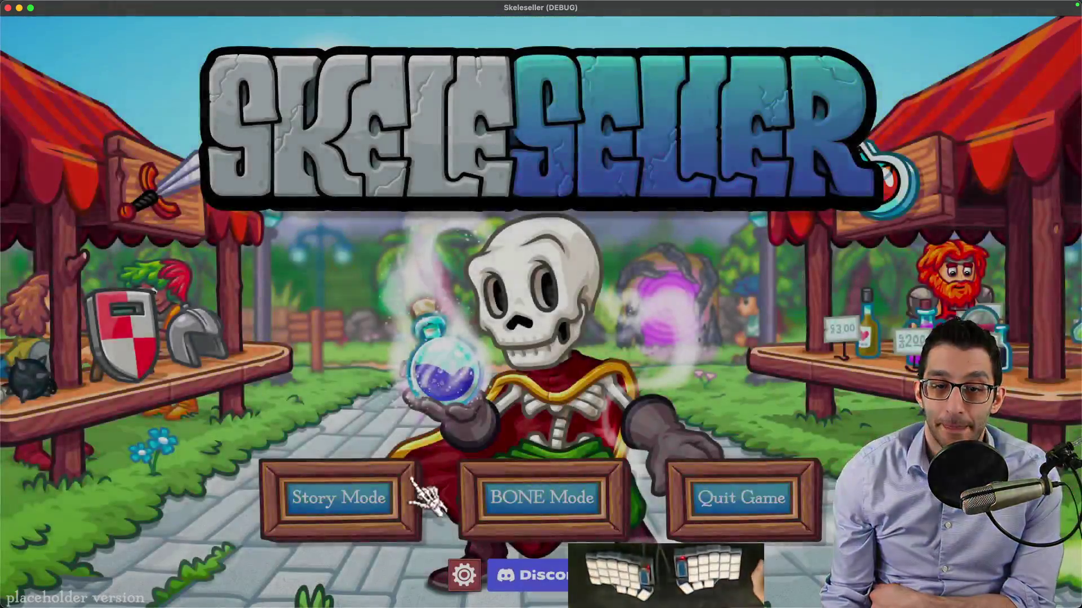
Start Story Mode, continue the saved game, and close the Adventurers panel
{"action": "left_click", "coordinate": [419, 490]}
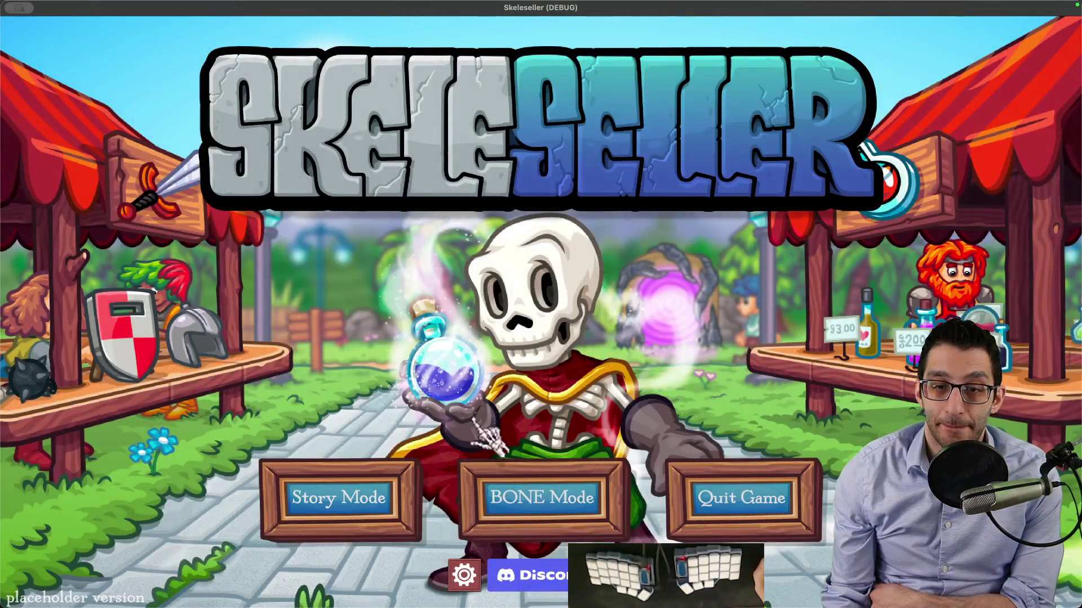
{"action": "left_click", "coordinate": [545, 342]}
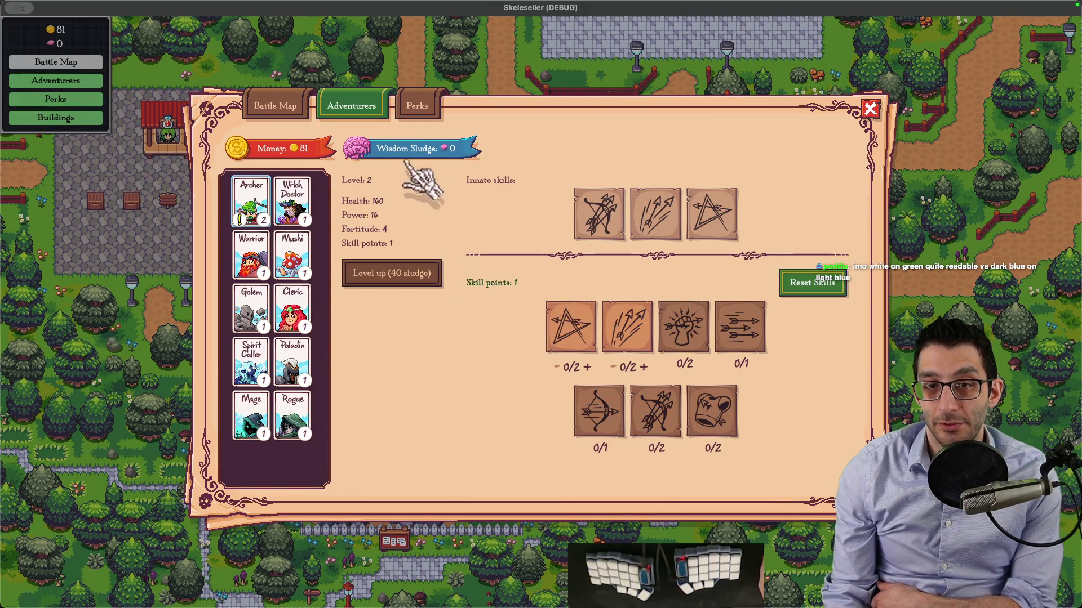
{"action": "mouse_move", "coordinate": [457, 148]}
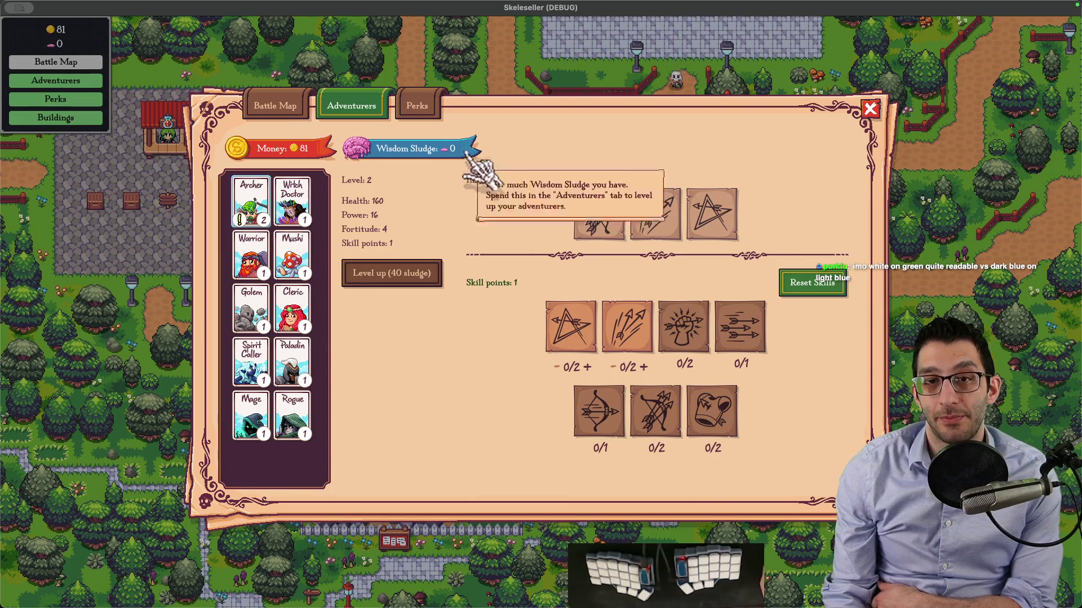
{"action": "mouse_move", "coordinate": [394, 282]}
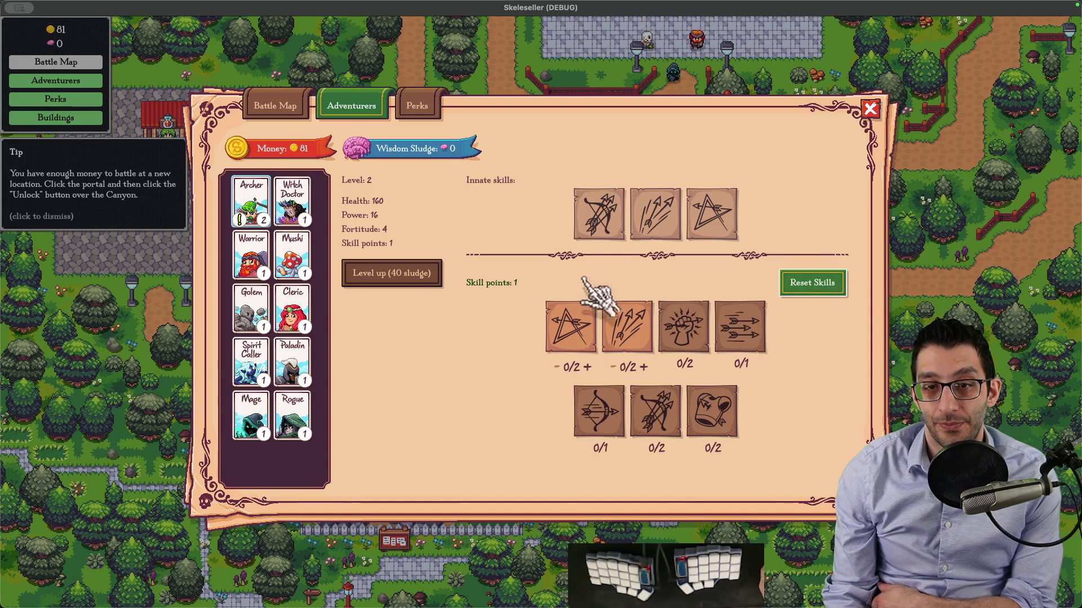
{"action": "left_click", "coordinate": [157, 301]}
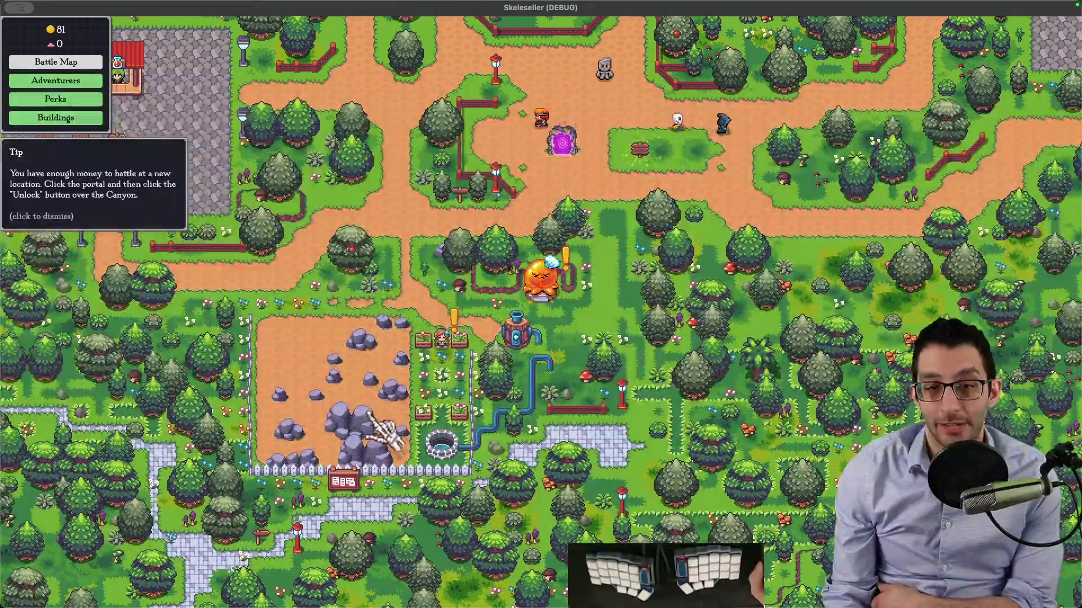
Save the current game from Skeleseller's pause menu
{"action": "mouse_move", "coordinate": [72, 35]}
{"action": "key", "text": "Escape"}
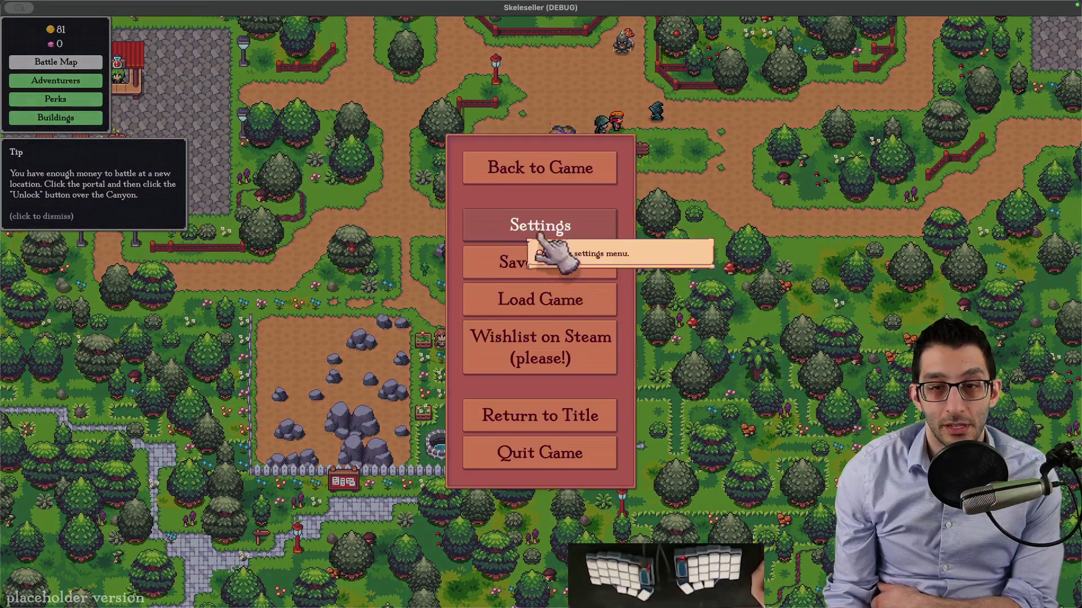
{"action": "left_click", "coordinate": [564, 267]}
Open save.json from the save_data terminal and set WisdomSludge on line 78 to 10000
{"action": "key", "text": "super+Tab"}
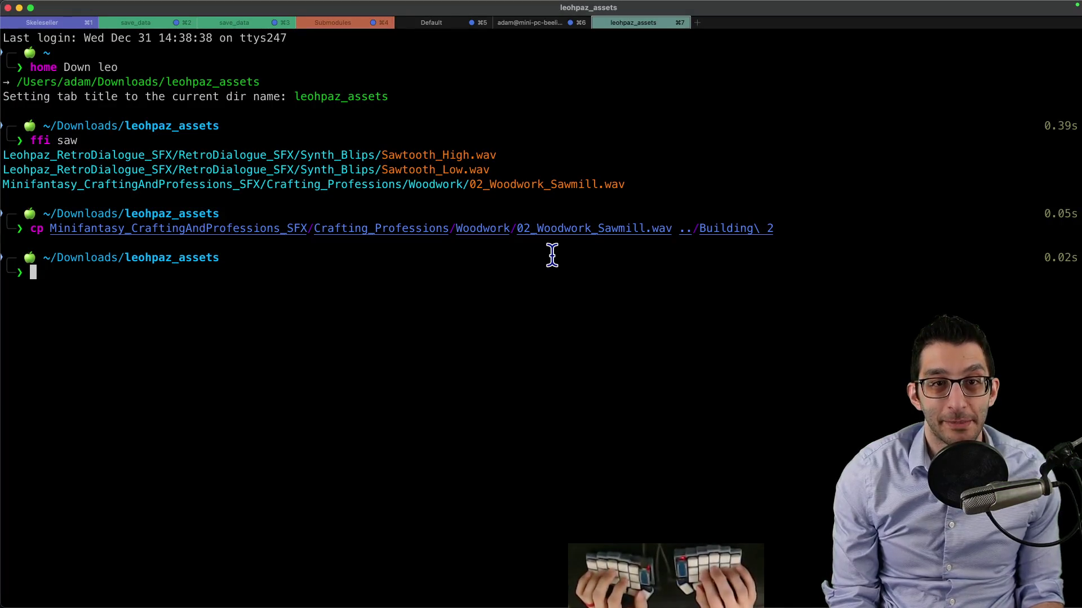
{"action": "key", "text": "super+1"}
{"action": "key", "text": "super+3"}
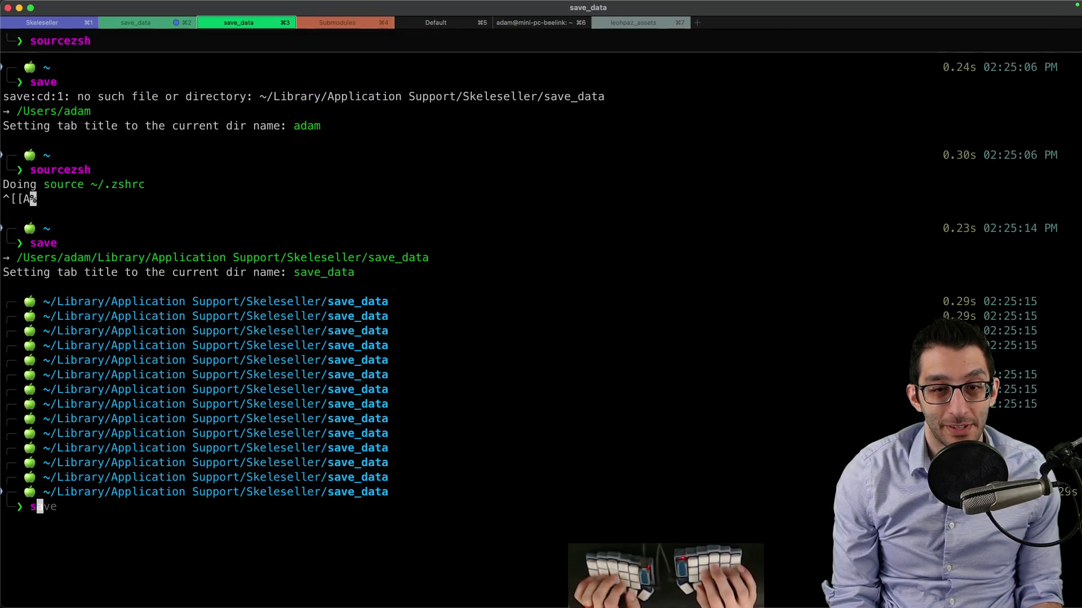
{"action": "type", "text": "s save"}
{"action": "key", "text": "Right"}
{"action": "key", "text": "Return"}
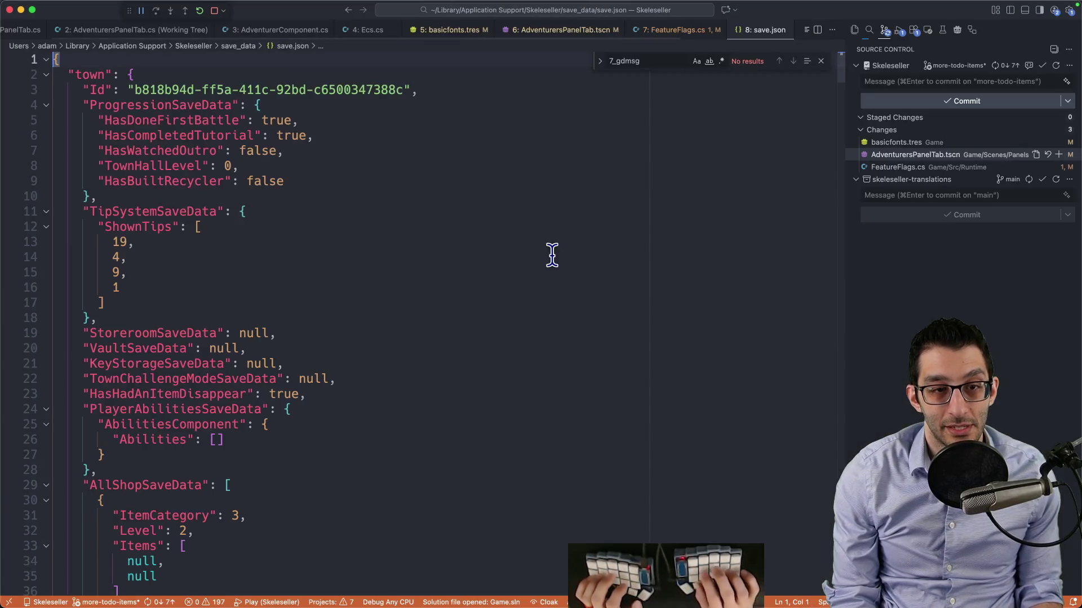
{"action": "key", "text": "super+f"}
{"action": "type", "text": "wisdom"}
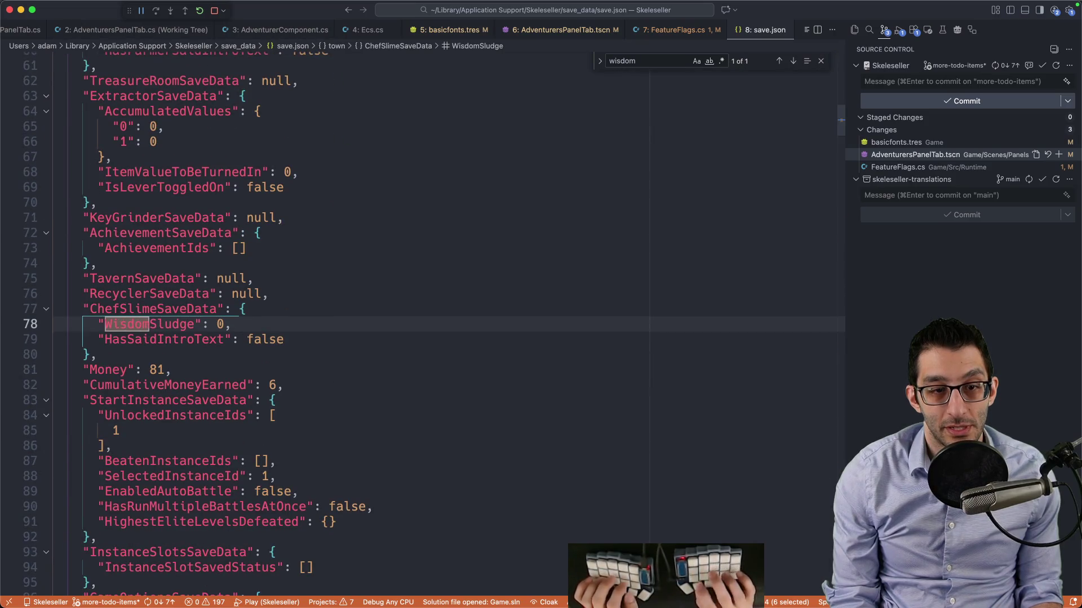
{"action": "key", "text": "Escape"}
{"action": "left_click", "coordinate": [224, 324]}
{"action": "type", "text": "1000"}
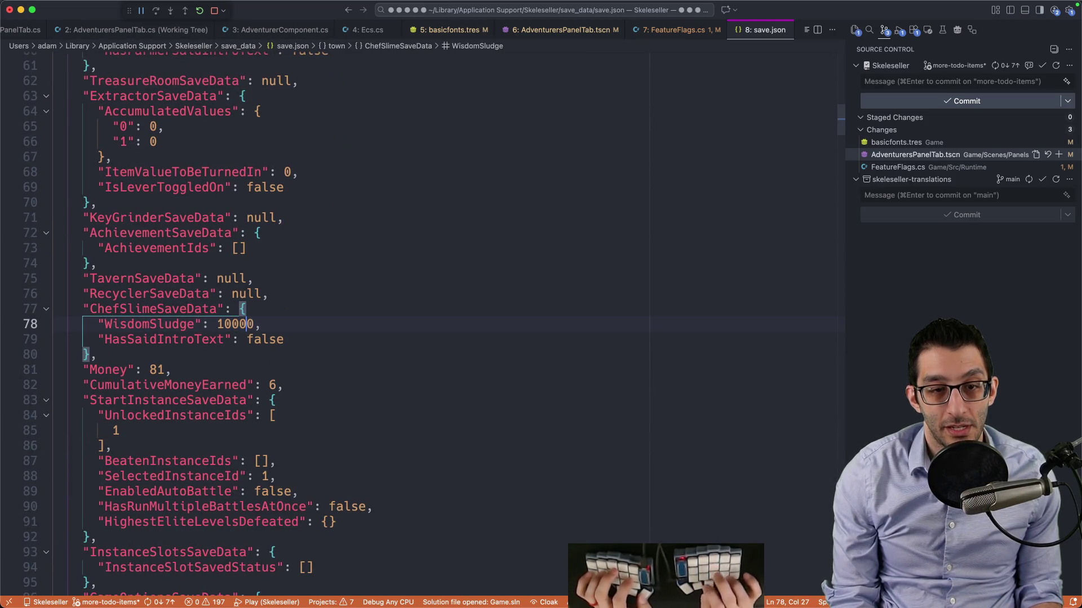
Reload the save in Skeleseller to get 10000 Wisdom Sludge
{"action": "key", "text": "super+Tab"}
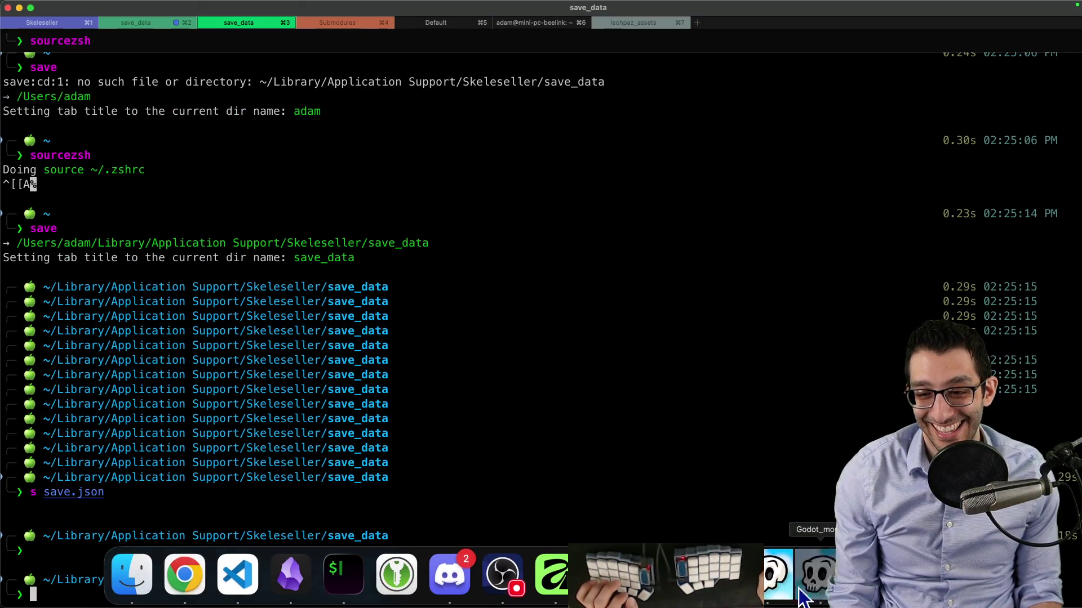
{"action": "left_click", "coordinate": [776, 589]}
{"action": "left_click", "coordinate": [572, 305]}
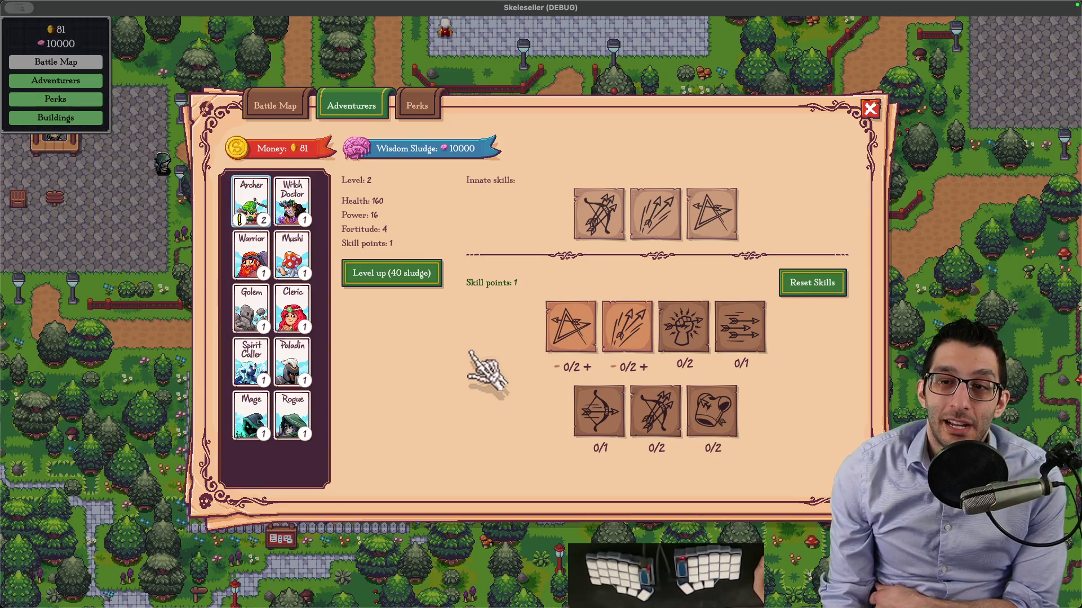
{"action": "mouse_move", "coordinate": [496, 287]}
{"action": "mouse_move", "coordinate": [714, 571]}
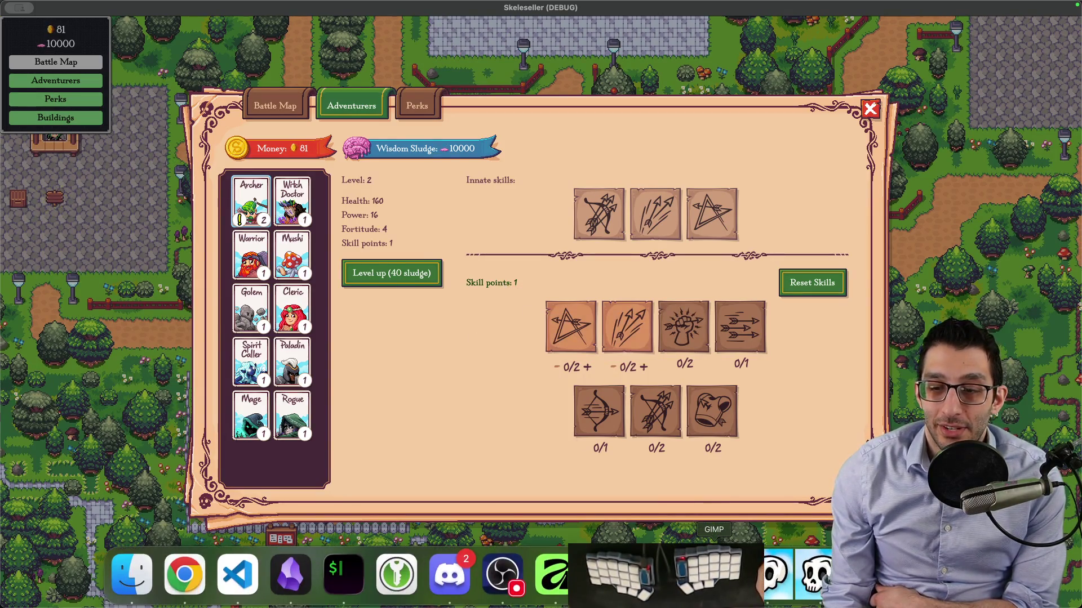
{"action": "left_click", "coordinate": [661, 572]}
{"action": "scroll", "coordinate": [130, 214], "scroll_direction": "up", "scroll_amount": 3}
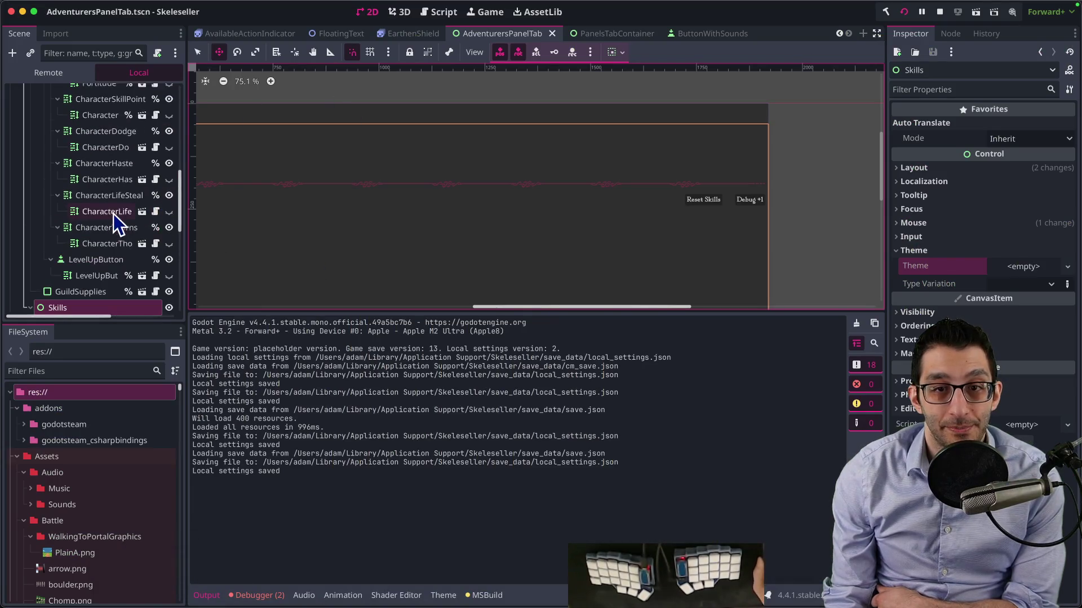
{"action": "scroll", "coordinate": [394, 183], "scroll_direction": "left", "scroll_amount": 5}
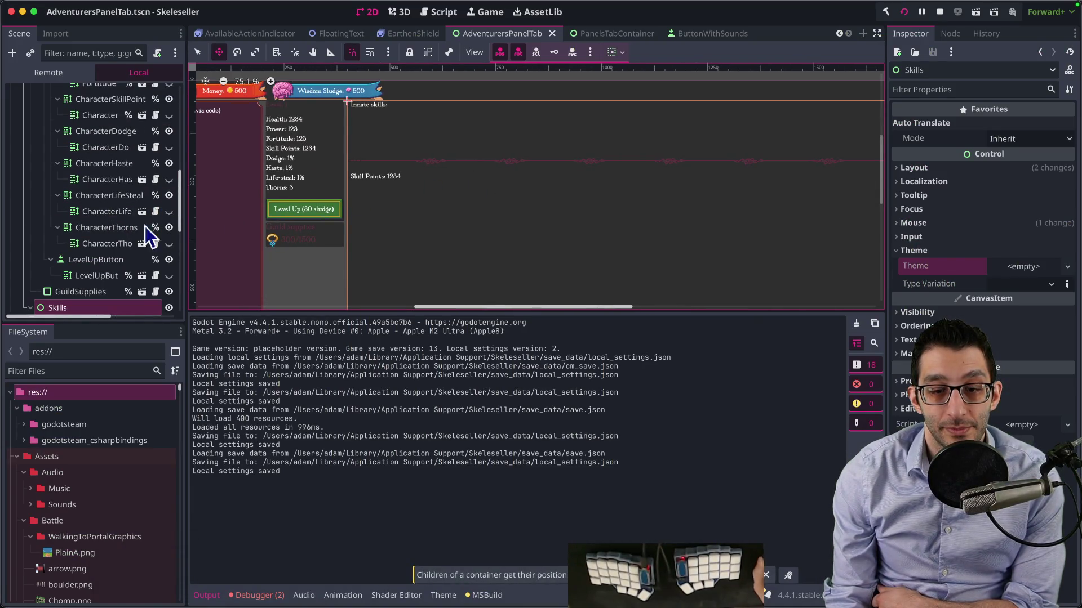
{"action": "left_click", "coordinate": [110, 227]}
{"action": "scroll", "coordinate": [113, 222], "scroll_direction": "up", "scroll_amount": 6}
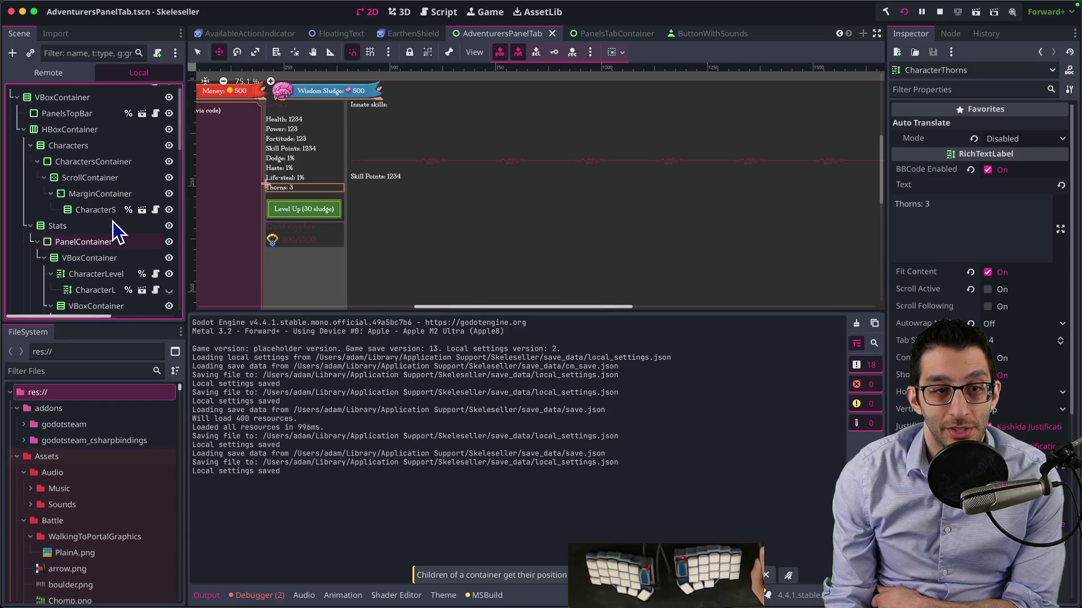
{"action": "scroll", "coordinate": [113, 225], "scroll_direction": "down", "scroll_amount": 8}
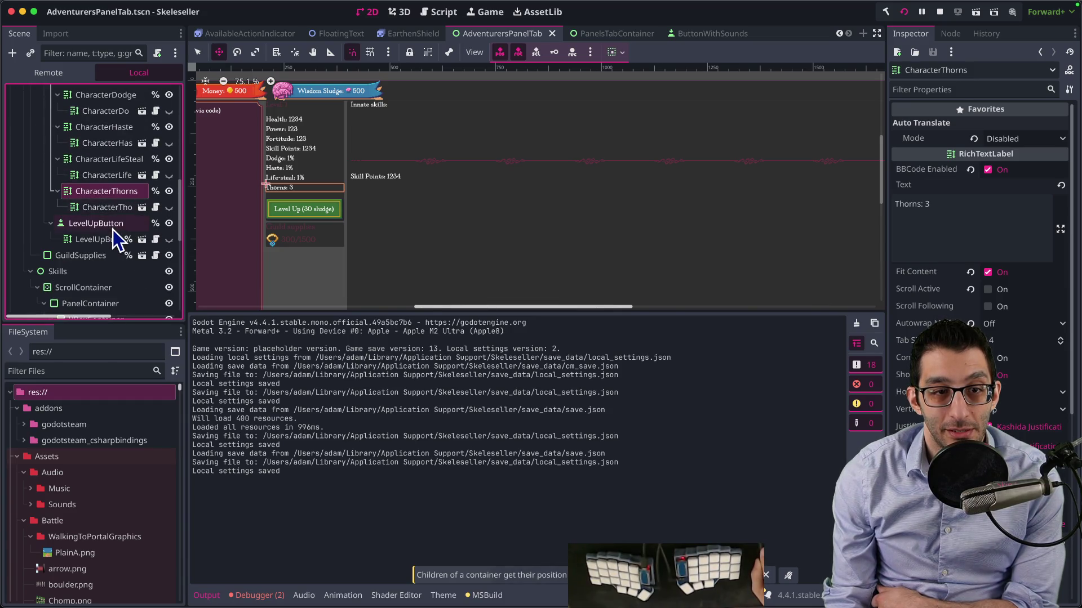
{"action": "scroll", "coordinate": [113, 230], "scroll_direction": "down", "scroll_amount": 5}
{"action": "left_click", "coordinate": [116, 210]}
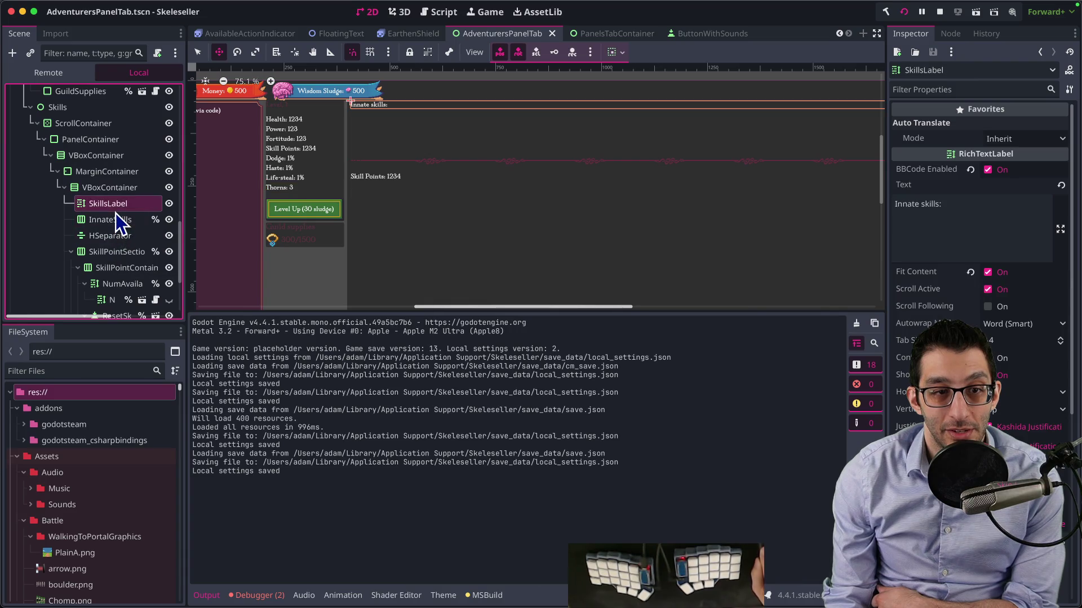
{"action": "scroll", "coordinate": [120, 248], "scroll_direction": "down", "scroll_amount": 2}
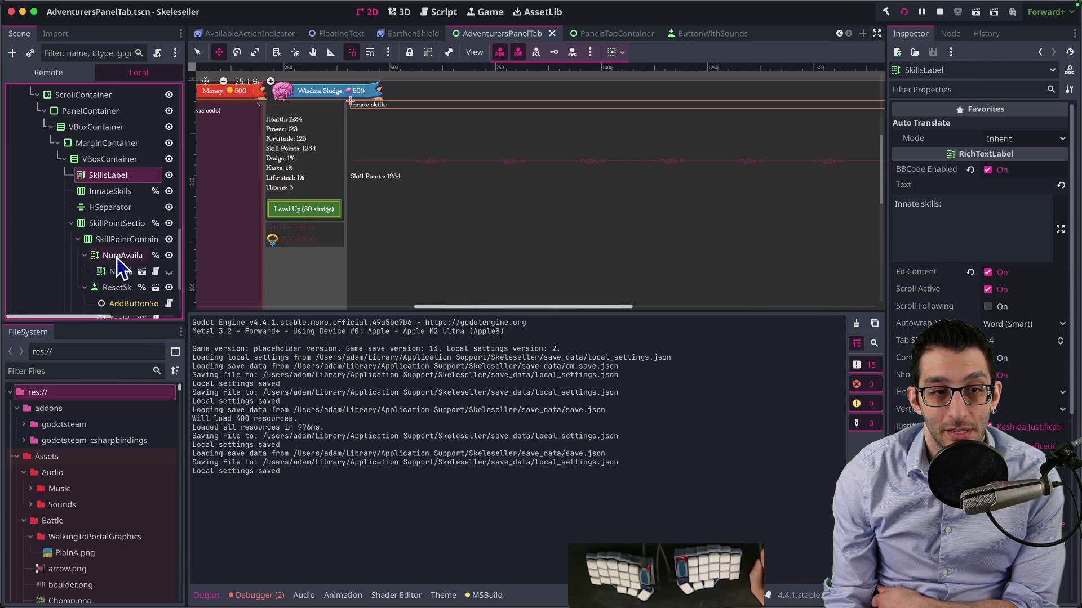
{"action": "left_click", "coordinate": [122, 257]}
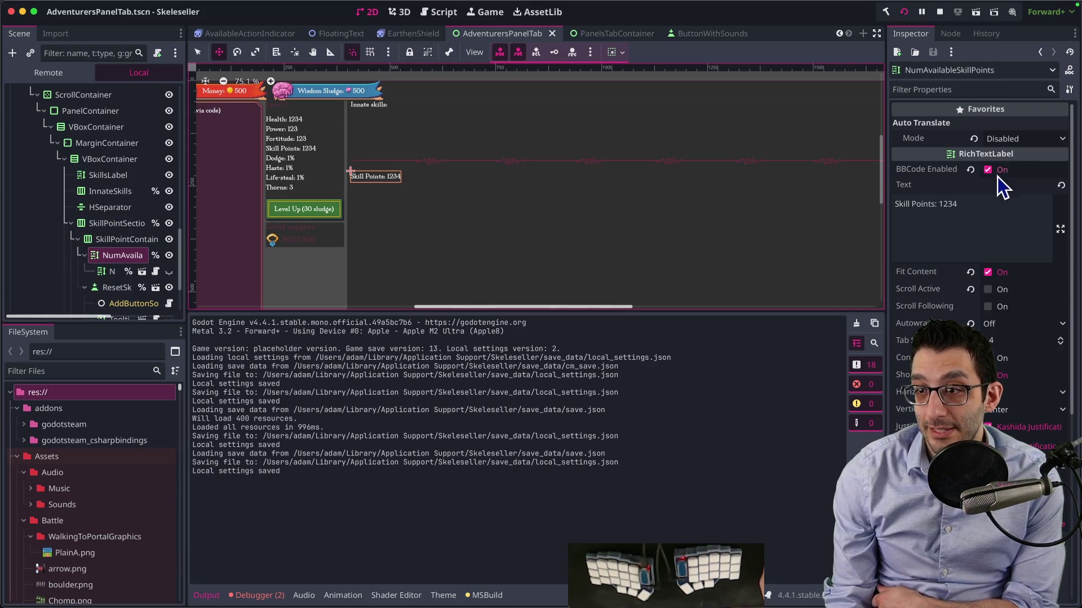
{"action": "scroll", "coordinate": [996, 283], "scroll_direction": "down", "scroll_amount": 5}
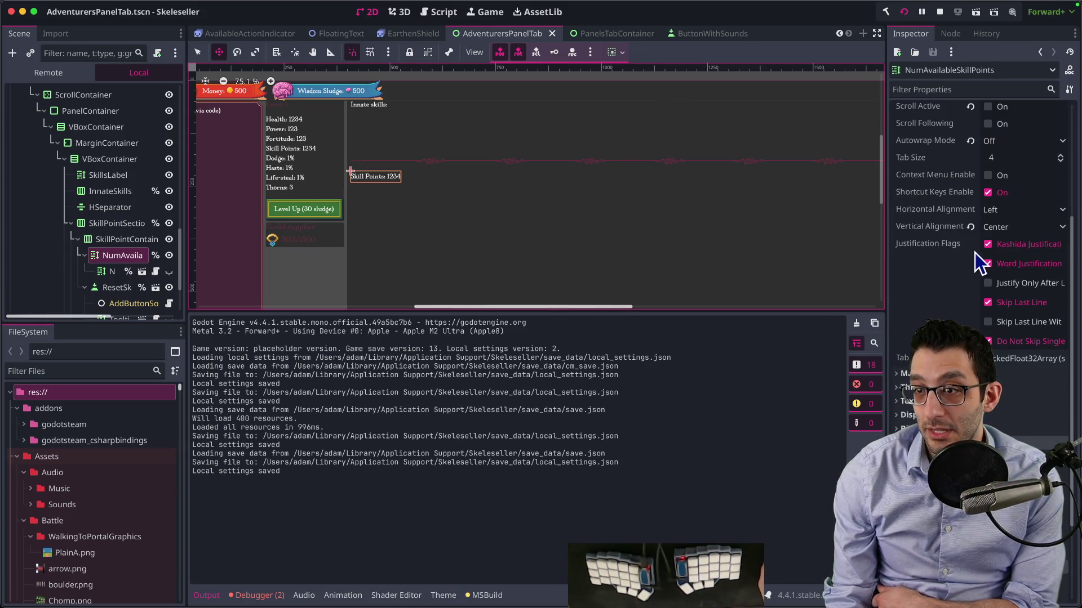
{"action": "left_click", "coordinate": [819, 588]}
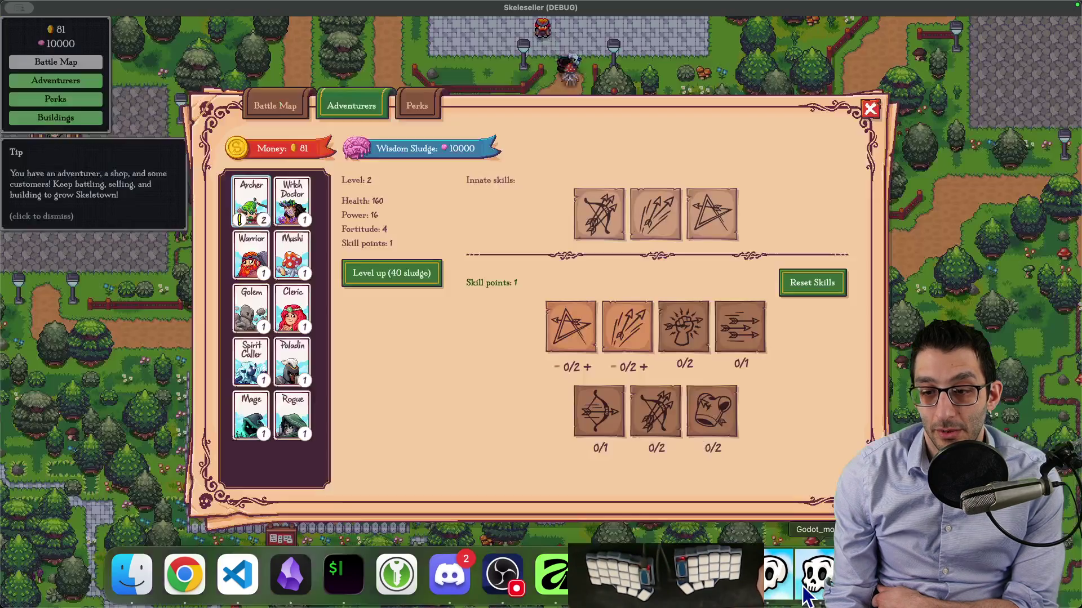
Capture the skill points area and box the Skill points row and Reset Skills in red
{"action": "key", "text": "super+shift+4"}
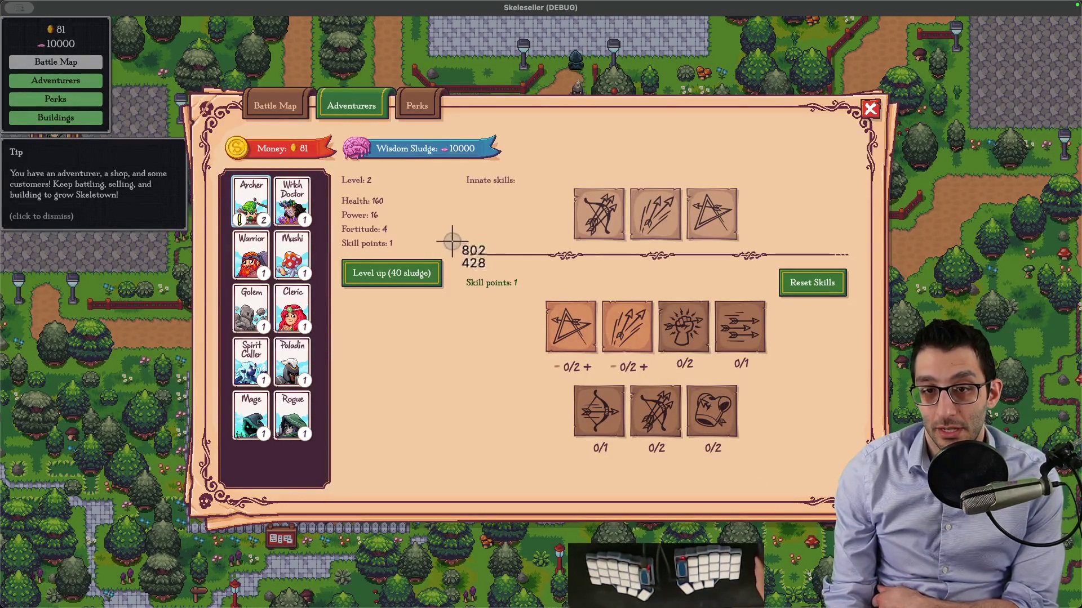
{"action": "left_click_drag", "start_coordinate": [444, 237], "coordinate": [882, 339]}
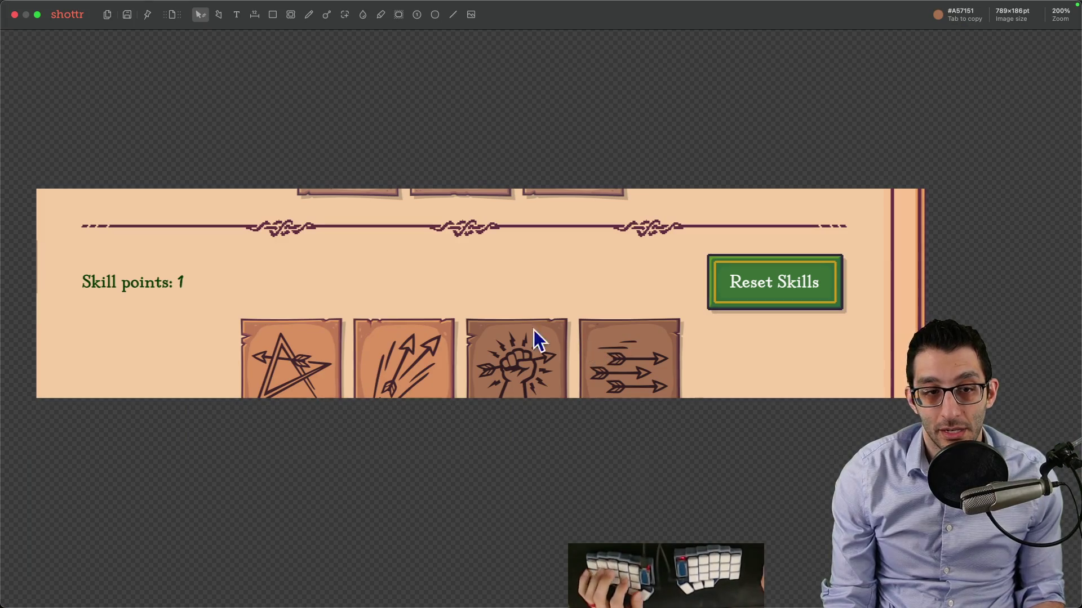
{"action": "mouse_move", "coordinate": [72, 241]}
{"action": "left_mouse_down"}
{"action": "mouse_move", "coordinate": [729, 295]}
{"action": "mouse_move", "coordinate": [854, 318]}
{"action": "left_mouse_up"}
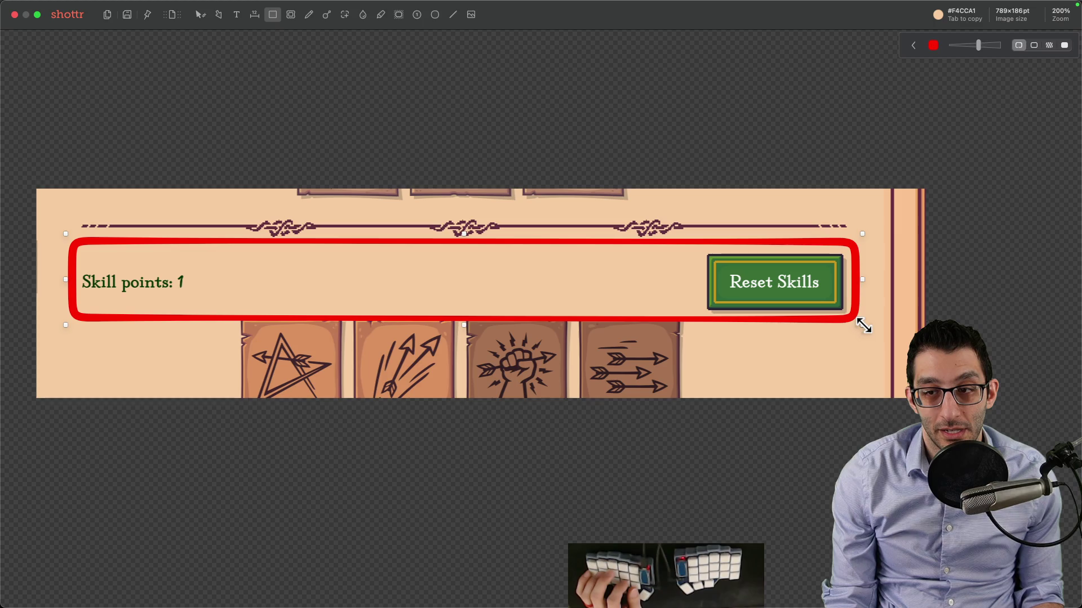
{"action": "left_click_drag", "start_coordinate": [864, 325], "coordinate": [865, 328]}
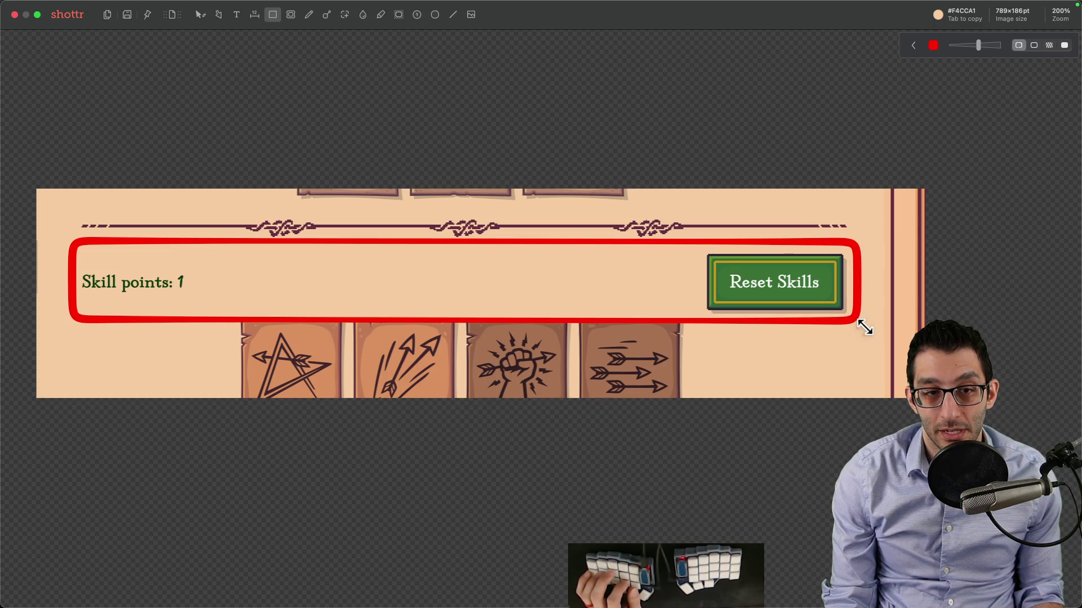
{"action": "left_click", "coordinate": [865, 328]}
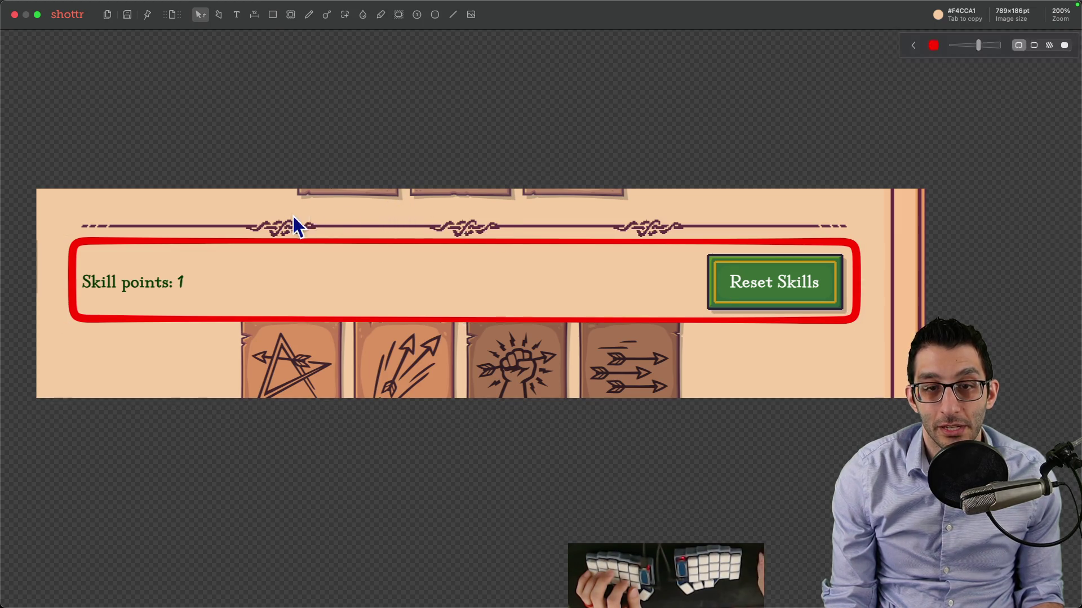
Try cropping around the divider ornaments, cancel the crop, and close Shottr
{"action": "key", "text": "c"}
{"action": "mouse_move", "coordinate": [243, 217]}
{"action": "left_mouse_down"}
{"action": "mouse_move", "coordinate": [205, 232]}
{"action": "mouse_move", "coordinate": [75, 239]}
{"action": "left_mouse_up"}
{"action": "mouse_move", "coordinate": [331, 214]}
{"action": "left_mouse_down"}
{"action": "mouse_move", "coordinate": [224, 245]}
{"action": "mouse_move", "coordinate": [236, 239]}
{"action": "left_mouse_up"}
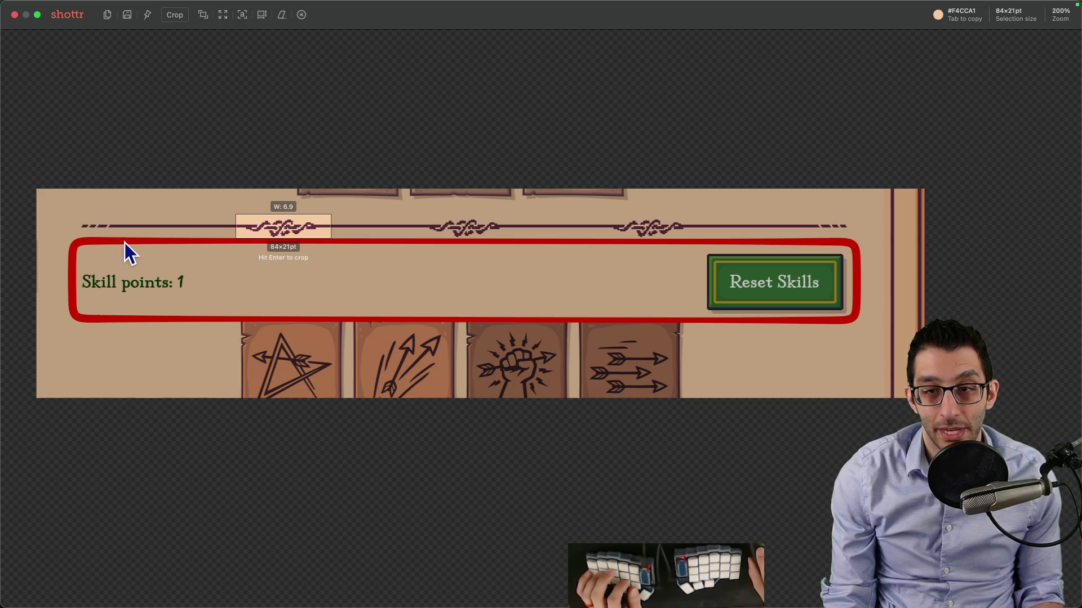
{"action": "key", "text": "Escape"}
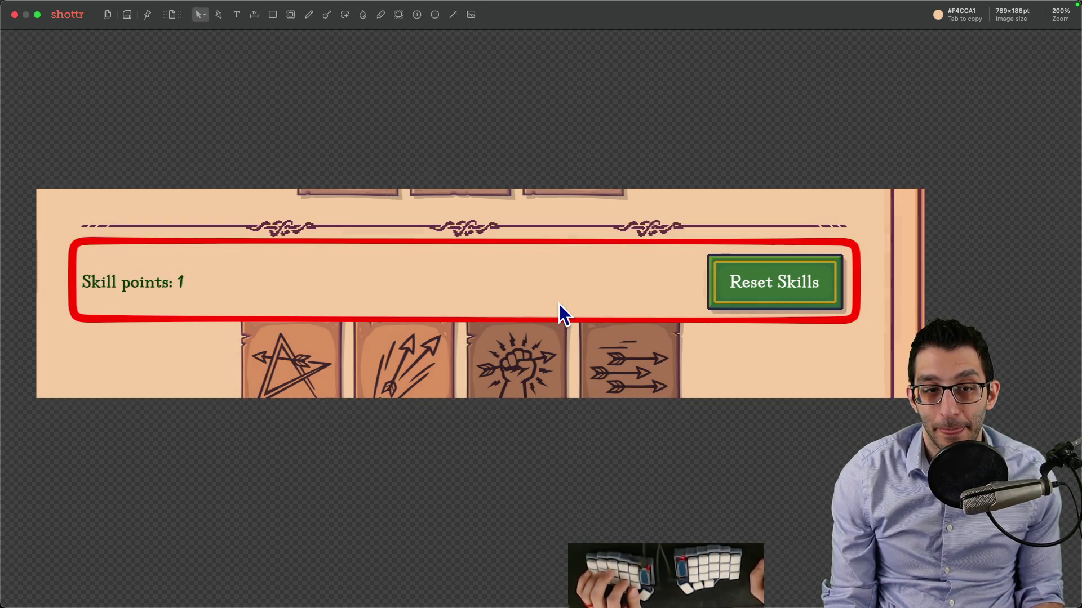
{"action": "key", "text": "Escape"}
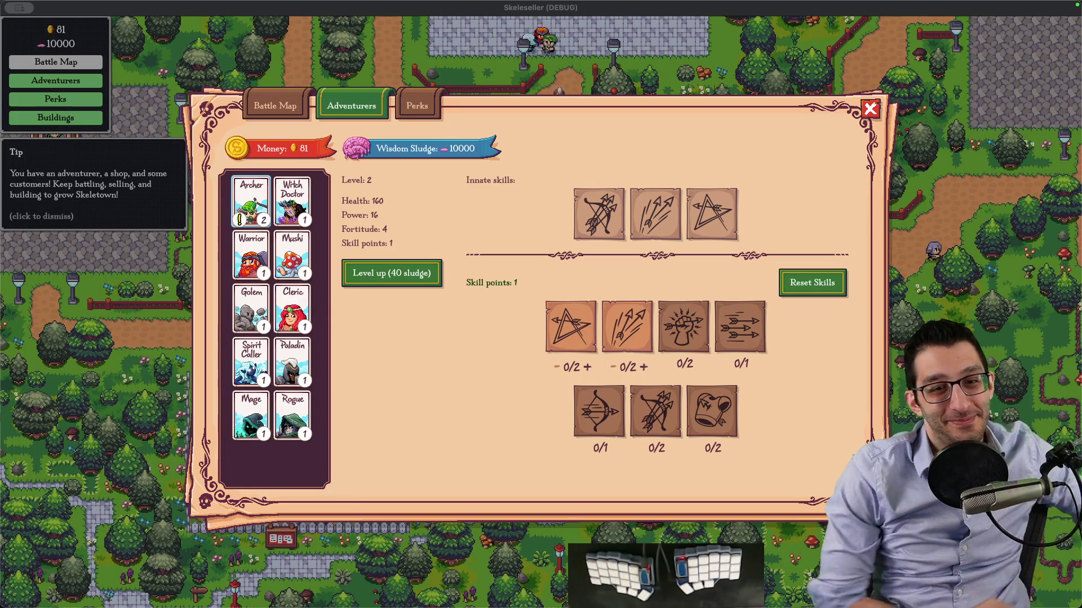
In the Google Docs TODO list, add an indented sub-bullet under 'Change the text of the Reset skills button'
{"action": "mouse_move", "coordinate": [521, 292]}
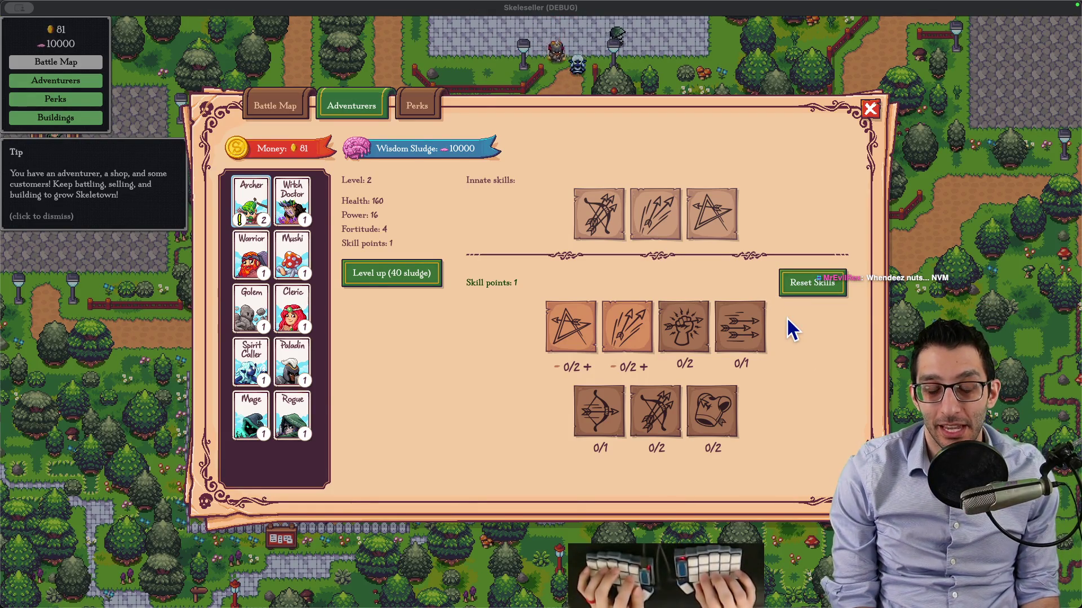
{"action": "key", "text": "super+Tab"}
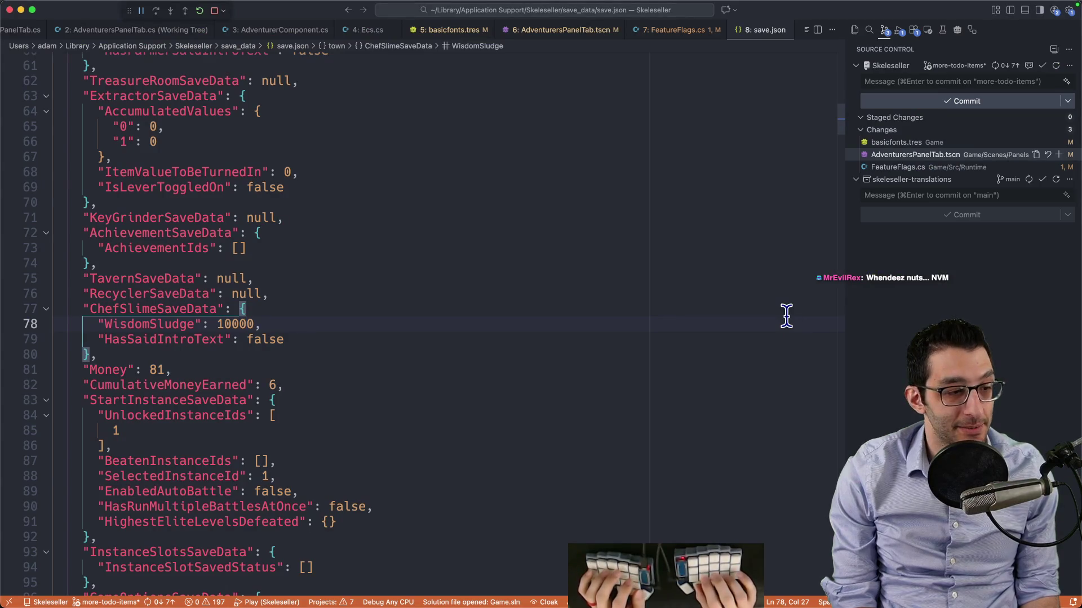
{"action": "key", "text": "super+Tab"}
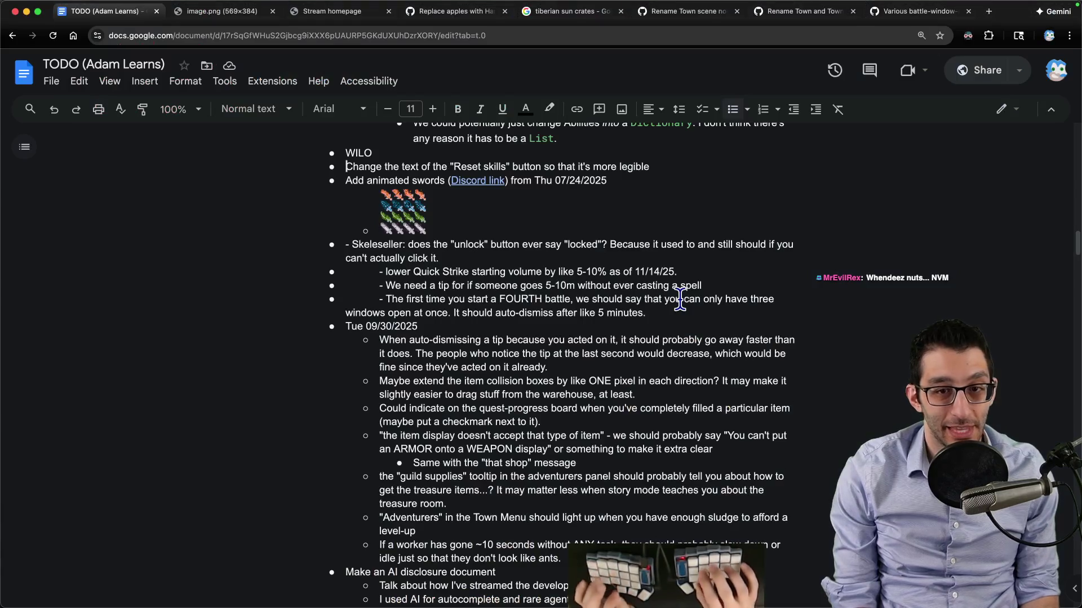
{"action": "key", "text": "End"}
{"action": "key", "text": "Return"}
{"action": "key", "text": "Tab"}
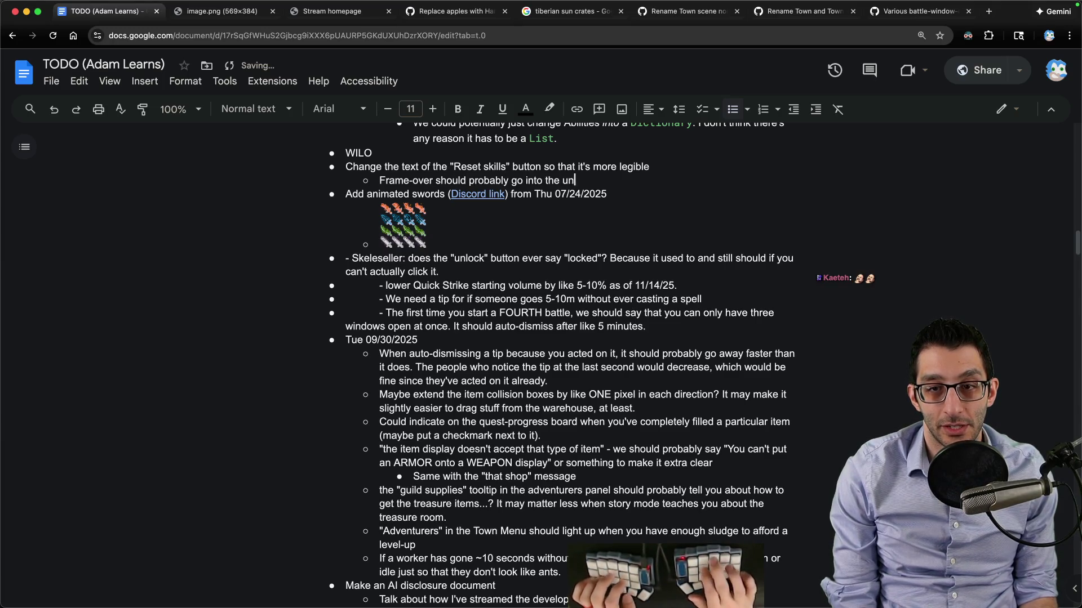
{"action": "key", "text": "super+Tab"}
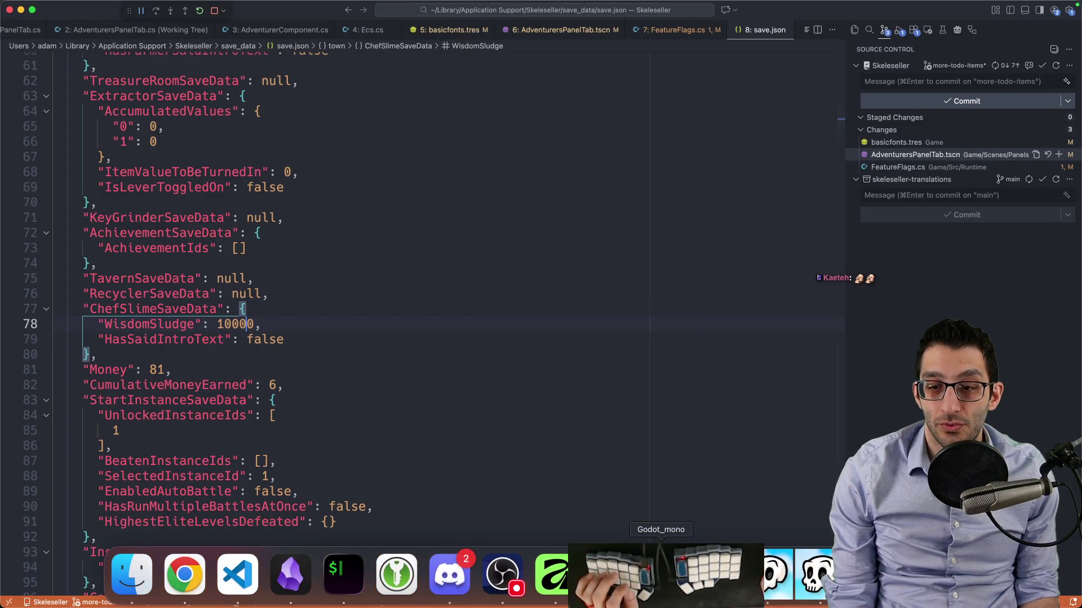
In Godot, filter the project files down to 'basicfonts.tres'
{"action": "mouse_move", "coordinate": [660, 597]}
{"action": "left_click", "coordinate": [661, 575]}
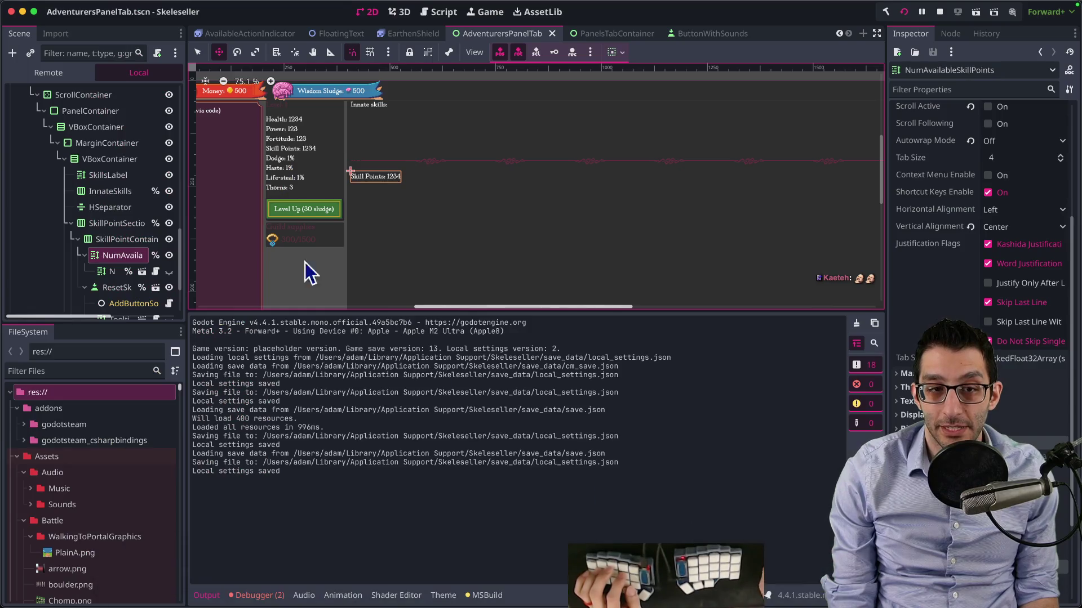
{"action": "left_click", "coordinate": [82, 372]}
{"action": "type", "text": "basicfonts.tres"}
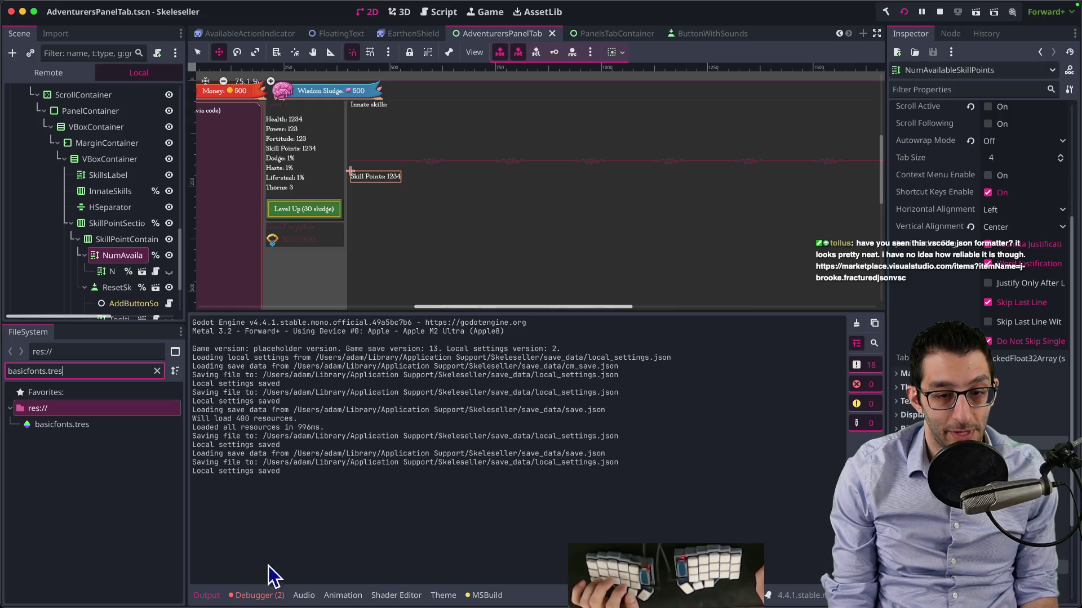
List the two NullReferenceException errors in the Debugger and jump to their SelectedAdventurer code line
{"action": "left_click", "coordinate": [269, 596]}
{"action": "left_click", "coordinate": [268, 320]}
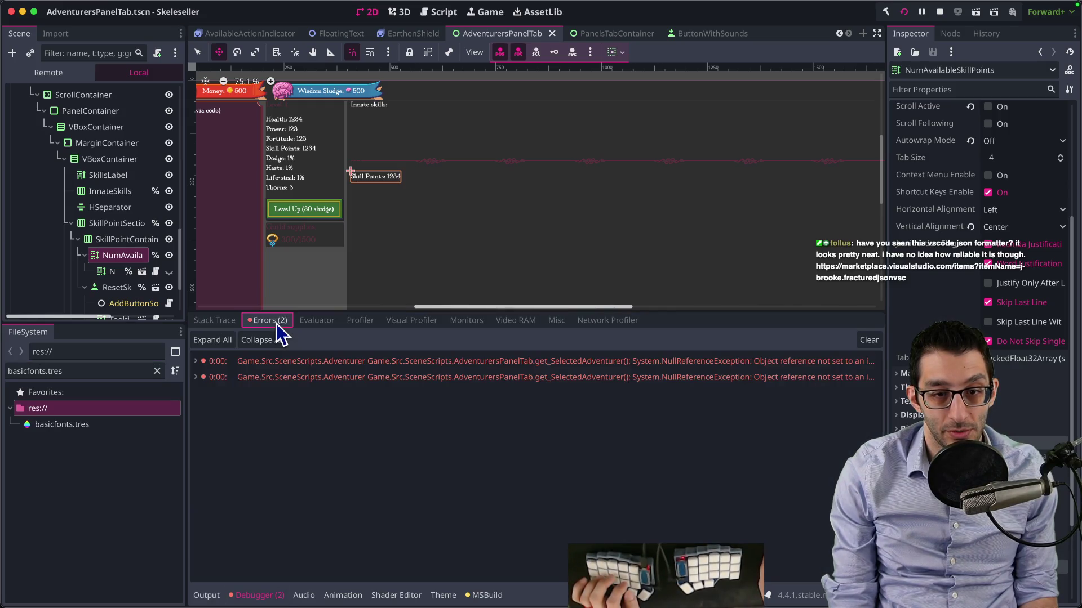
{"action": "left_click", "coordinate": [450, 367]}
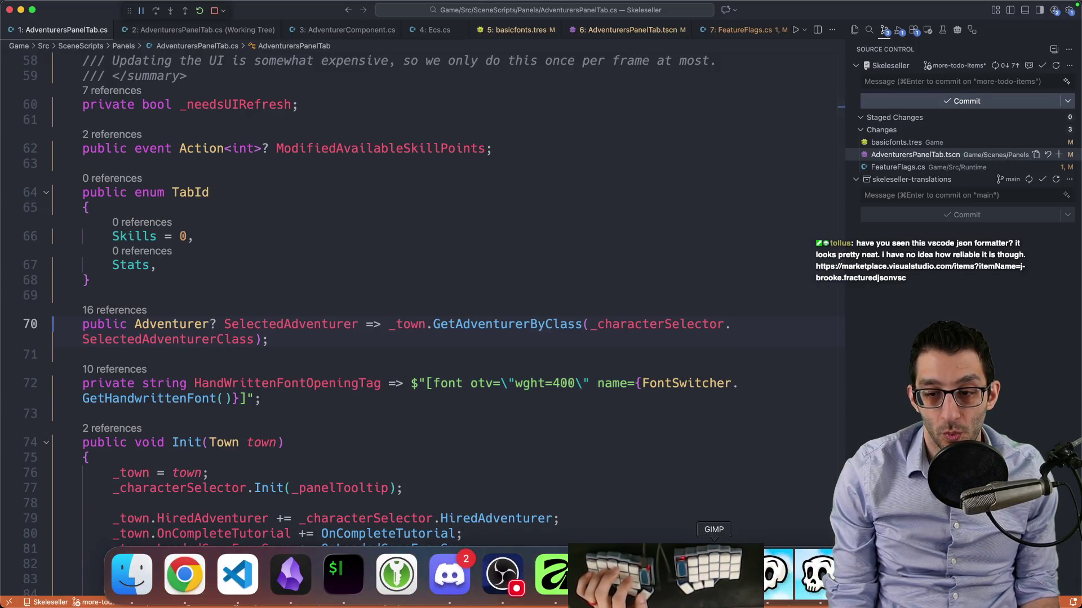
Copy the NullReferenceException error text from Godot and paste it into a new untitled VS Code file
{"action": "left_click", "coordinate": [452, 586]}
{"action": "right_click", "coordinate": [543, 363]}
{"action": "left_click", "coordinate": [569, 370]}
{"action": "key", "text": "super+Tab"}
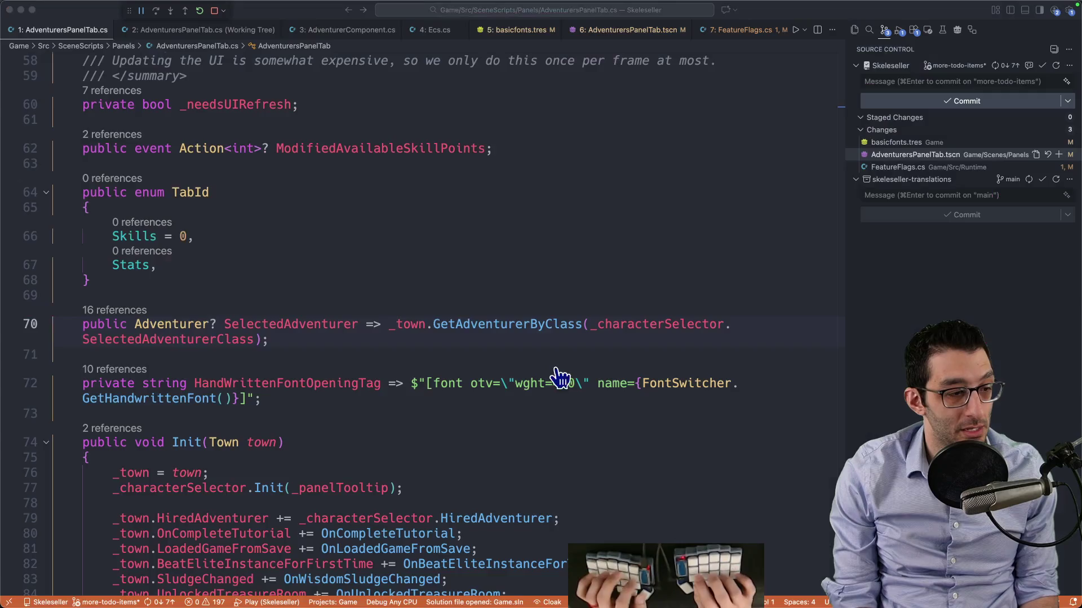
{"action": "key", "text": "super+n"}
{"action": "key", "text": "super+v"}
{"action": "key", "text": "super+Tab"}
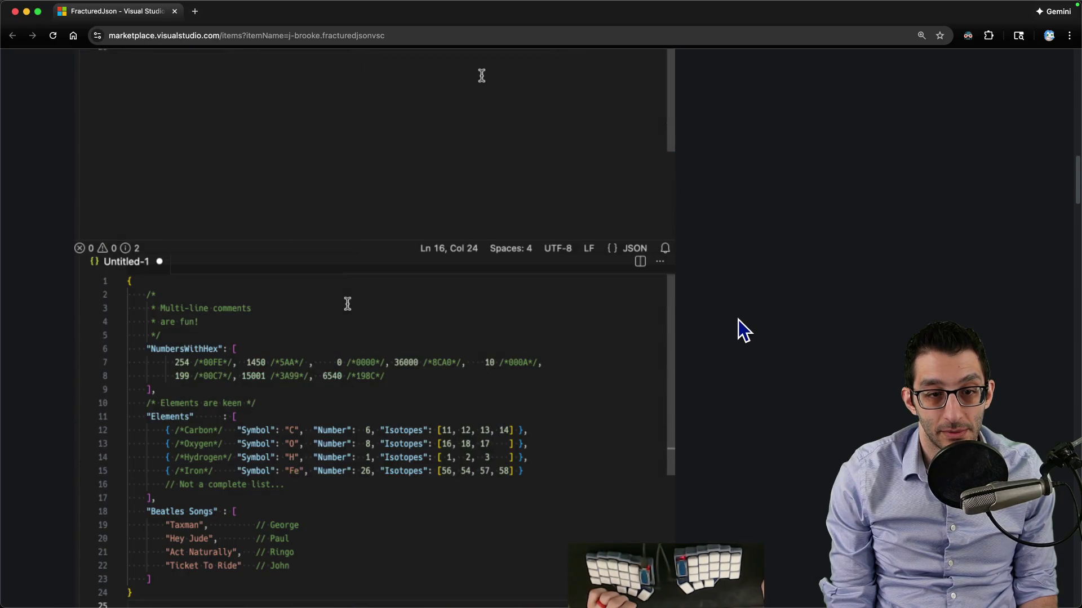
{"action": "scroll", "coordinate": [738, 322], "scroll_direction": "down", "scroll_amount": 10}
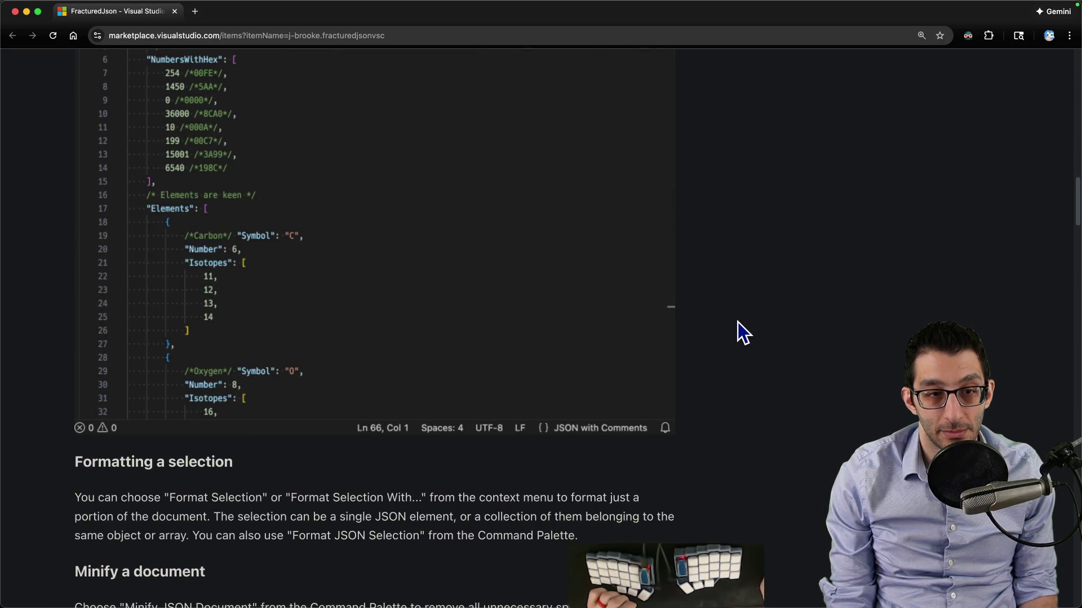
{"action": "scroll", "coordinate": [811, 347], "scroll_direction": "down", "scroll_amount": 6}
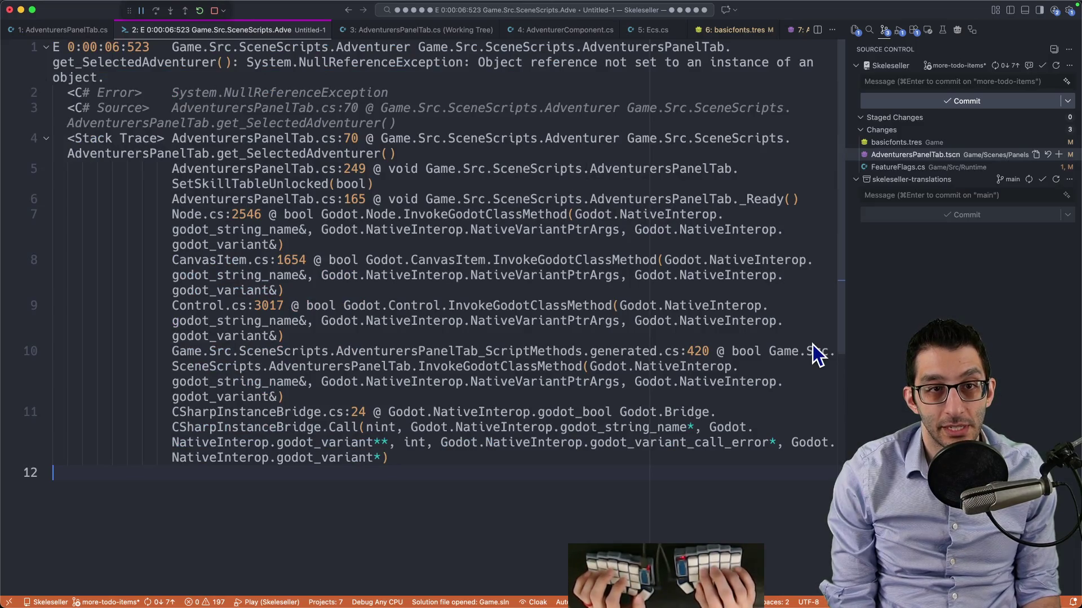
Format a sample JSON with "hi": "there" and "foo": [1,...,8] in a scratch file
{"action": "key", "text": "super+n"}
{"action": "type", "text": "hi\":"}
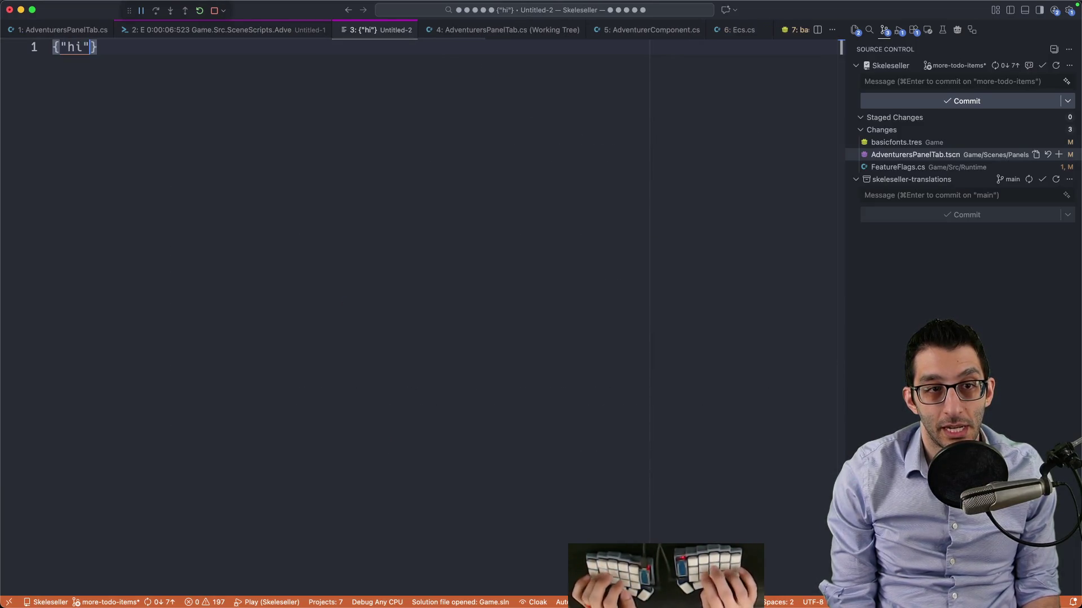
{"action": "type", "text": "\"there\""}
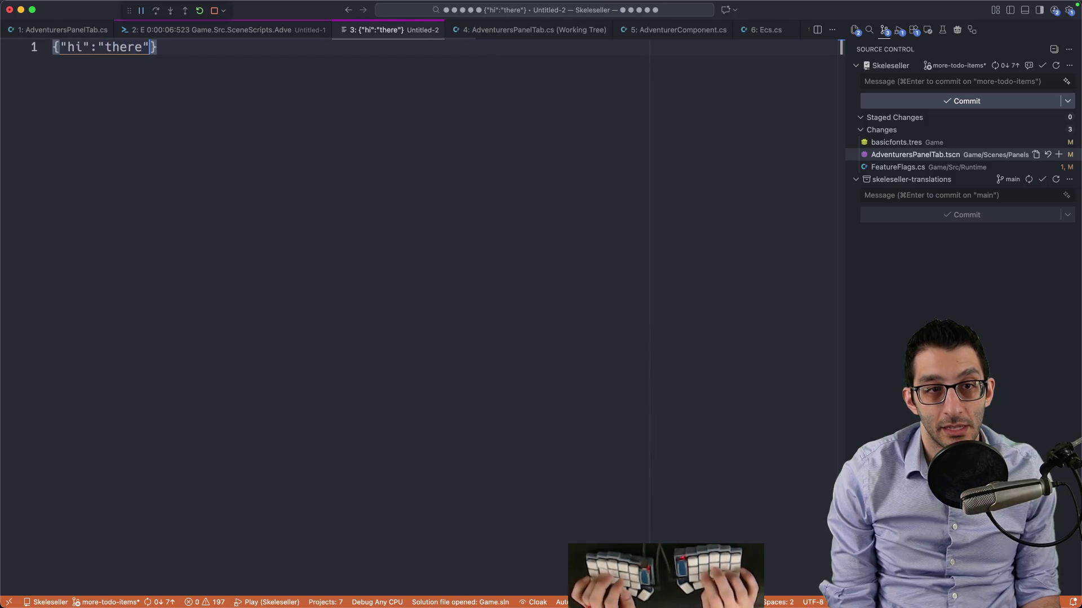
{"action": "type", "text": ", "}
{"action": "type", "text": "\"foo\": "}
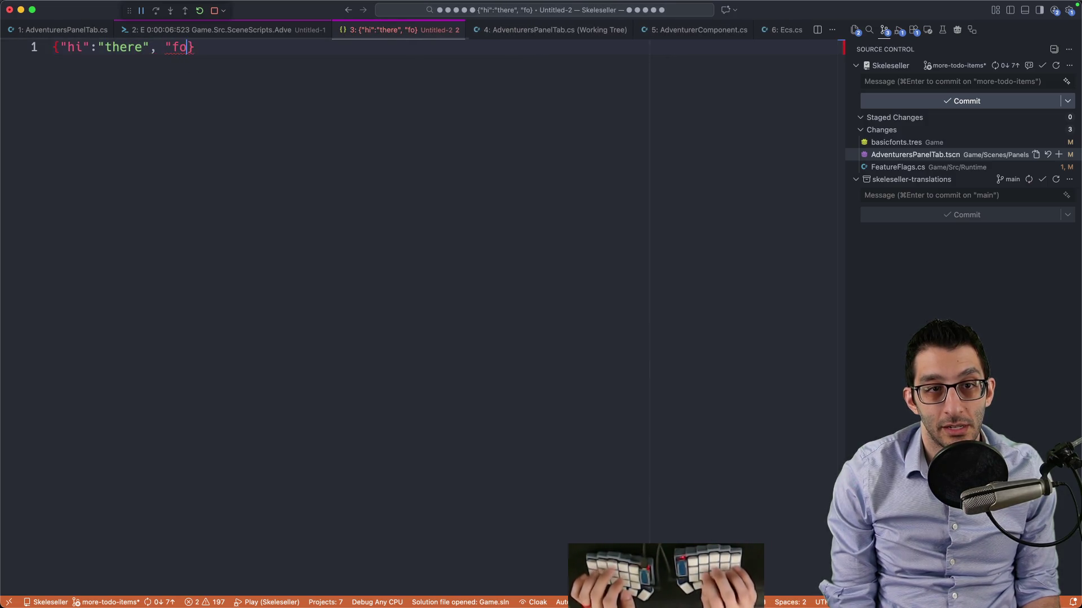
{"action": "type", "text": "[1,2,3,4,5,6,7,8,9"}
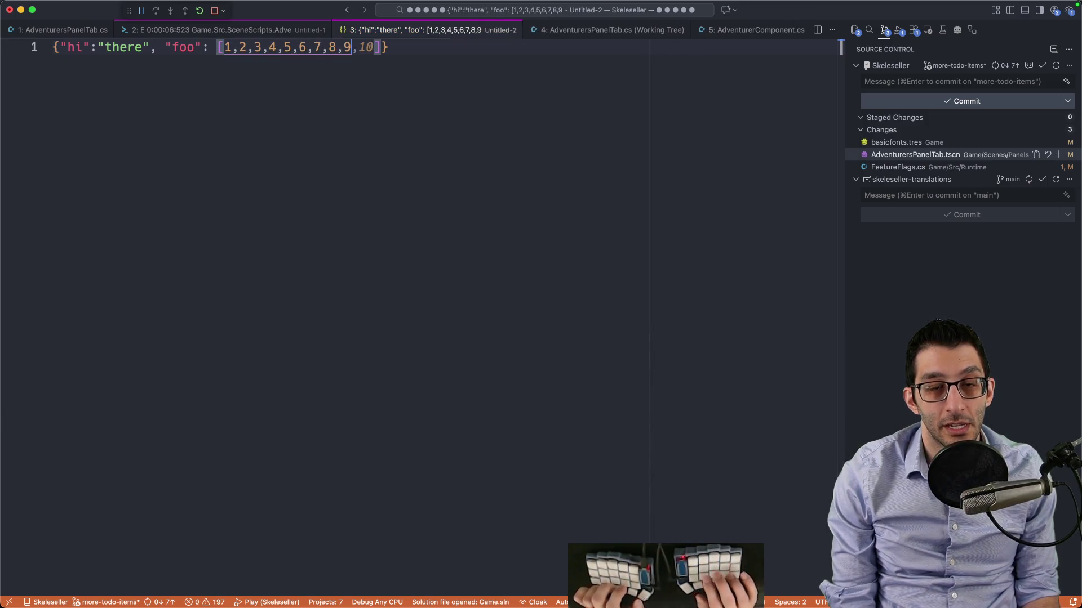
{"action": "key", "text": "super+a"}
{"action": "key", "text": "super+shift+p"}
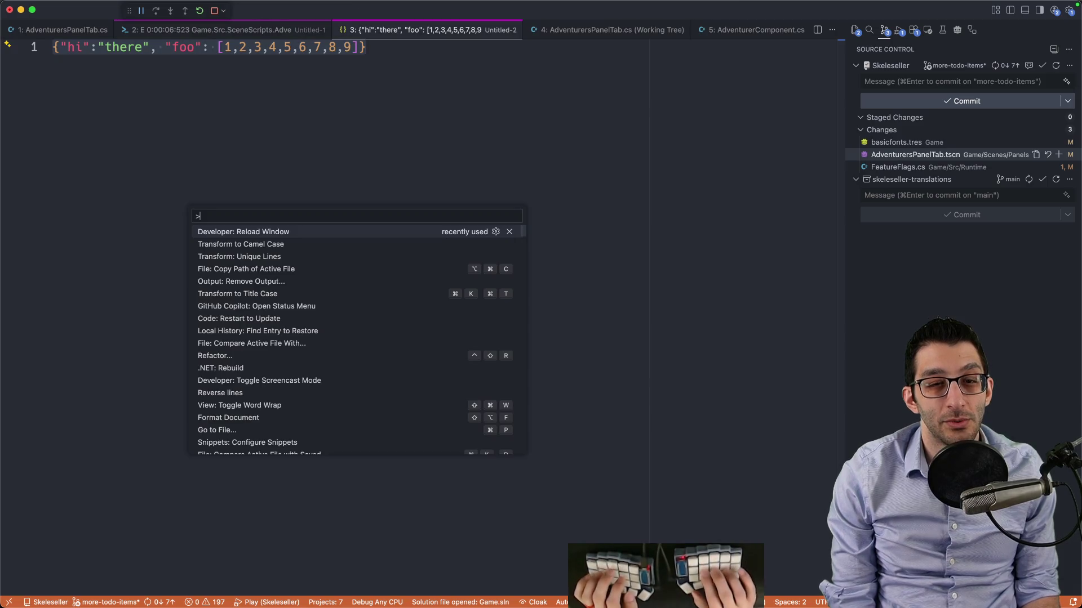
{"action": "type", "text": "format"}
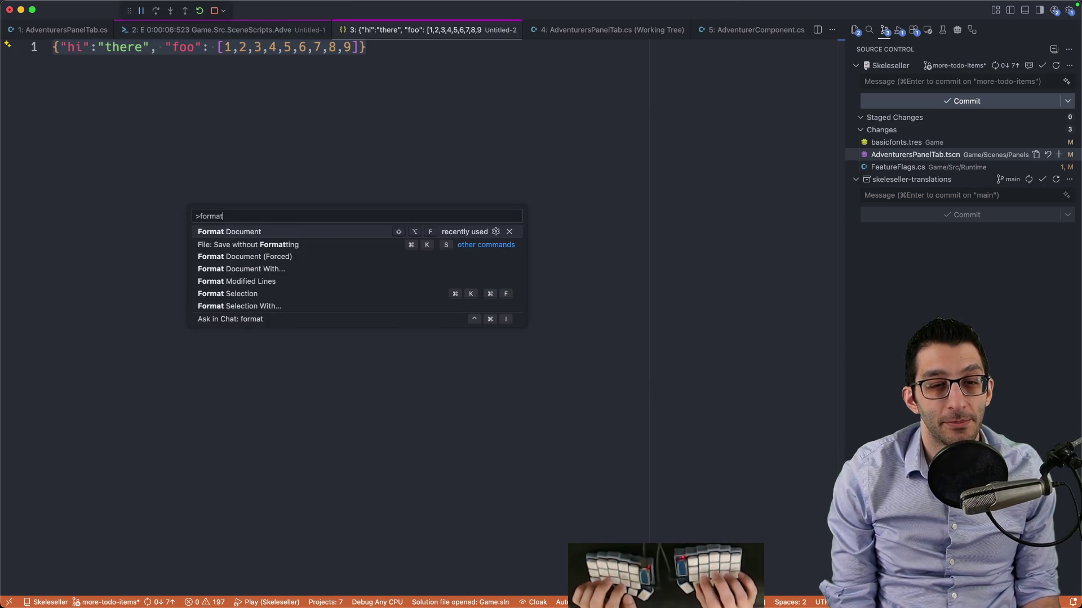
{"action": "key", "text": "Return"}
{"action": "key", "text": "Up"}
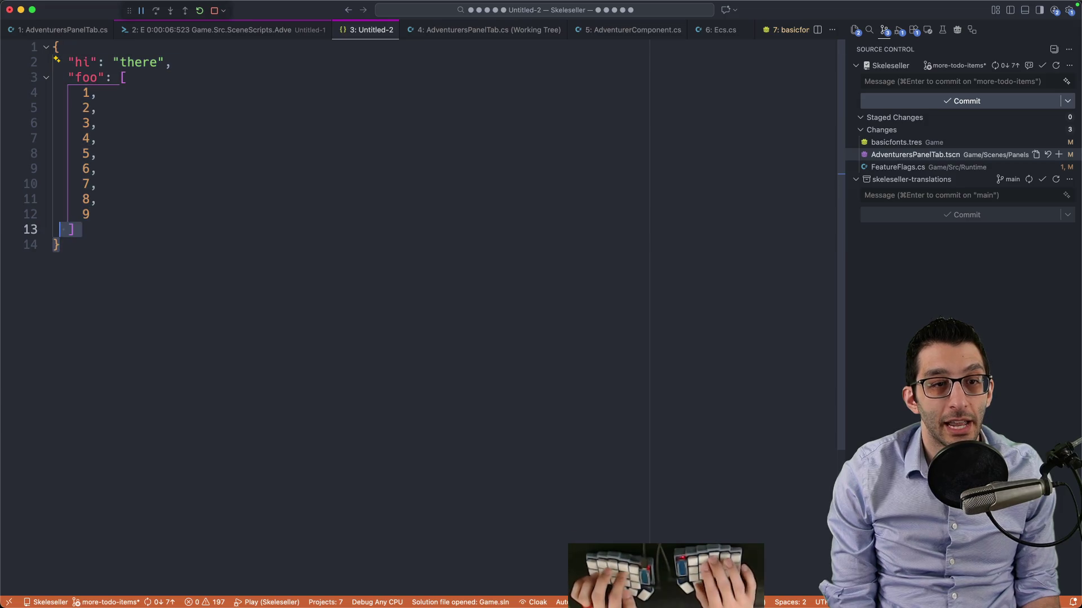
{"action": "key", "text": "super+a"}
{"action": "key", "text": "Left"}
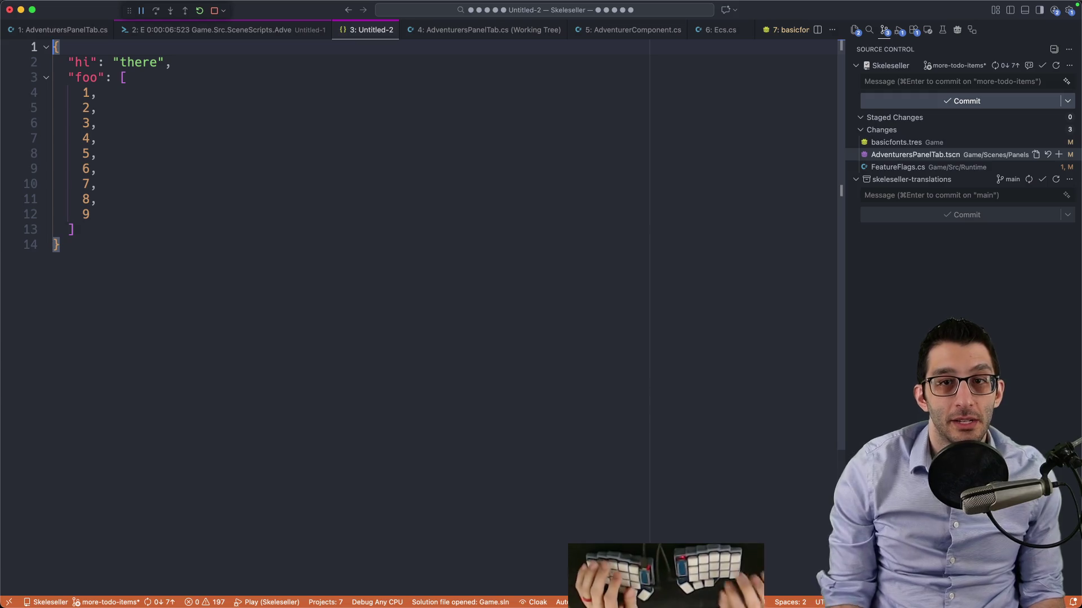
Close the scratch JSON file without saving it
{"action": "key", "text": "super+w"}
{"action": "key", "text": "super+d"}
{"action": "key", "text": "super+p"}
Open save.json via Quick Open and browse its town and adventurer component entries
{"action": "type", "text": "savejs"}
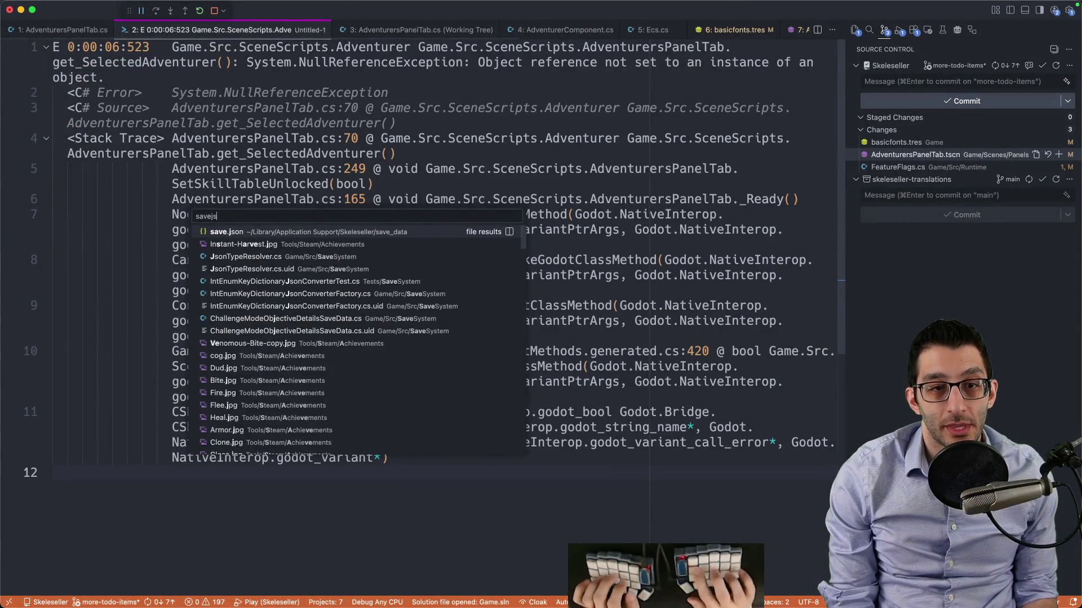
{"action": "key", "text": "Return"}
{"action": "scroll", "coordinate": [624, 361], "scroll_direction": "down", "scroll_amount": 15}
{"action": "scroll", "coordinate": [623, 361], "scroll_direction": "down", "scroll_amount": 20}
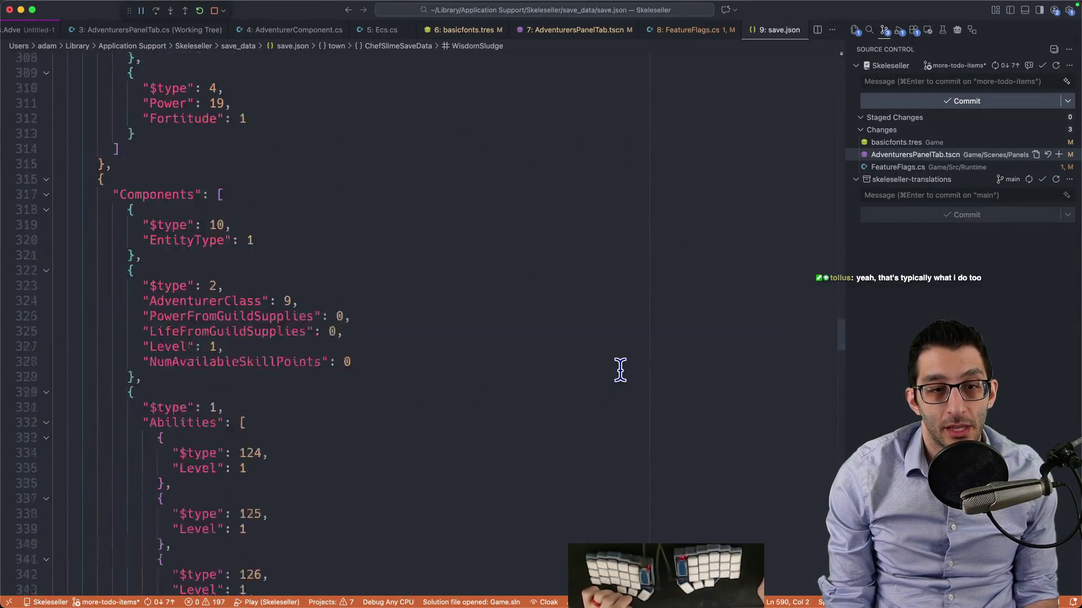
{"action": "scroll", "coordinate": [619, 371], "scroll_direction": "up", "scroll_amount": 20}
{"action": "scroll", "coordinate": [620, 370], "scroll_direction": "up", "scroll_amount": 20}
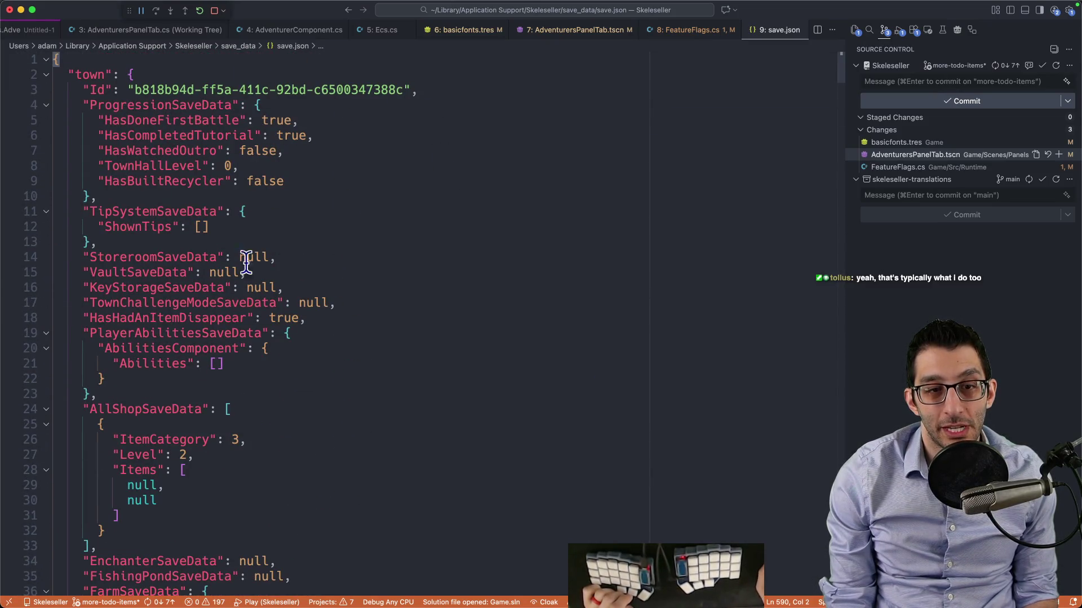
{"action": "scroll", "coordinate": [246, 262], "scroll_direction": "down", "scroll_amount": 20}
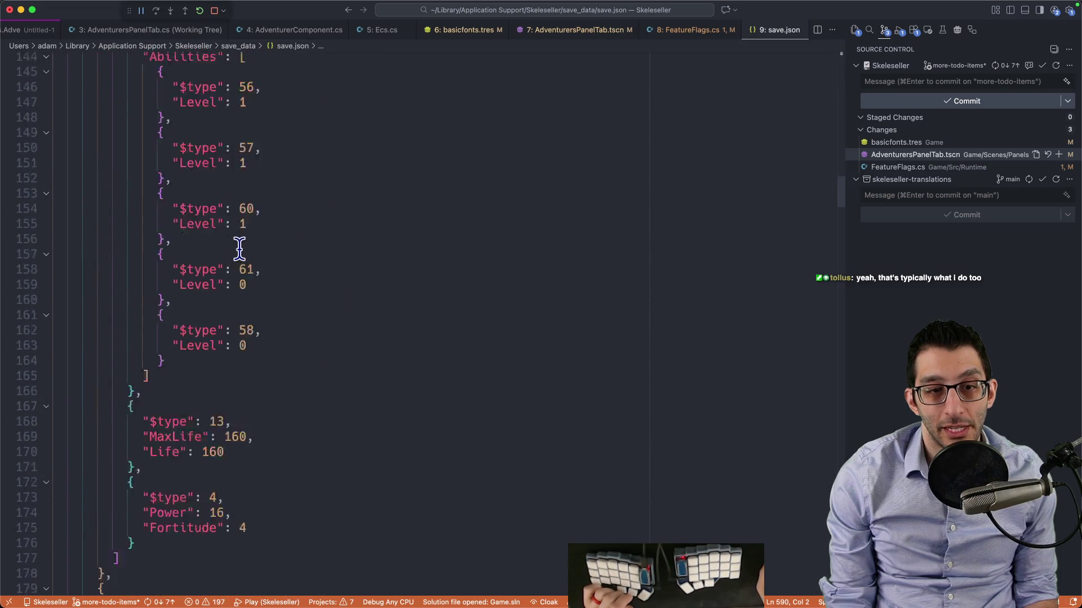
{"action": "scroll", "coordinate": [239, 248], "scroll_direction": "down", "scroll_amount": 15}
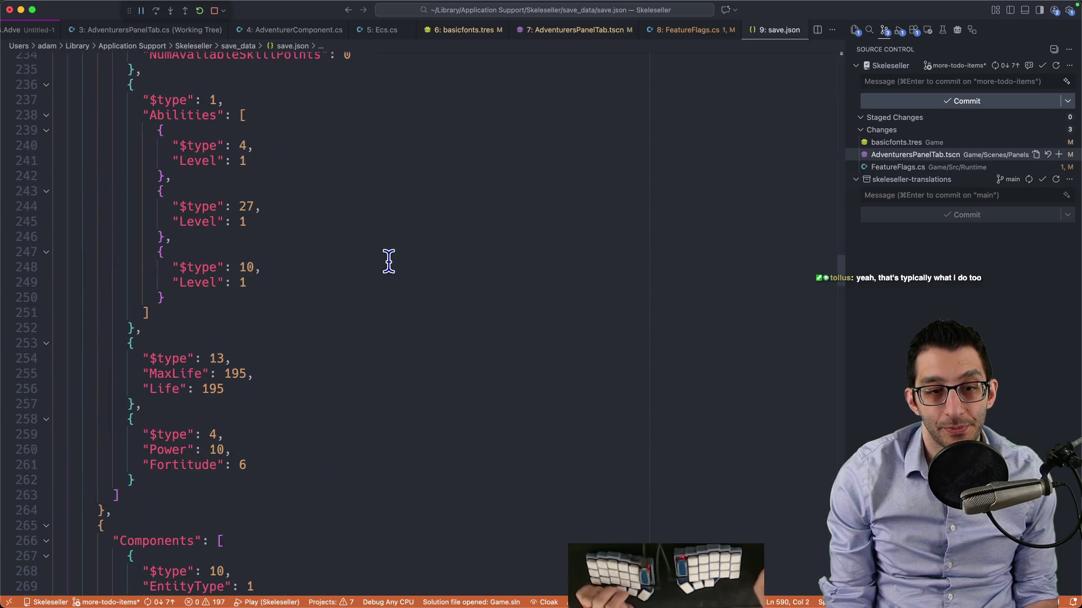
{"action": "key", "text": "super+Tab"}
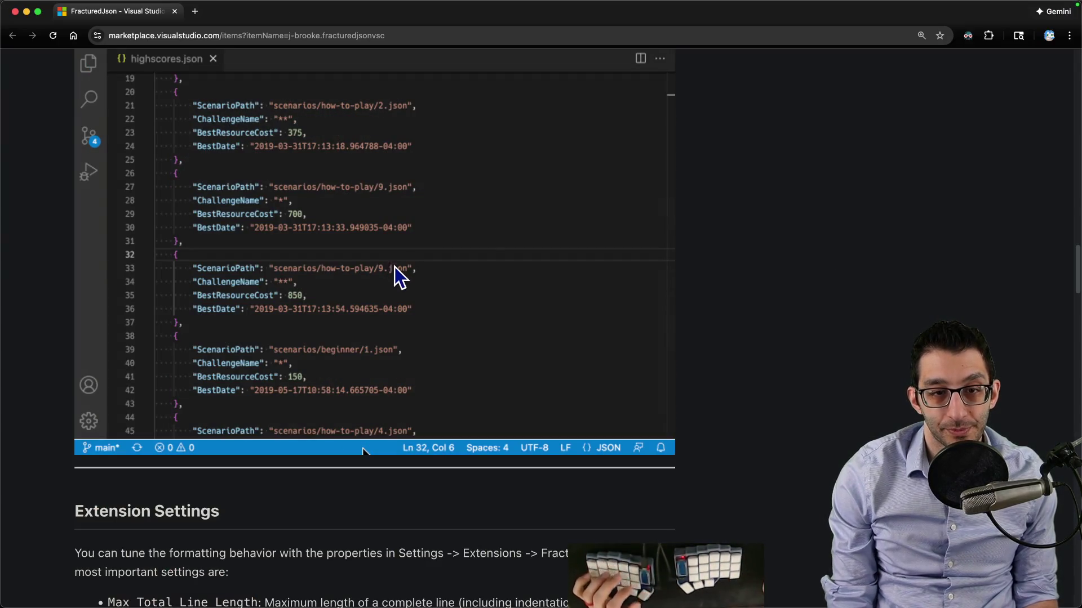
Scroll up the FracturedJson page, then return to save.json in VS Code
{"action": "scroll", "coordinate": [398, 277], "scroll_direction": "up", "scroll_amount": 10}
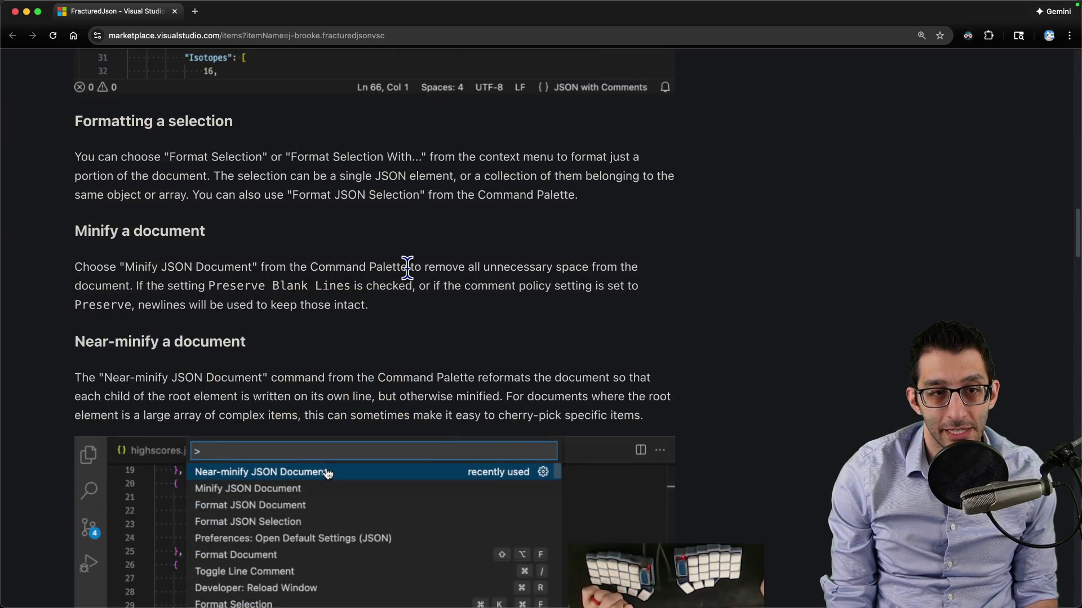
{"action": "scroll", "coordinate": [406, 268], "scroll_direction": "up", "scroll_amount": 10}
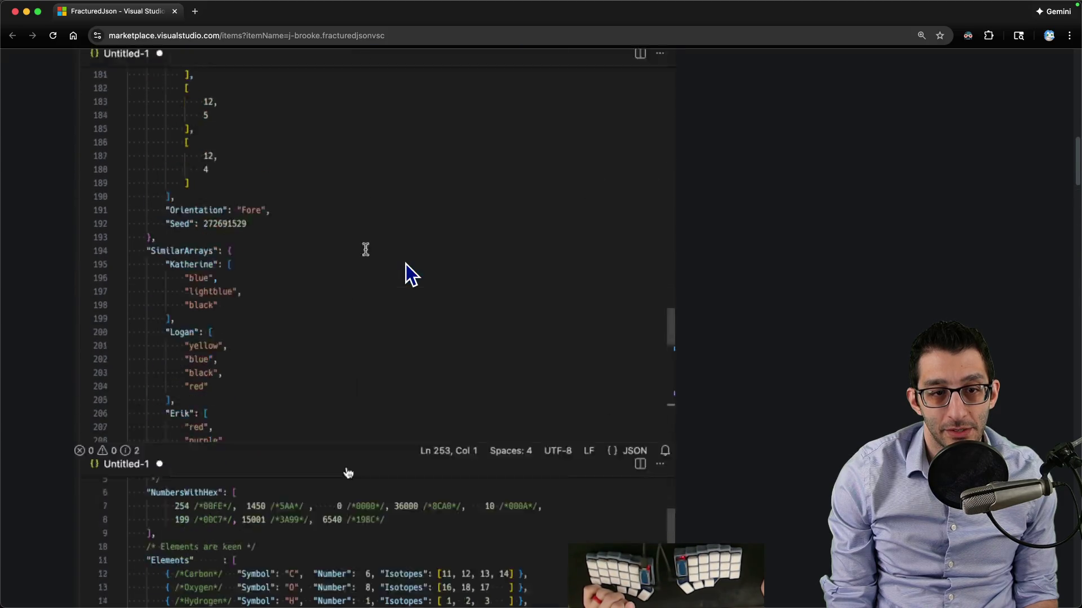
{"action": "key", "text": "super+Tab"}
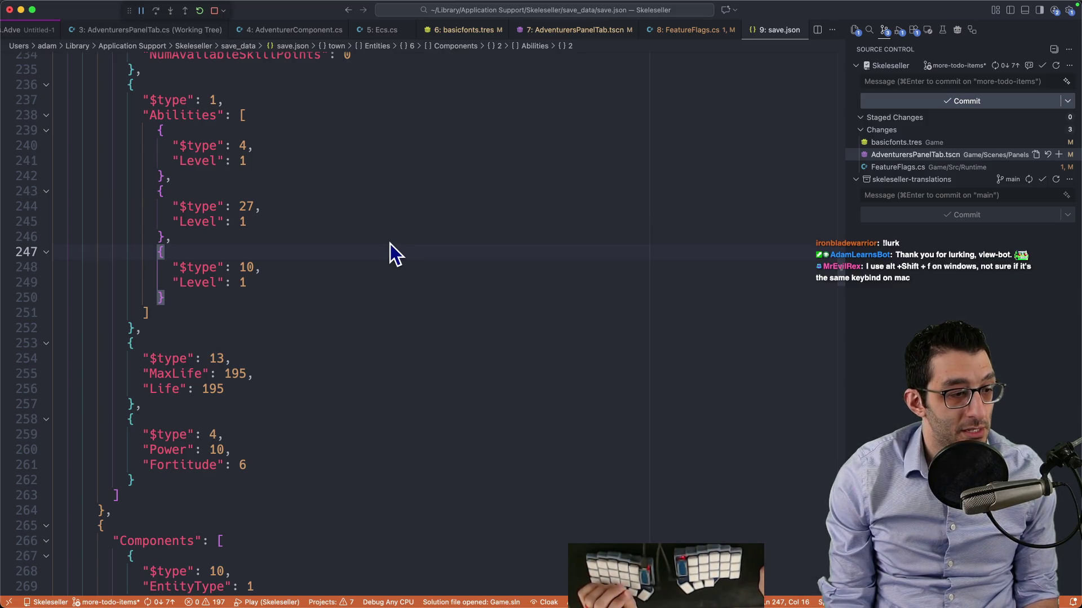
Check FeatureFlags.cs, the running game and the Godot error list
{"action": "key", "text": "ctrl+8"}
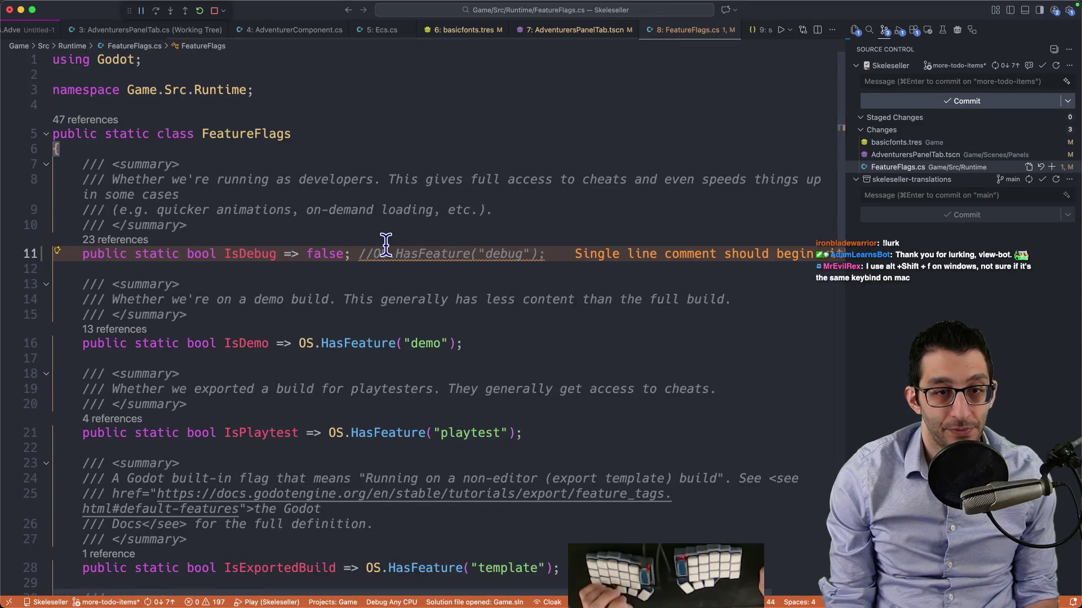
{"action": "key", "text": "ctrl+9"}
{"action": "key", "text": "super+Tab"}
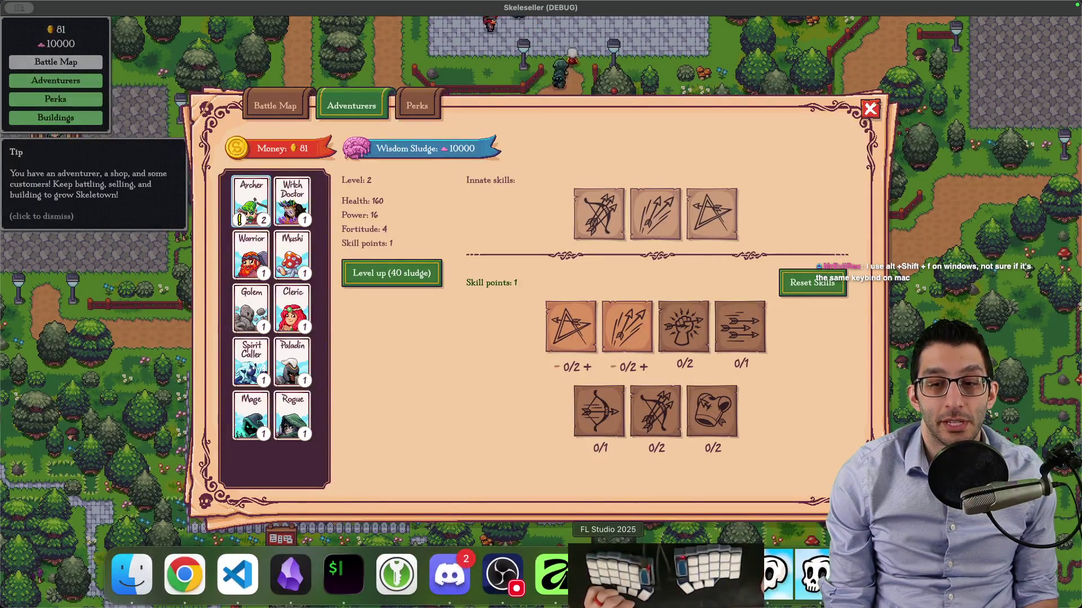
{"action": "left_click", "coordinate": [661, 572]}
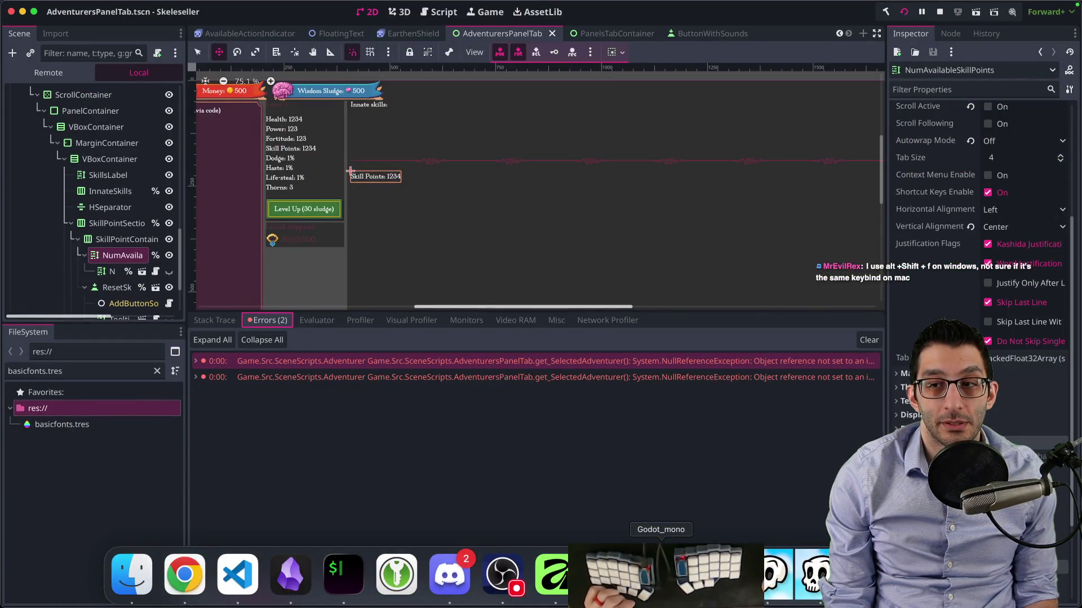
Cycle VS Code editor tabs to the Untitled-1 file holding the stack trace
{"action": "key", "text": "super+Tab"}
{"action": "key", "text": "ctrl+0"}
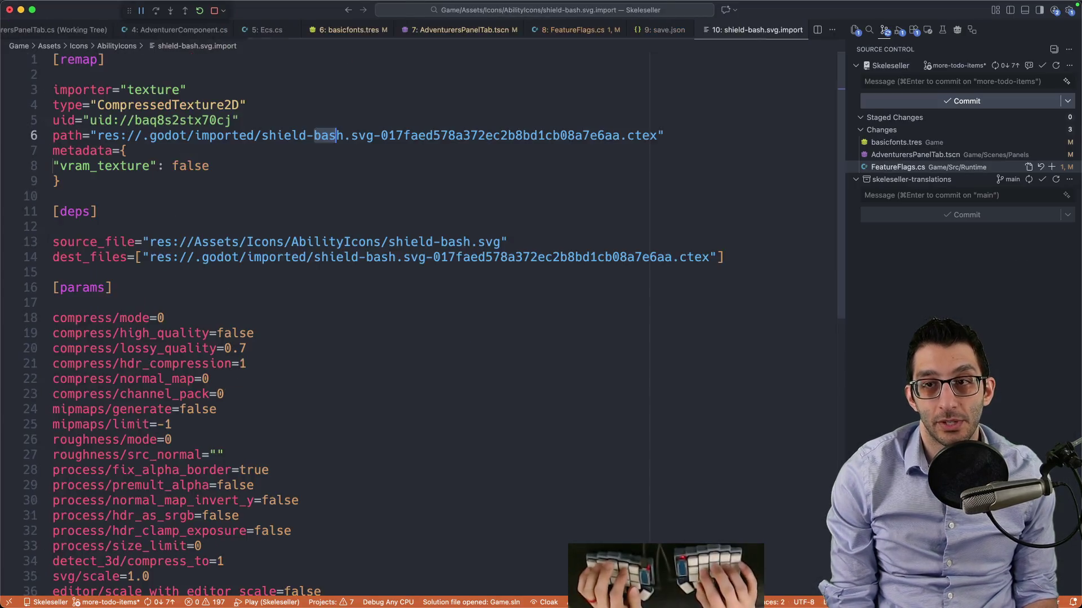
{"action": "key", "text": "ctrl+1"}
{"action": "key", "text": "ctrl+3"}
{"action": "key", "text": "ctrl+2"}
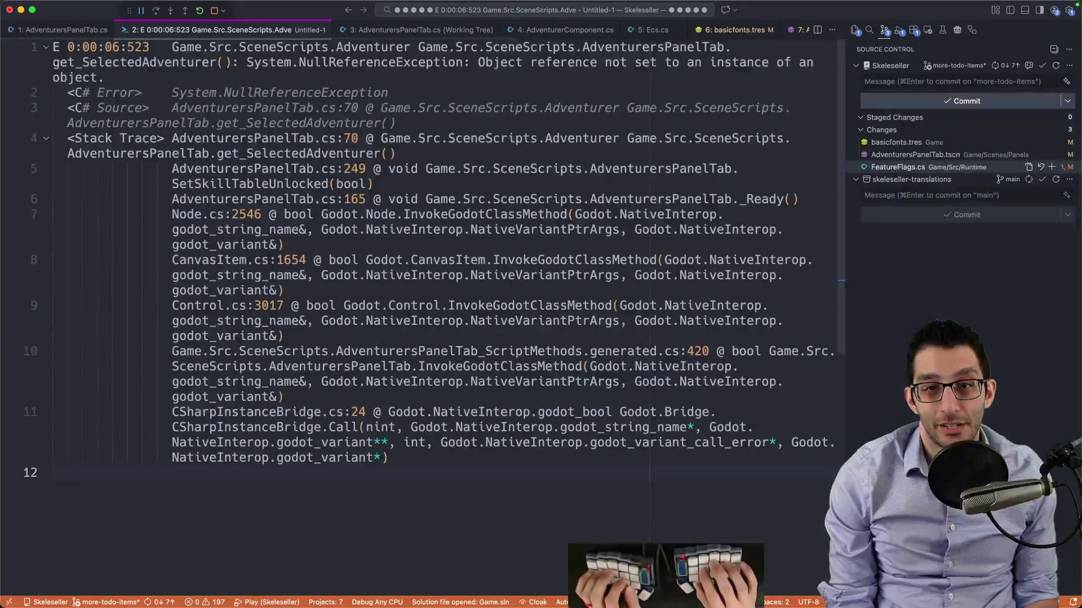
Hide the sidebar and go to line 249 of AdventurersPanelTab.cs
{"action": "key", "text": "super+b"}
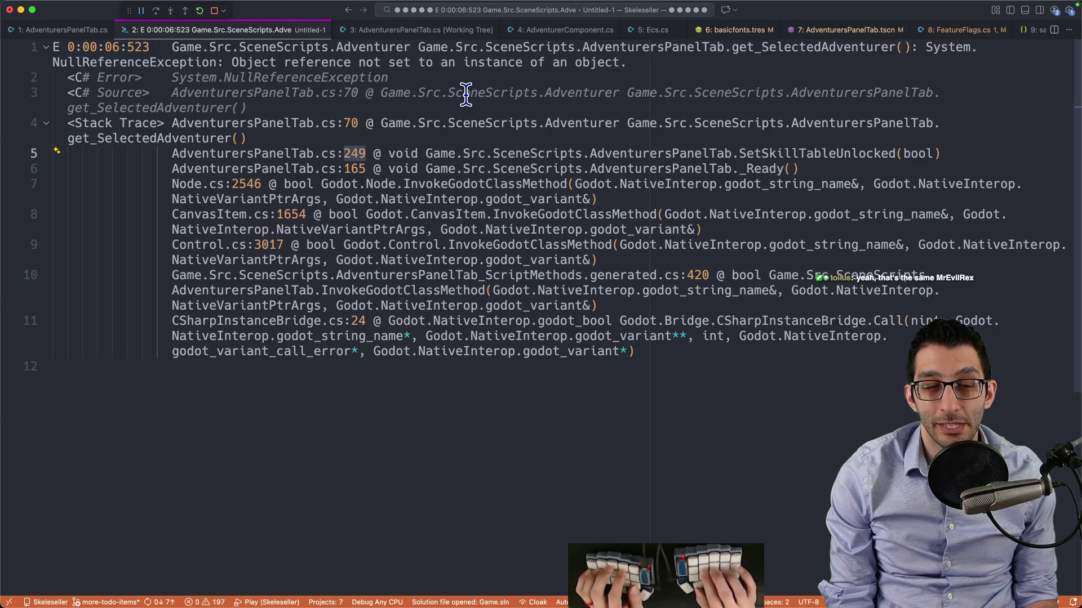
{"action": "key", "text": "ctrl+1"}
{"action": "key", "text": "super+shift+y"}
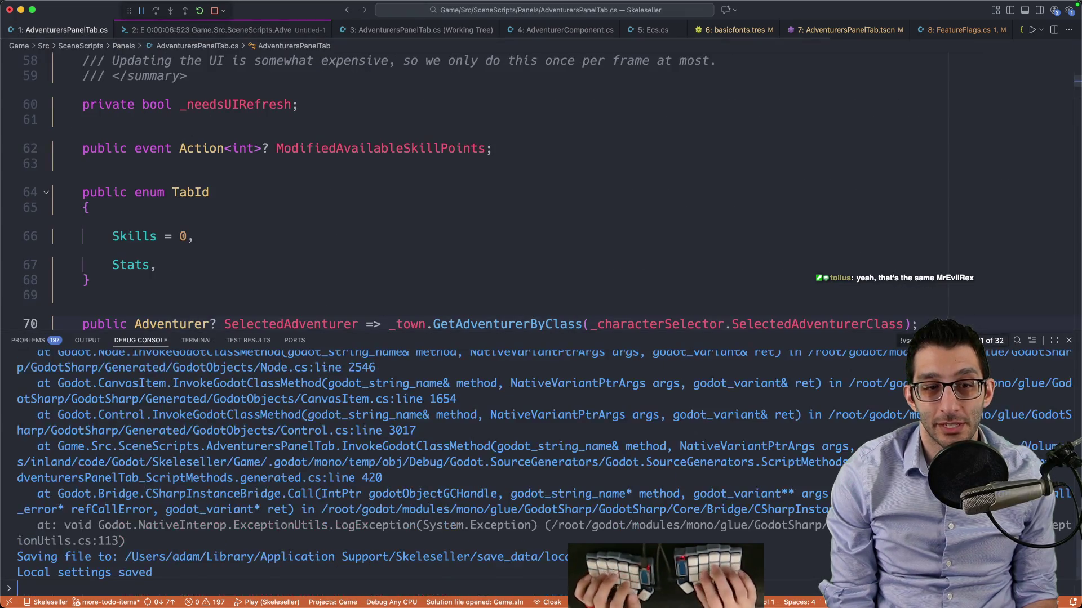
{"action": "type", "text": "249"}
{"action": "key", "text": "super+shift+y"}
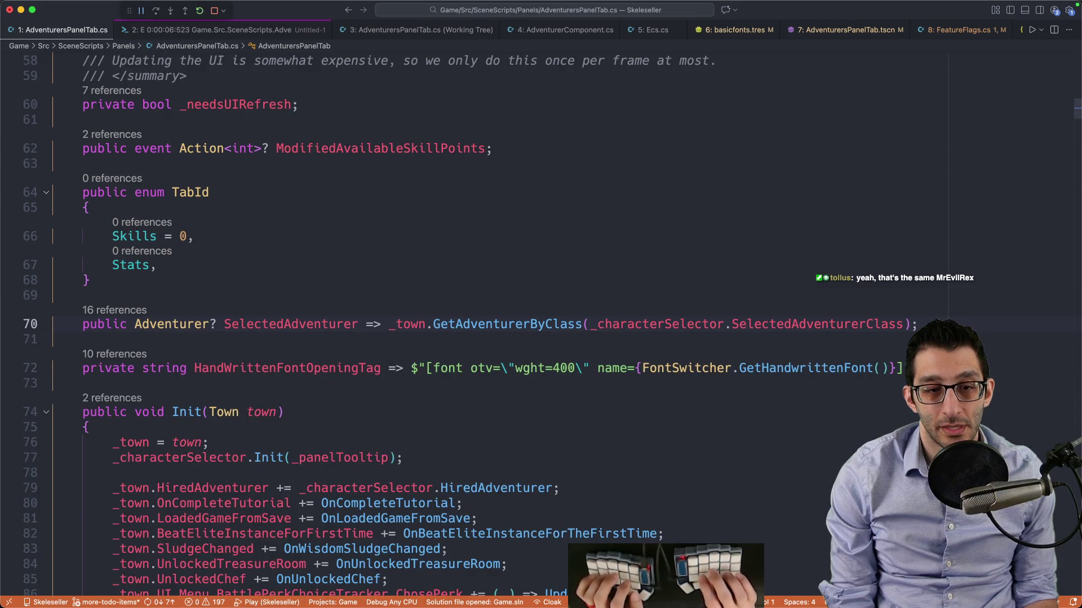
{"action": "key", "text": "ctrl+g"}
{"action": "type", "text": "249"}
{"action": "key", "text": "Return"}
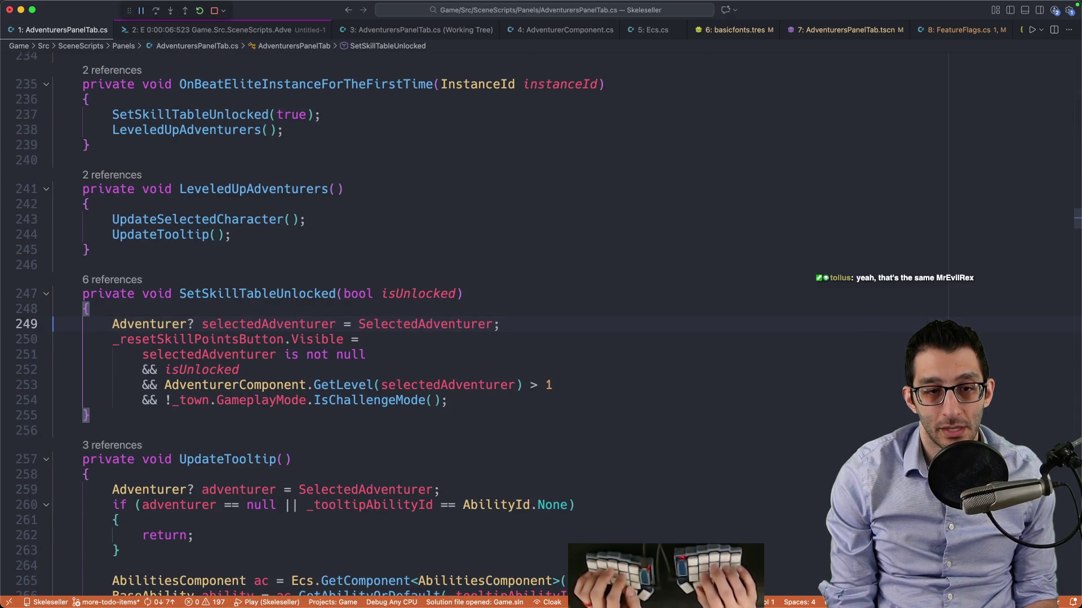
Jump to the SelectedAdventurer property definition and search the file for SetSkillTableUnlocked
{"action": "key", "text": "End"}
{"action": "key", "text": "Left"}
{"action": "key", "text": "Left"}
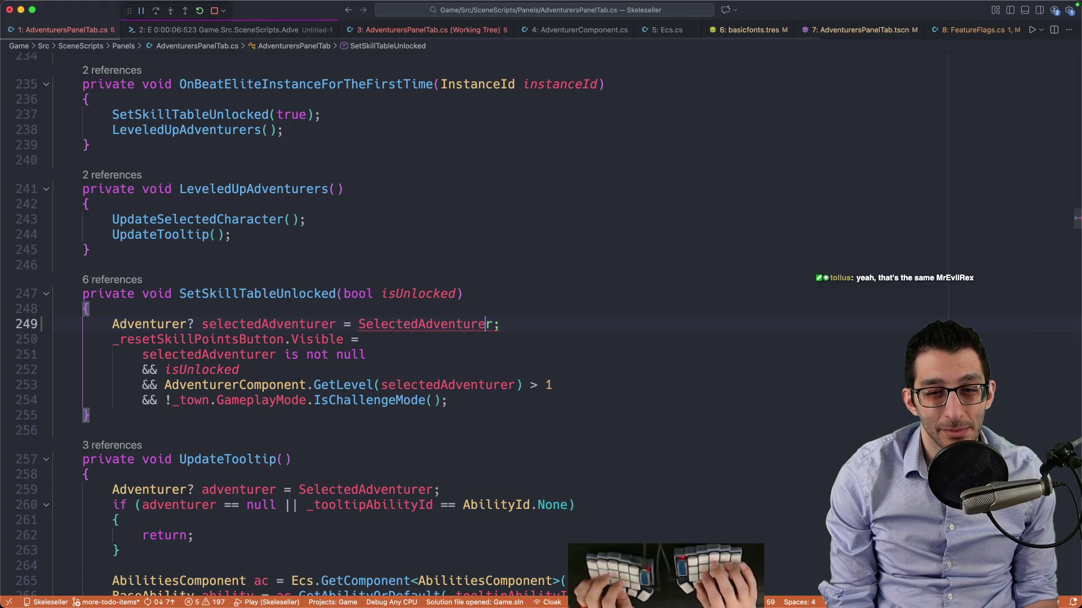
{"action": "key", "text": "F12"}
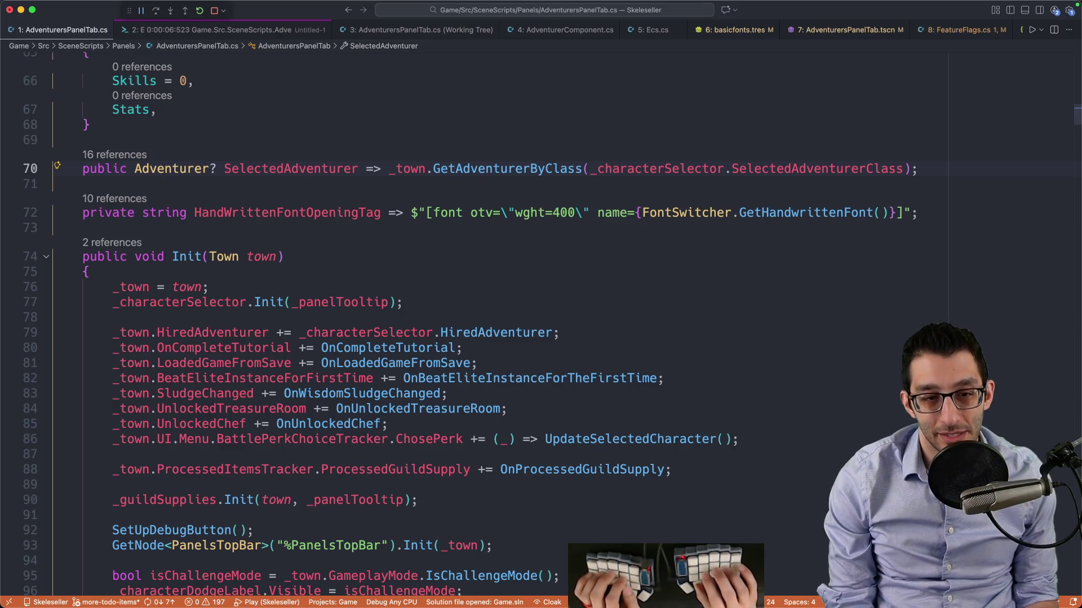
{"action": "scroll", "coordinate": [481, 98], "scroll_direction": "down", "scroll_amount": 5}
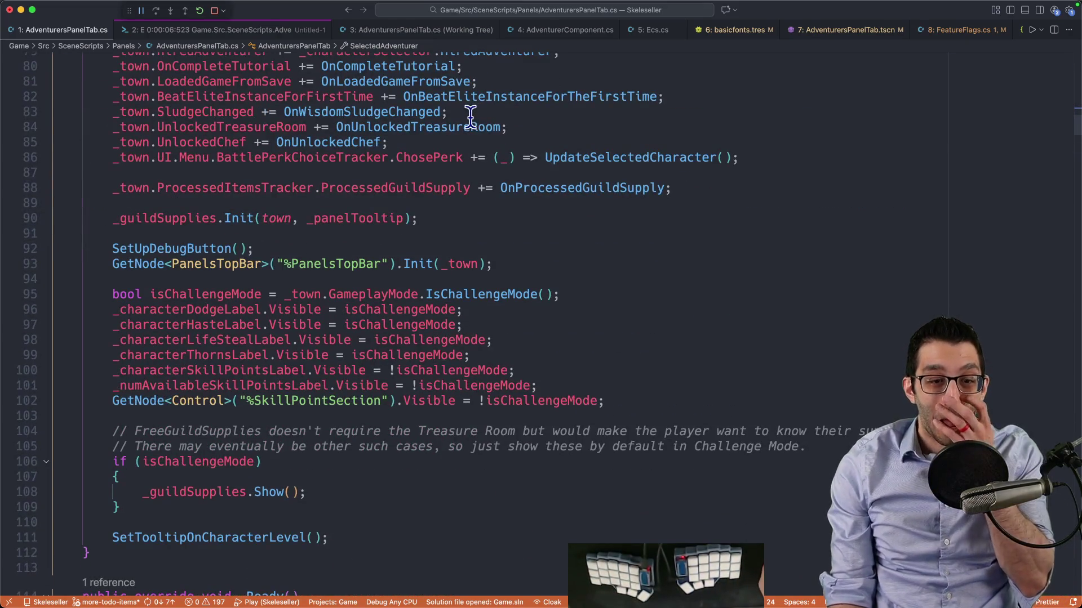
{"action": "scroll", "coordinate": [455, 163], "scroll_direction": "down", "scroll_amount": 3}
{"action": "scroll", "coordinate": [350, 261], "scroll_direction": "up", "scroll_amount": 5}
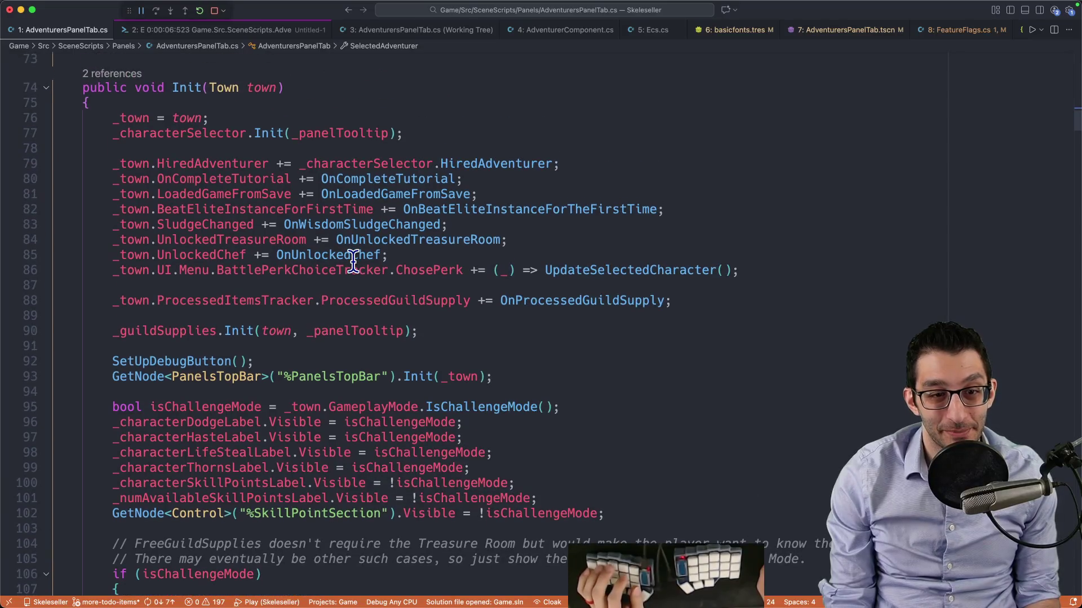
{"action": "left_click", "coordinate": [441, 133]}
{"action": "key", "text": "super+f"}
Find the SetSkillTableUnlocked(false) line at the end of _Ready and cut it out
{"action": "type", "text": "setskilltabl"}
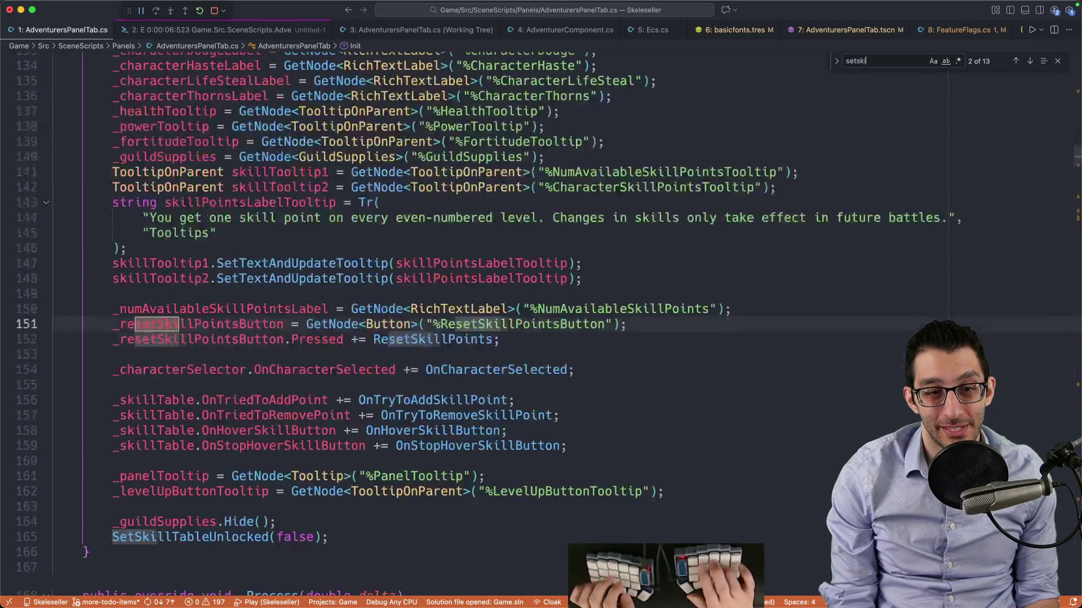
{"action": "key", "text": "Escape"}
{"action": "key", "text": "End"}
{"action": "key", "text": "shift+Up"}
{"action": "scroll", "coordinate": [401, 174], "scroll_direction": "down", "scroll_amount": 5}
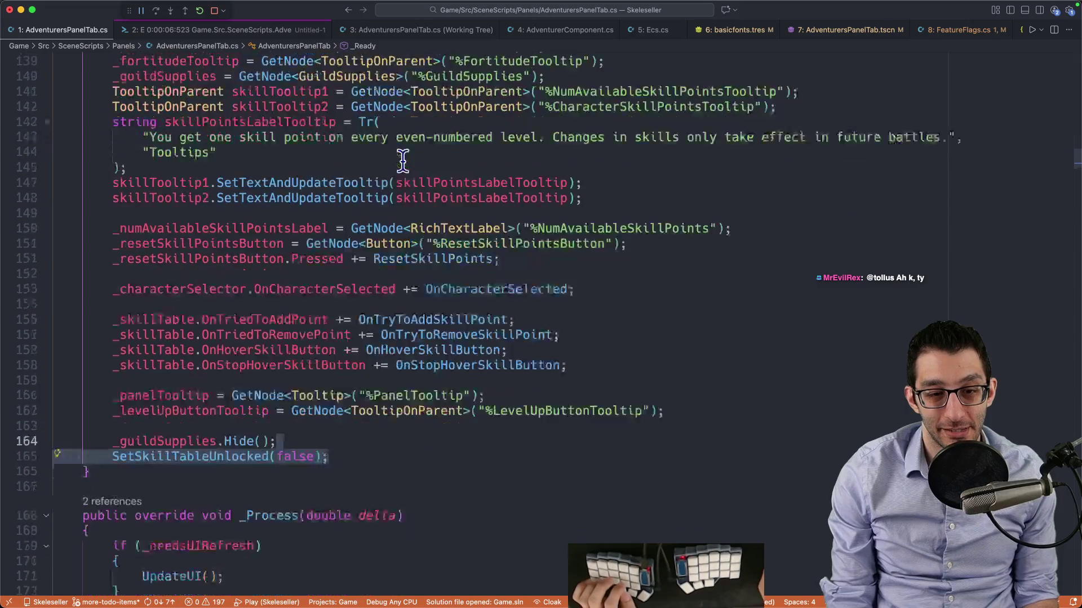
{"action": "key", "text": "super+x"}
Return to the Init method and inspect the character selector's Init definition
{"action": "key", "text": "ctrl+minus"}
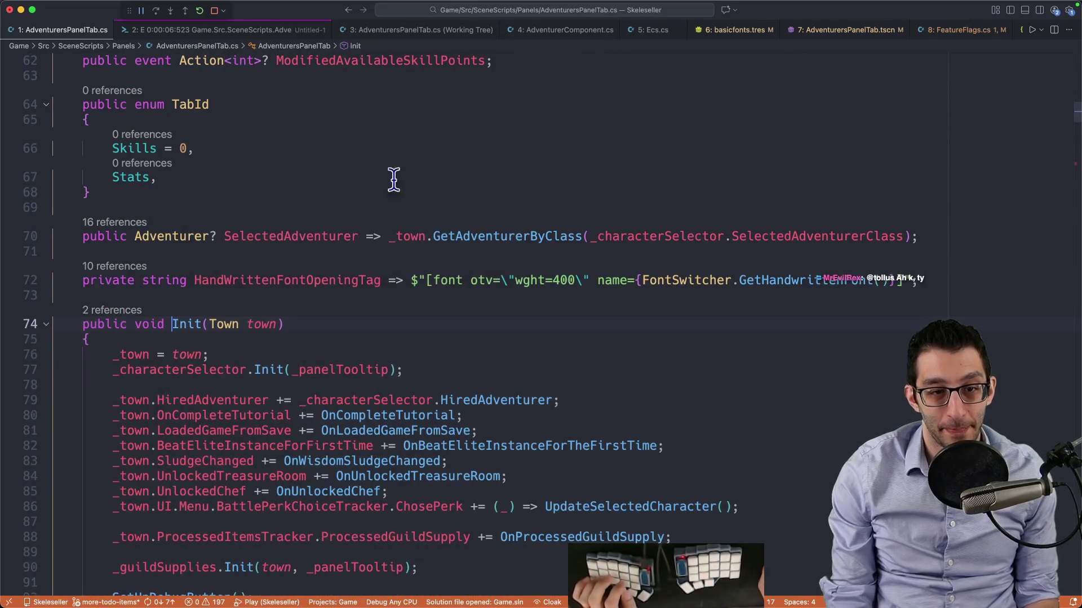
{"action": "scroll", "coordinate": [383, 185], "scroll_direction": "down", "scroll_amount": 3}
{"action": "scroll", "coordinate": [338, 200], "scroll_direction": "down", "scroll_amount": 5}
{"action": "scroll", "coordinate": [291, 208], "scroll_direction": "up", "scroll_amount": 3}
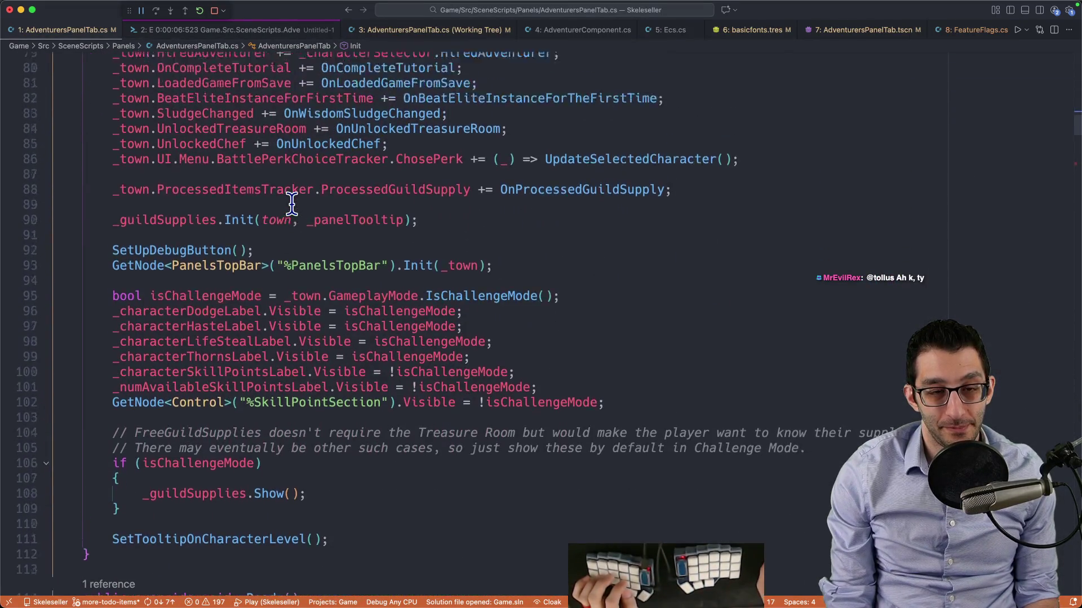
{"action": "scroll", "coordinate": [292, 202], "scroll_direction": "up", "scroll_amount": 2}
{"action": "double_click", "coordinate": [267, 145]}
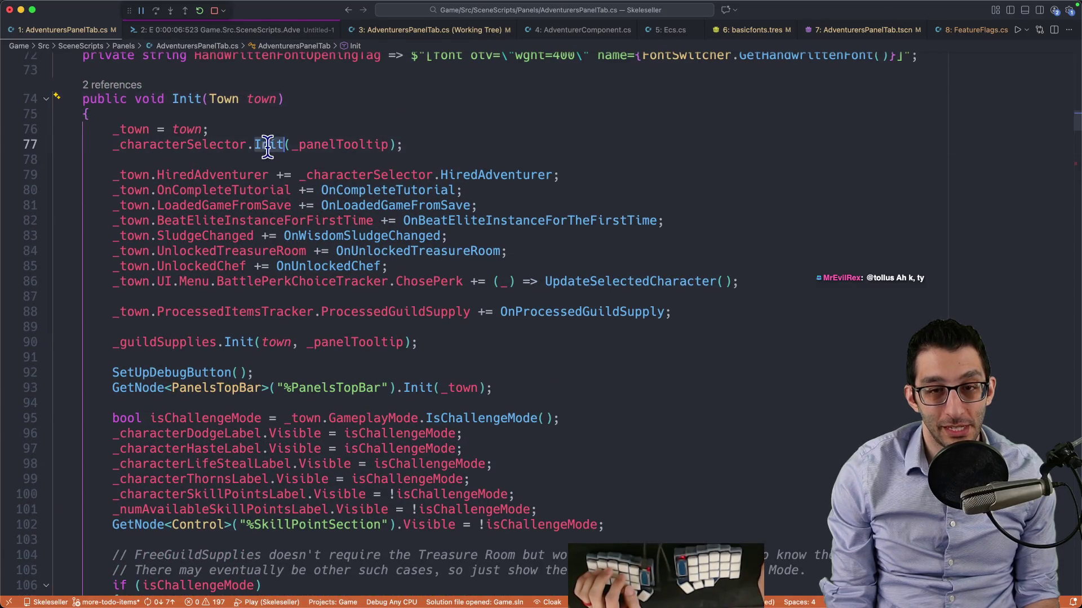
{"action": "key", "text": "F12"}
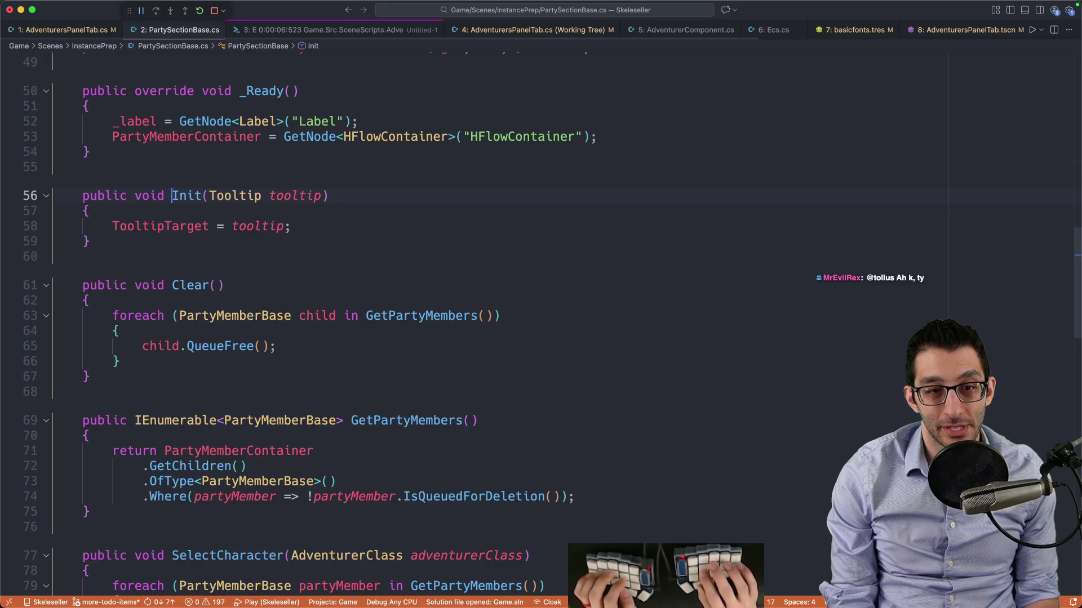
{"action": "key", "text": "ctrl+minus"}
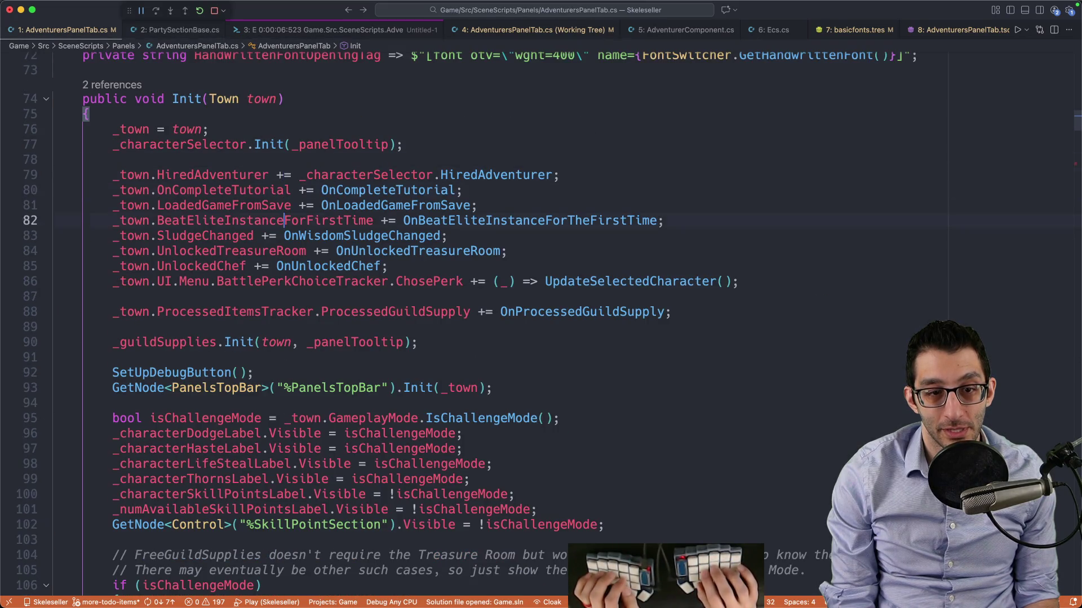
{"action": "key", "text": "Down"}
{"action": "key", "text": "Down"}
{"action": "scroll", "coordinate": [407, 173], "scroll_direction": "down", "scroll_amount": 5}
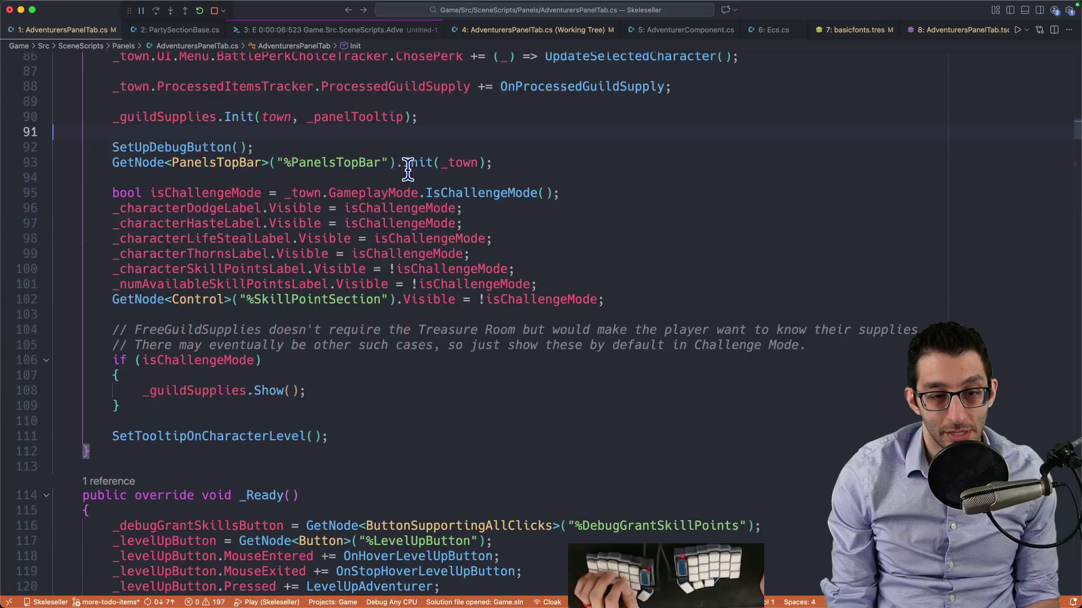
Insert SetSkillTableUnlocked(false); above SetTooltipOnCharacterLevel() on line 111 and save the file
{"action": "double_click", "coordinate": [220, 435]}
{"action": "scroll", "coordinate": [353, 358], "scroll_direction": "up", "scroll_amount": 3}
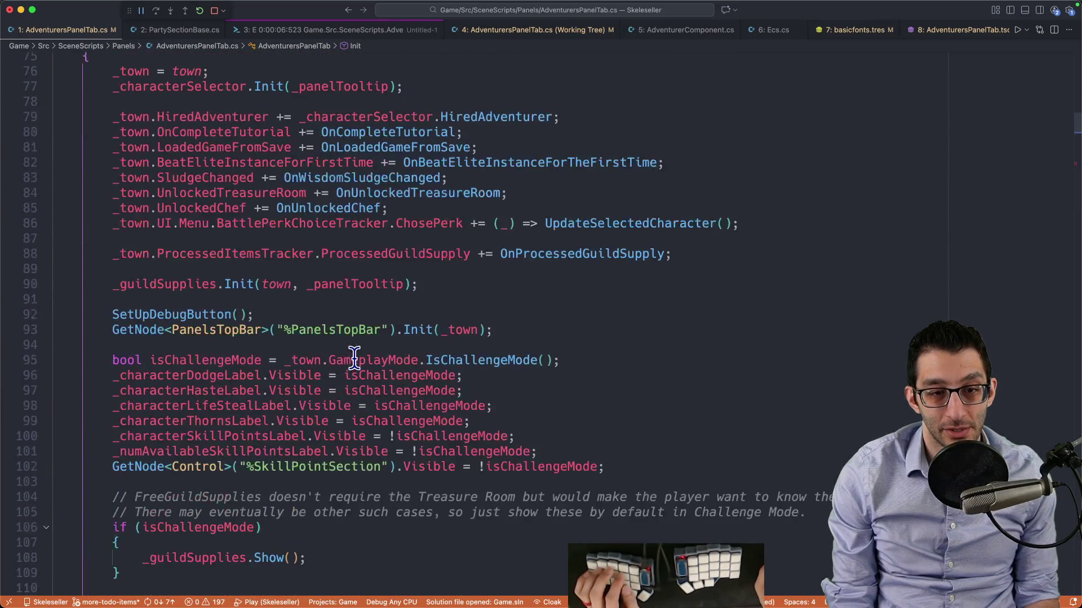
{"action": "key", "text": "ctrl+shift+Return"}
{"action": "type", "text": "SetSkillTableUnlocked(false);"}
{"action": "key", "text": "super+s"}
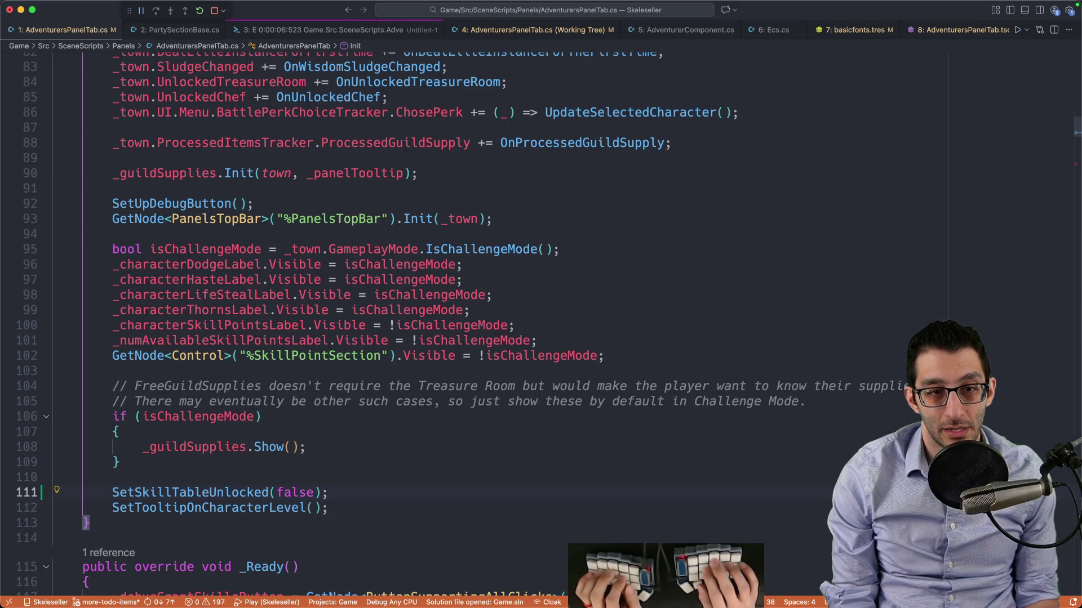
{"action": "scroll", "coordinate": [428, 324], "scroll_direction": "up", "scroll_amount": 3}
{"action": "scroll", "coordinate": [428, 324], "scroll_direction": "down", "scroll_amount": 2}
{"action": "key", "text": "Down"}
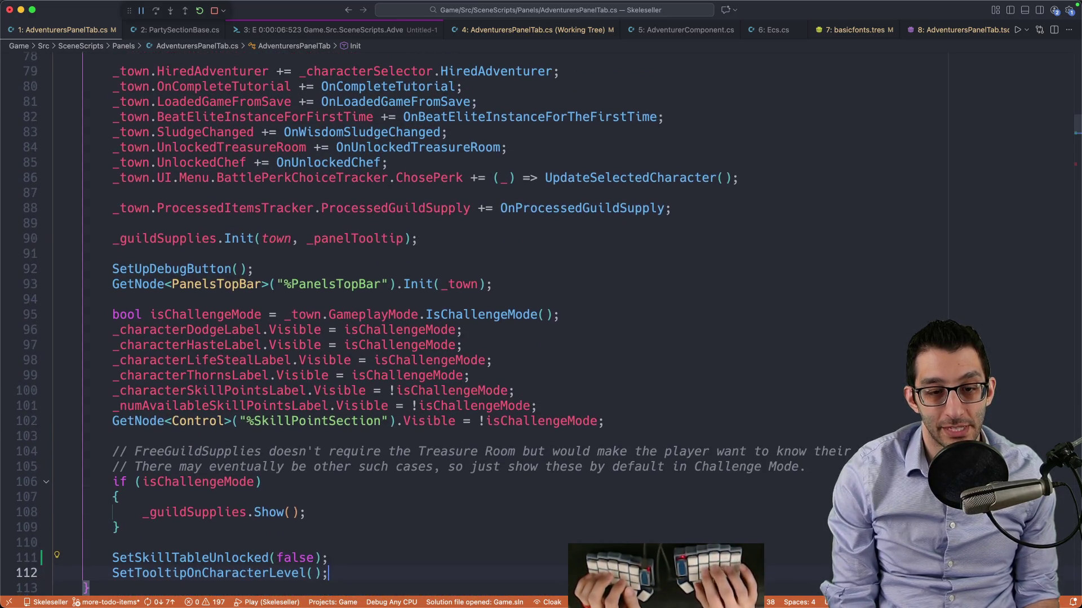
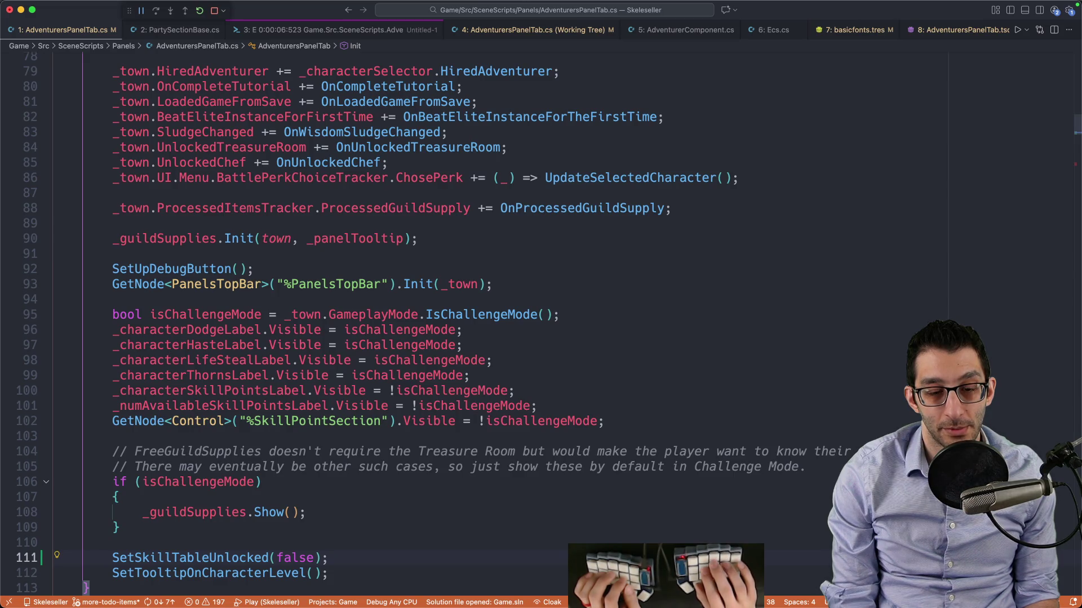
Move the SetSkillTableUnlocked(false) call up to line 93, then relaunch debugging and load the Story Mode save
{"action": "key", "text": "alt+Up"}
{"action": "key", "text": "alt+Up"}
{"action": "key", "text": "alt+Up"}
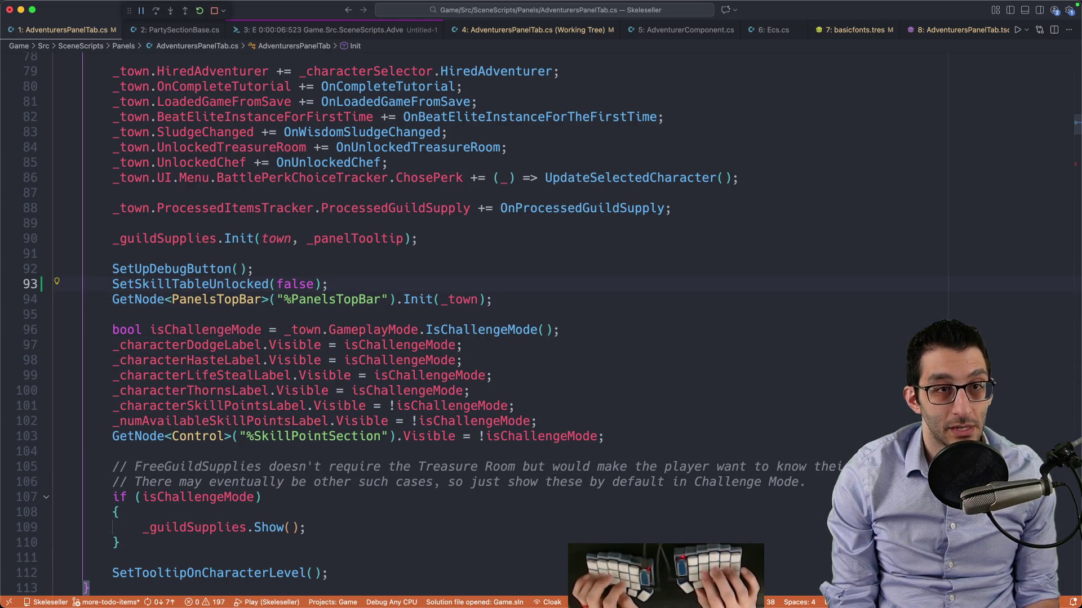
{"action": "key", "text": "shift+F5"}
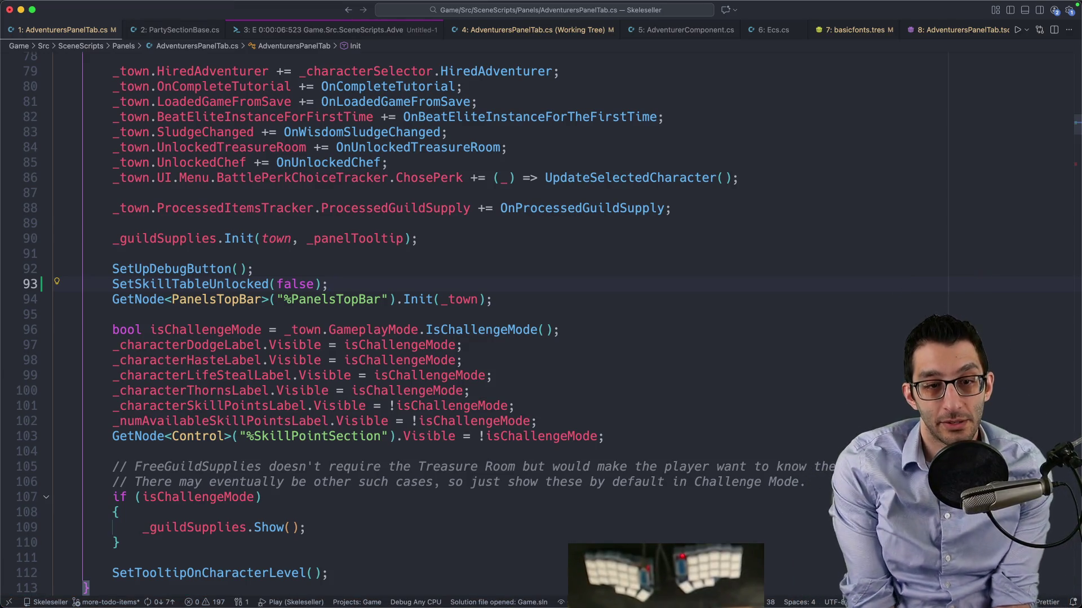
{"action": "key", "text": "F5"}
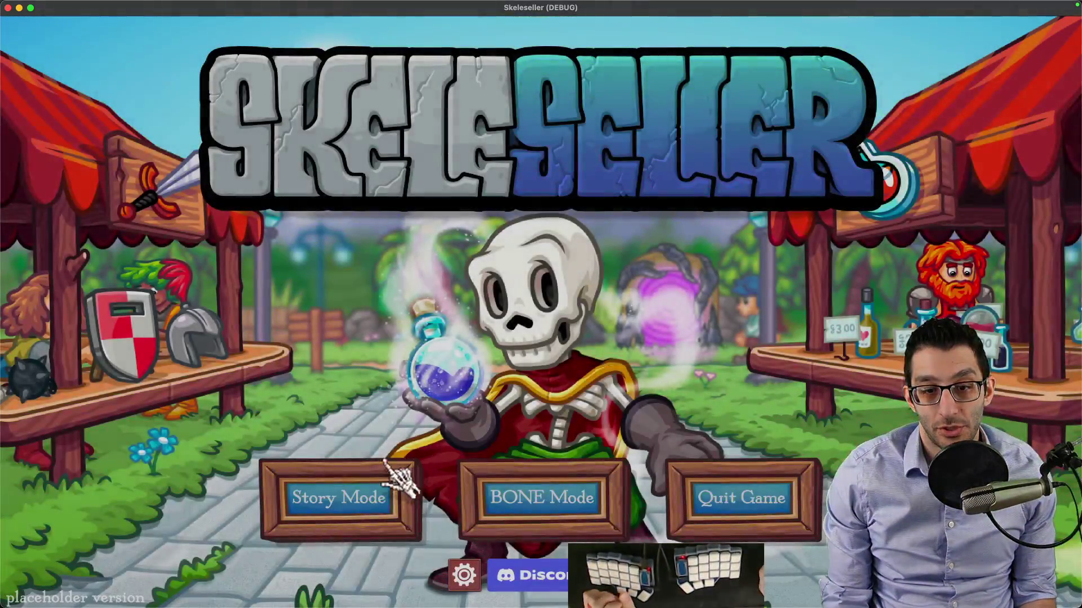
{"action": "left_click", "coordinate": [397, 479]}
{"action": "left_click", "coordinate": [545, 341]}
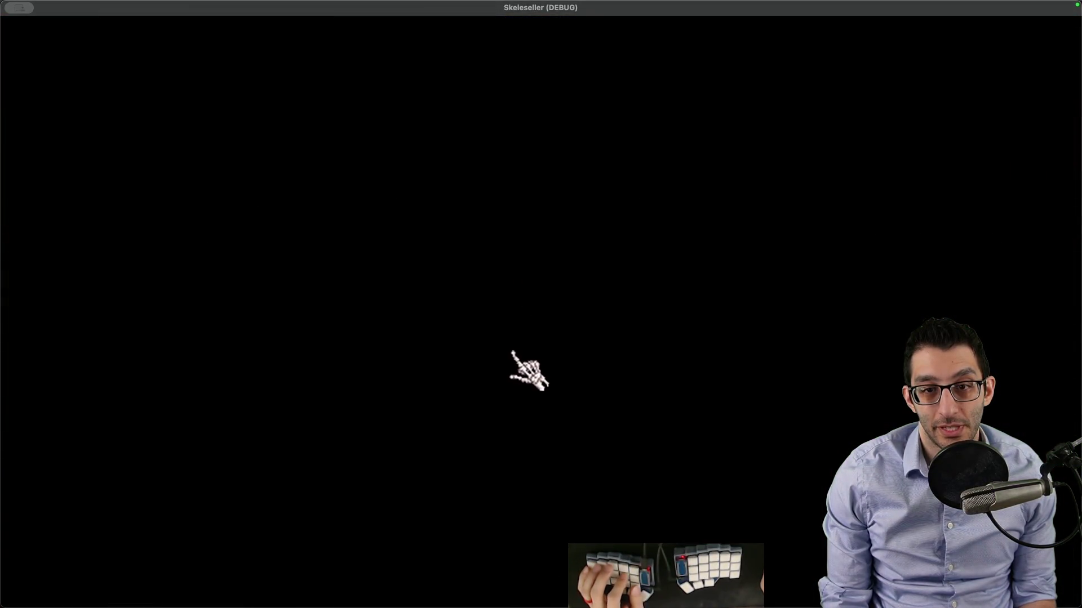
{"action": "key", "text": "super+Tab"}
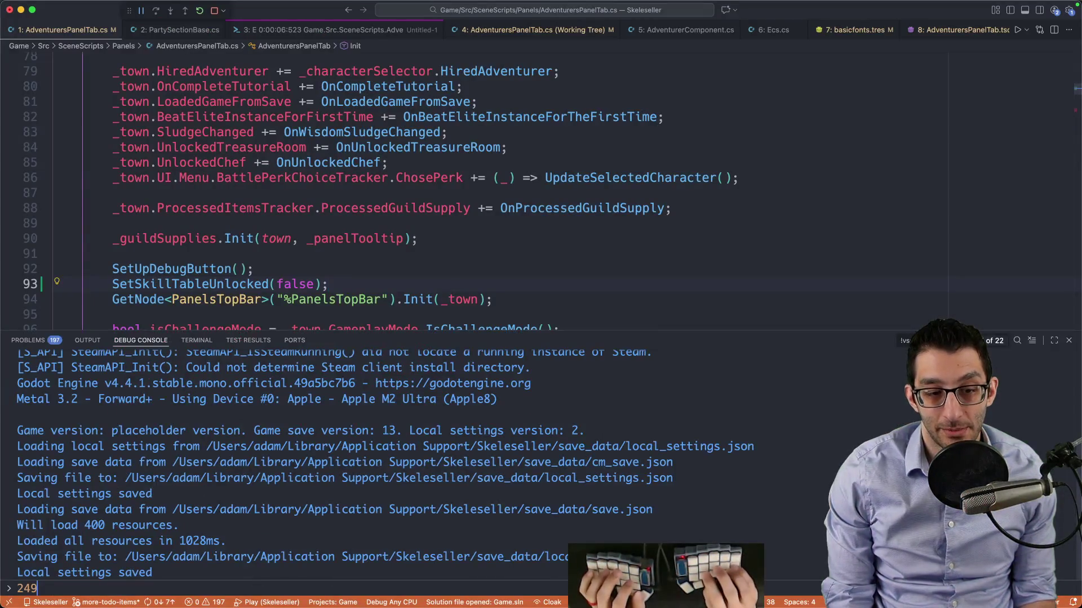
Review the AdventurersPanelTab.cs diff in Source Control and stage it
{"action": "key", "text": "super+j"}
{"action": "key", "text": "ctrl+shift+g"}
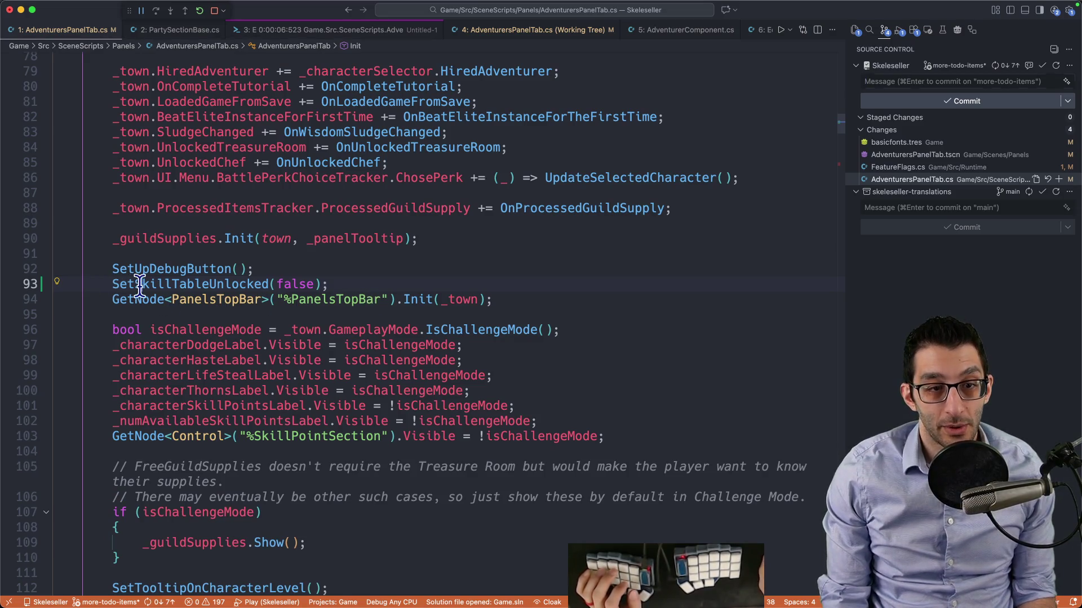
{"action": "scroll", "coordinate": [140, 285], "scroll_direction": "up", "scroll_amount": 3}
{"action": "left_click", "coordinate": [901, 179]}
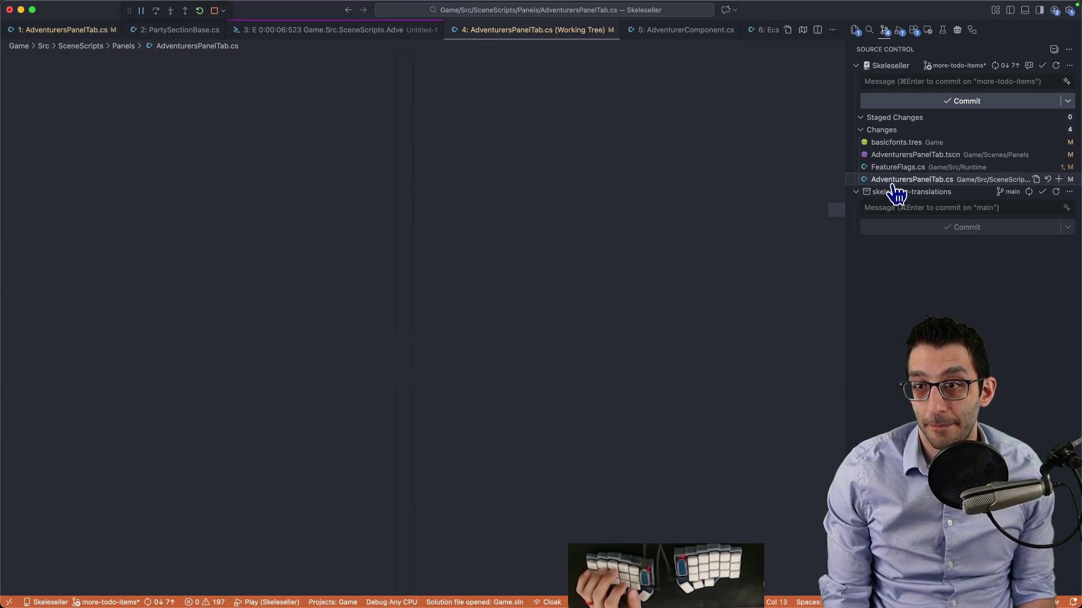
{"action": "scroll", "coordinate": [471, 338], "scroll_direction": "down", "scroll_amount": 5}
{"action": "scroll", "coordinate": [341, 393], "scroll_direction": "up", "scroll_amount": 10}
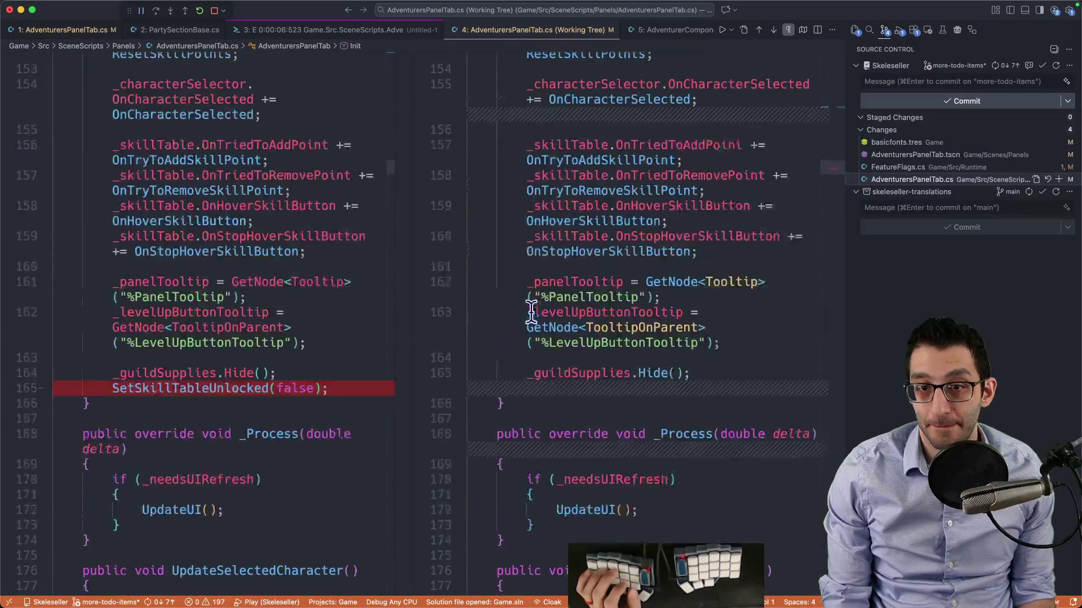
{"action": "scroll", "coordinate": [662, 309], "scroll_direction": "up", "scroll_amount": 10}
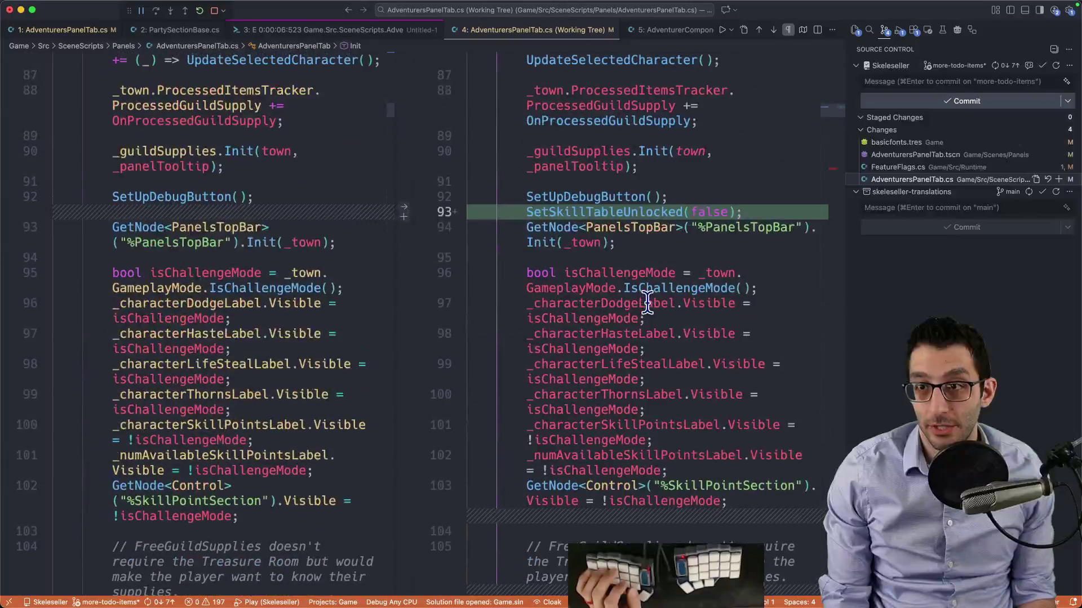
{"action": "scroll", "coordinate": [648, 301], "scroll_direction": "down", "scroll_amount": 10}
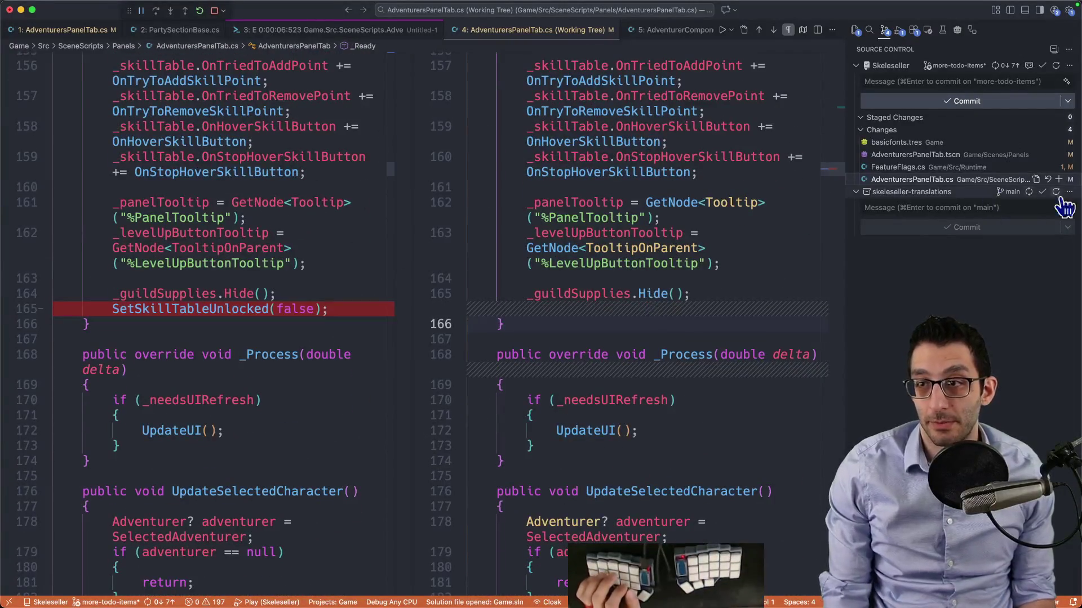
{"action": "left_click", "coordinate": [1059, 179]}
Amend the previous commit with the staged fix, keeping its existing message
{"action": "left_click", "coordinate": [1068, 102]}
{"action": "left_click", "coordinate": [1036, 130]}
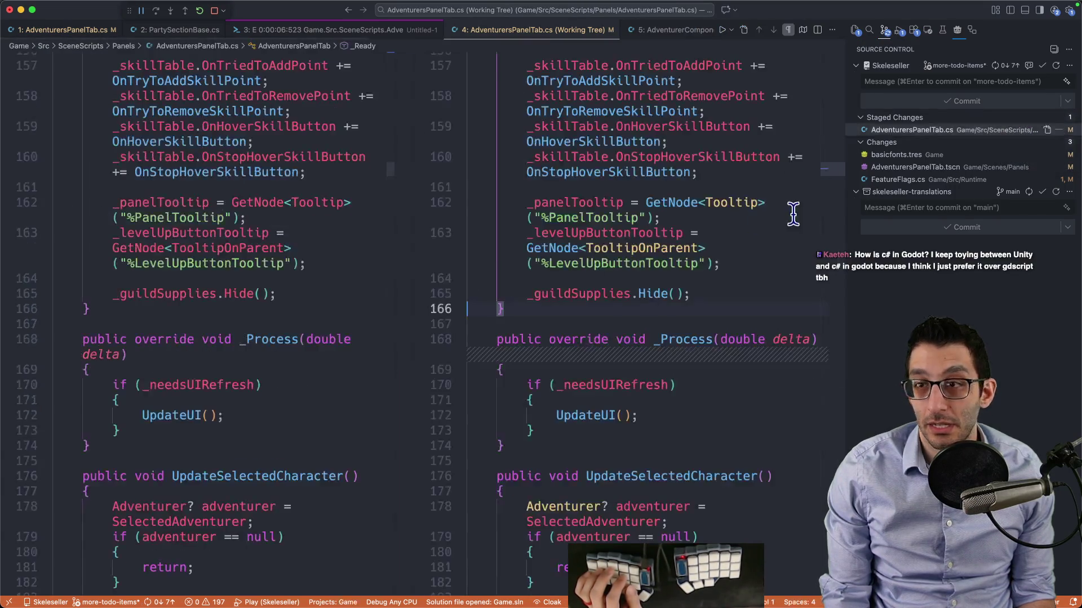
{"action": "key", "text": "super+s"}
{"action": "key", "text": "super+w"}
{"action": "mouse_move", "coordinate": [663, 200]}
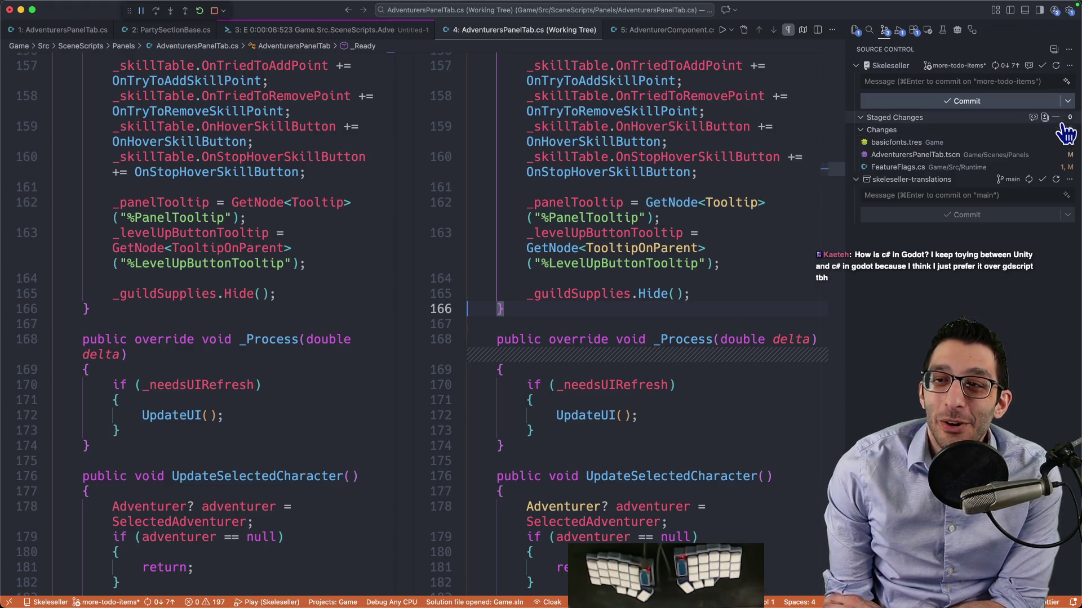
Undo the last commit so both AdventurersPanelTab files are staged again
{"action": "left_click", "coordinate": [1068, 65]}
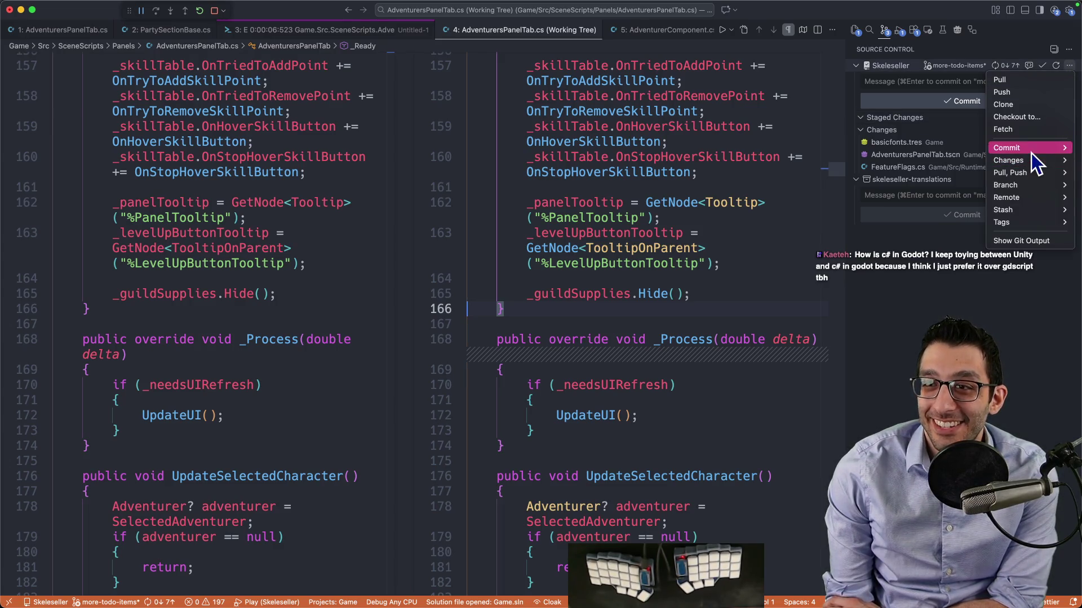
{"action": "mouse_move", "coordinate": [1014, 147]}
{"action": "left_click", "coordinate": [931, 185]}
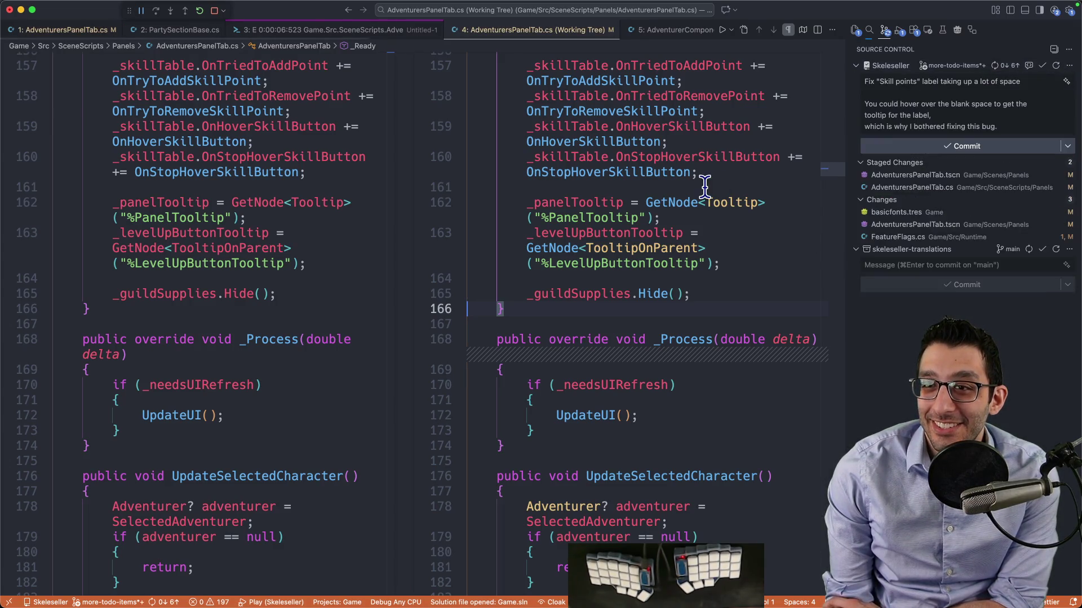
Unstage AdventurersPanelTab.cs and commit only the AdventurersPanelTab.tscn scene change
{"action": "left_click", "coordinate": [950, 189]}
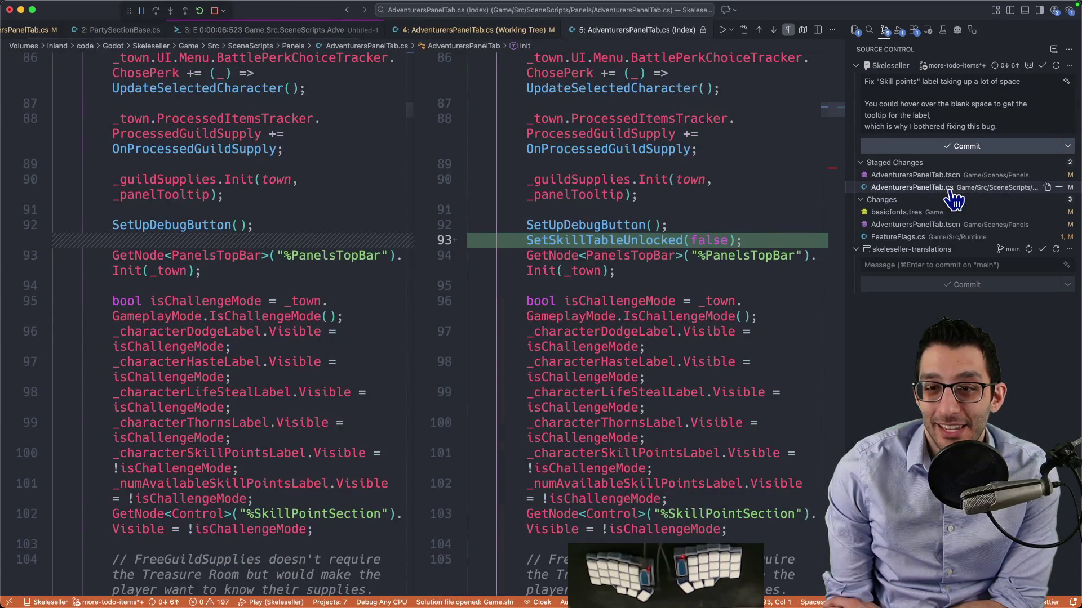
{"action": "left_click", "coordinate": [1058, 187]}
{"action": "left_click", "coordinate": [898, 147]}
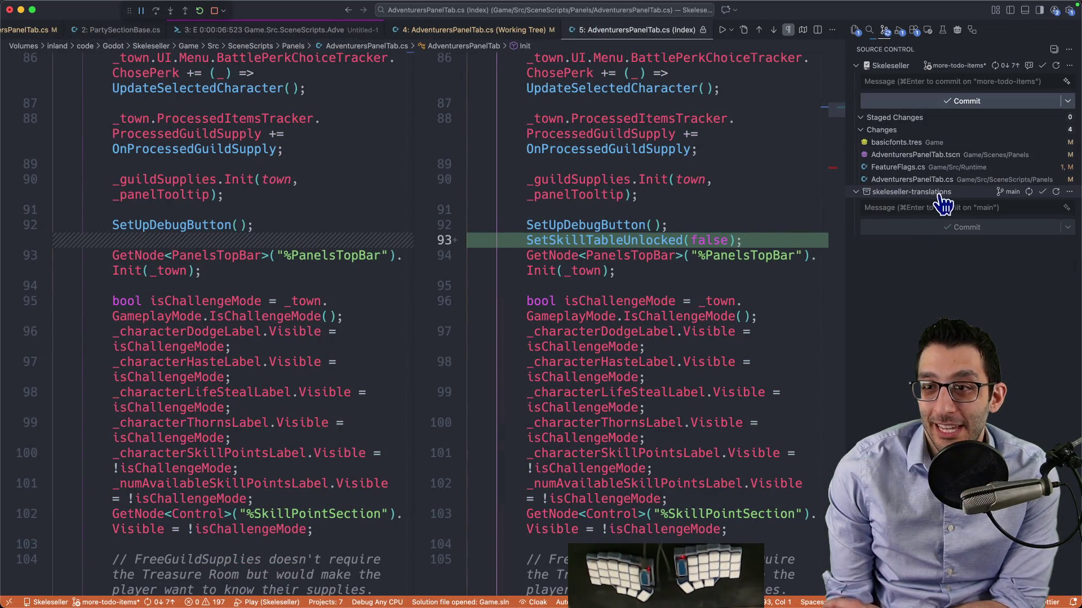
Stage AdventurersPanelTab.cs and commit it with the message 'Fix error with an earlier commit'
{"action": "left_click", "coordinate": [1058, 179]}
{"action": "left_click", "coordinate": [958, 81]}
{"action": "type", "text": "F"}
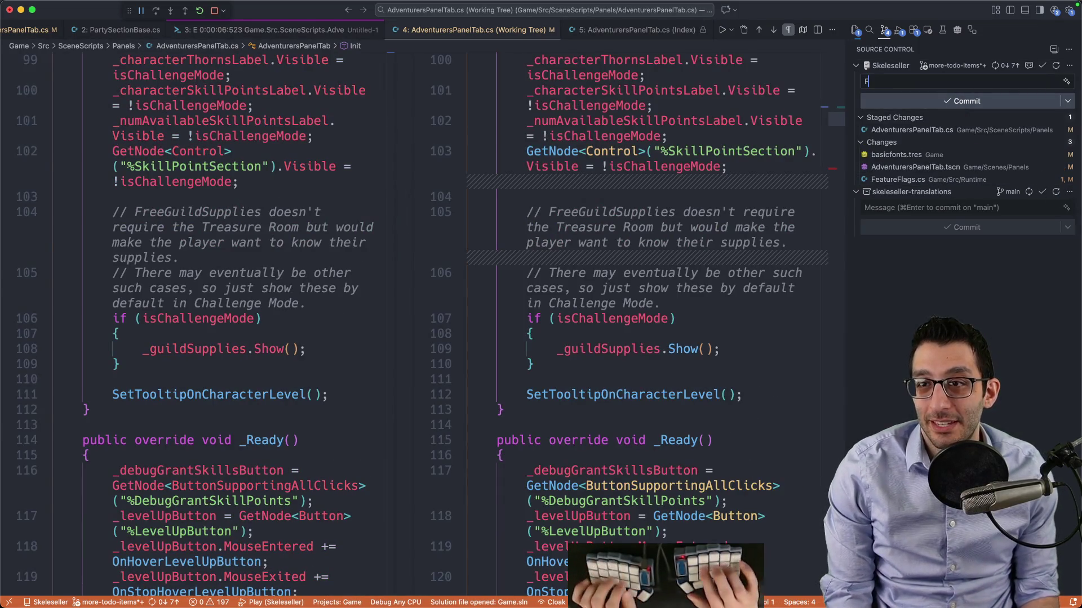
{"action": "type", "text": "ix error with"}
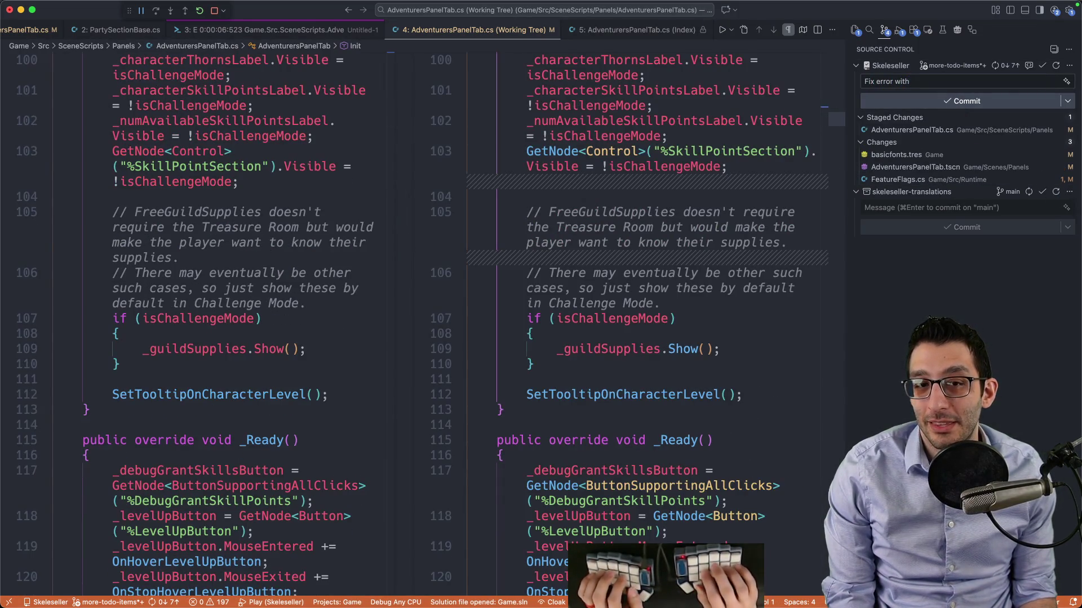
{"action": "type", "text": " an earlier commit"}
{"action": "key", "text": "Return"}
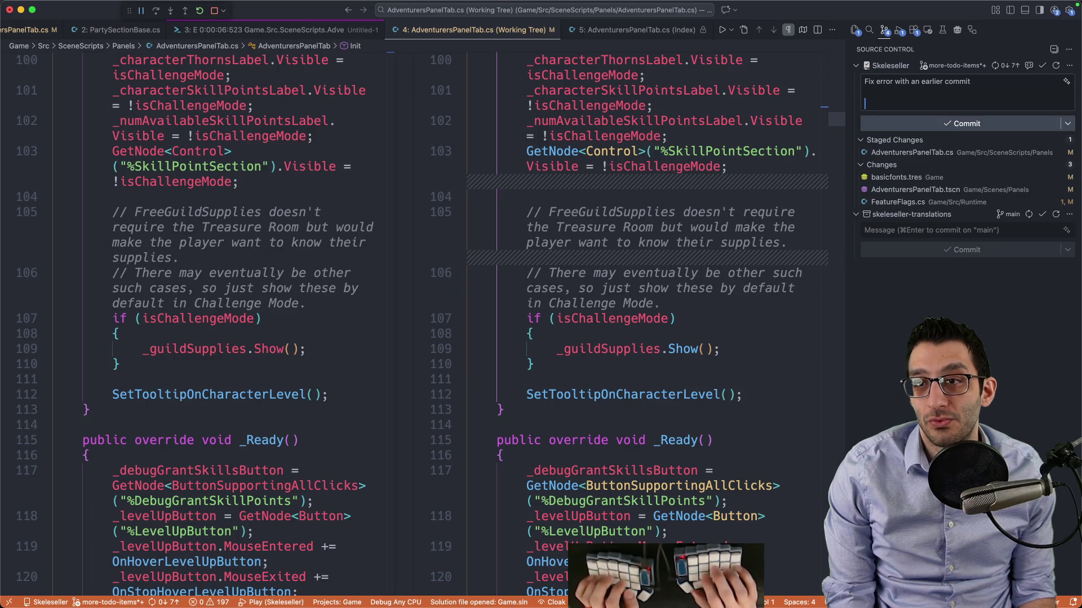
{"action": "left_click", "coordinate": [952, 152]}
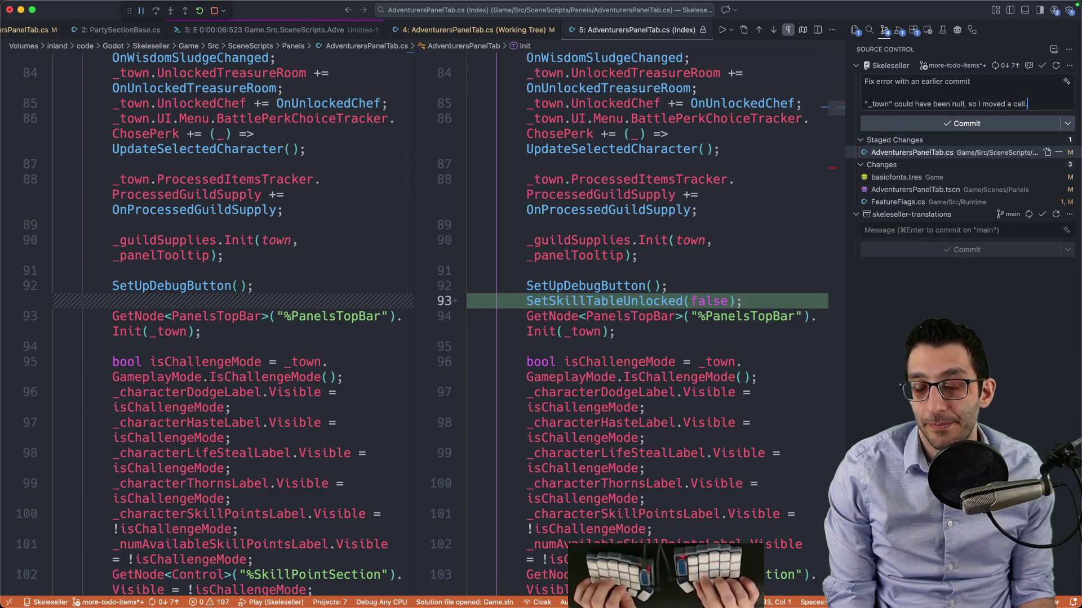
{"action": "key", "text": "super+Return"}
Check the pending basicfonts.tres changes, then bring the running game and Godot editor forward
{"action": "left_click", "coordinate": [896, 142]}
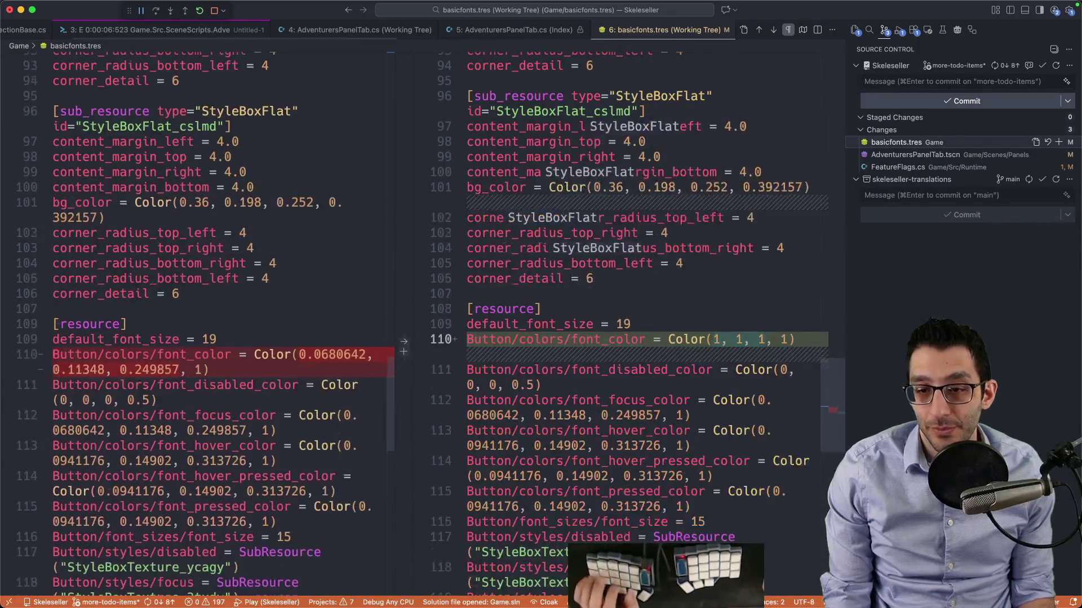
{"action": "mouse_move", "coordinate": [797, 597]}
{"action": "left_click", "coordinate": [797, 575]}
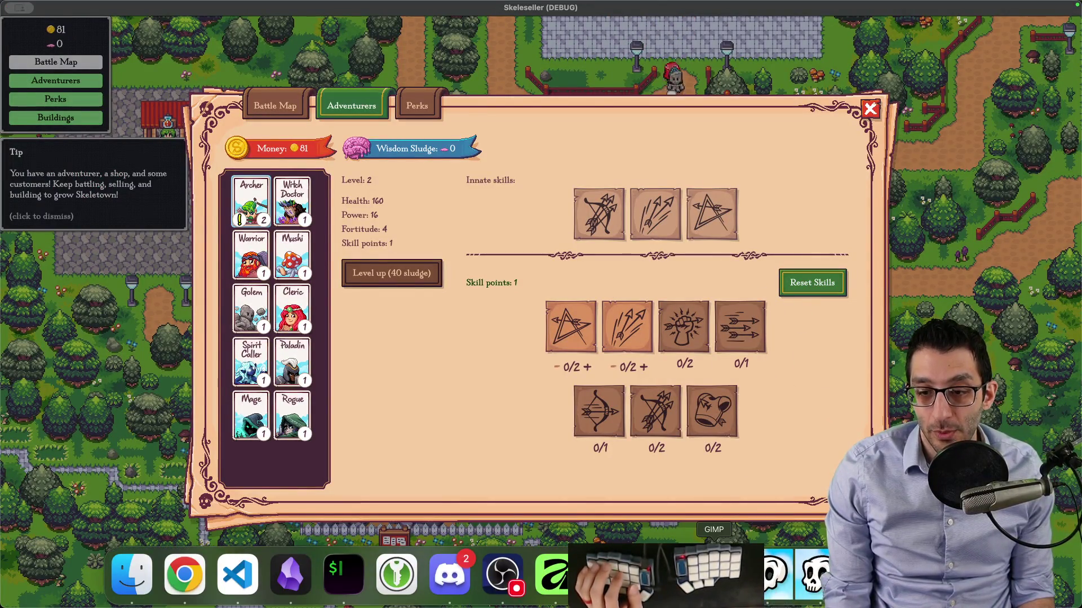
{"action": "left_click", "coordinate": [786, 602]}
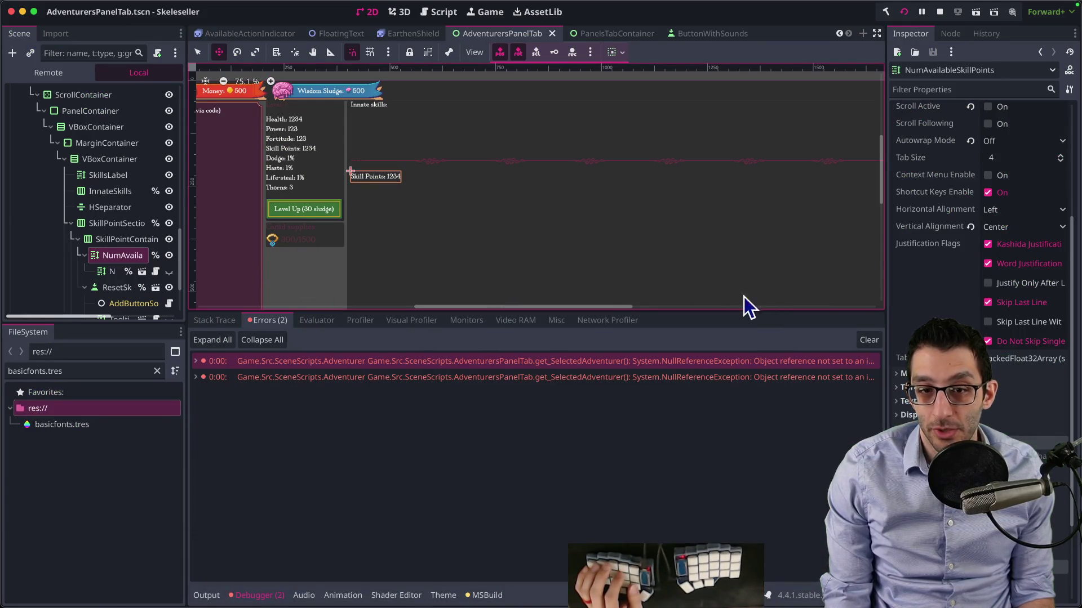
Open basicfonts.tres in the Theme editor and check which control types it styles
{"action": "left_click", "coordinate": [79, 428]}
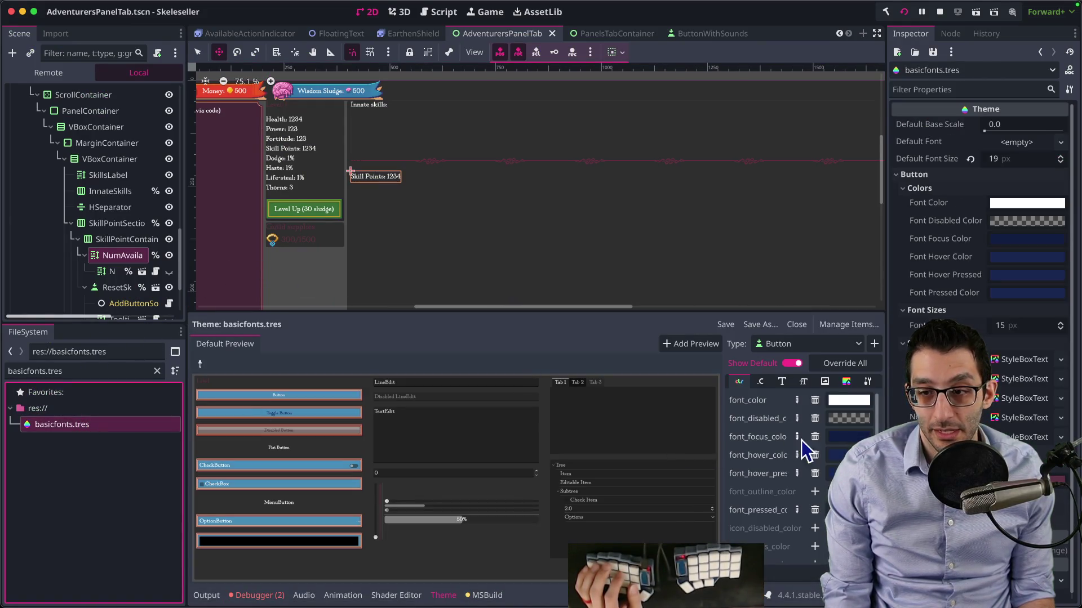
{"action": "left_click", "coordinate": [806, 343]}
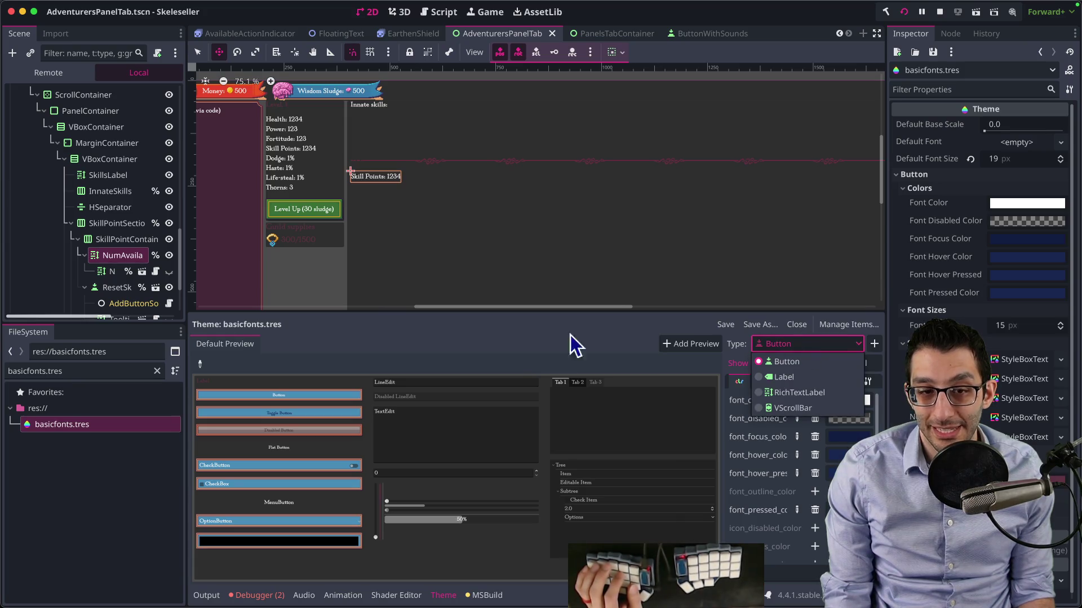
{"action": "key", "text": "Escape"}
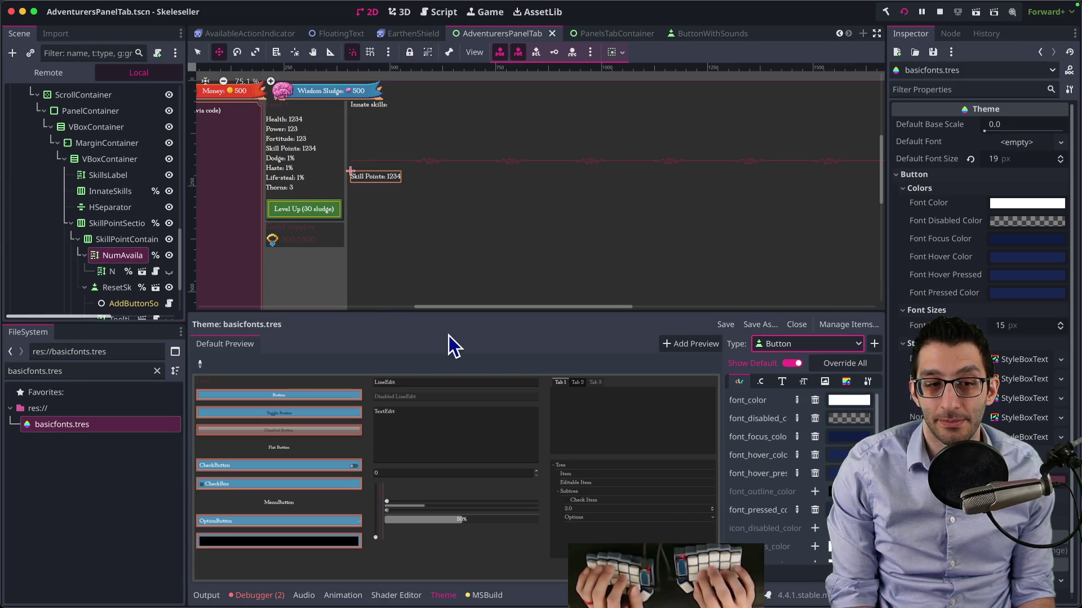
Back in VS Code, search the workspace for '%basicfonts.tres'
{"action": "key", "text": "super+Tab"}
{"action": "key", "text": "super+p"}
{"action": "type", "text": "%basic"}
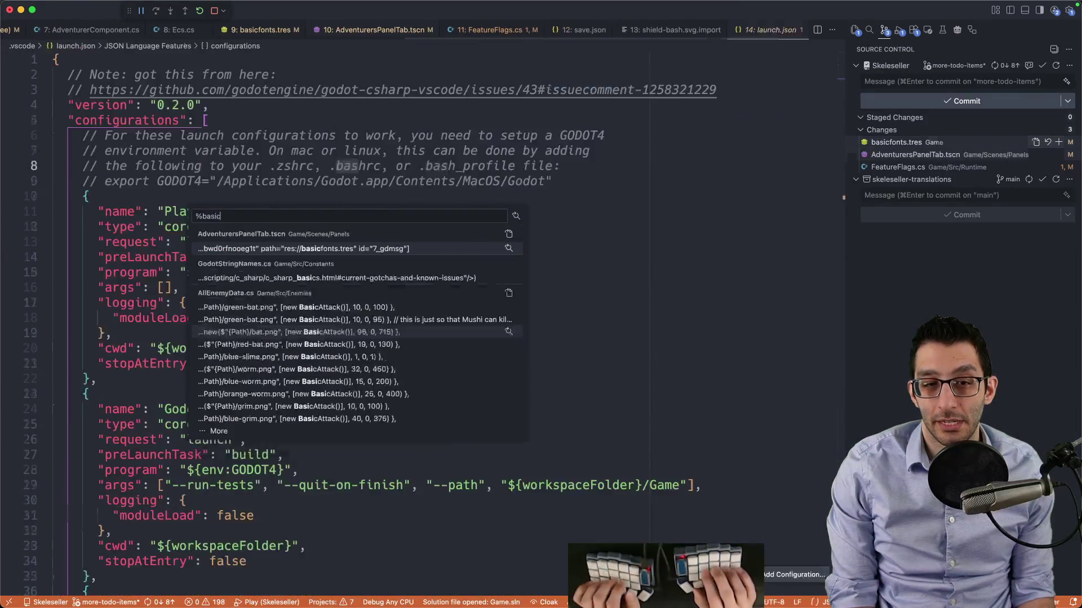
{"action": "type", "text": "fonts.tres"}
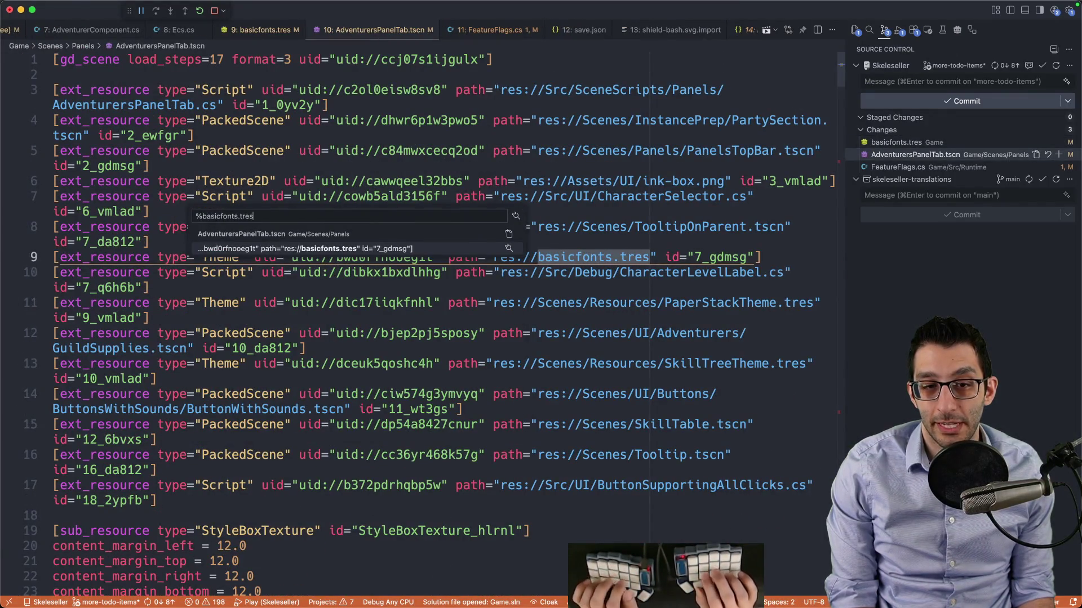
Preview the ItemActionMenu, PlayerAbilityTree and InstanceSlotToolbar matches, then open InstanceSlotToolbar.tscn
{"action": "key", "text": "Down"}
{"action": "key", "text": "Down"}
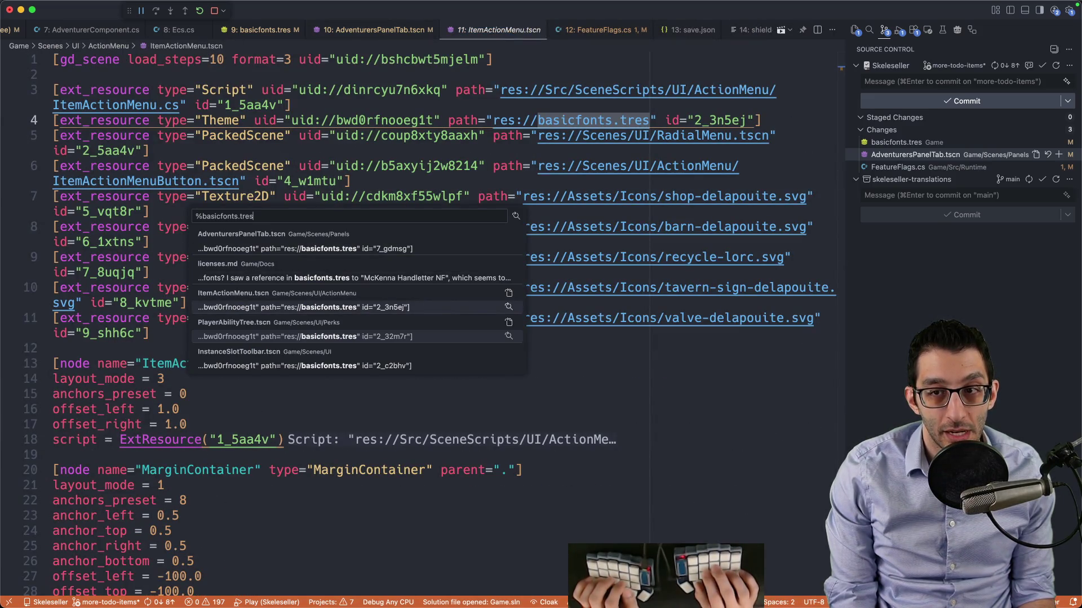
{"action": "key", "text": "Down"}
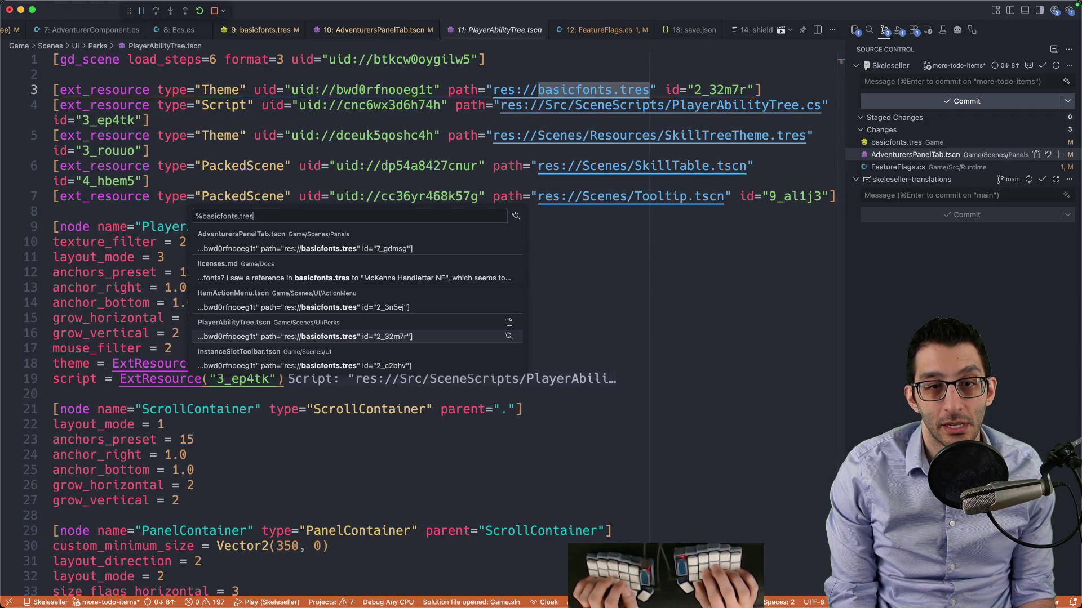
{"action": "key", "text": "Down"}
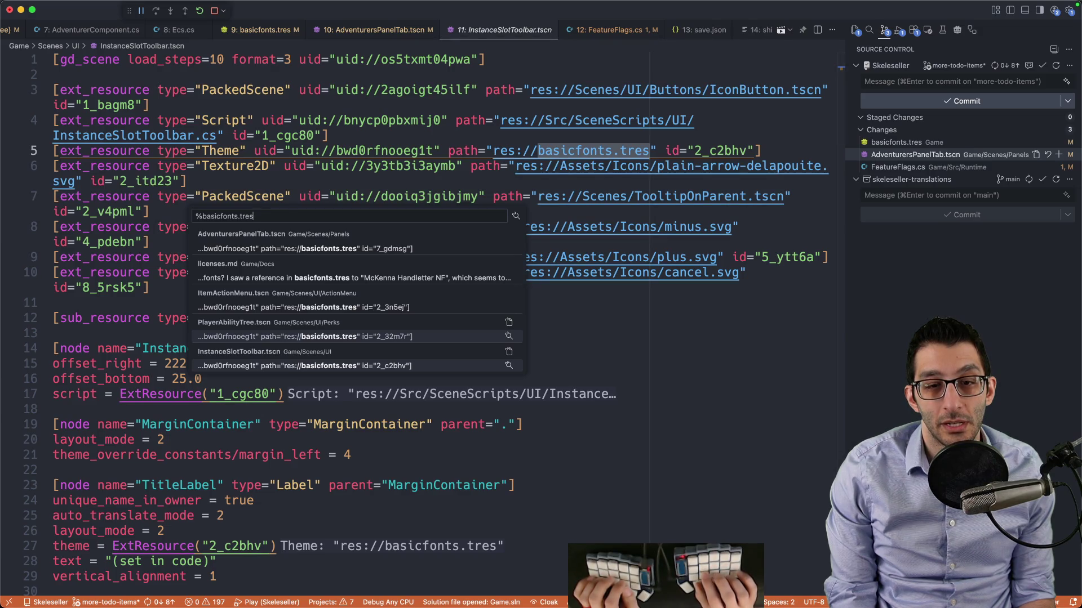
{"action": "key", "text": "Return"}
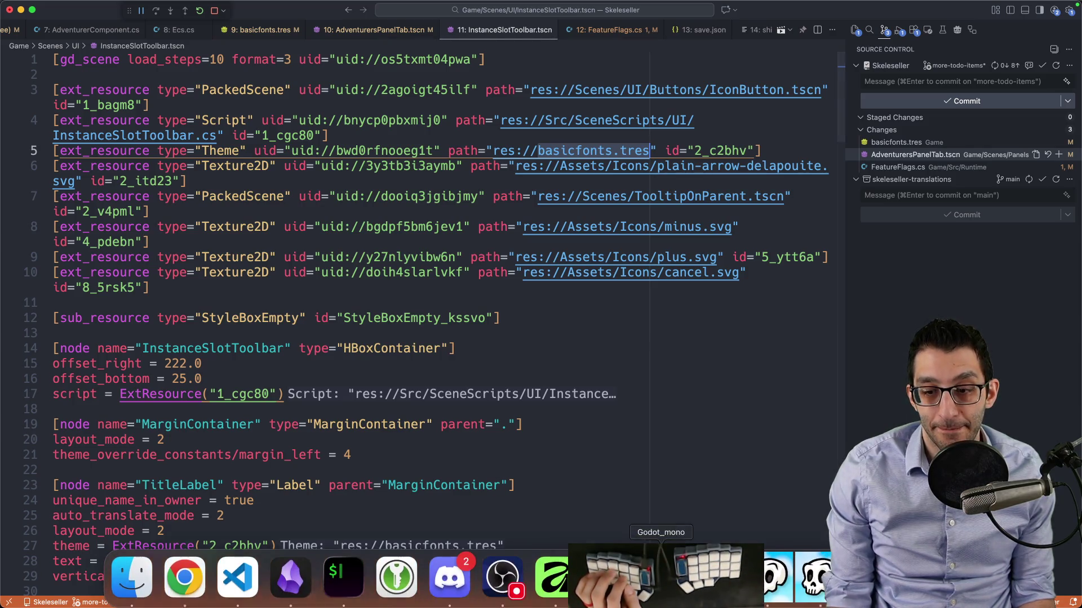
{"action": "left_click", "coordinate": [652, 586]}
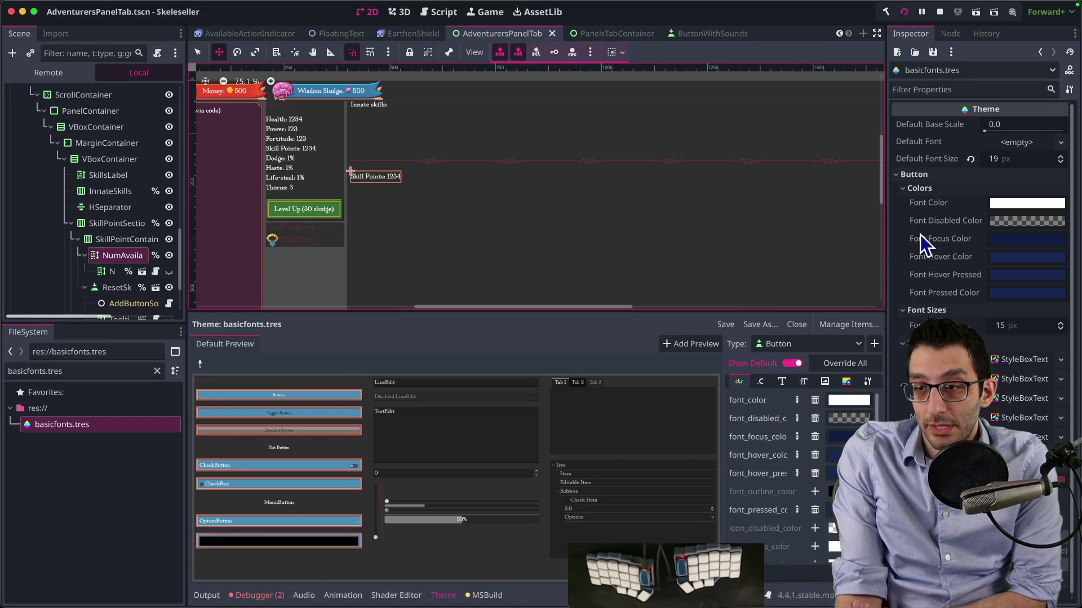
Expand the Disabled Button style and note 'Frame-disabled' in a new scratch file
{"action": "scroll", "coordinate": [925, 245], "scroll_direction": "down", "scroll_amount": 1}
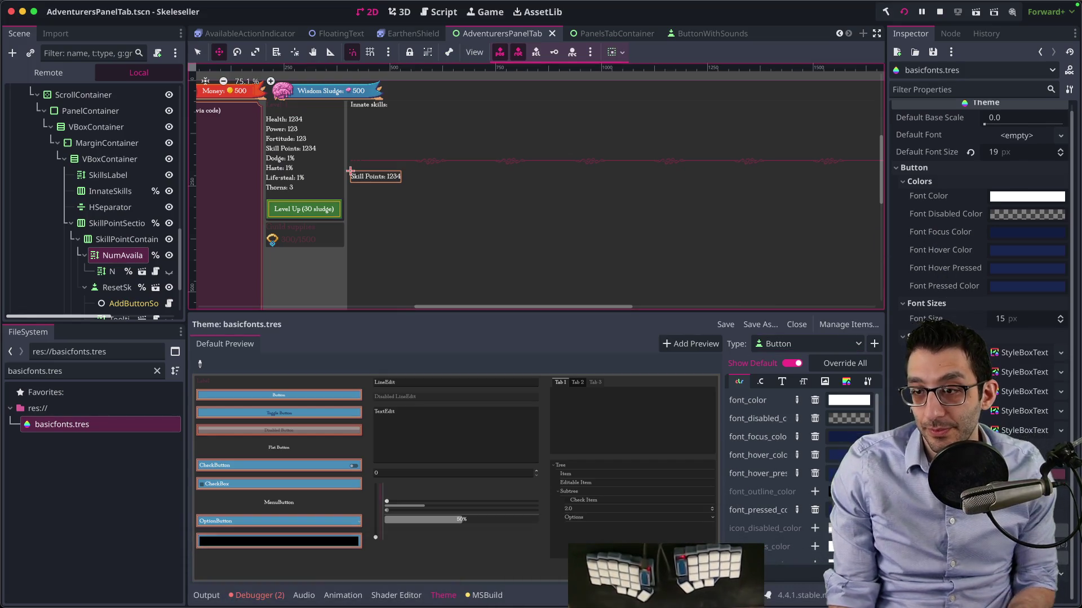
{"action": "left_click", "coordinate": [1013, 356]}
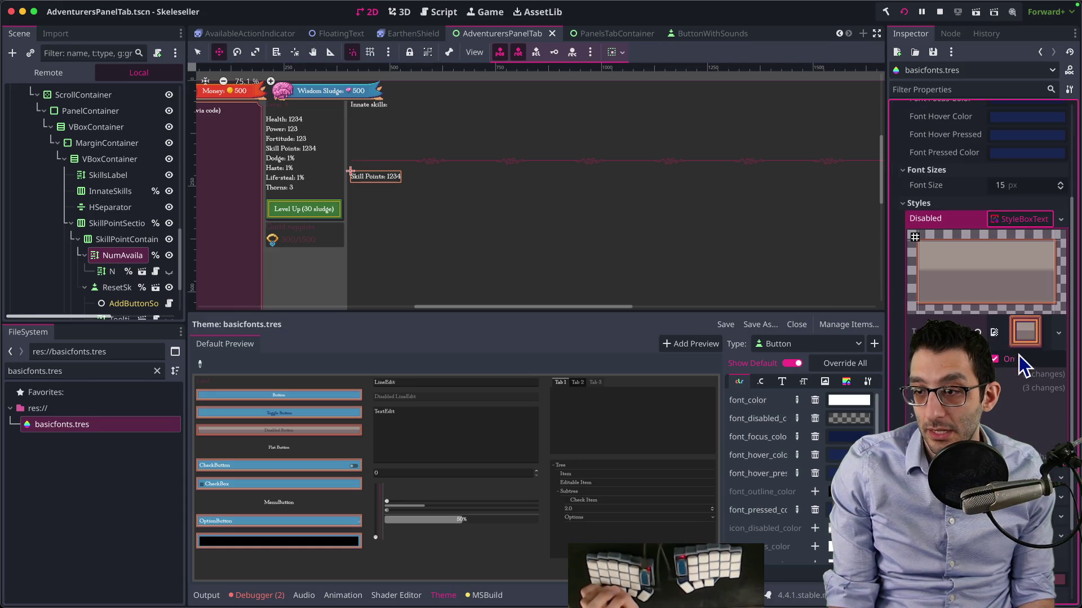
{"action": "key", "text": "super+Tab"}
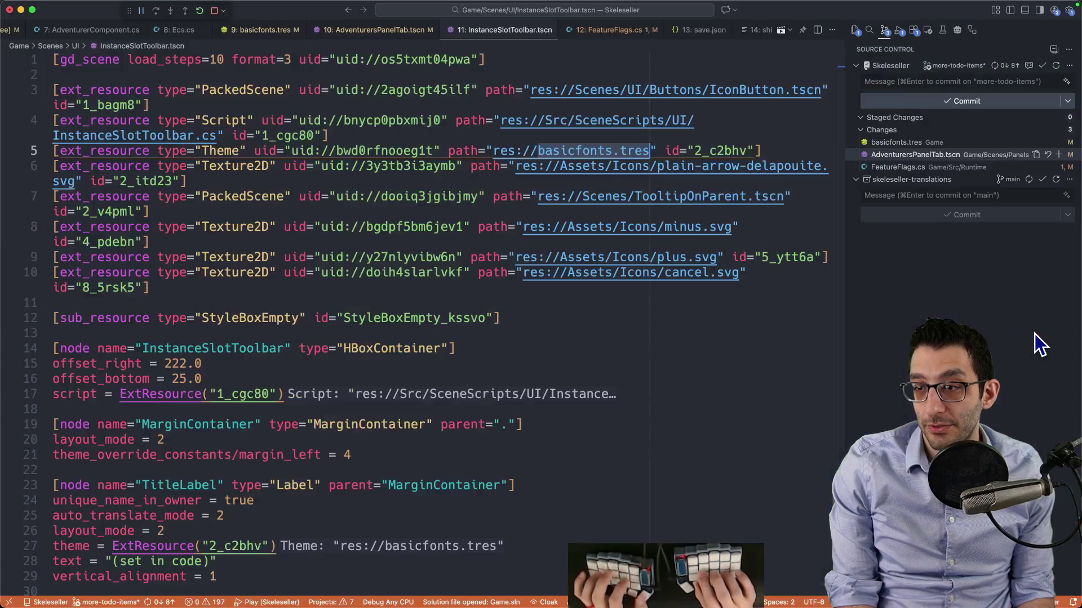
{"action": "key", "text": "super+n"}
{"action": "type", "text": "Frame-disabled"}
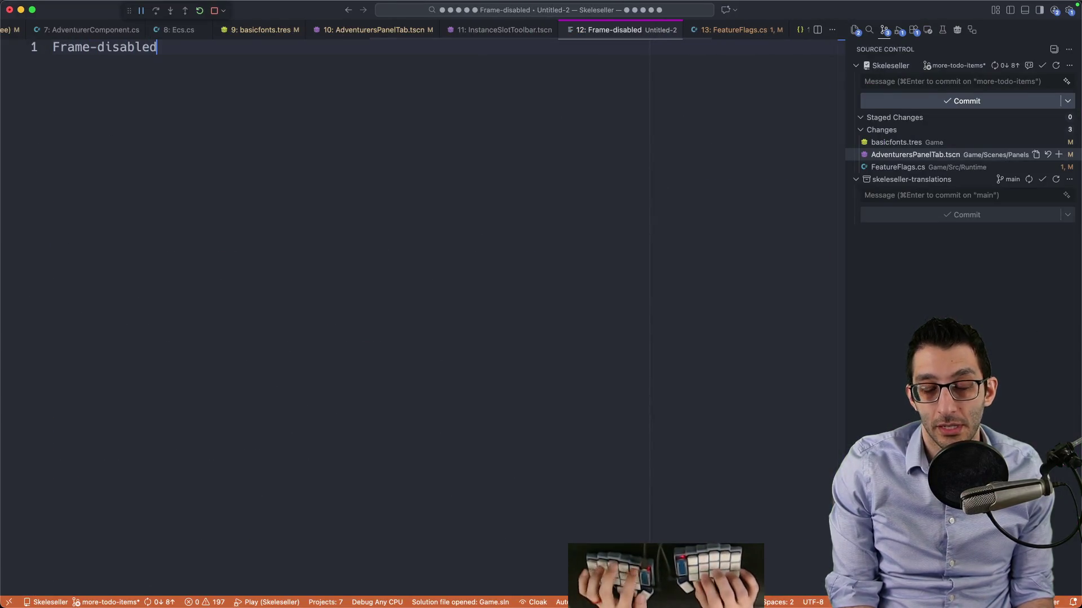
{"action": "key", "text": "super+Tab"}
Add the next Frame texture name on a second line of the notes
{"action": "scroll", "coordinate": [1014, 381], "scroll_direction": "down", "scroll_amount": 5}
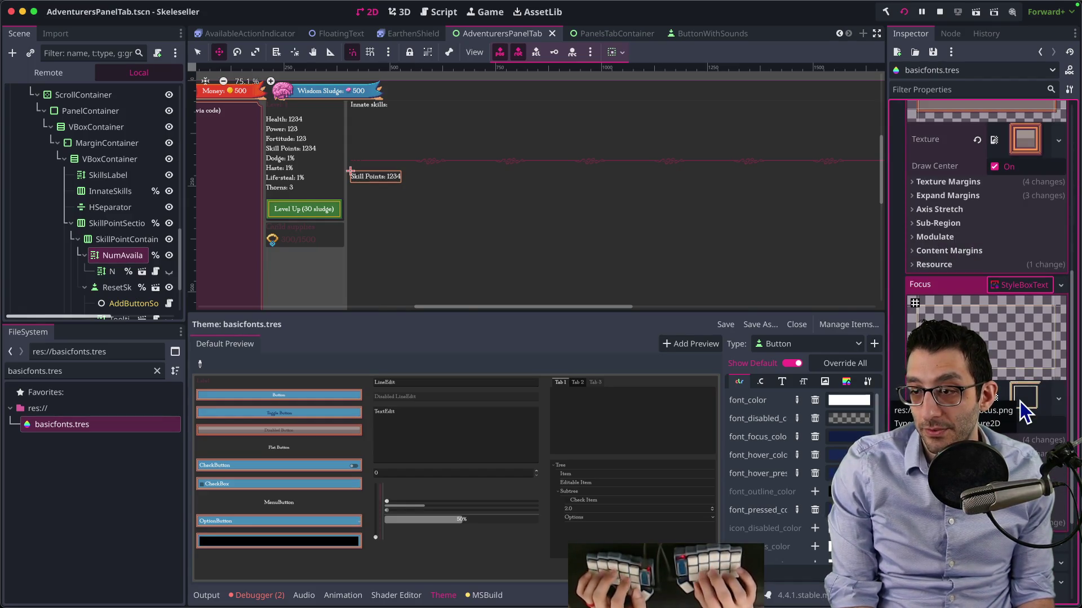
{"action": "key", "text": "super+Tab"}
{"action": "key", "text": "Return"}
{"action": "type", "text": "Frame,"}
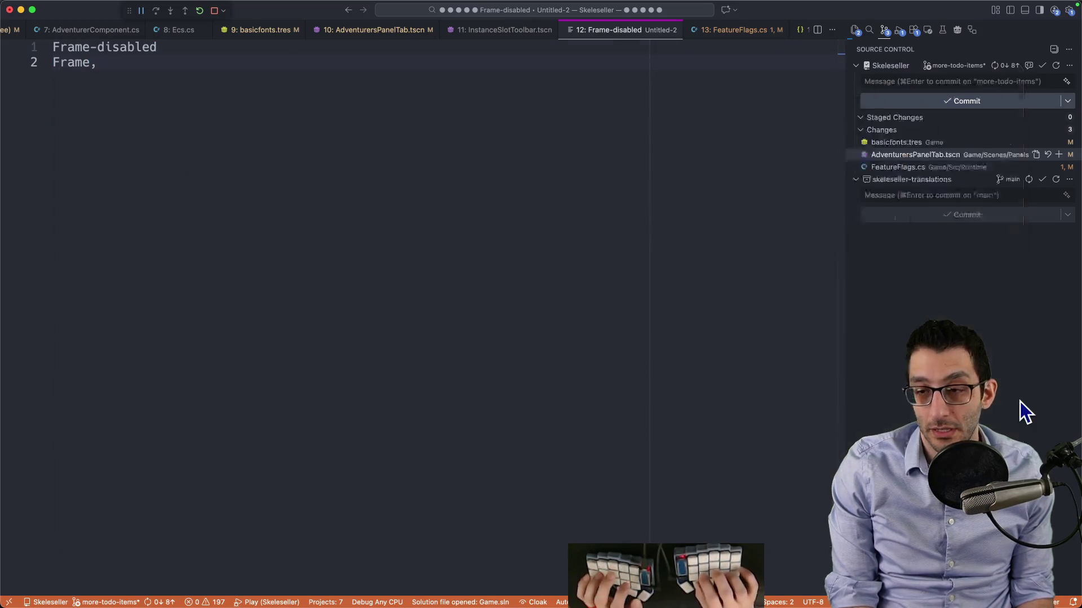
{"action": "key", "text": "super+Tab"}
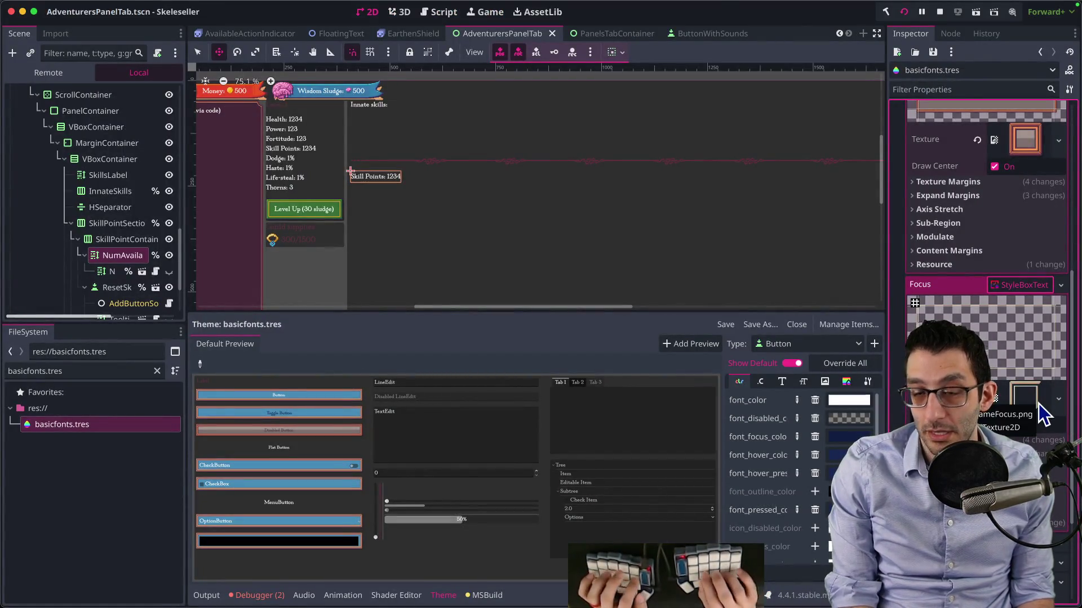
{"action": "key", "text": "super+Tab"}
{"action": "key", "text": "BackSpace"}
{"action": "key", "text": "Return"}
{"action": "key", "text": "super+Tab"}
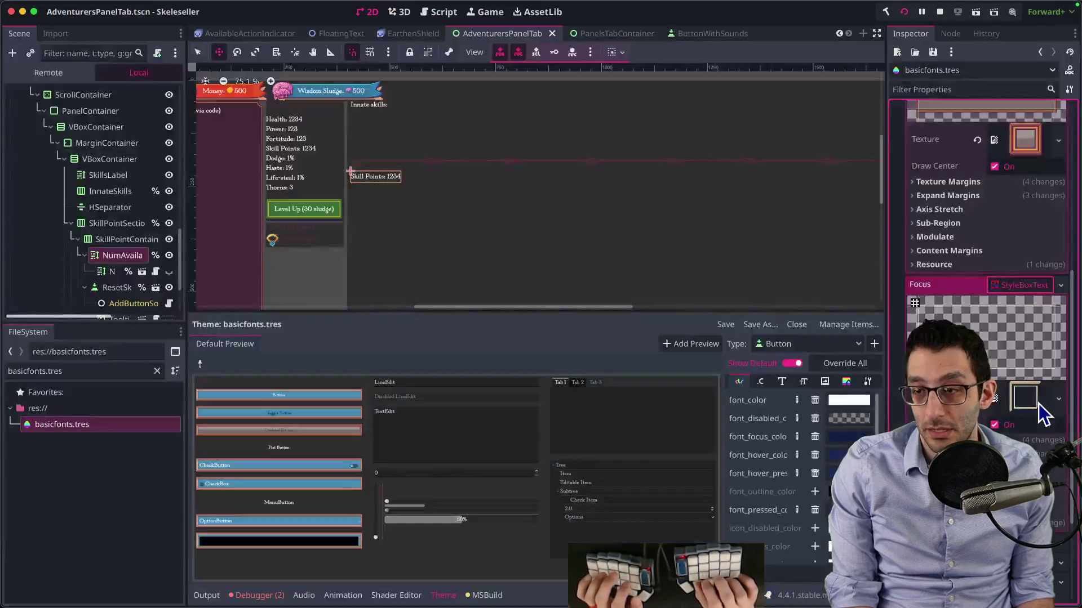
Expand the Focus and Hover styles and record 'Frame-over' in the notes
{"action": "left_click", "coordinate": [1032, 411]}
{"action": "left_click", "coordinate": [1027, 396]}
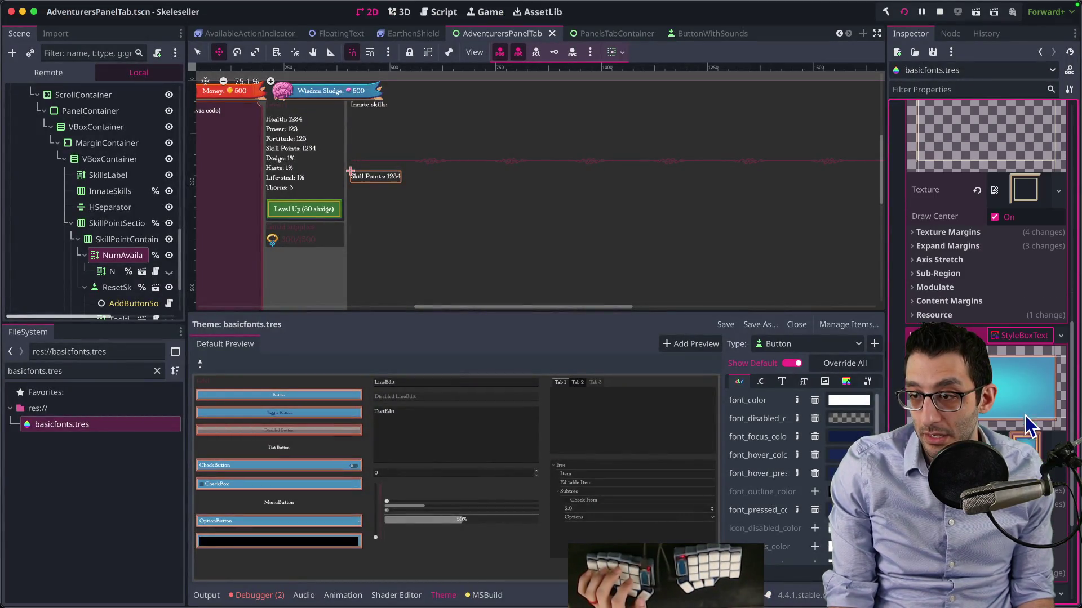
{"action": "key", "text": "super+Tab"}
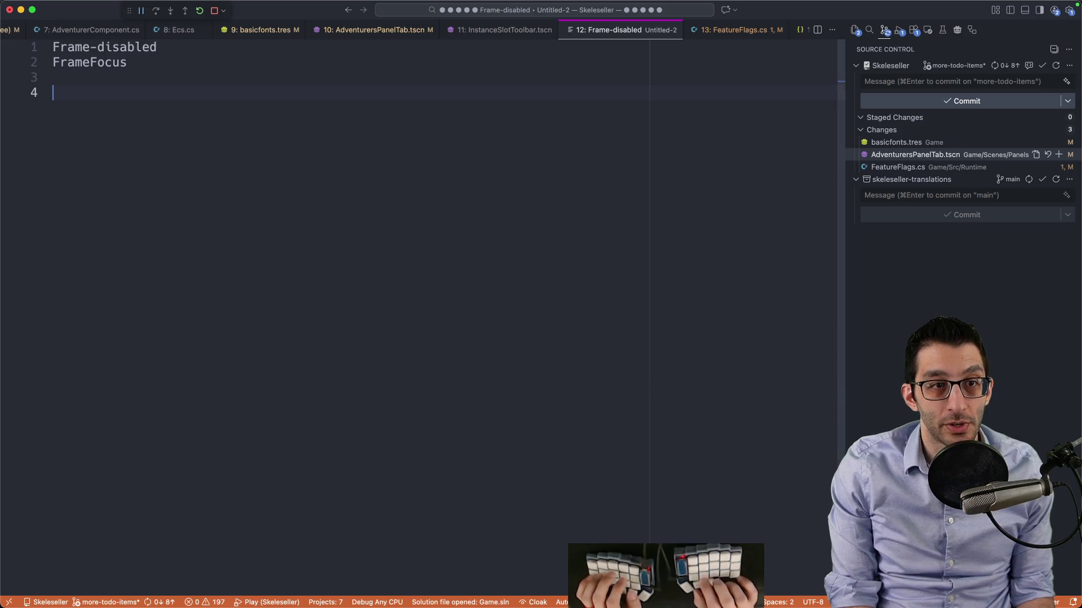
{"action": "type", "text": "Frame-ov"}
{"action": "key", "text": "super+Tab"}
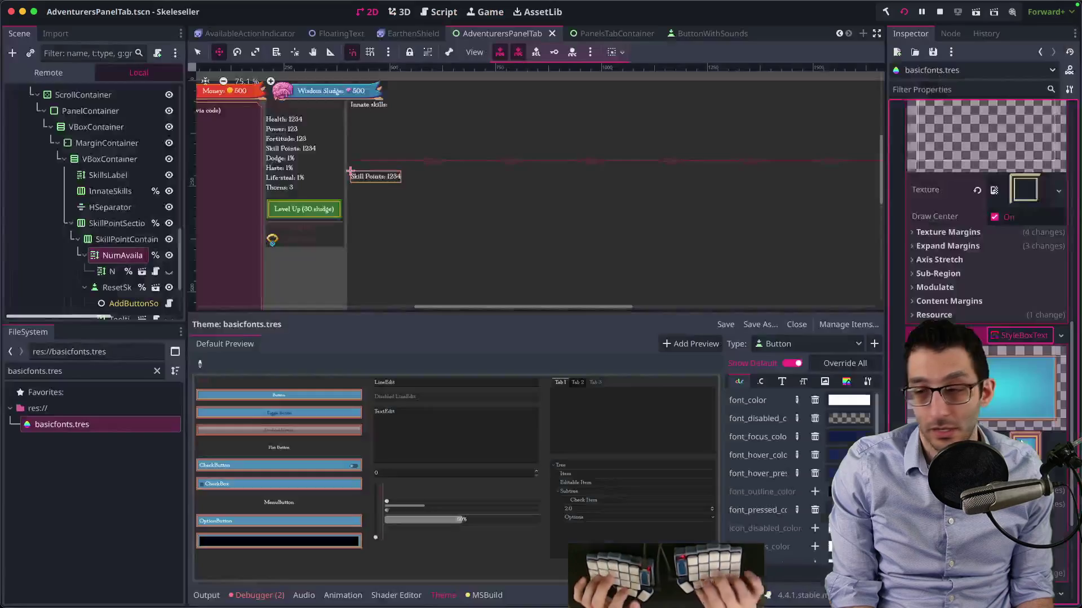
{"action": "scroll", "coordinate": [1058, 491], "scroll_direction": "down", "scroll_amount": 2}
{"action": "scroll", "coordinate": [1058, 492], "scroll_direction": "up", "scroll_amount": 5}
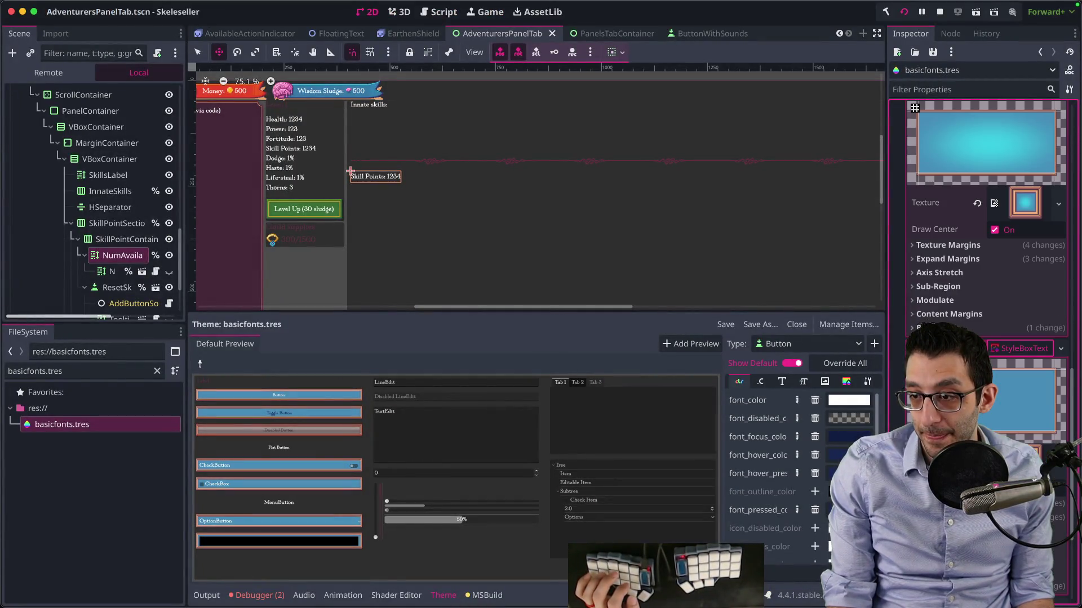
{"action": "key", "text": "super+Tab"}
{"action": "type", "text": "er"}
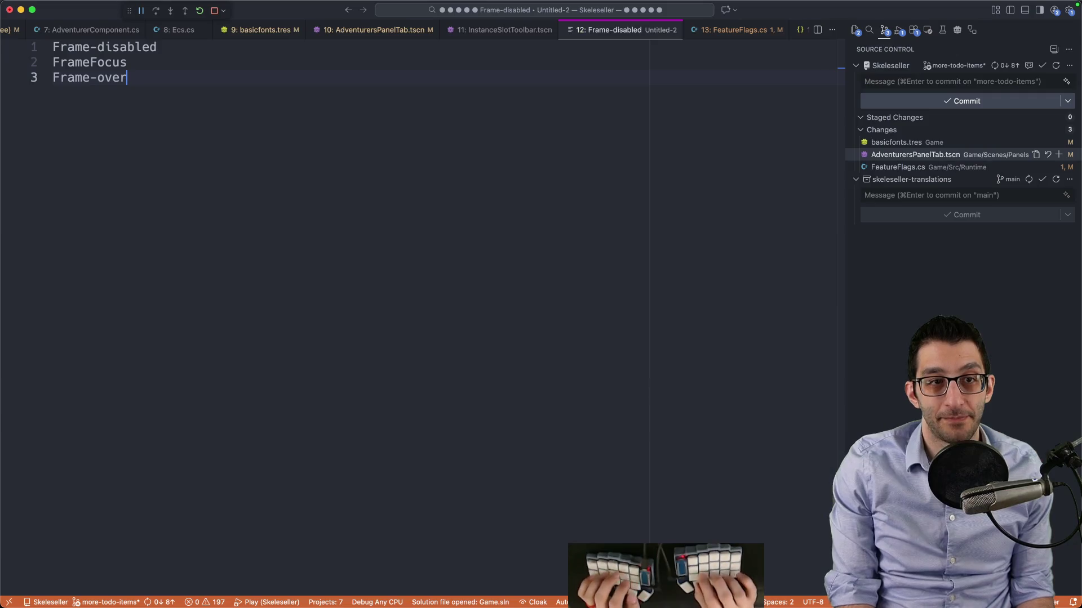
{"action": "key", "text": "Return"}
Add 'Frame' to the notes and check the Pressed style's texture
{"action": "type", "text": "Frame"}
{"action": "key", "text": "super+Tab"}
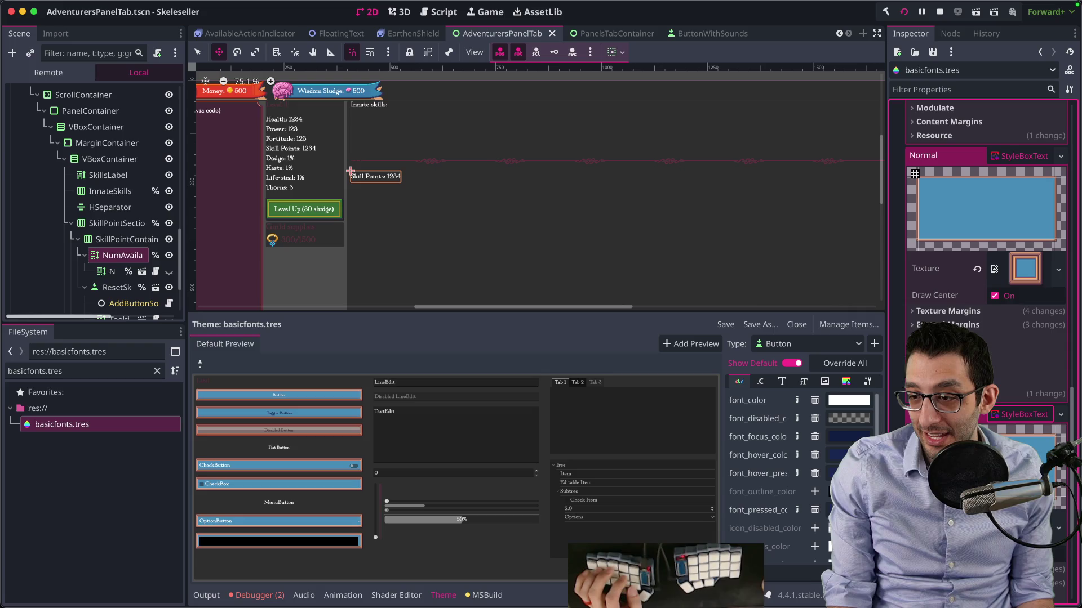
{"action": "key", "text": "super+Tab"}
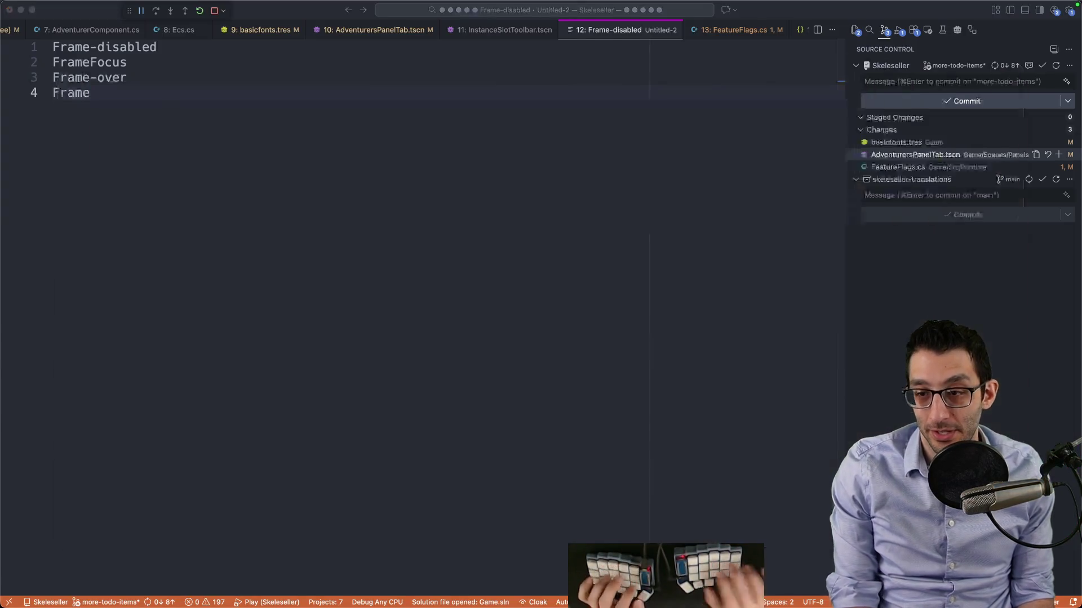
{"action": "key", "text": "super+Tab"}
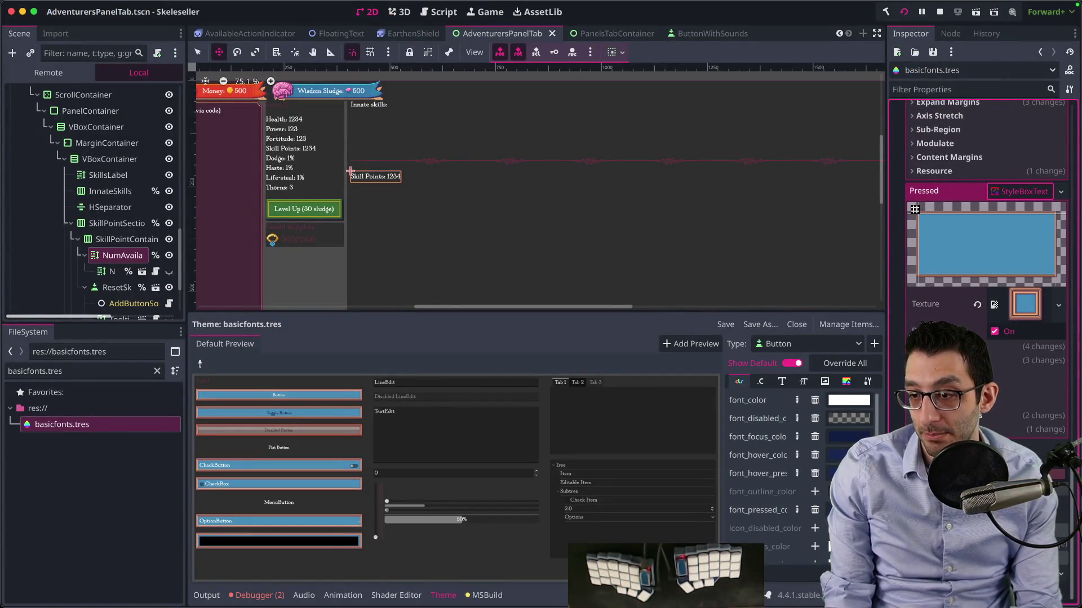
{"action": "scroll", "coordinate": [980, 226], "scroll_direction": "up", "scroll_amount": 10}
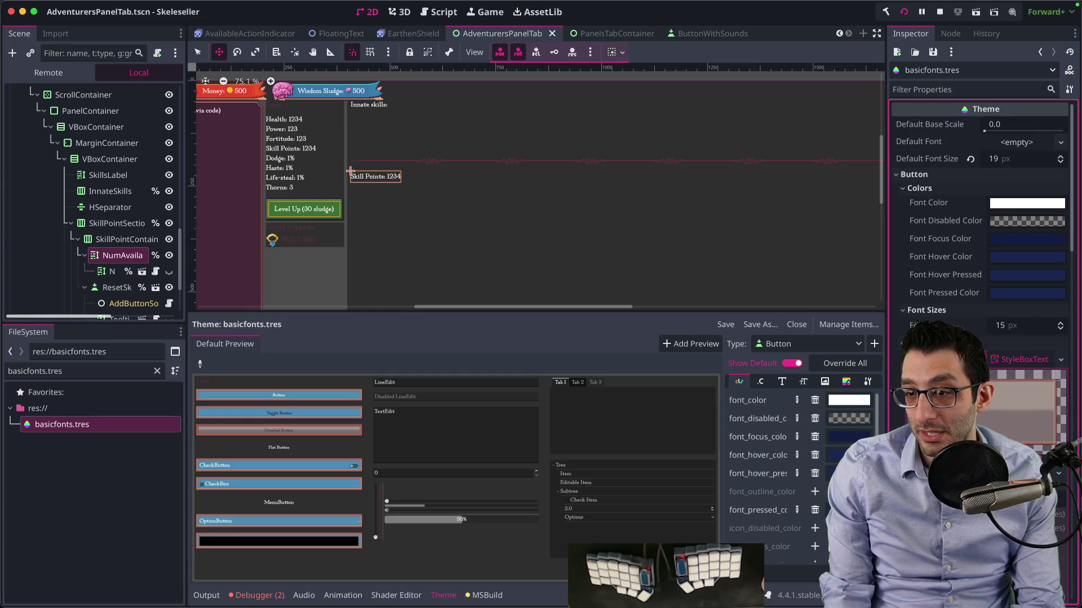
Remove the Button type from basicfonts.tres in the theme item manager and save the theme
{"action": "left_click", "coordinate": [786, 343]}
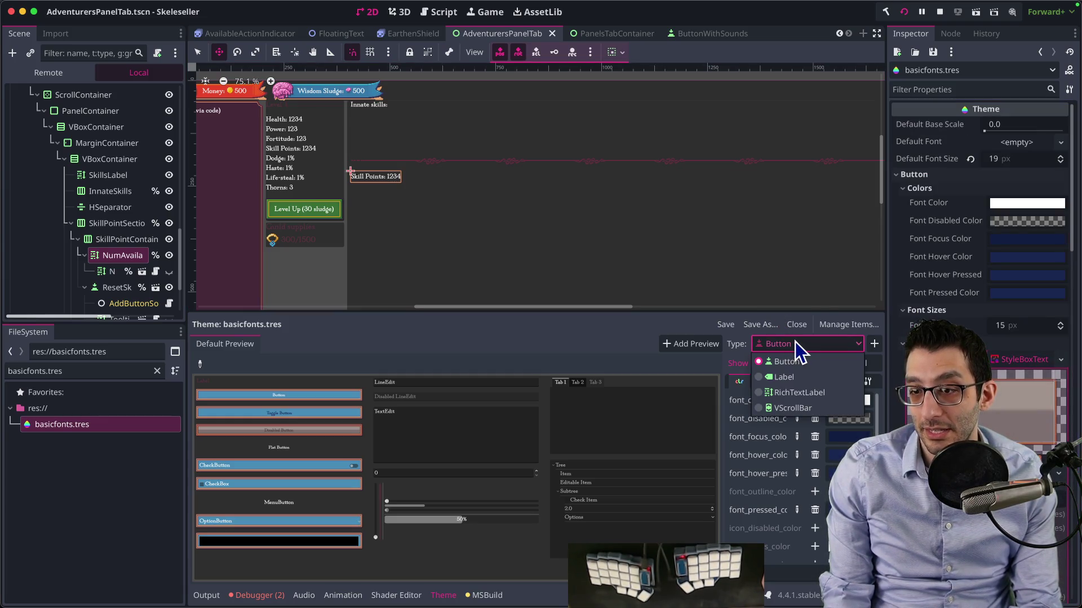
{"action": "left_click", "coordinate": [795, 343]}
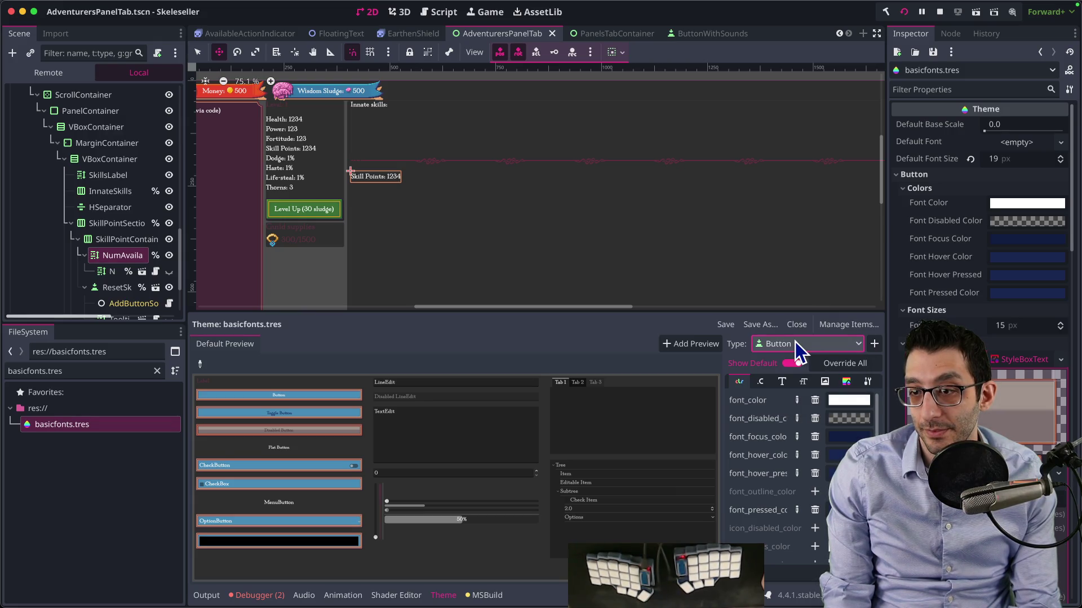
{"action": "left_click", "coordinate": [845, 325]}
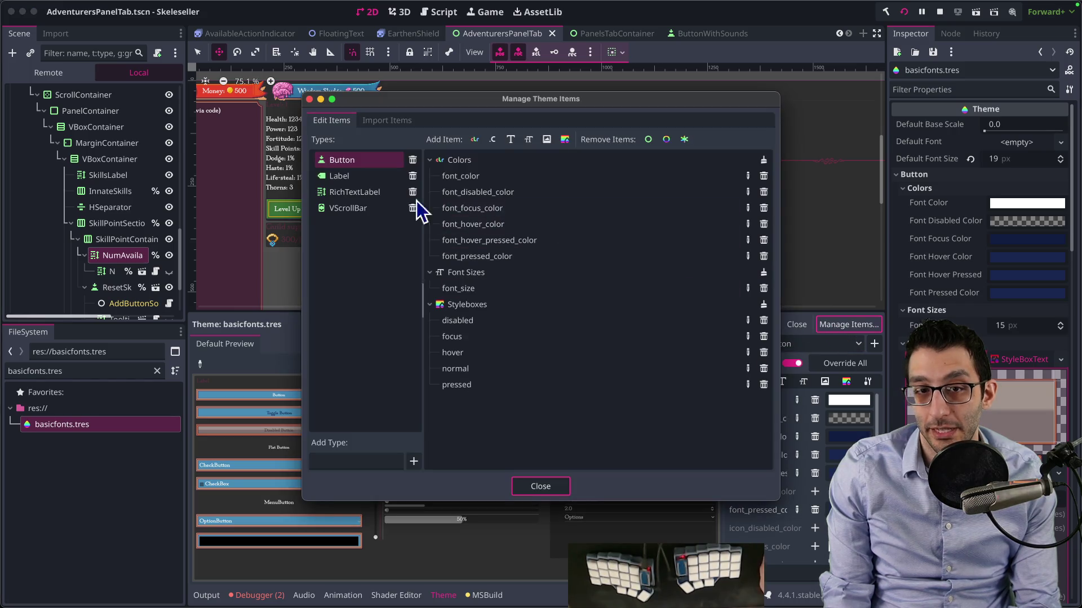
{"action": "left_click", "coordinate": [413, 160]}
{"action": "left_click", "coordinate": [555, 491]}
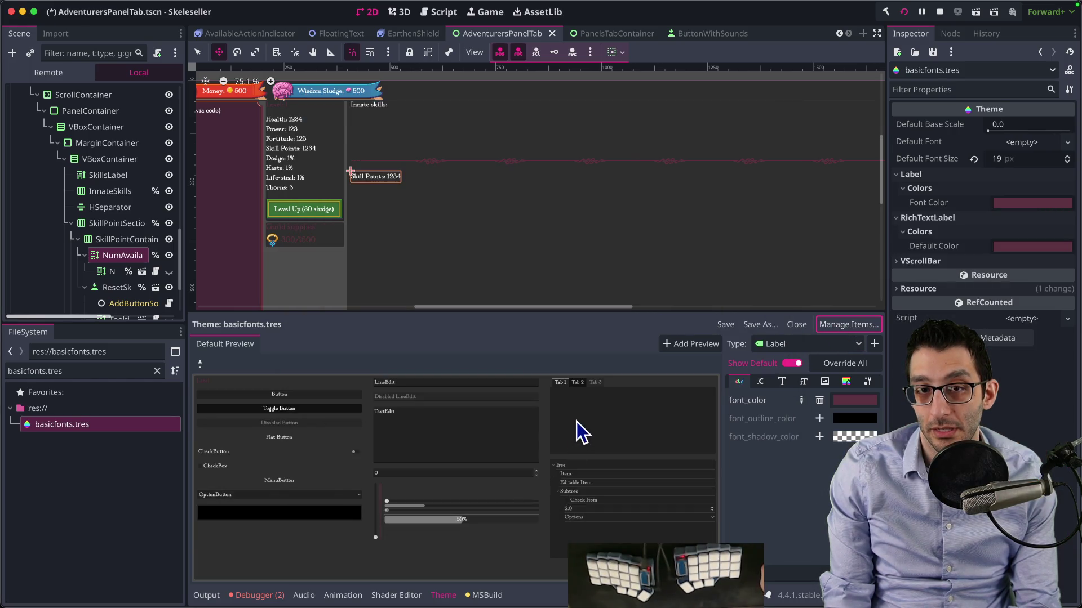
{"action": "left_click", "coordinate": [729, 327]}
{"action": "key", "text": "super+Tab"}
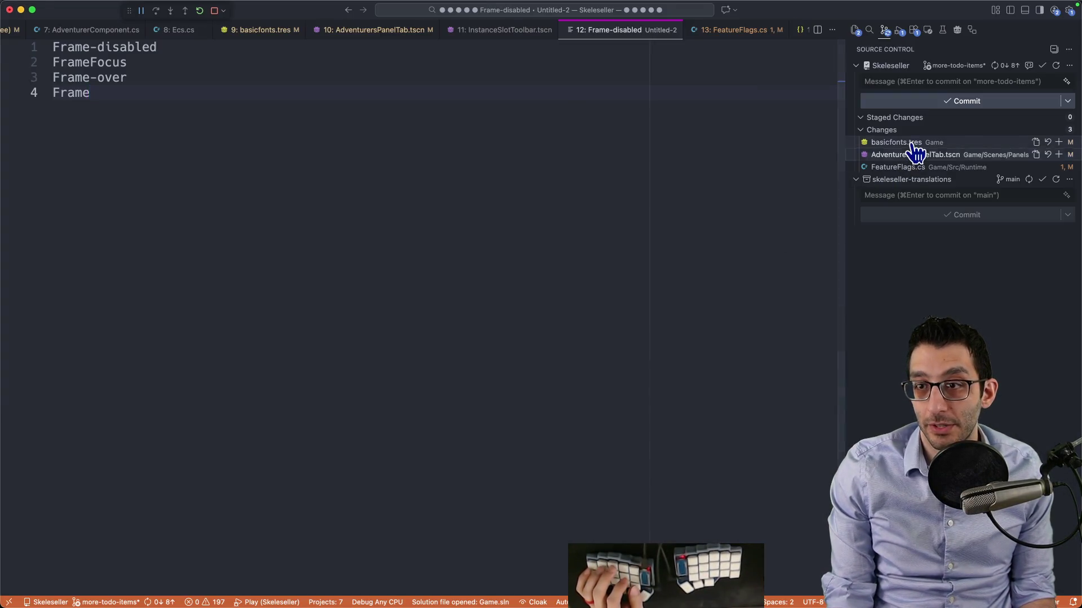
Check the basicfonts.tres diff, then append .png to all four Frame names in the notes
{"action": "left_click", "coordinate": [913, 144]}
{"action": "mouse_move", "coordinate": [836, 110]}
{"action": "left_mouse_down"}
{"action": "mouse_move", "coordinate": [839, 440]}
{"action": "mouse_move", "coordinate": [832, 70]}
{"action": "mouse_move", "coordinate": [775, 114]}
{"action": "left_mouse_up"}
{"action": "key", "text": "super+alt+Left"}
{"action": "key", "text": "super+alt+Left"}
{"action": "key", "text": "super+alt+Left"}
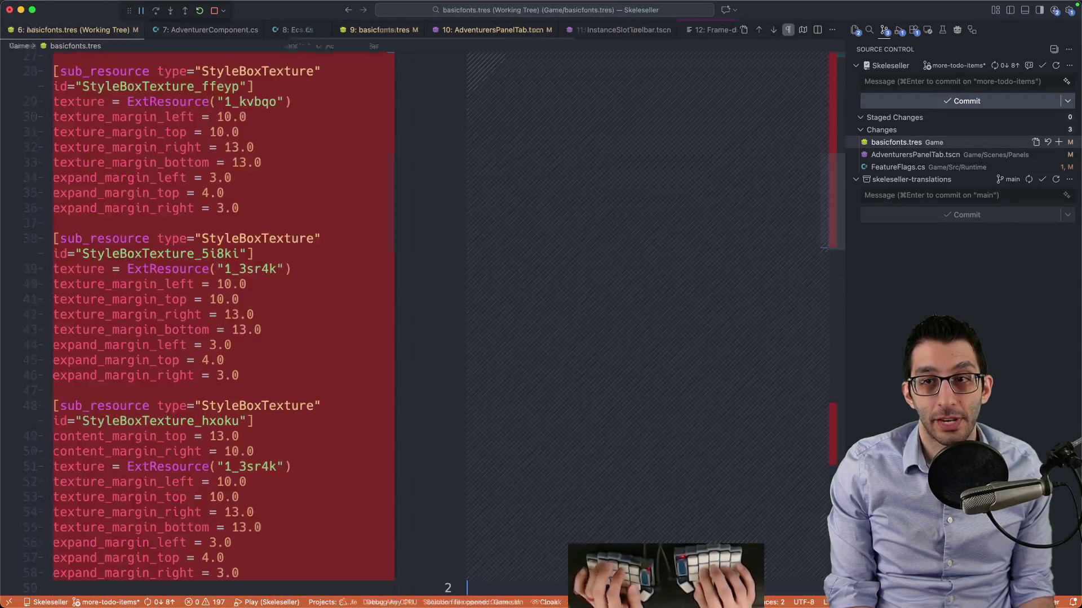
{"action": "key", "text": "super+alt+Left"}
{"action": "key", "text": "super+alt+Left"}
{"action": "key", "text": "super+alt+Left"}
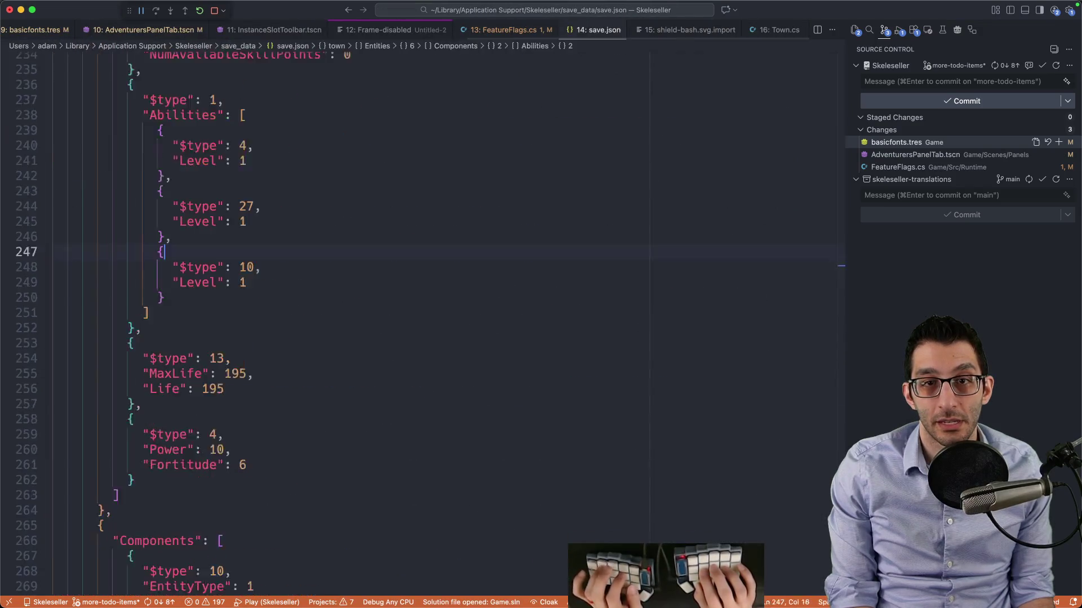
{"action": "type", "text": ".png"}
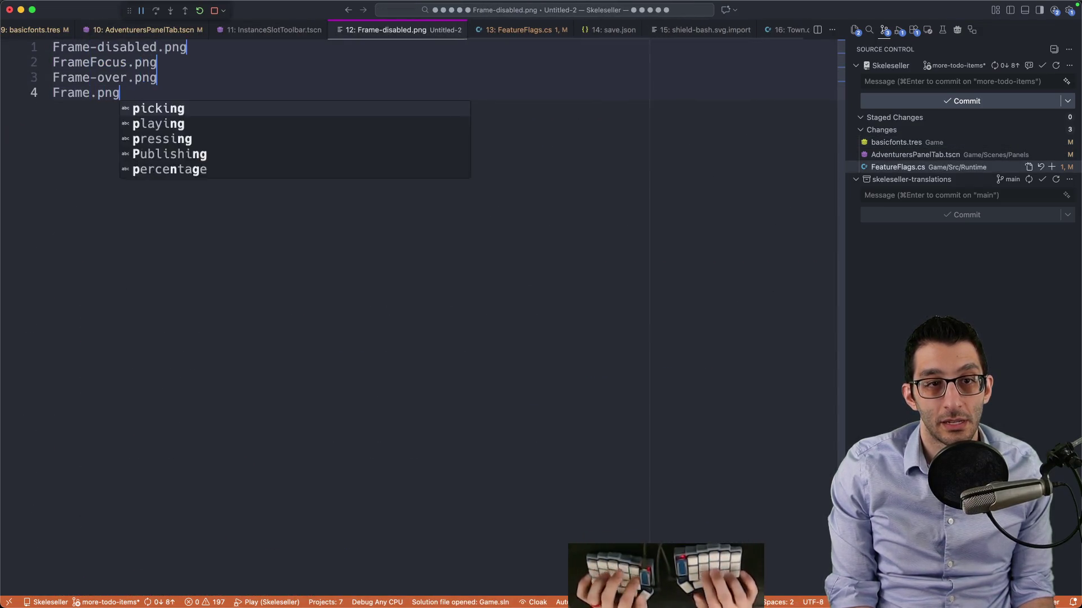
{"action": "key", "text": "Escape"}
{"action": "key", "text": "Escape"}
Search the project for Frame-disabled.png, FrameFocus.png and Frame-over.png
{"action": "key", "text": "super+Up"}
{"action": "key", "text": "shift+End"}
{"action": "key", "text": "super+shift+f"}
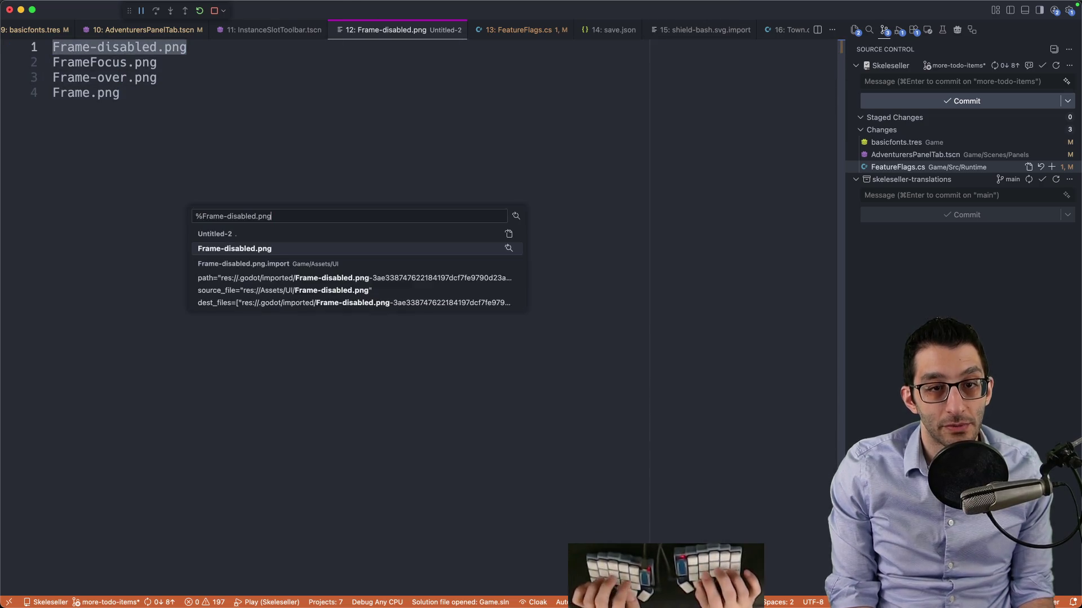
{"action": "key", "text": "Escape"}
{"action": "key", "text": "Down"}
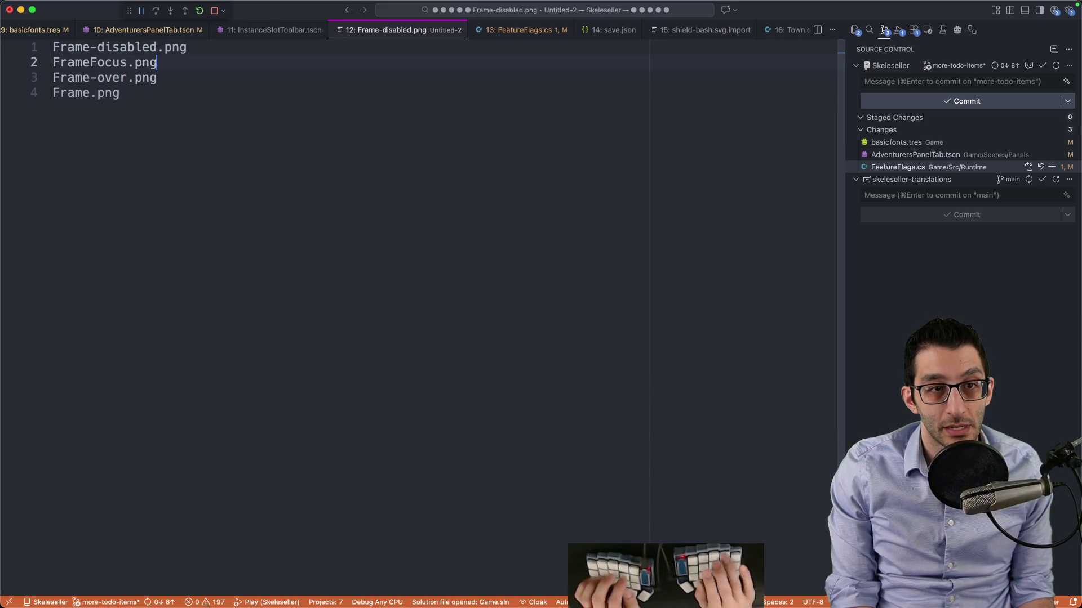
{"action": "key", "text": "shift+Home"}
{"action": "key", "text": "super+shift+f"}
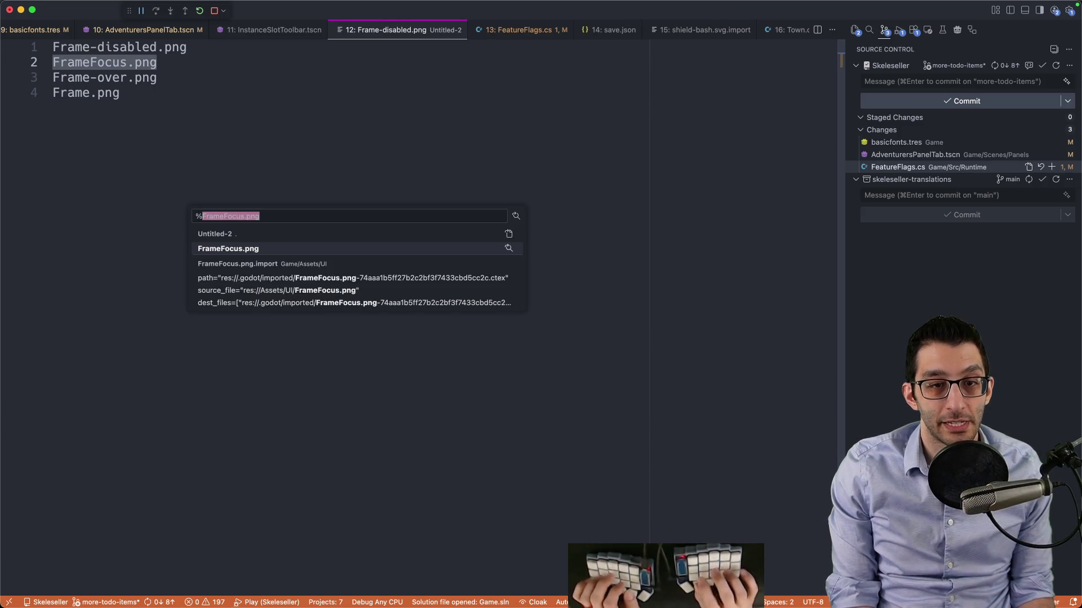
{"action": "key", "text": "Escape"}
{"action": "key", "text": "Down"}
{"action": "key", "text": "End"}
{"action": "key", "text": "shift+Home"}
{"action": "key", "text": "super+shift+f"}
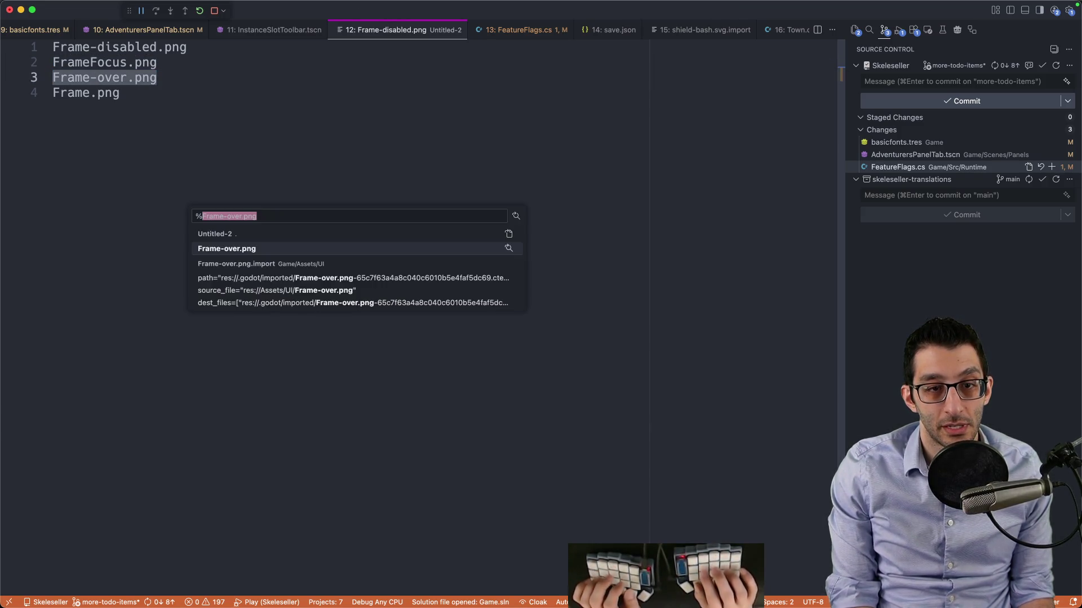
{"action": "key", "text": "Escape"}
Search for Frame.png and open its InstanceSlotTheme.tres match
{"action": "key", "text": "Down"}
{"action": "key", "text": "shift+End"}
{"action": "key", "text": "super+shift+f"}
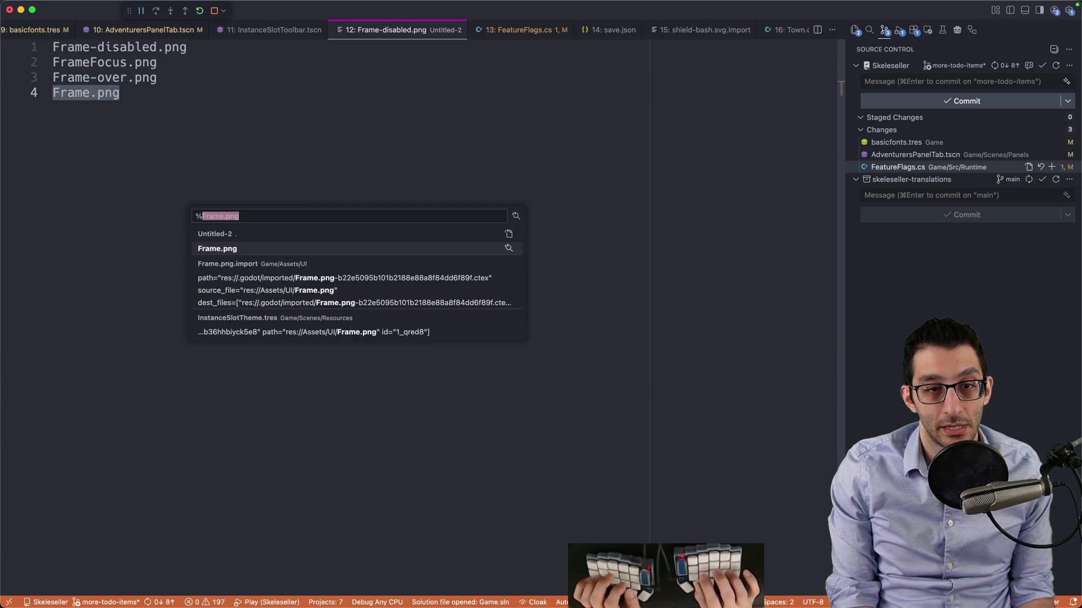
{"action": "key", "text": "Down"}
{"action": "key", "text": "Down"}
{"action": "key", "text": "Down"}
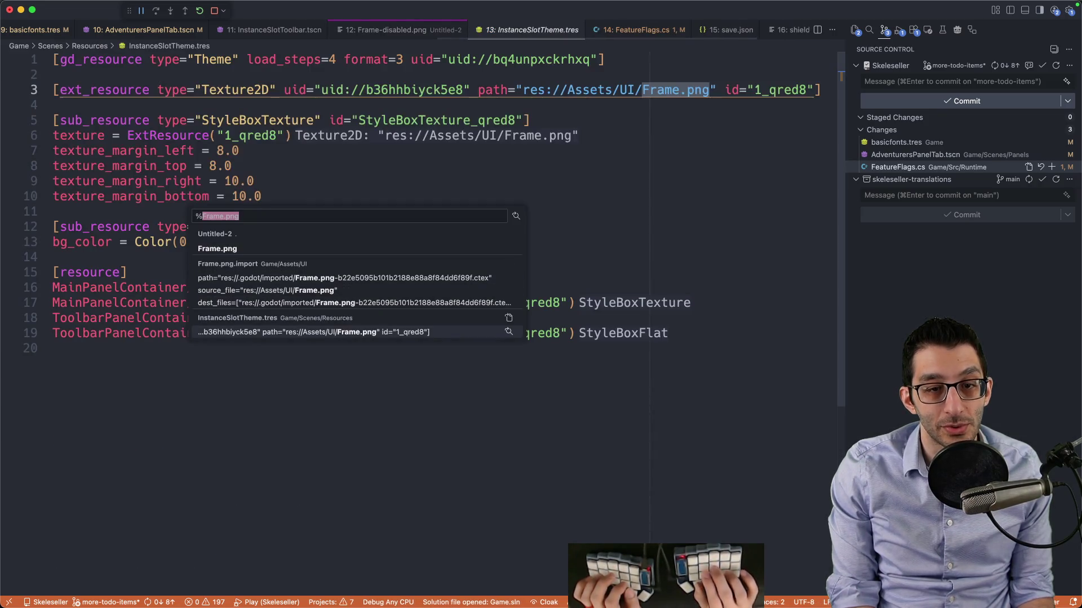
{"action": "key", "text": "Up"}
{"action": "key", "text": "Down"}
{"action": "key", "text": "Return"}
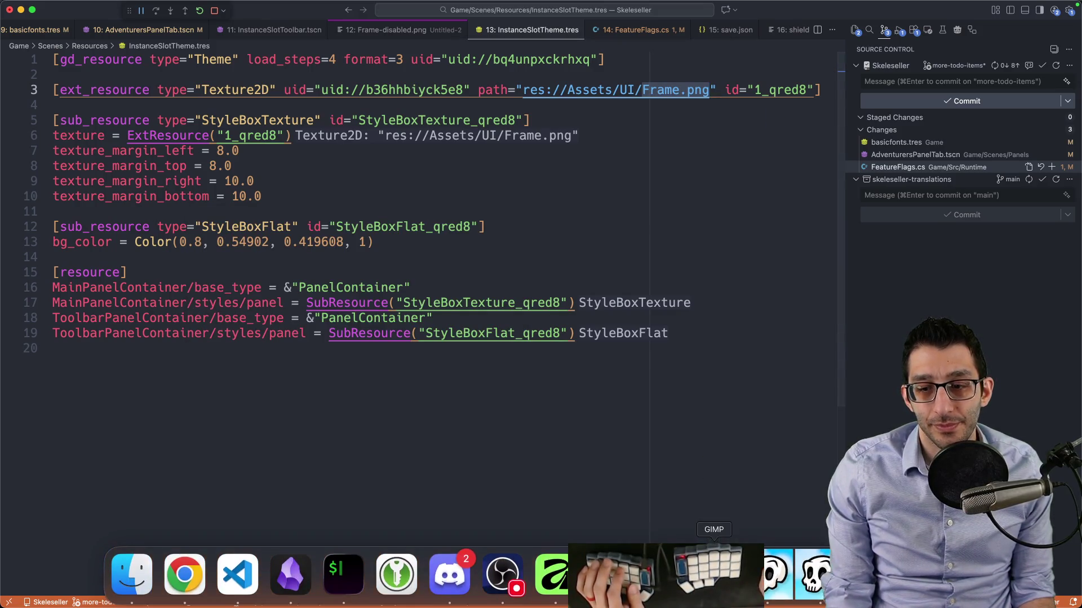
{"action": "left_click", "coordinate": [714, 577]}
{"action": "key", "text": "Escape"}
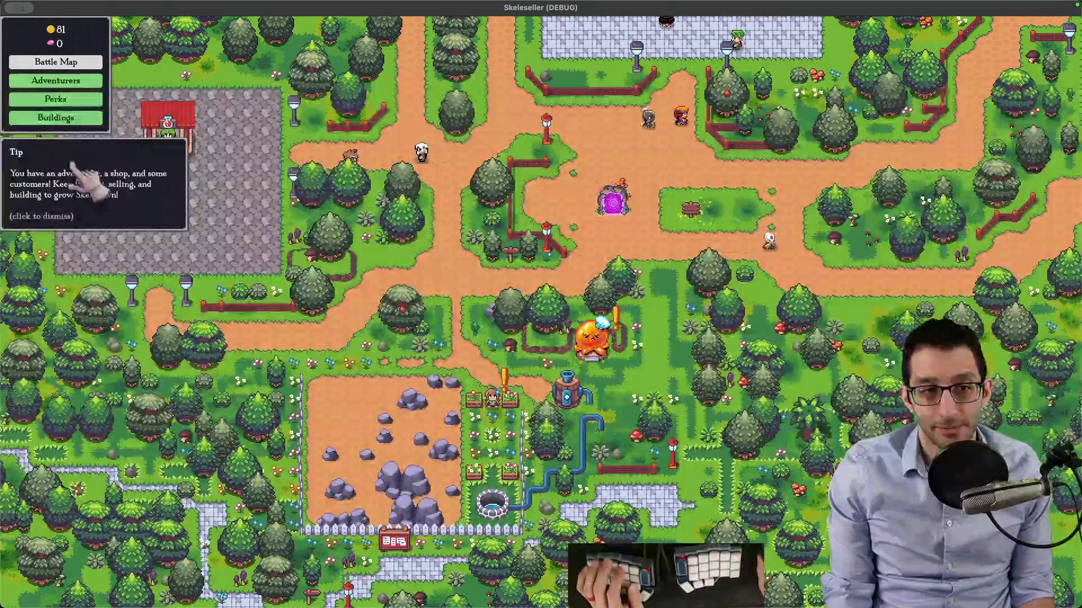
{"action": "left_click", "coordinate": [615, 205]}
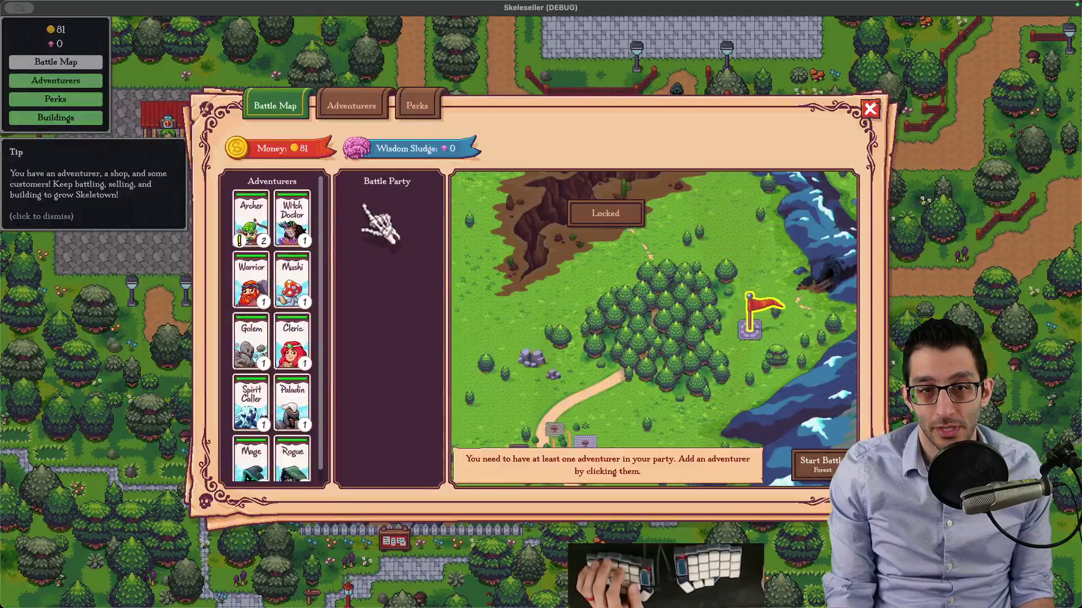
{"action": "left_click", "coordinate": [292, 219]}
{"action": "left_click", "coordinate": [819, 465]}
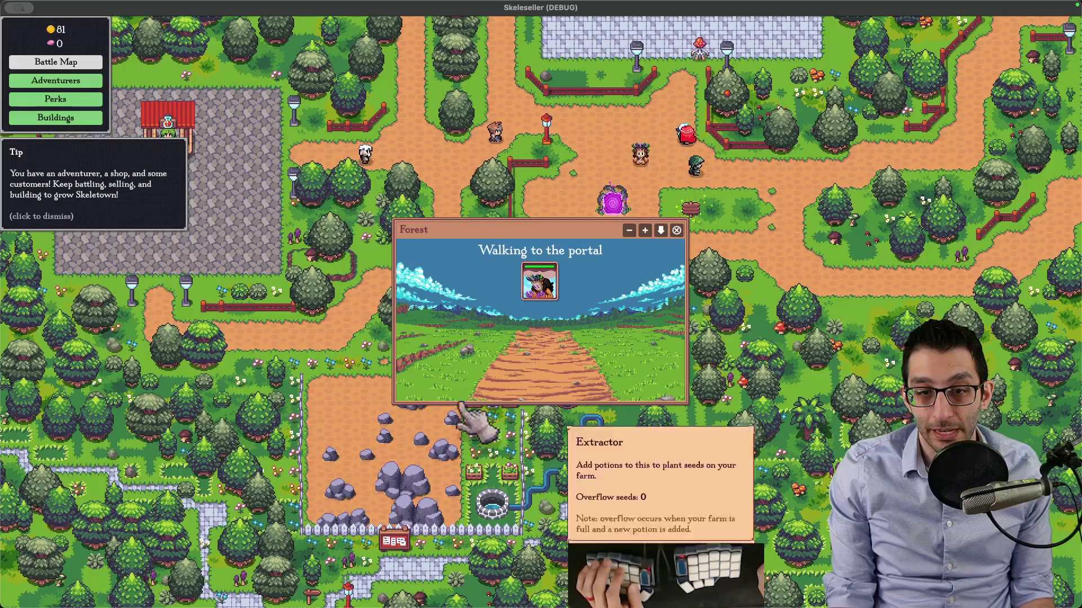
{"action": "key", "text": "super+Tab"}
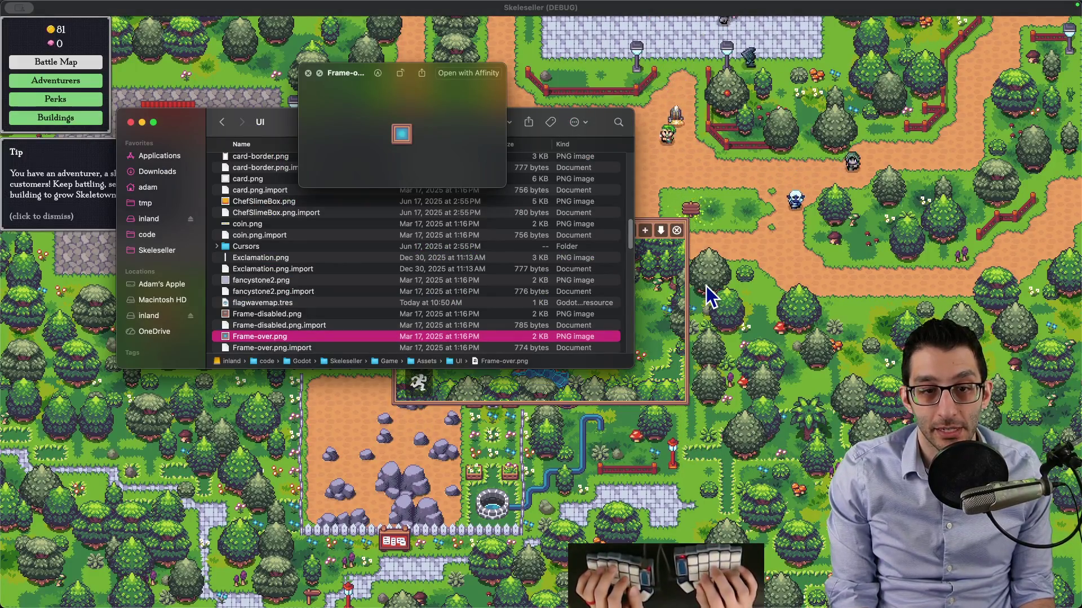
{"action": "left_click", "coordinate": [308, 281]}
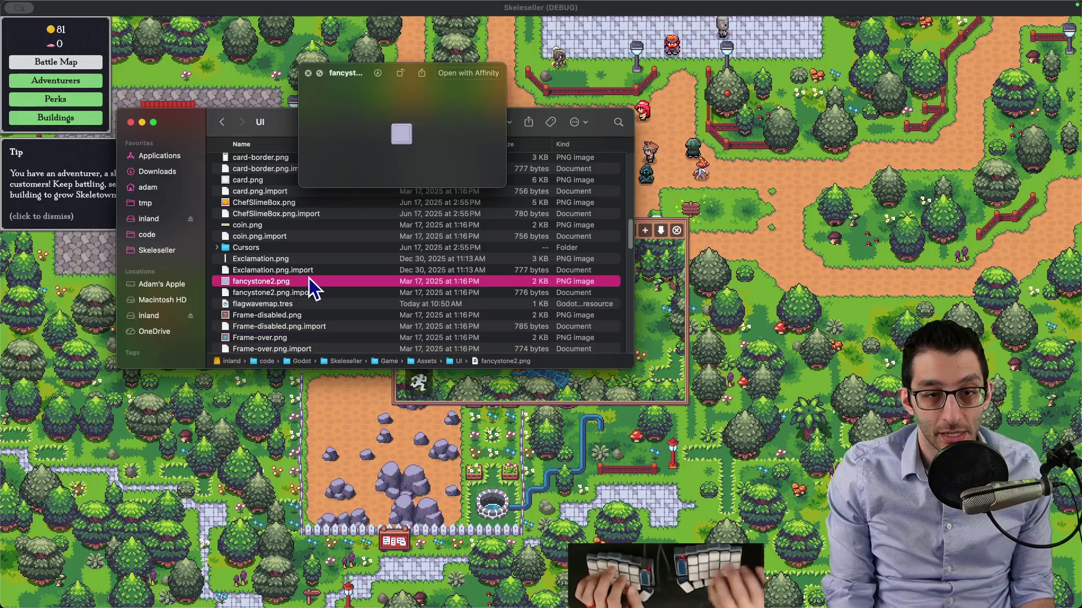
{"action": "key", "text": "Down"}
{"action": "key", "text": "Down"}
{"action": "key", "text": "Down"}
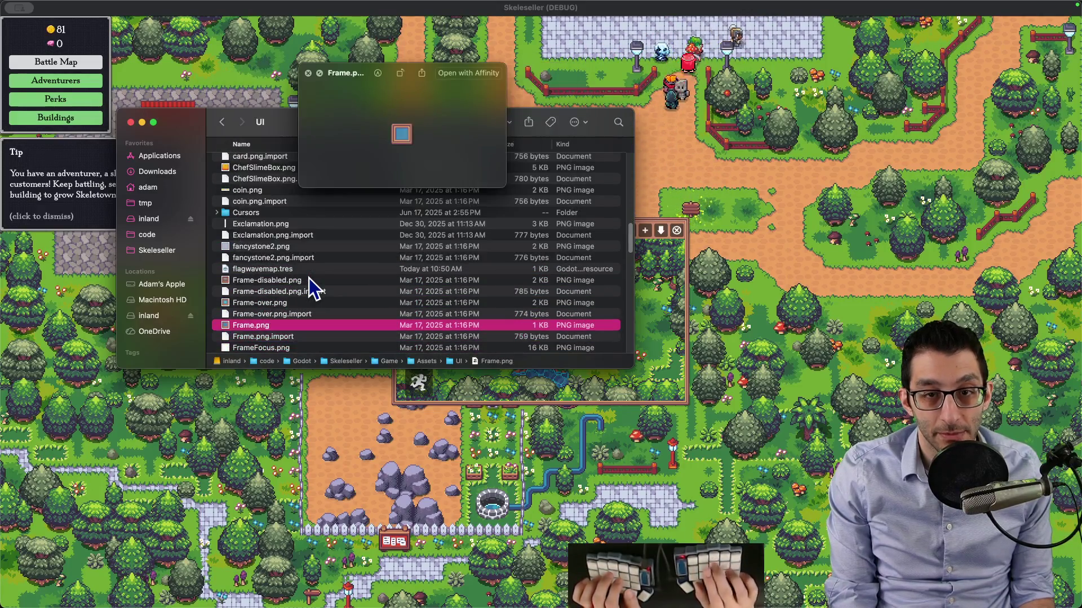
{"action": "mouse_move", "coordinate": [504, 189]}
{"action": "left_mouse_down"}
{"action": "mouse_move", "coordinate": [743, 361]}
{"action": "mouse_move", "coordinate": [806, 338]}
{"action": "mouse_move", "coordinate": [814, 317]}
{"action": "left_mouse_up"}
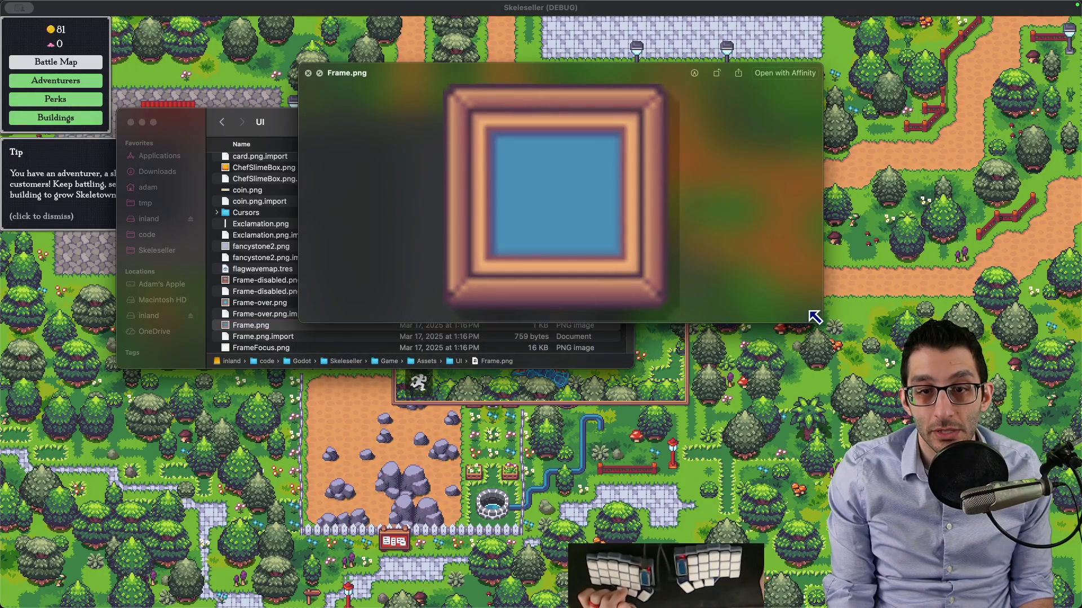
{"action": "left_click", "coordinate": [308, 73]}
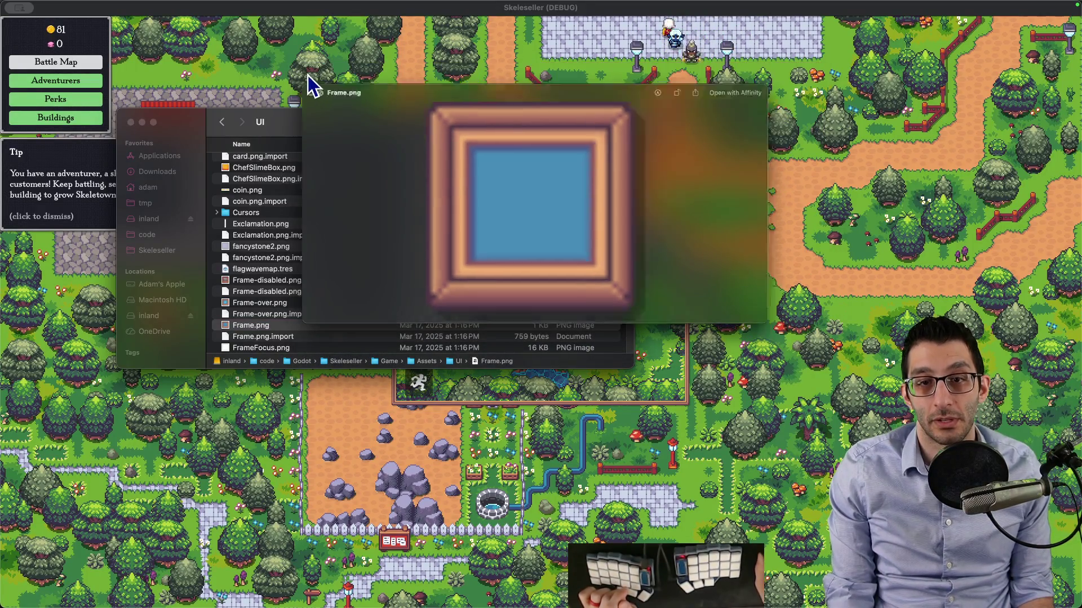
{"action": "key", "text": "super+w"}
{"action": "key", "text": "super+Tab"}
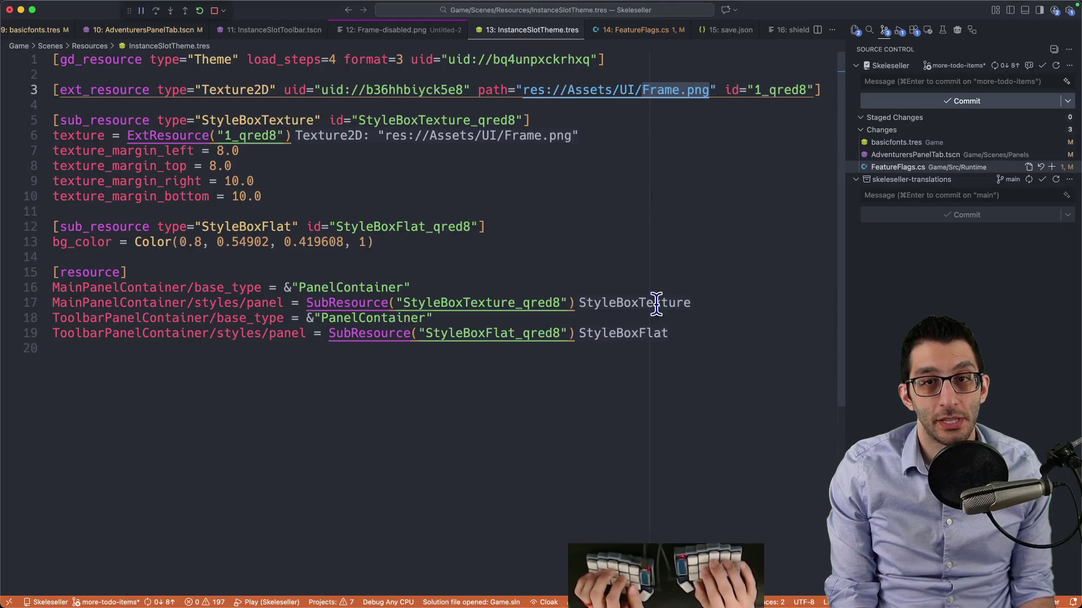
Drop Frame.png from the notes list and filter Godot's FileSystem by 'frame'
{"action": "key", "text": "ctrl+Tab"}
{"action": "key", "text": "BackSpace"}
{"action": "key", "text": "BackSpace"}
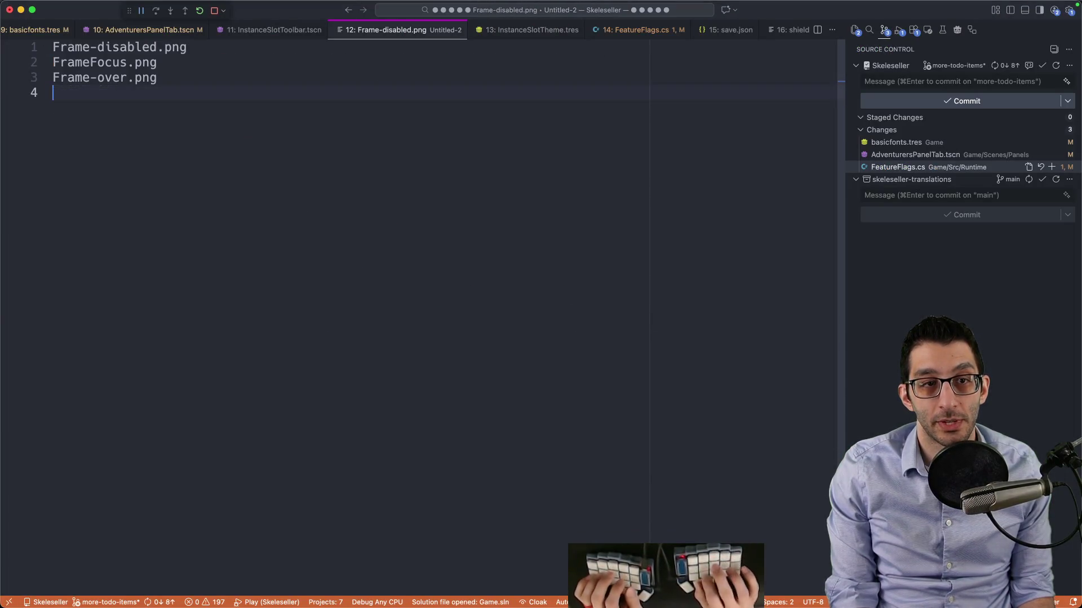
{"action": "left_click", "coordinate": [661, 573]}
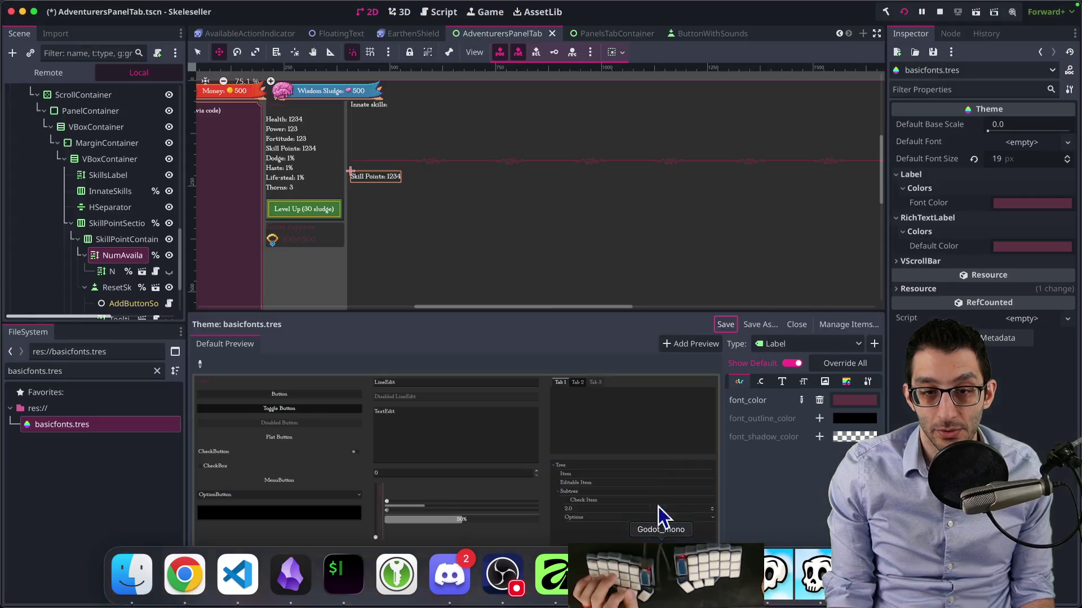
{"action": "left_click", "coordinate": [541, 371]}
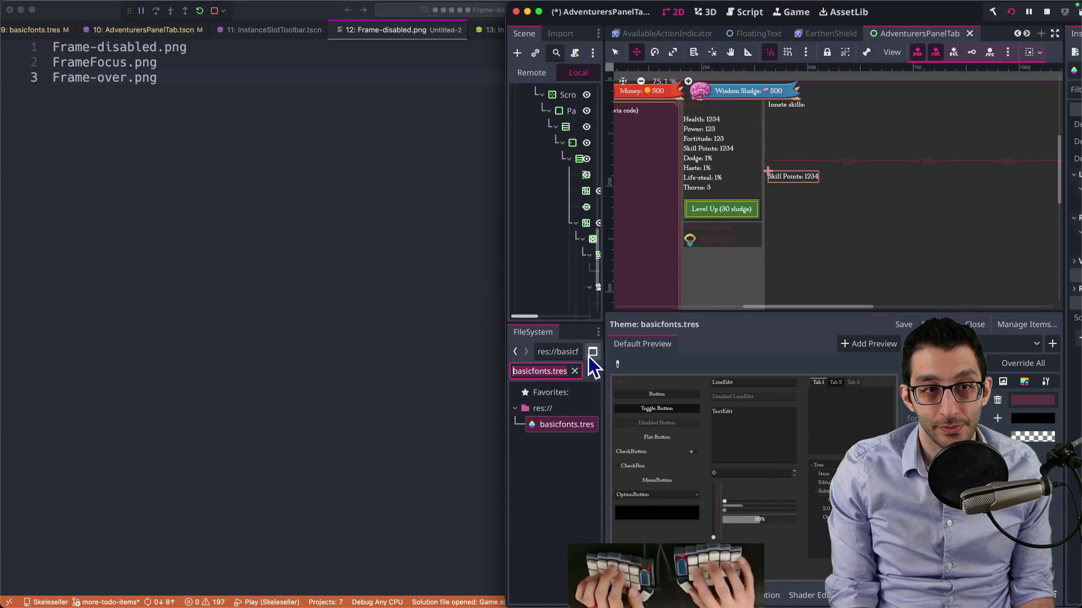
{"action": "type", "text": "frame"}
{"action": "left_click_drag", "start_coordinate": [503, 374], "coordinate": [208, 362]}
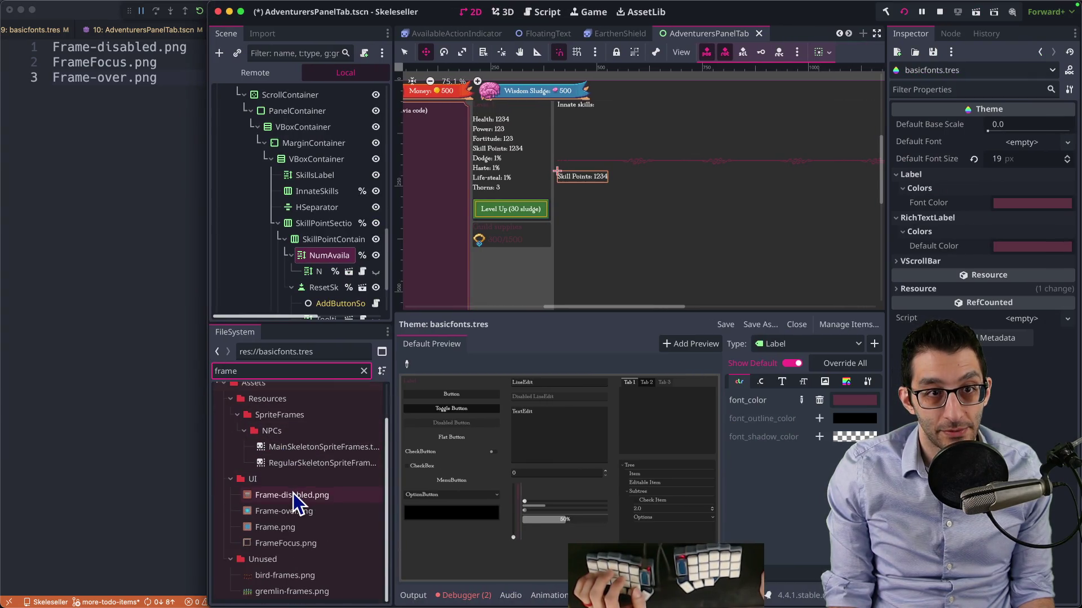
Select Frame-disabled.png, FrameFocus.png and Frame-over.png and move them to Assets/Unused/UI
{"action": "left_click", "coordinate": [293, 495]}
{"action": "left_click", "coordinate": [303, 542], "text": "ctrl"}
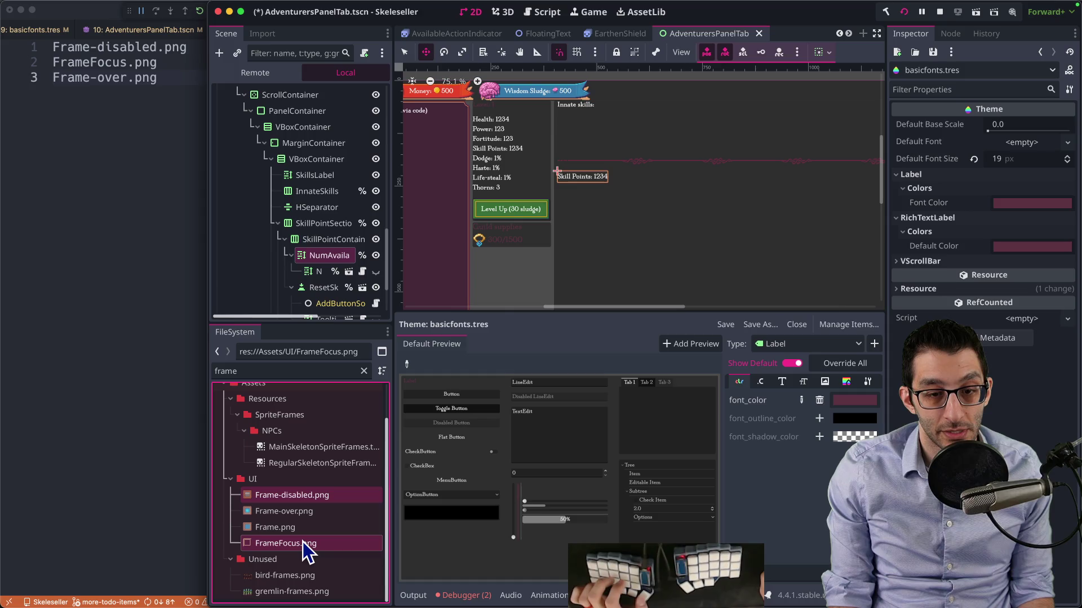
{"action": "left_click", "coordinate": [307, 513], "text": "ctrl"}
{"action": "right_click", "coordinate": [307, 515]}
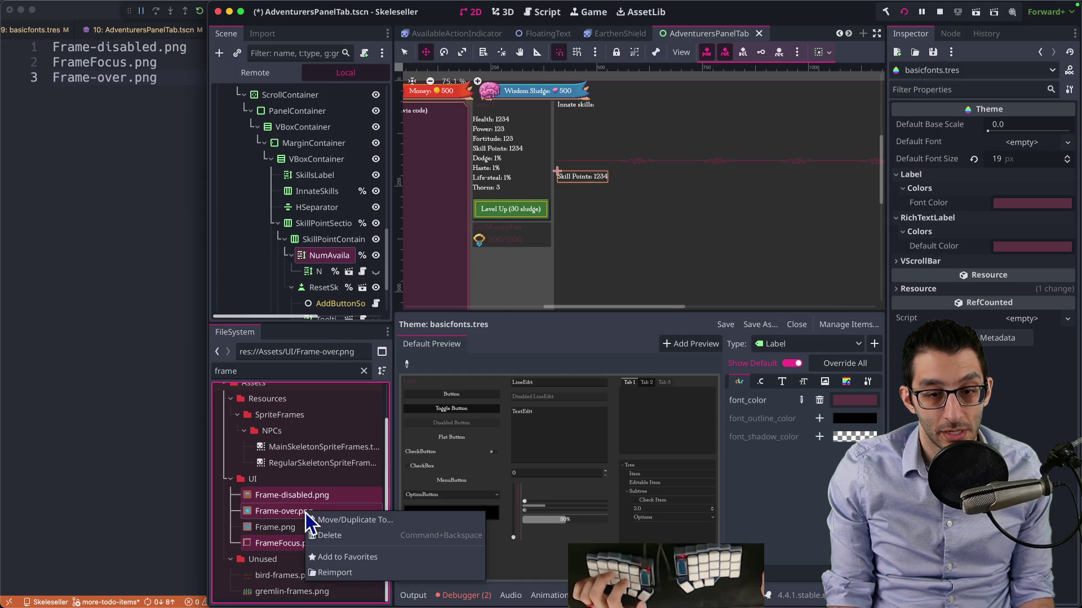
{"action": "left_click", "coordinate": [341, 525]}
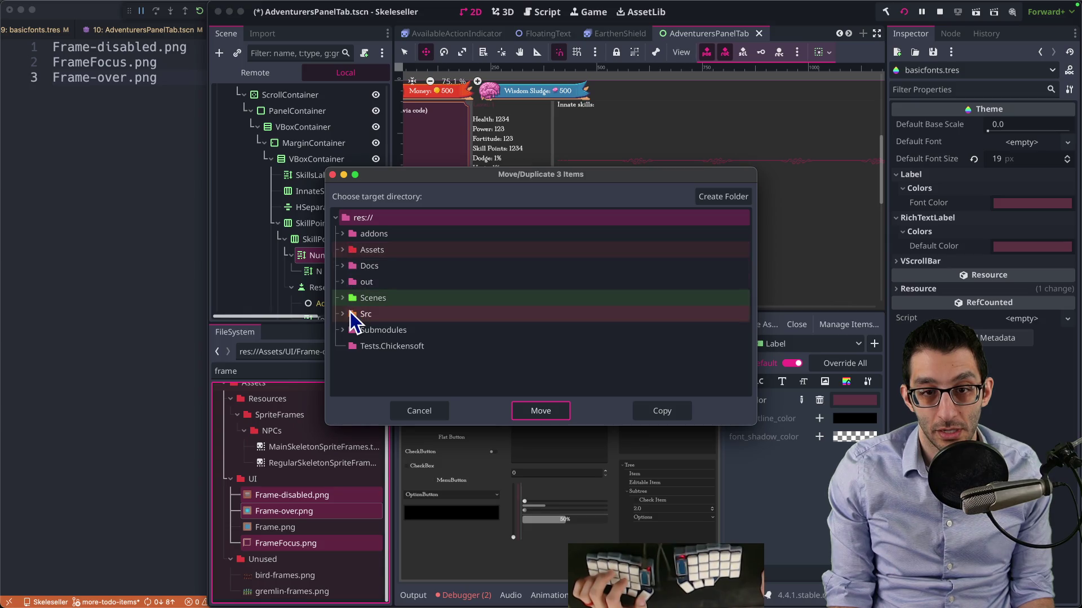
{"action": "left_click", "coordinate": [343, 250]}
{"action": "scroll", "coordinate": [380, 301], "scroll_direction": "down", "scroll_amount": 5}
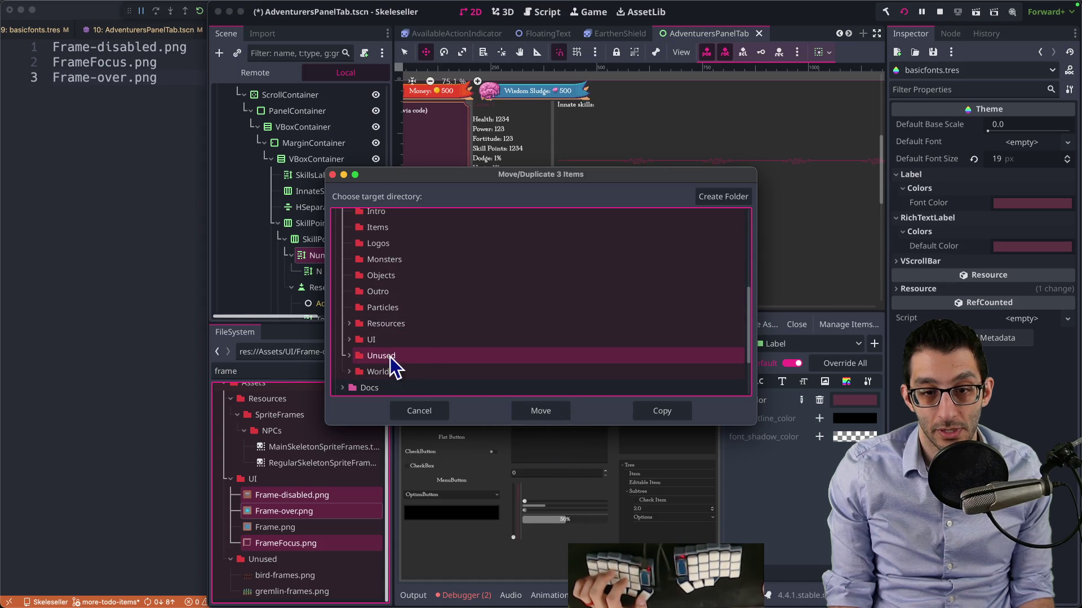
{"action": "left_click", "coordinate": [375, 372]}
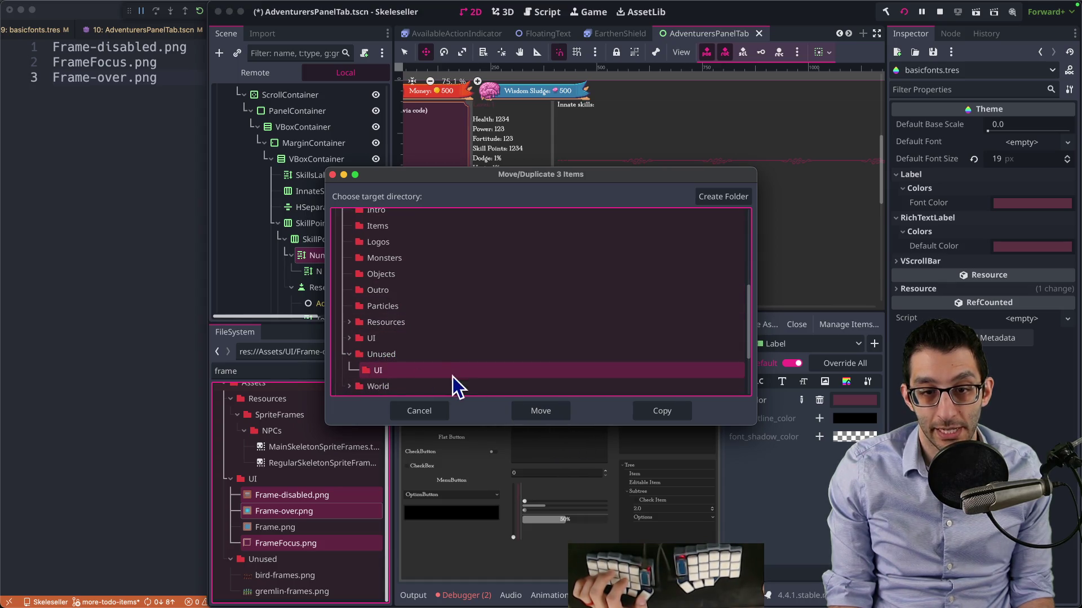
{"action": "left_click", "coordinate": [529, 411]}
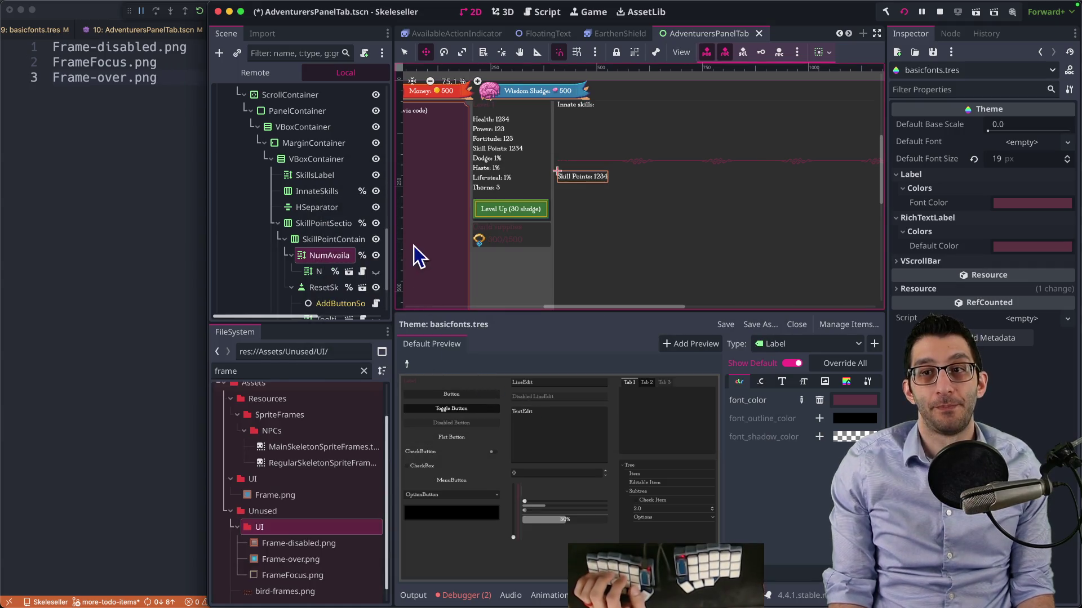
{"action": "key", "text": "ctrl+alt+Return"}
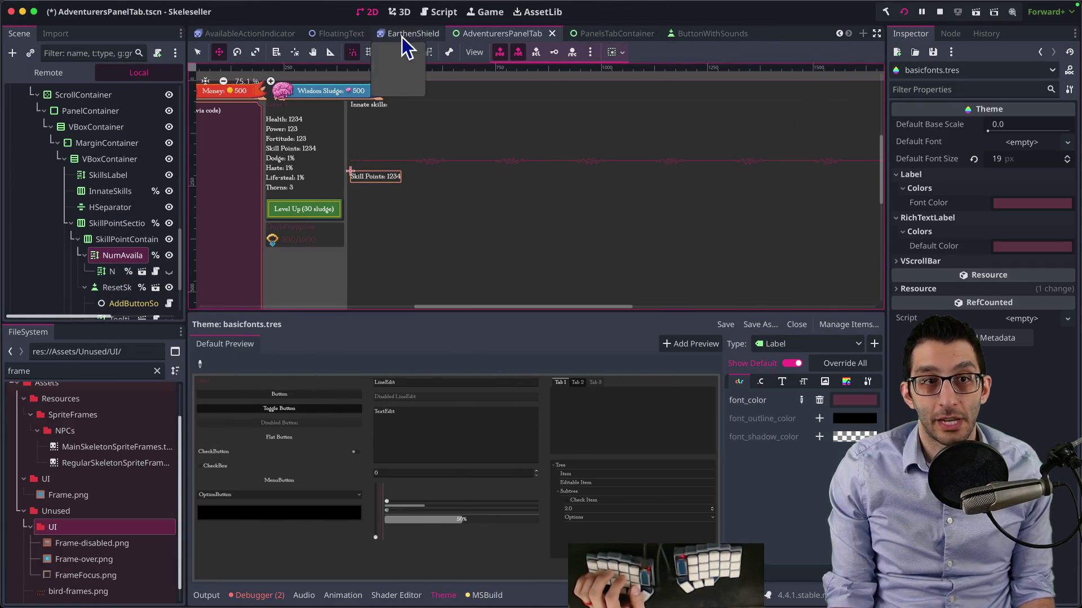
Save the adventurers panel scene and run the project to confirm the title screen appears
{"action": "key", "text": "ctrl+s"}
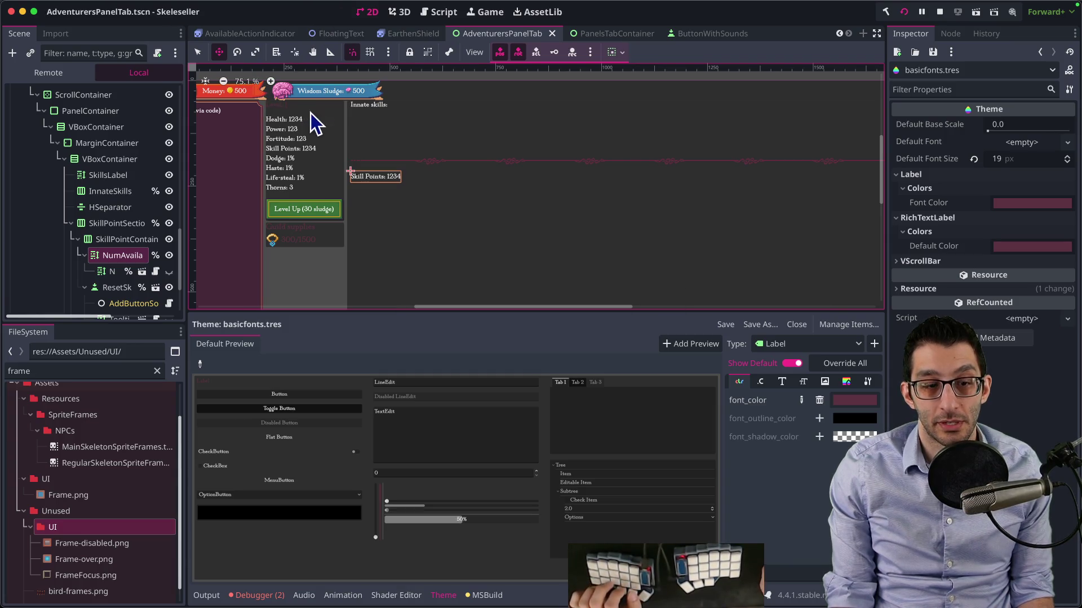
{"action": "left_click", "coordinate": [903, 13]}
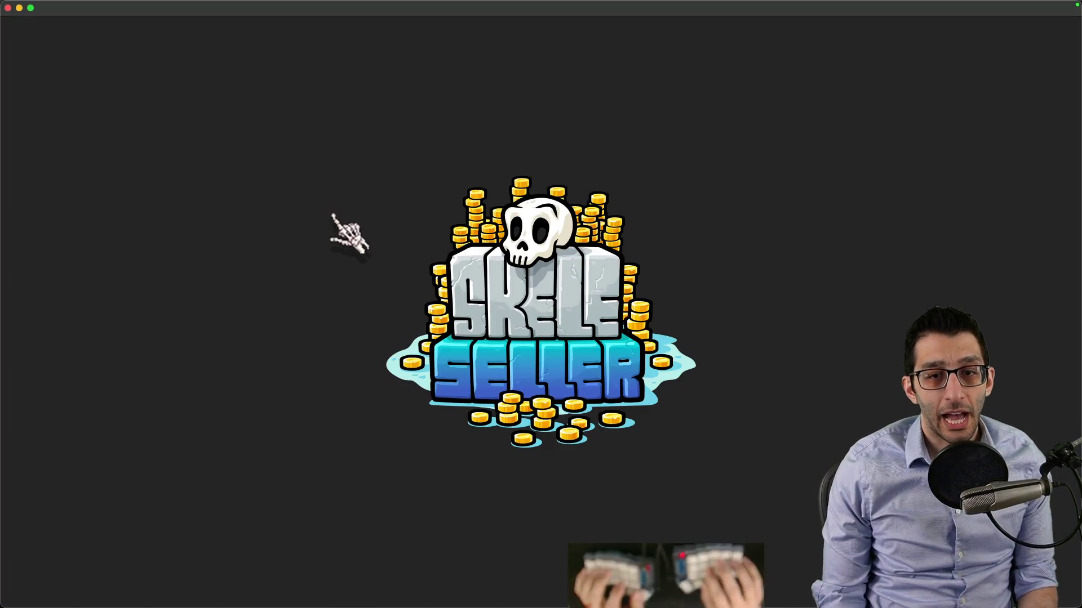
{"action": "key", "text": "super+Tab"}
{"action": "key", "text": "super+n"}
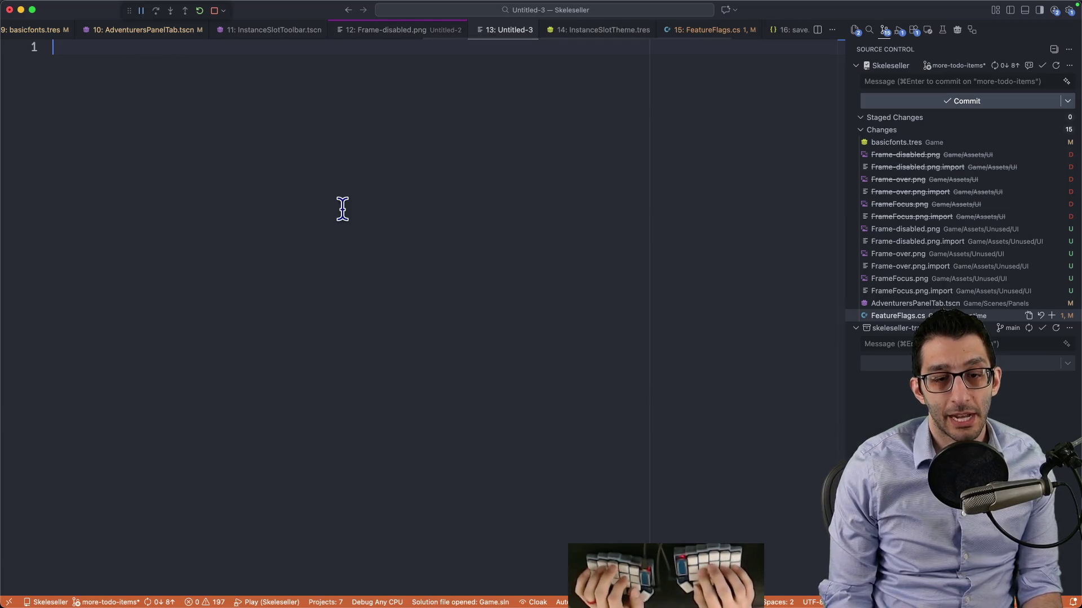
Write 'right now: web export isn't working with C#' and remove the stray '<' character
{"action": "type", "text": "right now:< web exe"}
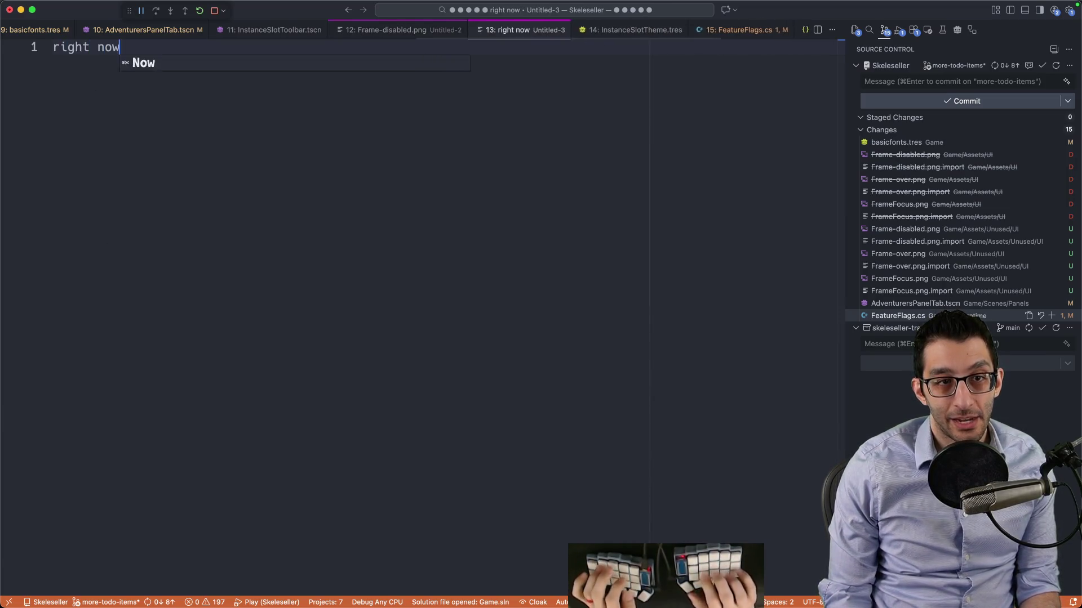
{"action": "key", "text": "BackSpace"}
{"action": "type", "text": "port isn't"}
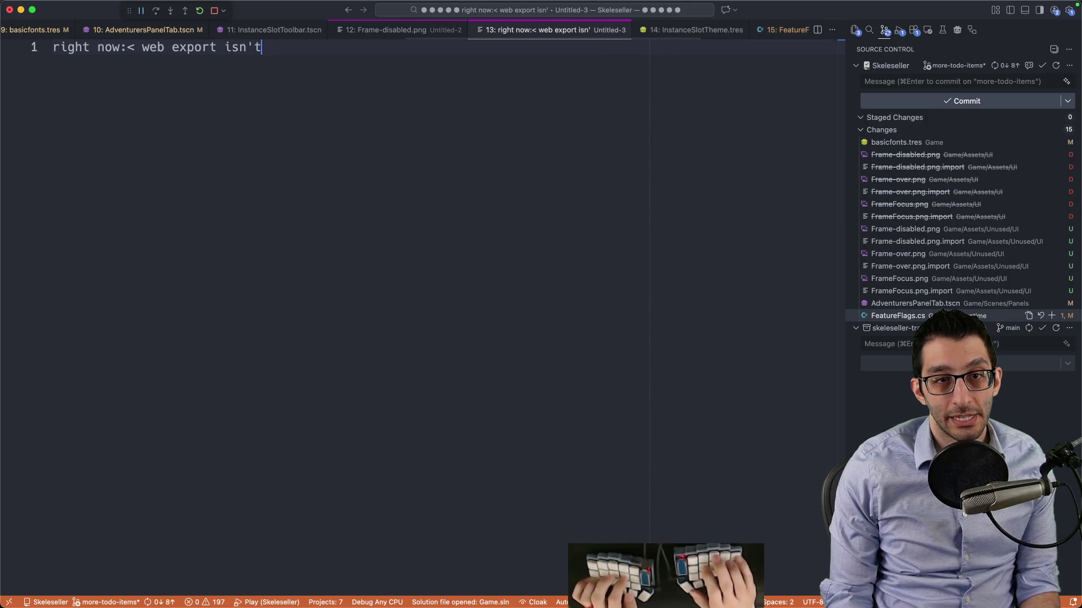
{"action": "type", "text": " working with C#"}
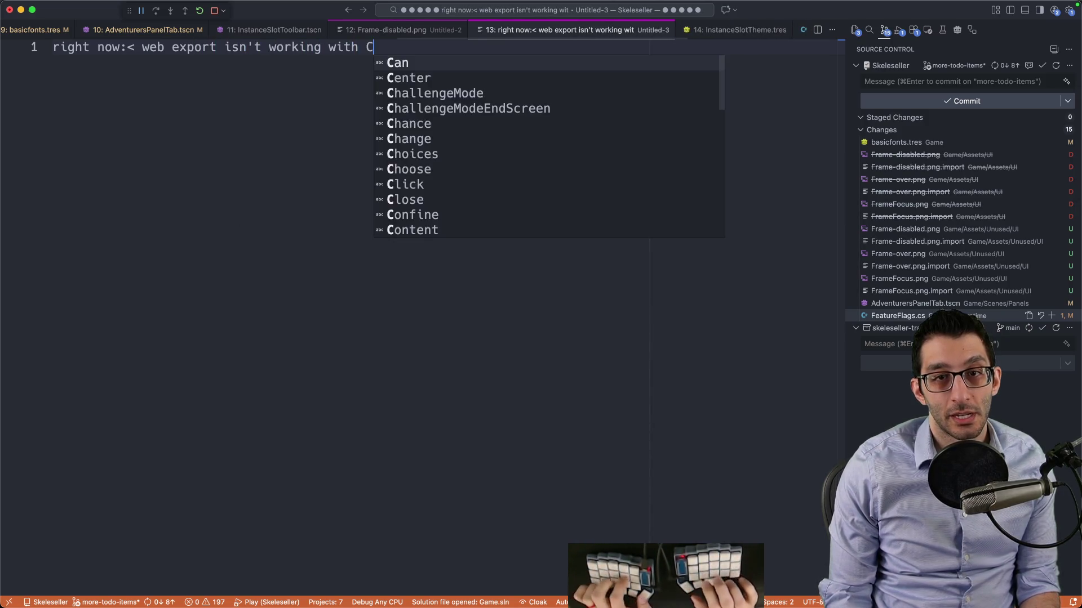
{"action": "left_click", "coordinate": [90, 47]}
{"action": "key", "text": "BackSpace"}
{"action": "left_click", "coordinate": [374, 46]}
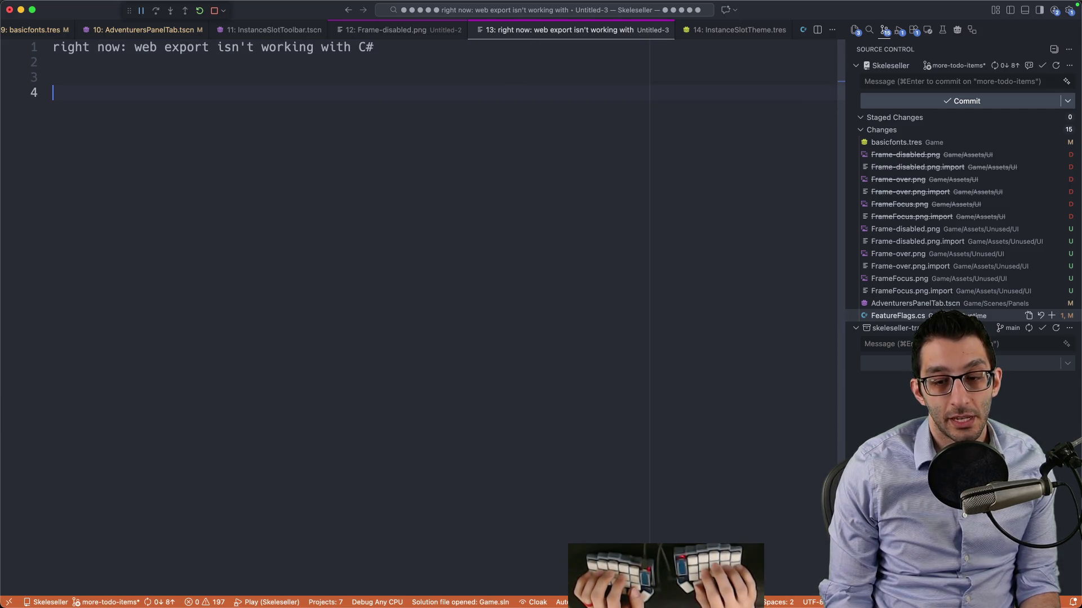
Add the lines 'no good hot reloading' and 'gotchas' below it
{"action": "type", "text": "no "}
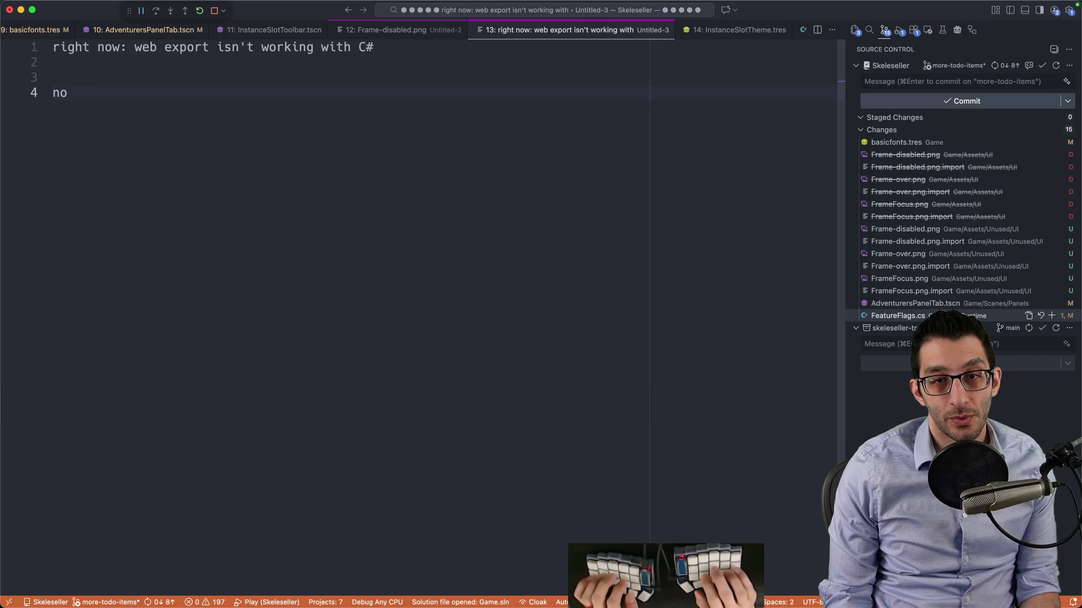
{"action": "type", "text": "good hot reloading"}
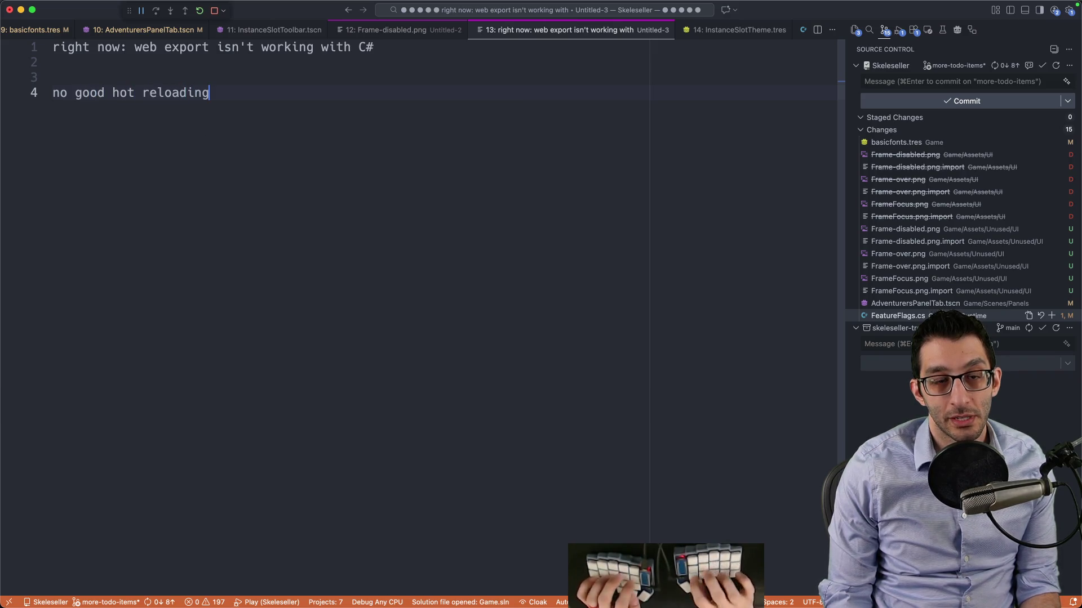
{"action": "key", "text": "super+shift+Left"}
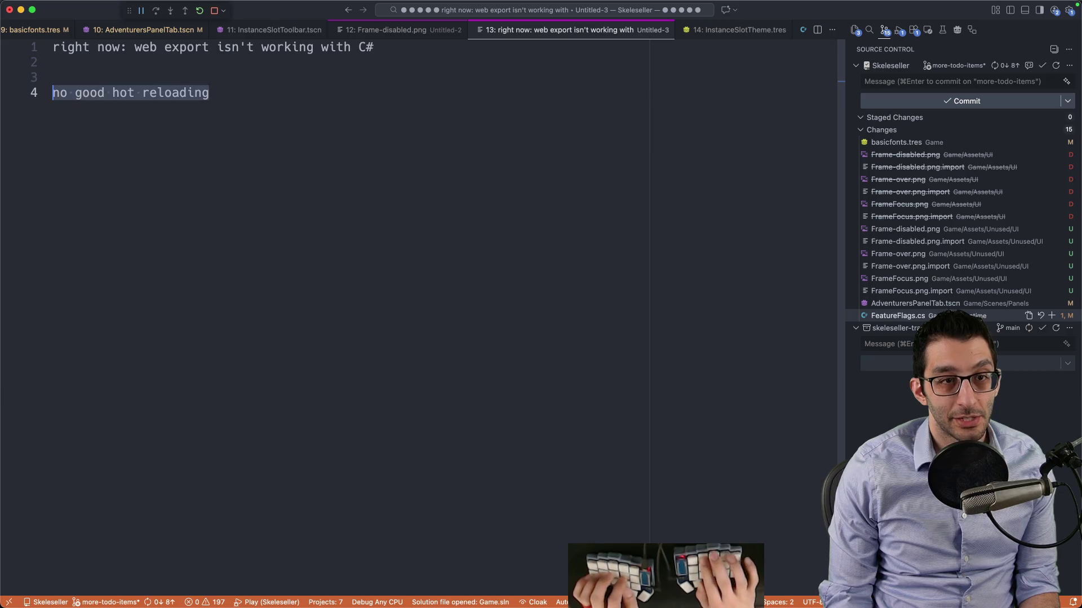
{"action": "key", "text": "Right"}
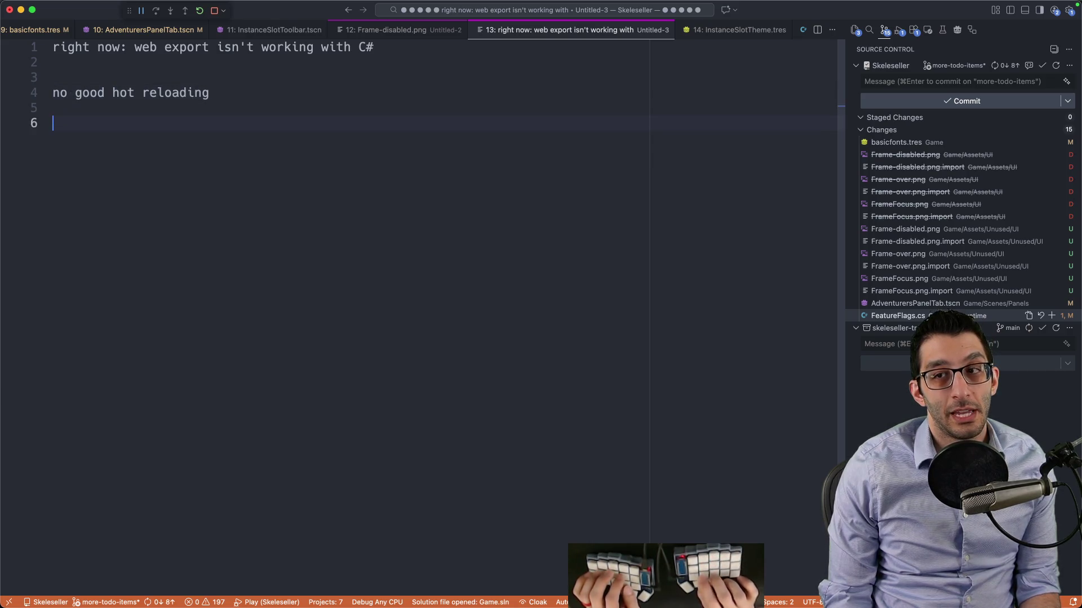
{"action": "type", "text": "gotchas"}
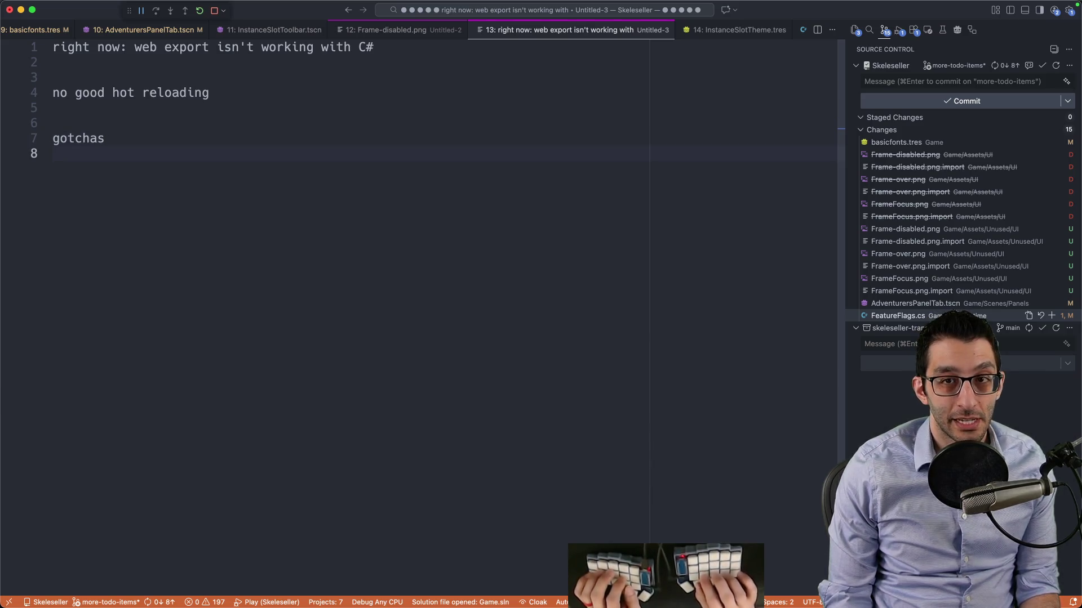
{"action": "key", "text": "super+shift+f"}
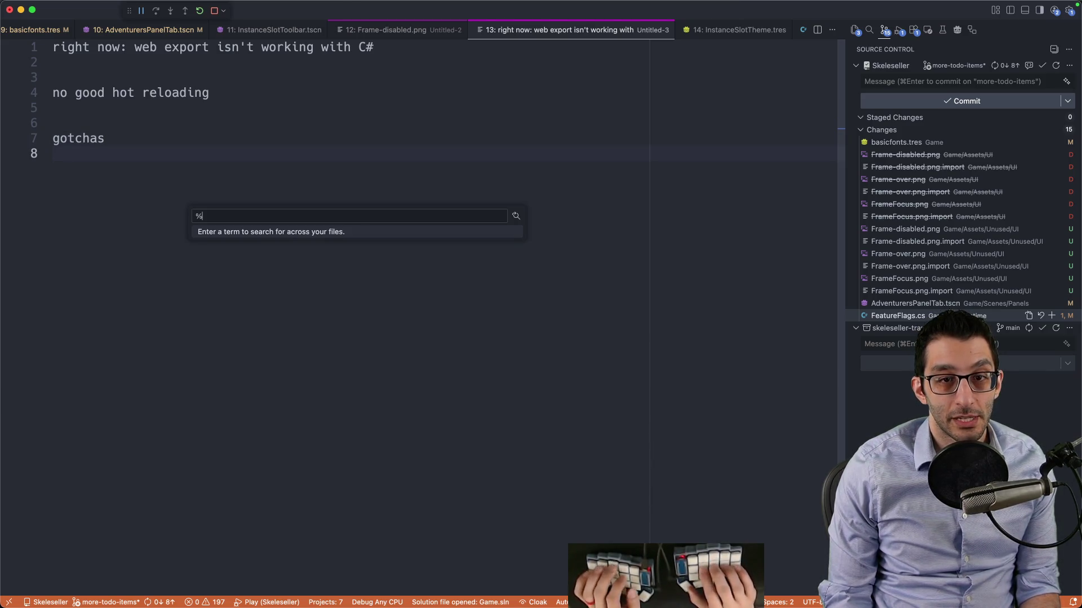
Search the project for StringNames usages and open OutroAntidote.cs at the font size override
{"action": "type", "text": "stringname"}
{"action": "key", "text": "Down"}
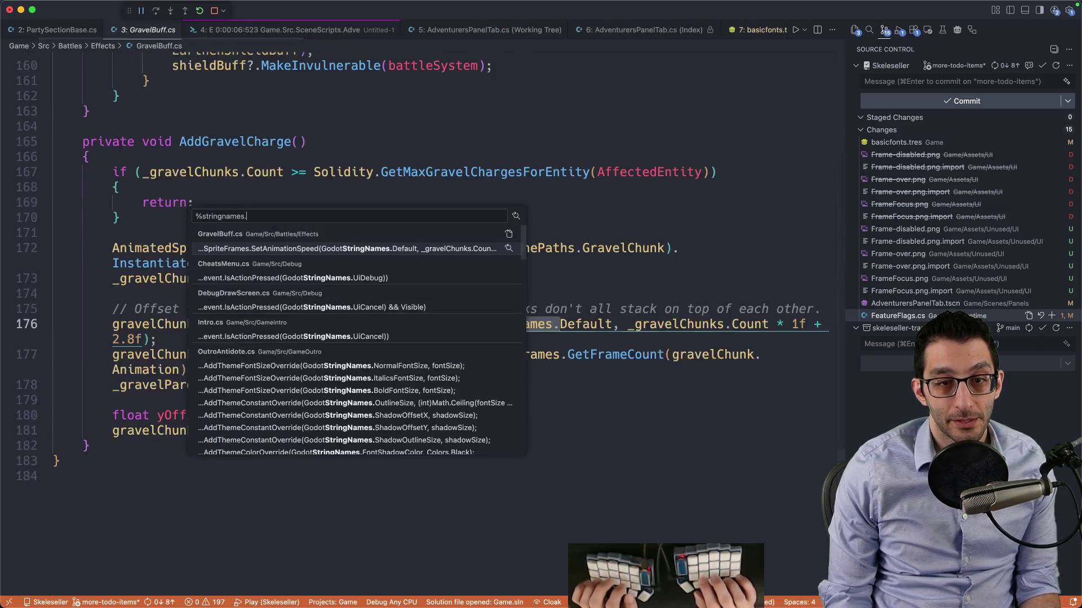
{"action": "key", "text": "Return"}
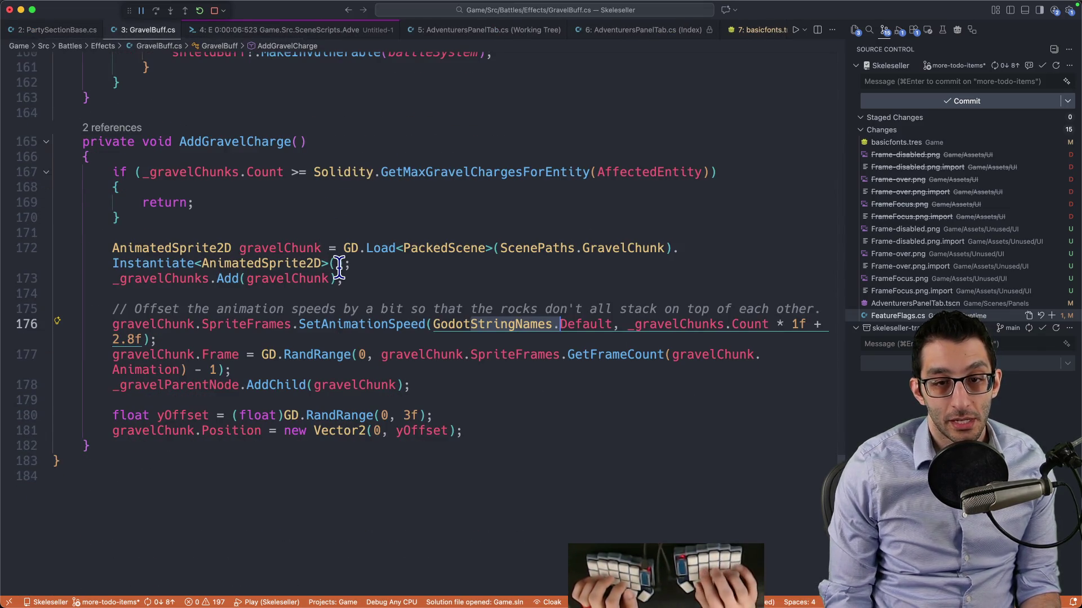
{"action": "key", "text": "super+shift+f"}
{"action": "key", "text": "Down"}
{"action": "key", "text": "Down"}
{"action": "key", "text": "Down"}
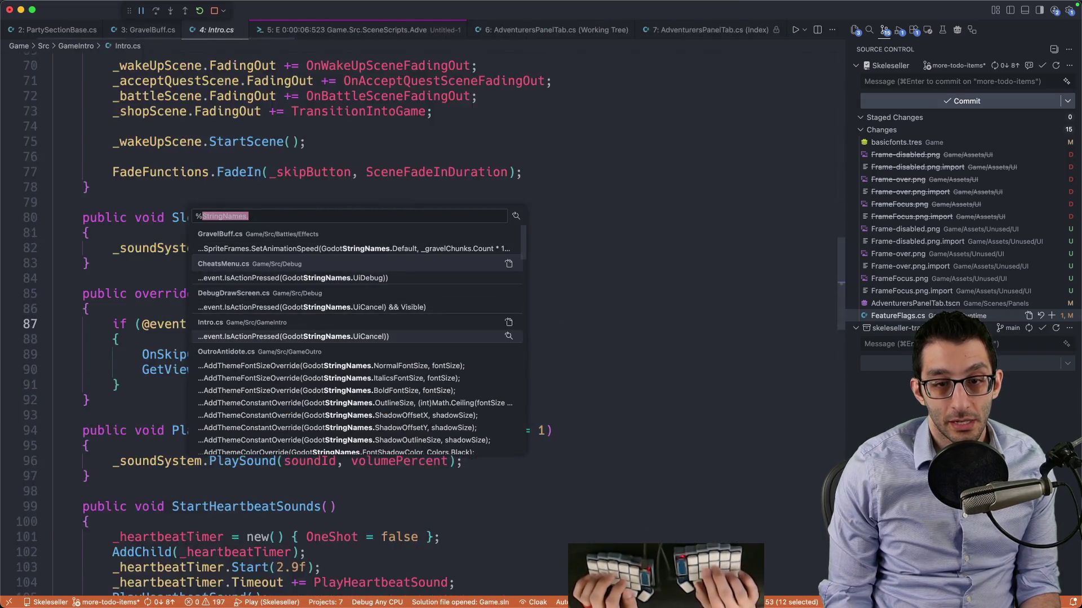
{"action": "key", "text": "Return"}
Copy the AddThemeFontSizeOverride line into a new scratch file twice, using "italics_font_size" on line 1
{"action": "key", "text": "super+c"}
{"action": "key", "text": "super+n"}
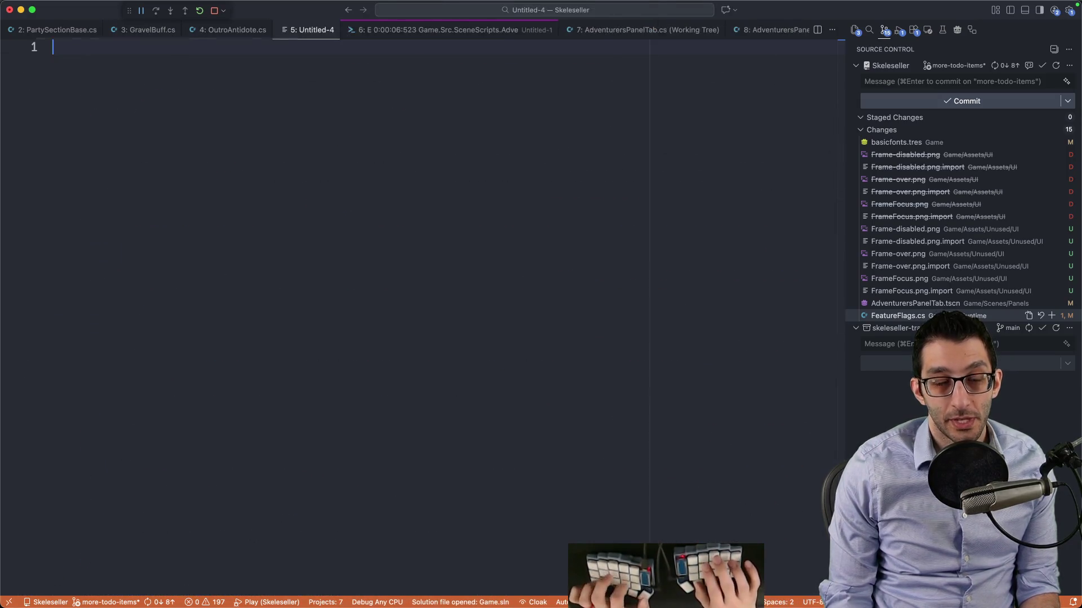
{"action": "key", "text": "super+v"}
{"action": "key", "text": "shift+alt+Down"}
{"action": "key", "text": "Up"}
{"action": "key", "text": "shift+alt+Left"}
{"action": "key", "text": "shift+alt+Left"}
{"action": "key", "text": "shift+alt+Left"}
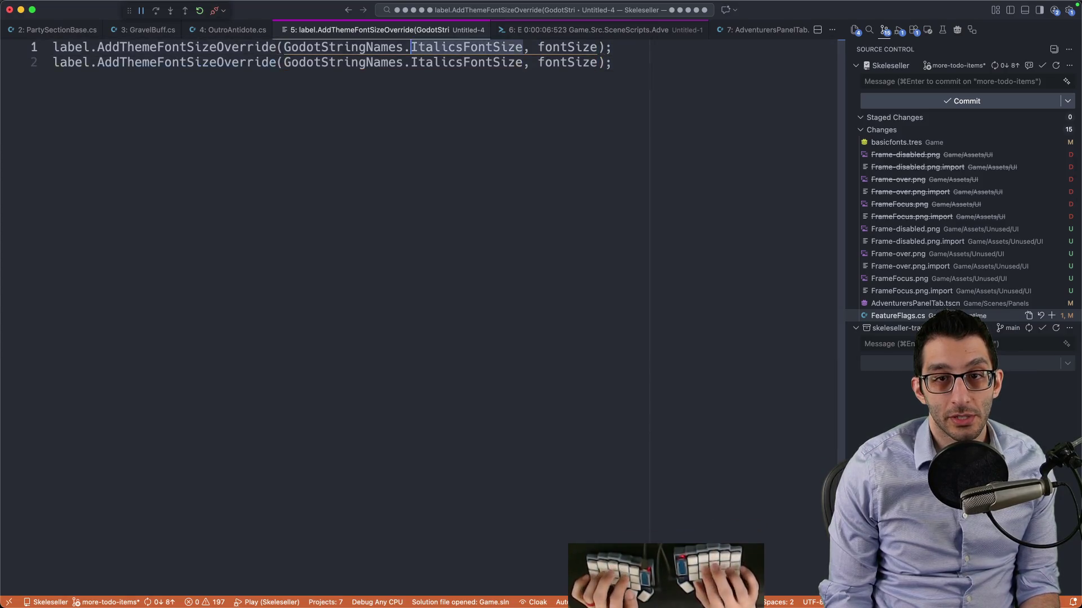
{"action": "type", "text": "\""}
{"action": "key", "text": "BackSpace"}
{"action": "type", "text": "italics_font_size"}
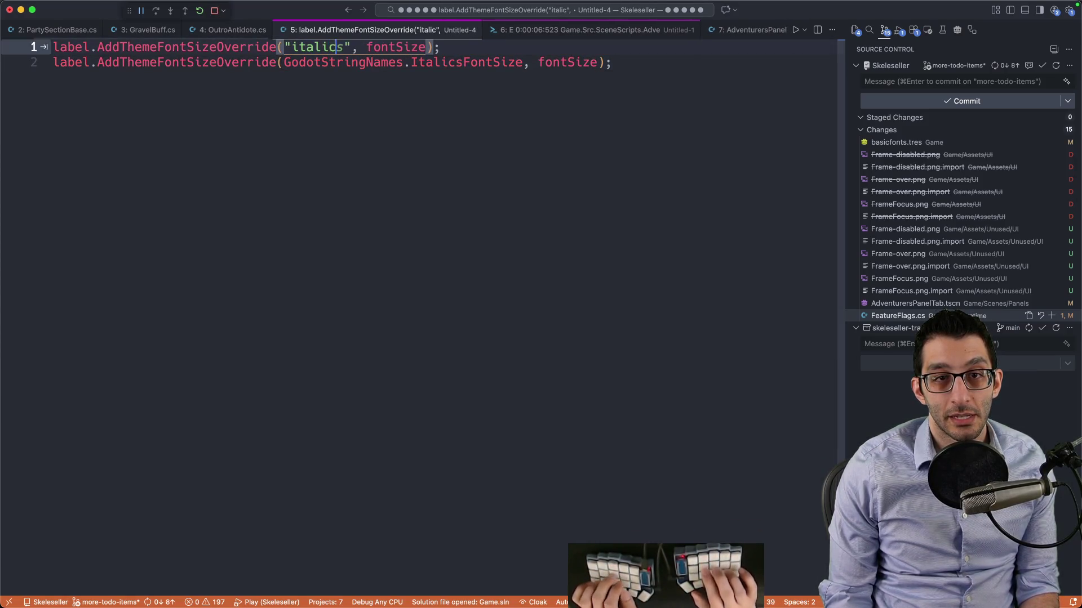
Separate the two statements with blank lines and inspect the "italics_font_size" string version
{"action": "key", "text": "super+Return"}
{"action": "key", "text": "Return"}
{"action": "key", "text": "Return"}
{"action": "key", "text": "Return"}
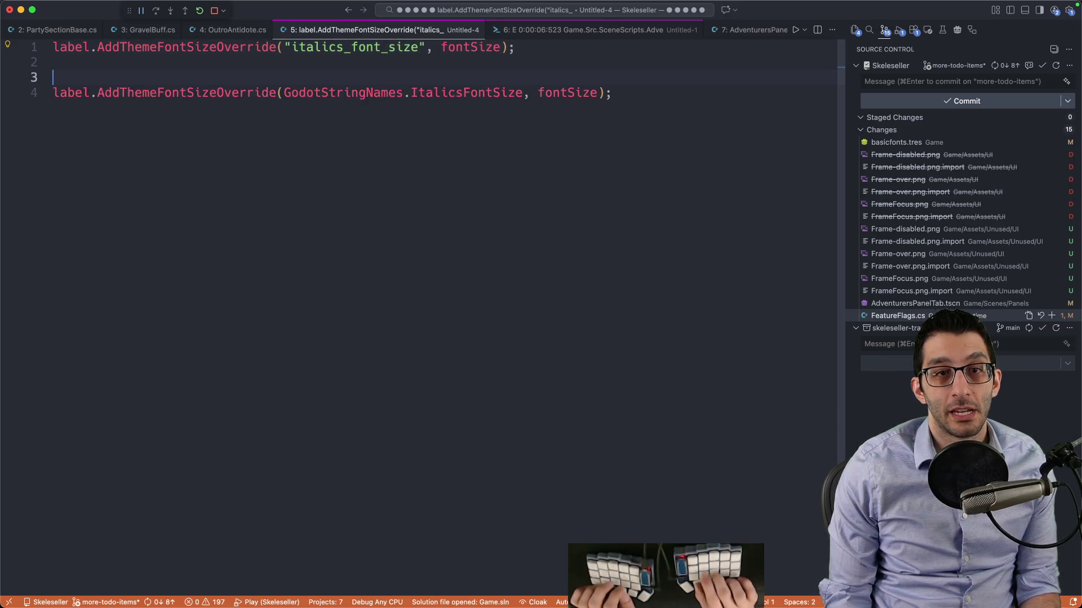
{"action": "key", "text": "Up"}
{"action": "key", "text": "Up"}
{"action": "key", "text": "Up"}
{"action": "key", "text": "Up"}
{"action": "key", "text": "shift+End"}
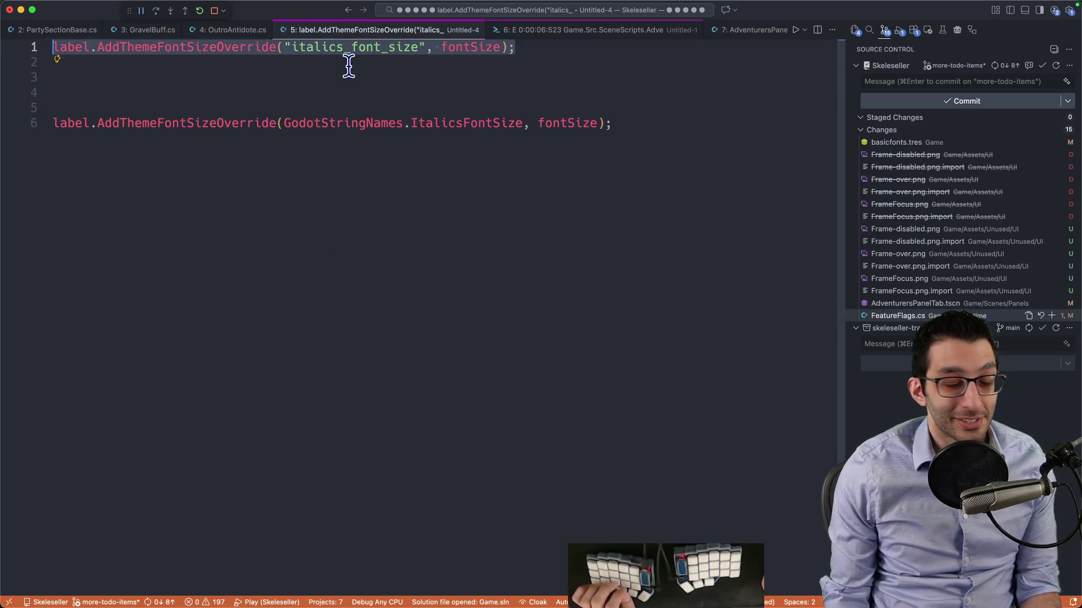
{"action": "left_click", "coordinate": [434, 47]}
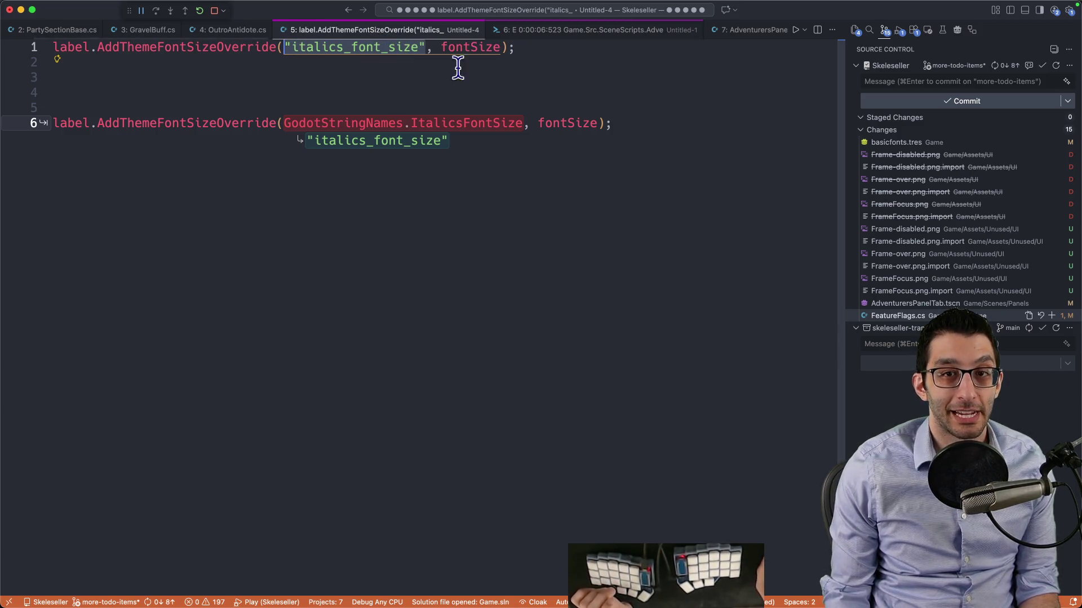
{"action": "key", "text": "ctrl+shift+super+Right"}
{"action": "key", "text": "ctrl+shift+super+Right"}
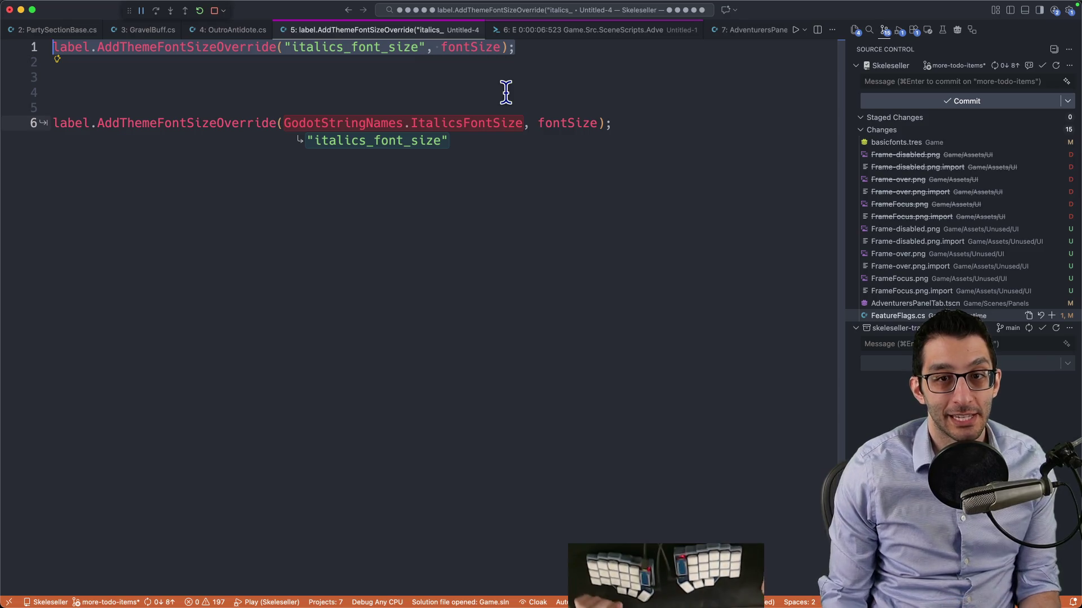
{"action": "left_click", "coordinate": [478, 109]}
Highlight the GodotStringNames.ItalicsFontSize arguments on line 6, then return to AdventurersPanelTab.cs
{"action": "left_click_drag", "start_coordinate": [285, 123], "coordinate": [570, 126]}
{"action": "left_click", "coordinate": [672, 123]}
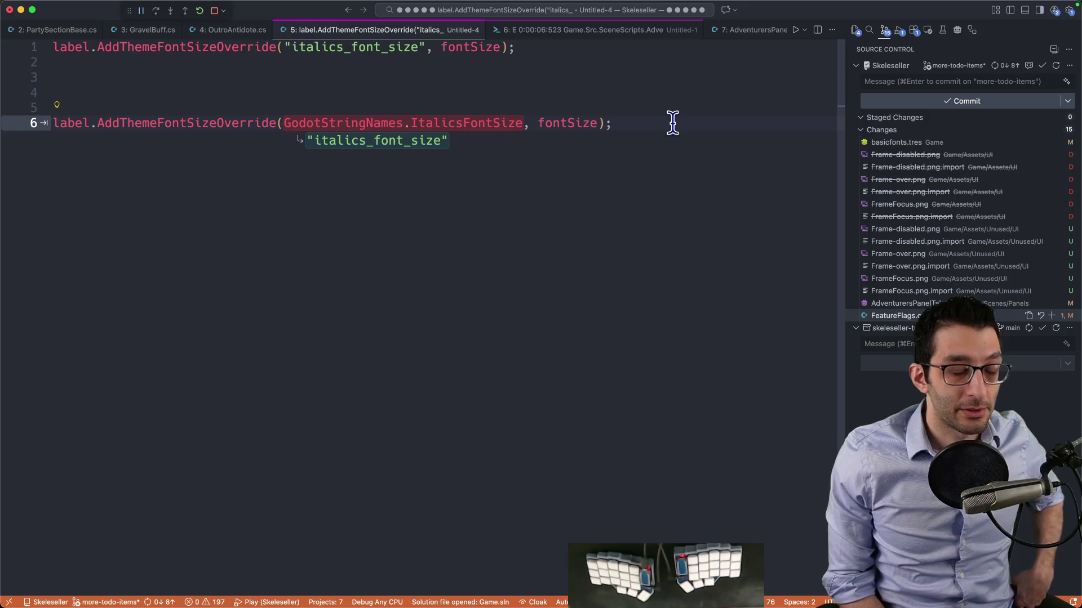
{"action": "key", "text": "shift+Home"}
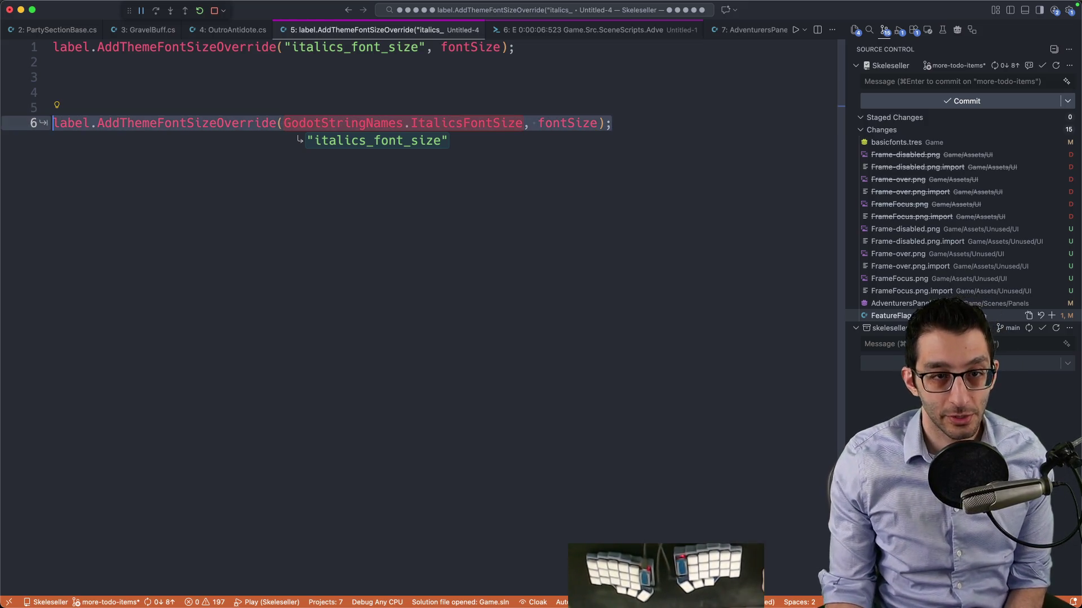
{"action": "left_click", "coordinate": [676, 150]}
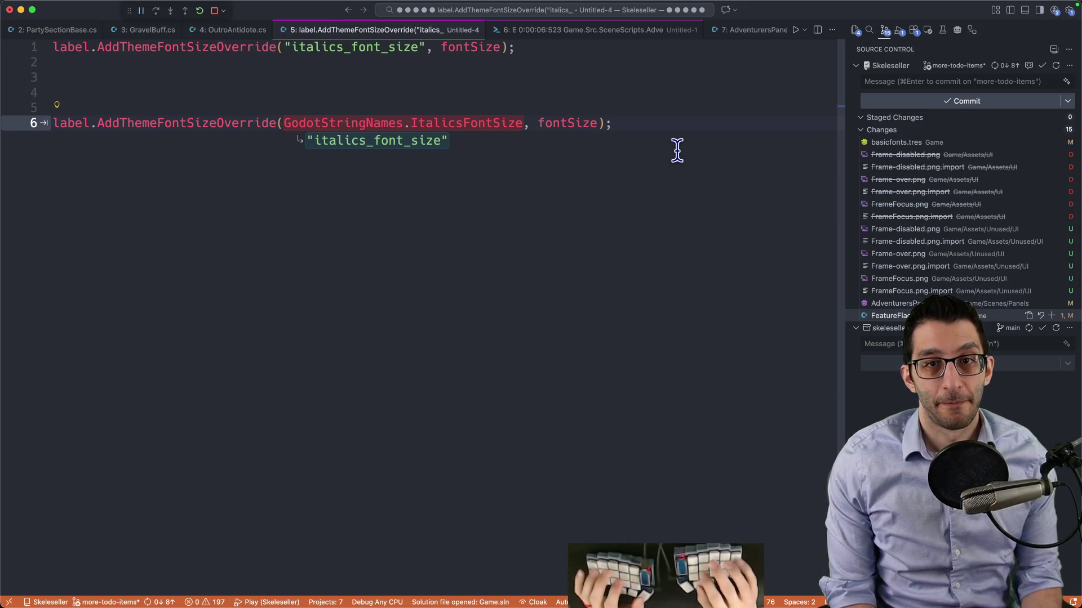
{"action": "key", "text": "ctrl+minus"}
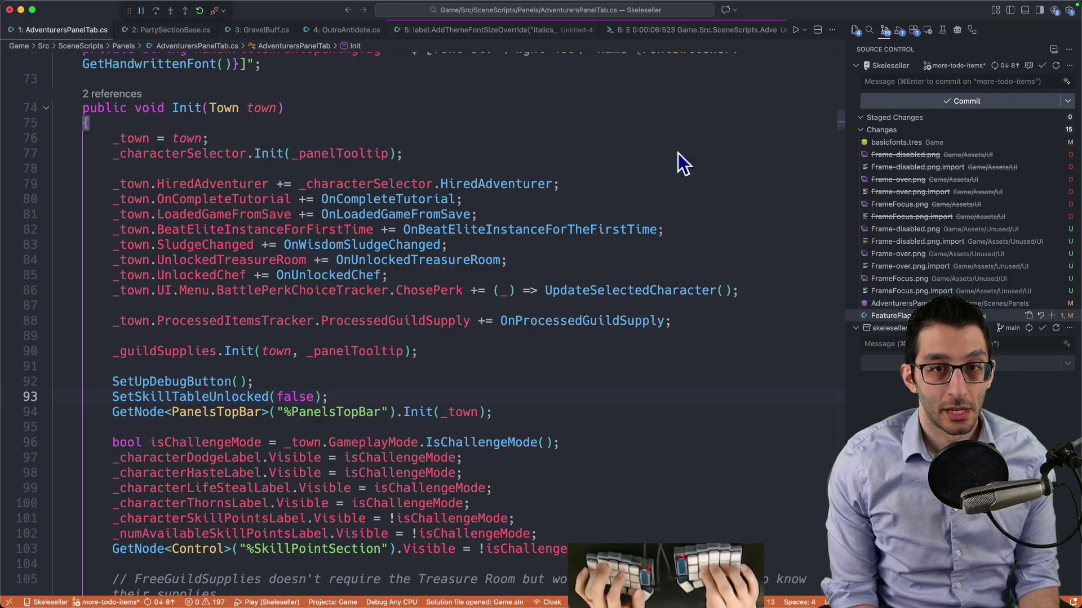
Close all four Untitled scratch files with Don't Save, leaving AdventurersPanelTab.cs at line 77
{"action": "key", "text": "ctrl+minus"}
{"action": "key", "text": "super+w"}
{"action": "key", "text": "super+d"}
{"action": "key", "text": "super+w"}
{"action": "key", "text": "super+d"}
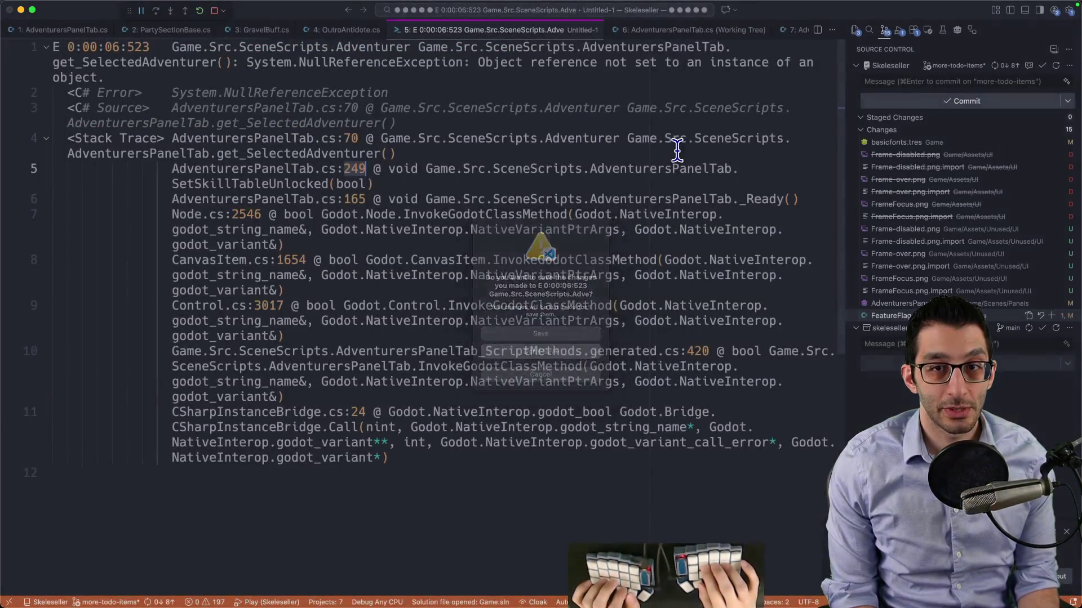
{"action": "key", "text": "super+w"}
{"action": "key", "text": "super+d"}
{"action": "key", "text": "super+w"}
{"action": "key", "text": "super+d"}
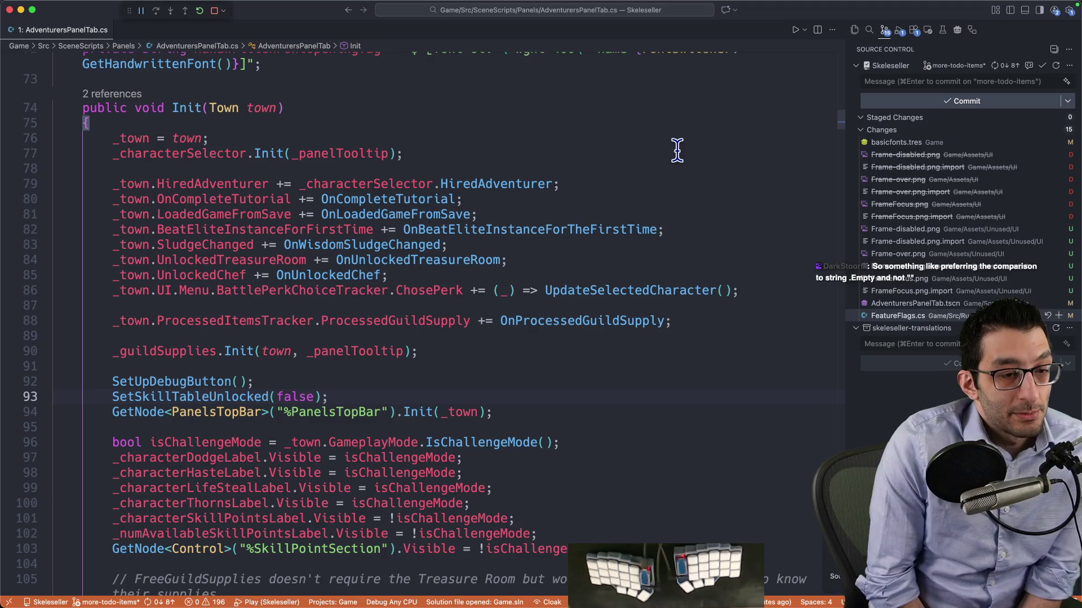
{"action": "left_click", "coordinate": [675, 150]}
Start a new scratch note listing "", string.Empty and 'C# land' on separate lines
{"action": "key", "text": "super+n"}
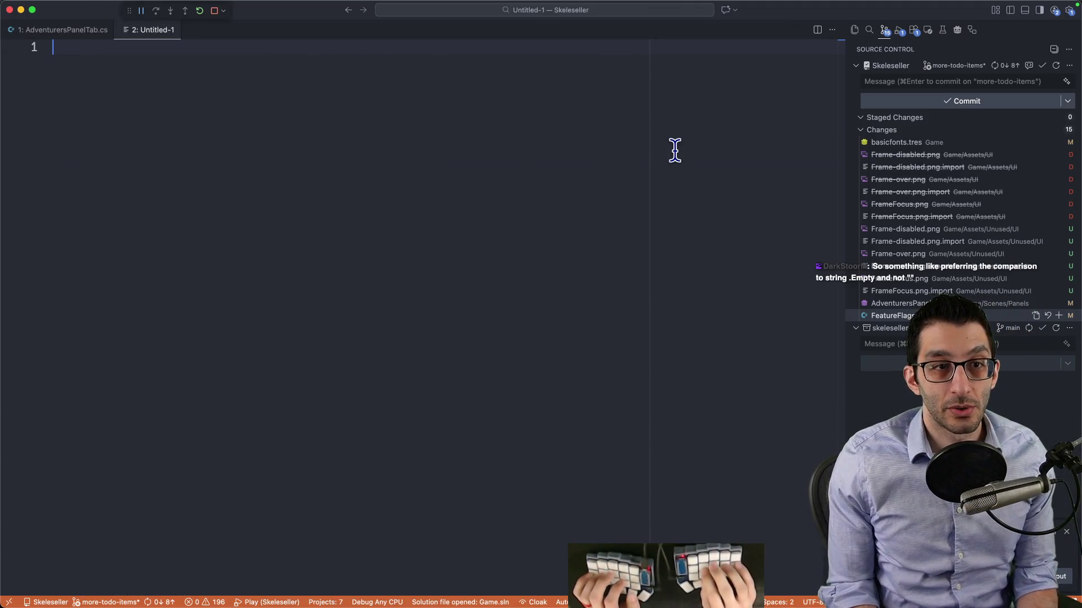
{"action": "type", "text": "\""}
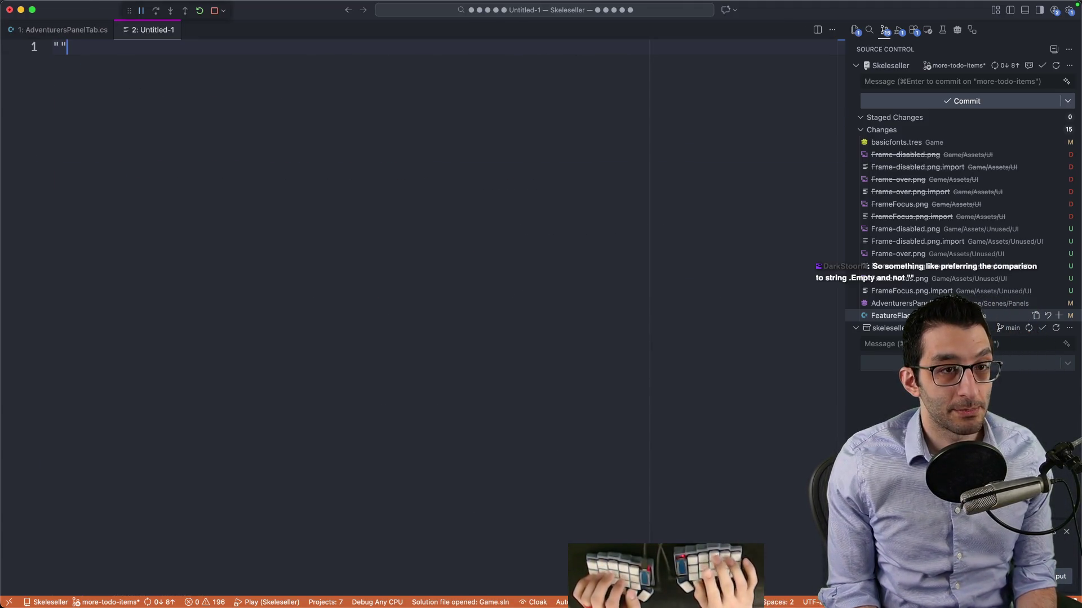
{"action": "key", "text": "super+a"}
{"action": "key", "text": "super+Return"}
{"action": "type", "text": "string.Empty"}
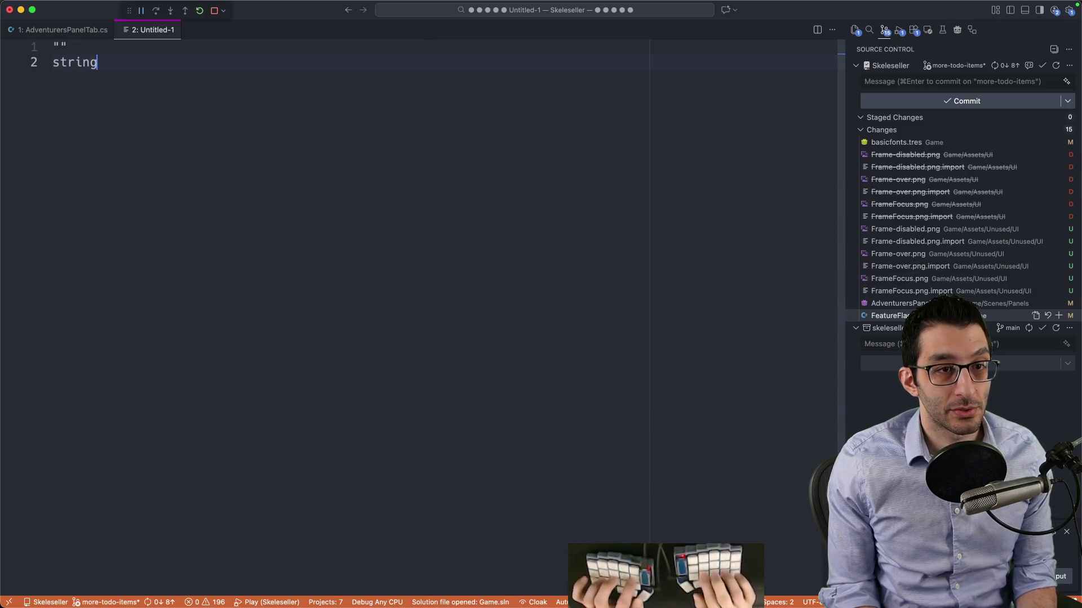
{"action": "key", "text": "Return"}
{"action": "key", "text": "Return"}
{"action": "key", "text": "Return"}
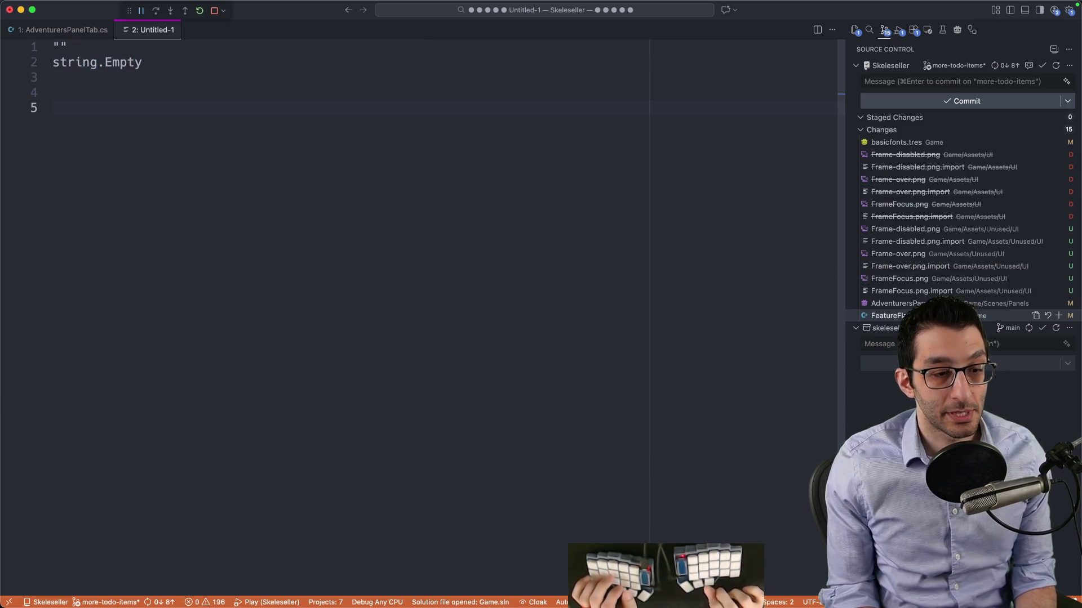
{"action": "type", "text": "C# land"}
{"action": "key", "text": "Escape"}
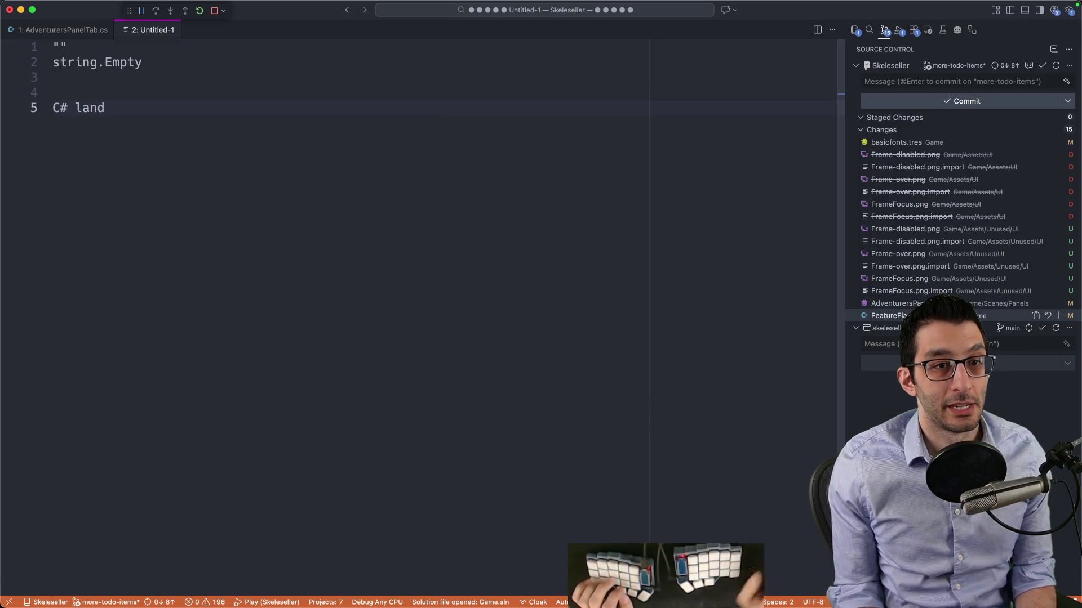
Select the "" and string.Empty lines to point out the two empty-string forms
{"action": "mouse_move", "coordinate": [104, 107]}
{"action": "left_mouse_down"}
{"action": "mouse_move", "coordinate": [53, 89]}
{"action": "mouse_move", "coordinate": [53, 45]}
{"action": "left_mouse_up"}
{"action": "left_click", "coordinate": [152, 102]}
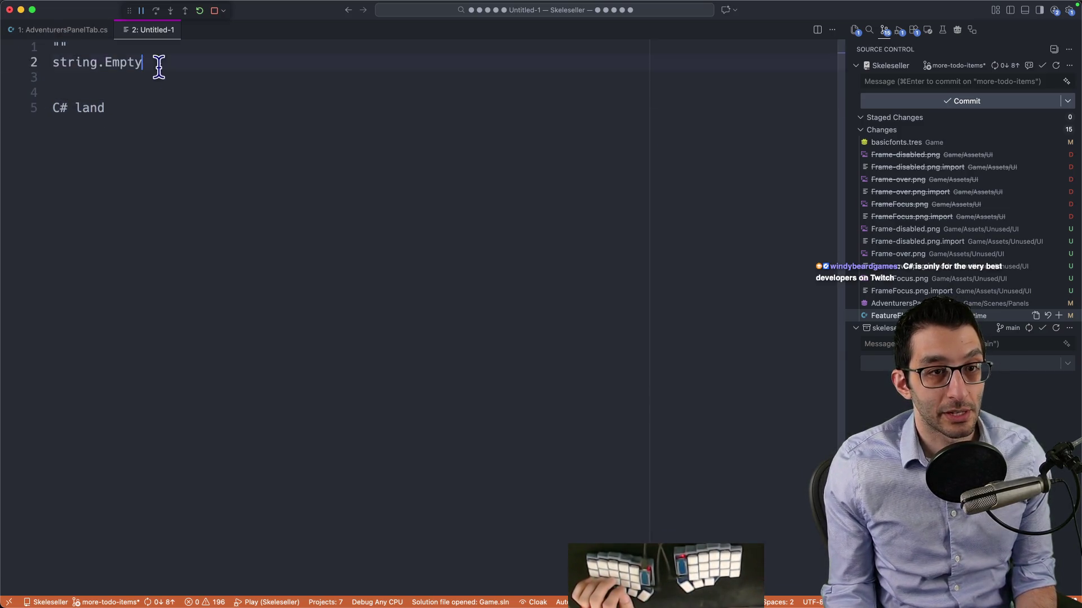
{"action": "left_click_drag", "start_coordinate": [157, 63], "coordinate": [48, 36]}
{"action": "key", "text": "shift+Down"}
{"action": "key", "text": "shift+Down"}
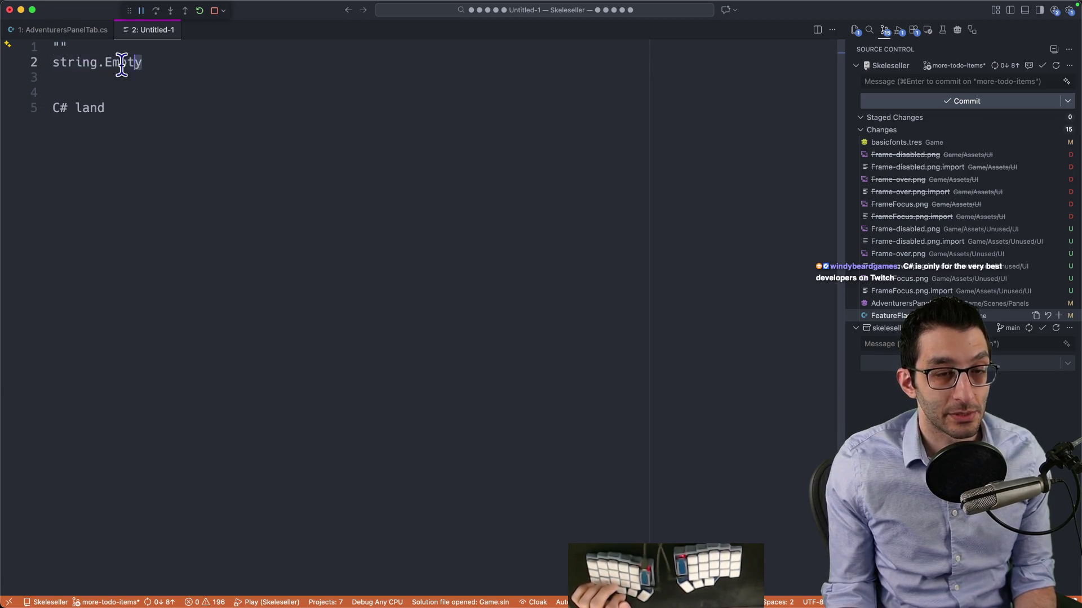
{"action": "key", "text": "shift+Up"}
Add a 'C# ↔ Godot' heading with an indented 'string → StringName' line
{"action": "left_click", "coordinate": [239, 143]}
{"action": "key", "text": "Return"}
{"action": "key", "text": "Return"}
{"action": "key", "text": "Return"}
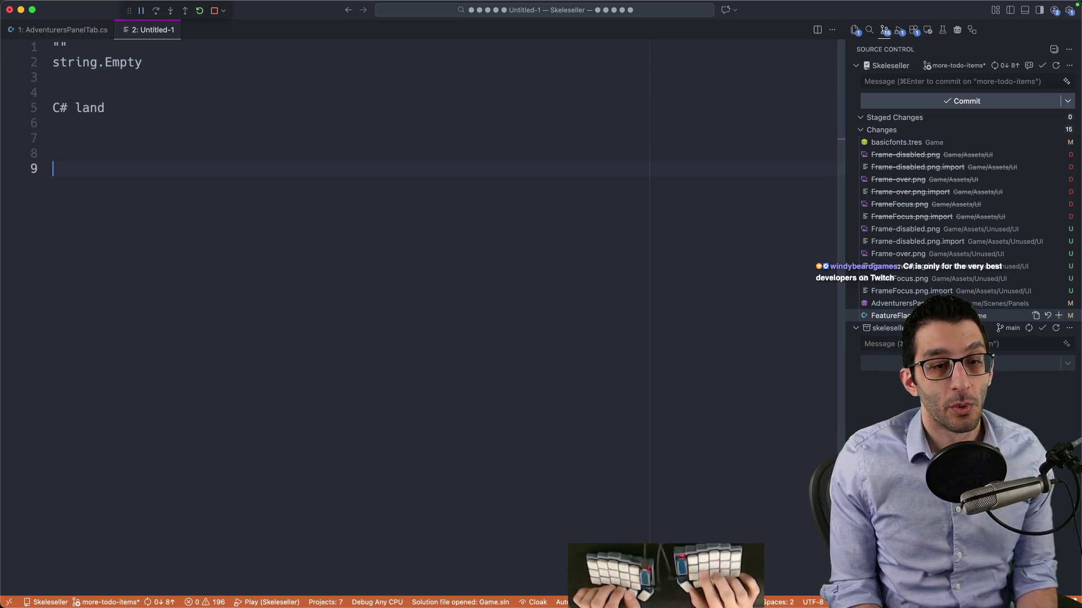
{"action": "type", "text": "C# ↔ Godot"}
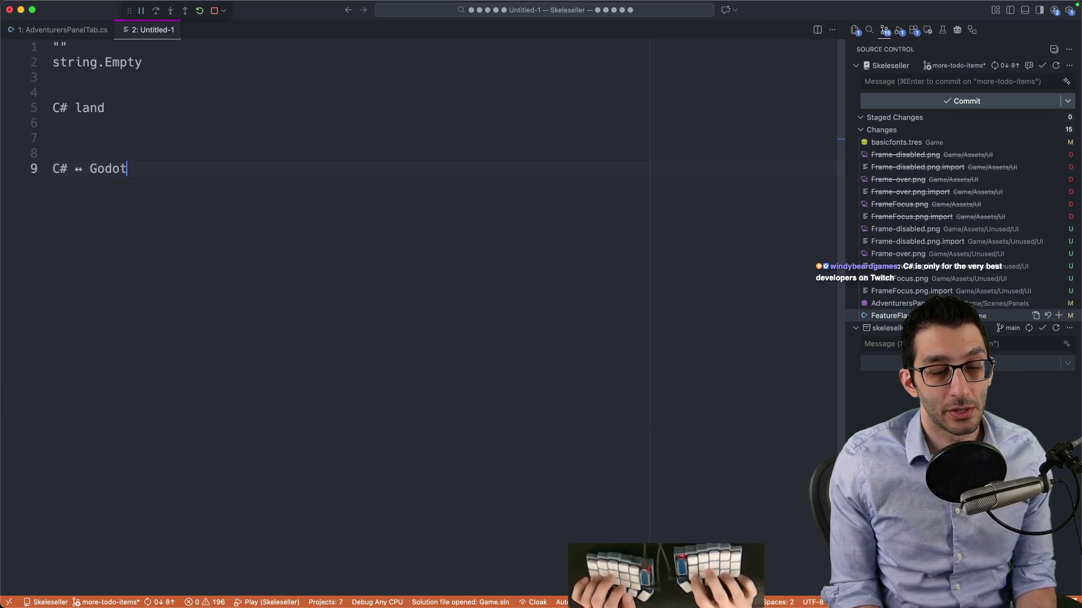
{"action": "key", "text": "Return"}
{"action": "key", "text": "Tab"}
{"action": "type", "text": "string → "}
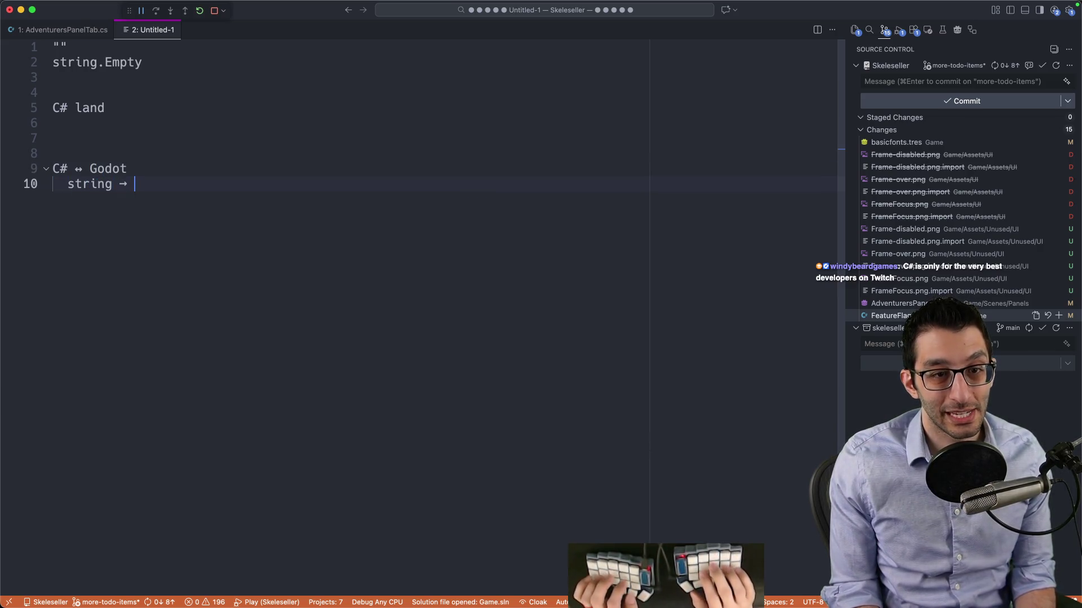
{"action": "type", "text": "StringName"}
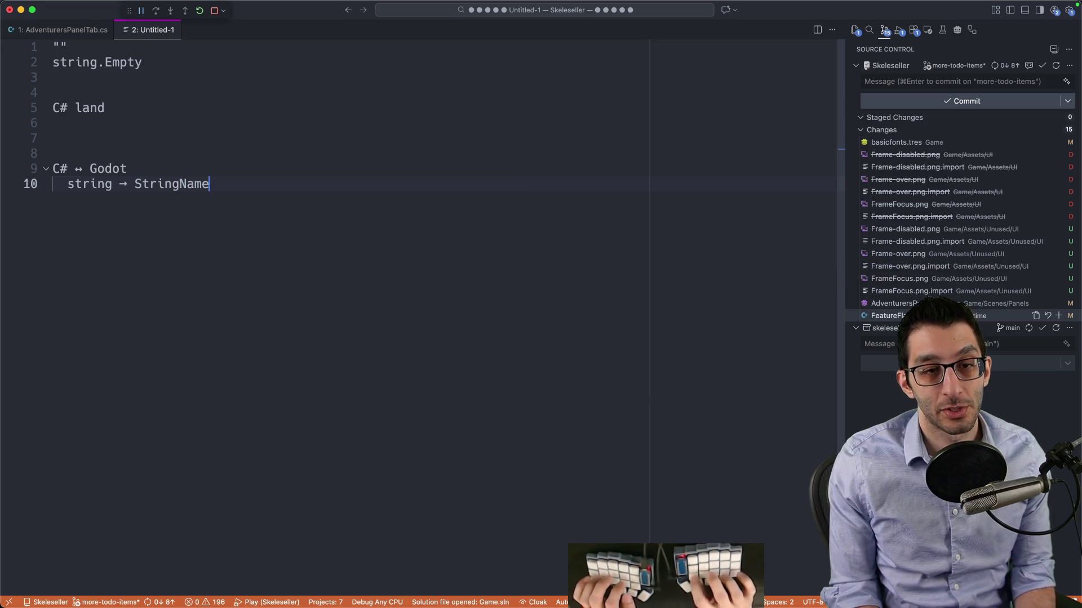
Highlight 'string' and 'StringName' in turn to contrast the two types
{"action": "key", "text": "shift+alt+Left"}
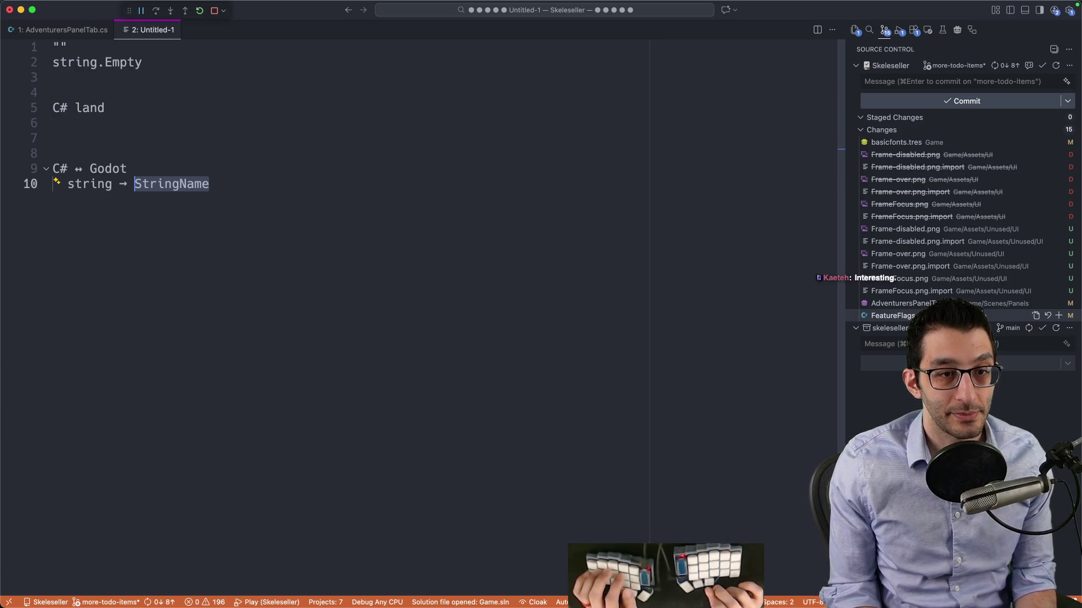
{"action": "key", "text": "alt+Left"}
{"action": "key", "text": "shift+alt+Left"}
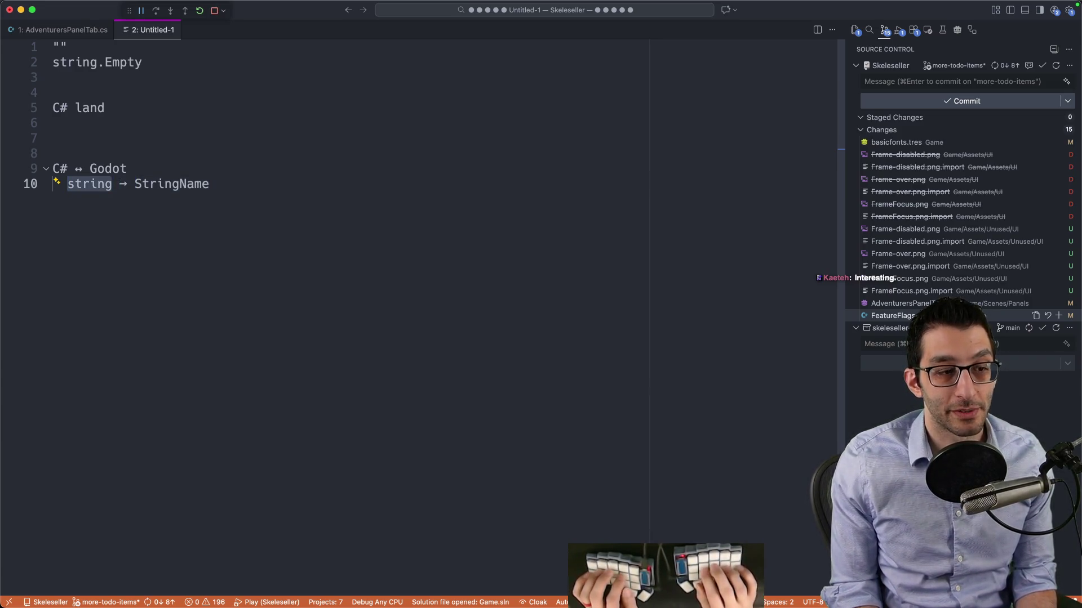
{"action": "key", "text": "alt+Right"}
{"action": "key", "text": "alt+Right"}
{"action": "key", "text": "alt+Right"}
{"action": "key", "text": "shift+alt+Left"}
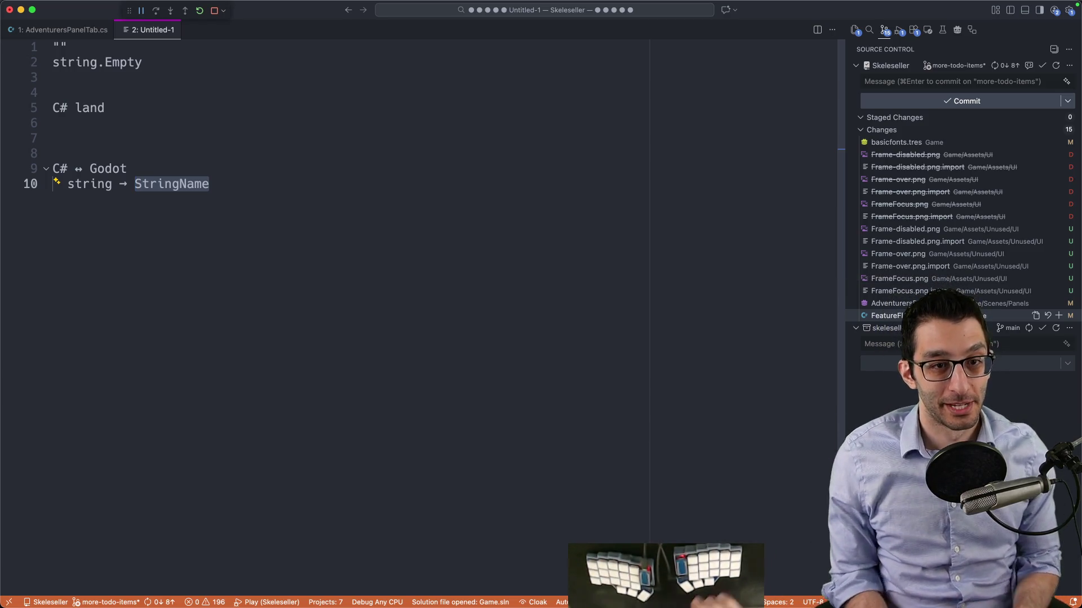
{"action": "key", "text": "Right"}
{"action": "key", "text": "super+w"}
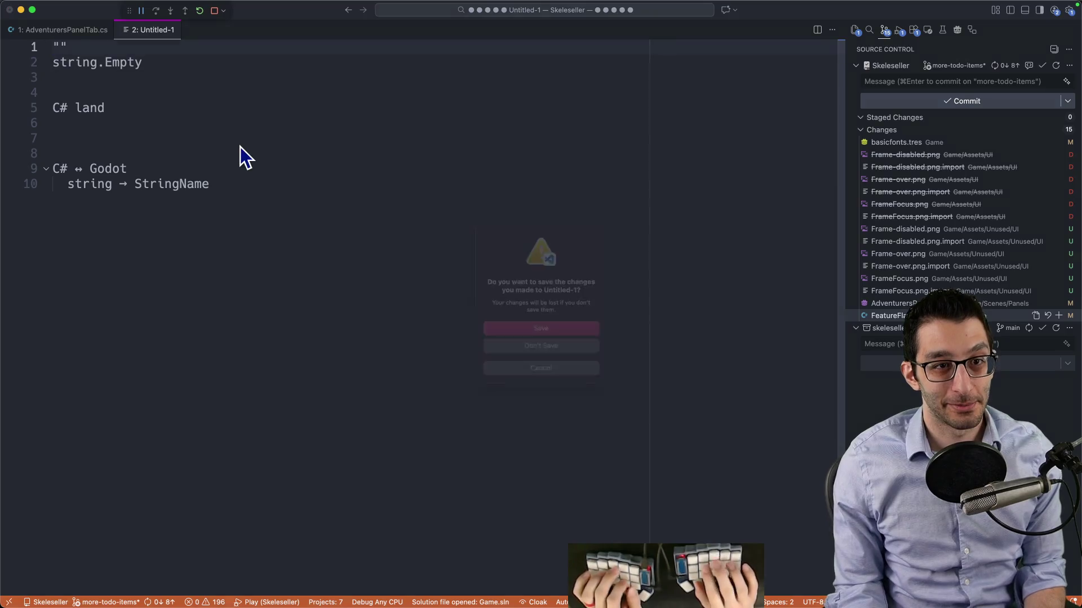
Discard the Untitled-1 notes without saving and move to line 79 in AdventurersPanelTab.cs
{"action": "key", "text": "super+d"}
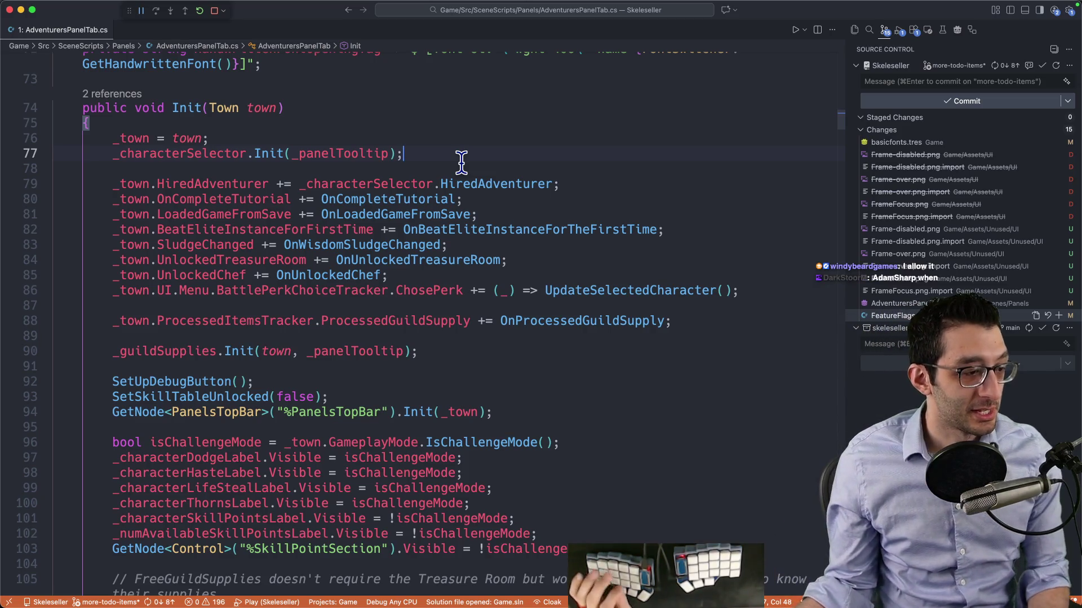
{"action": "key", "text": "Down"}
{"action": "key", "text": "Down"}
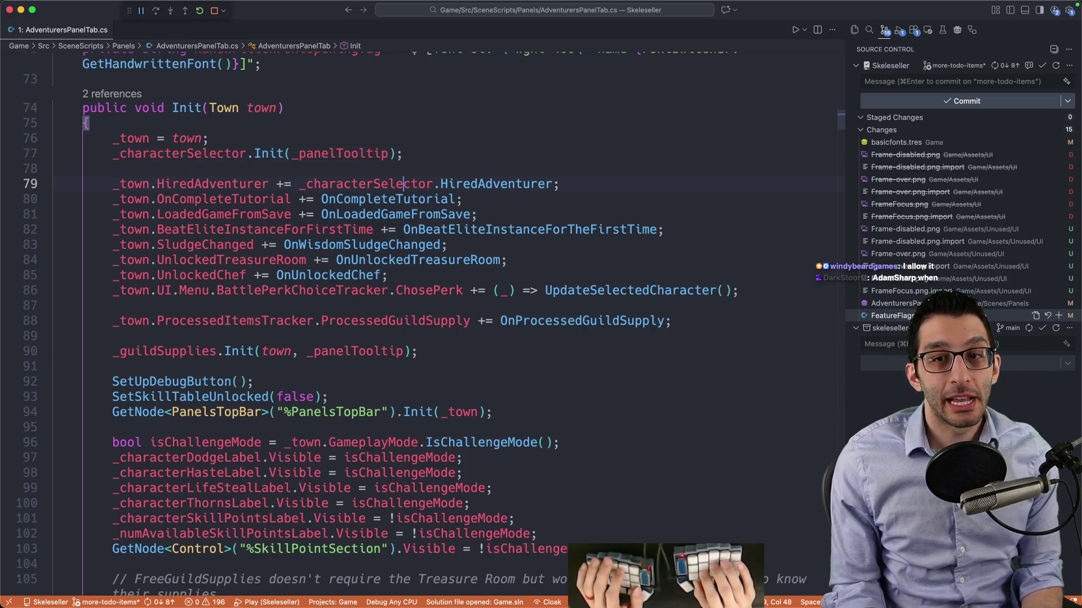